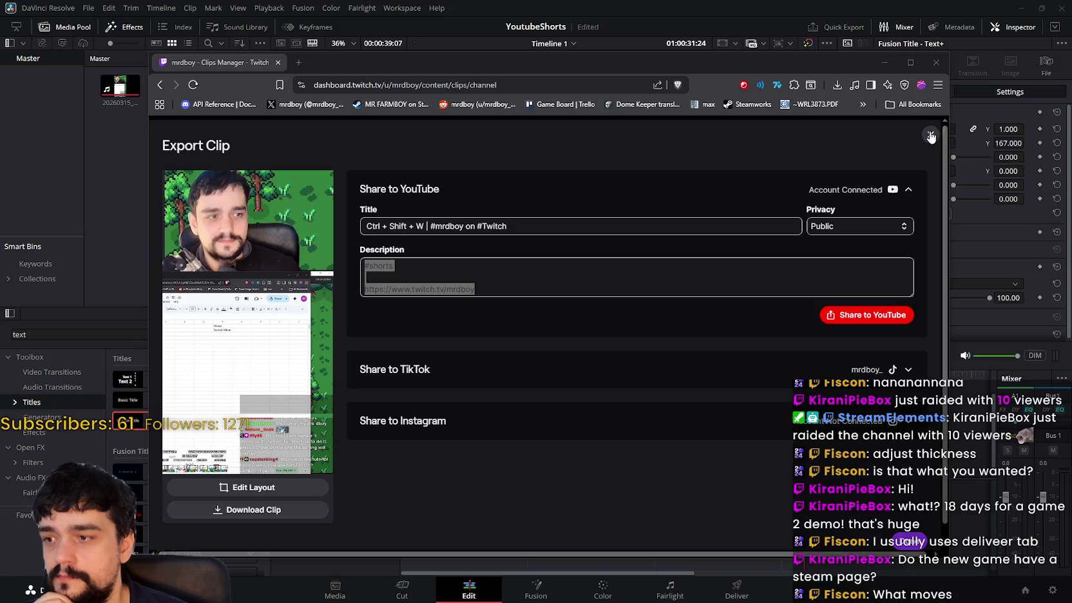
# - Close the clip export window, then reopen the clip's export options in the browser
pyautogui.click(928, 137)
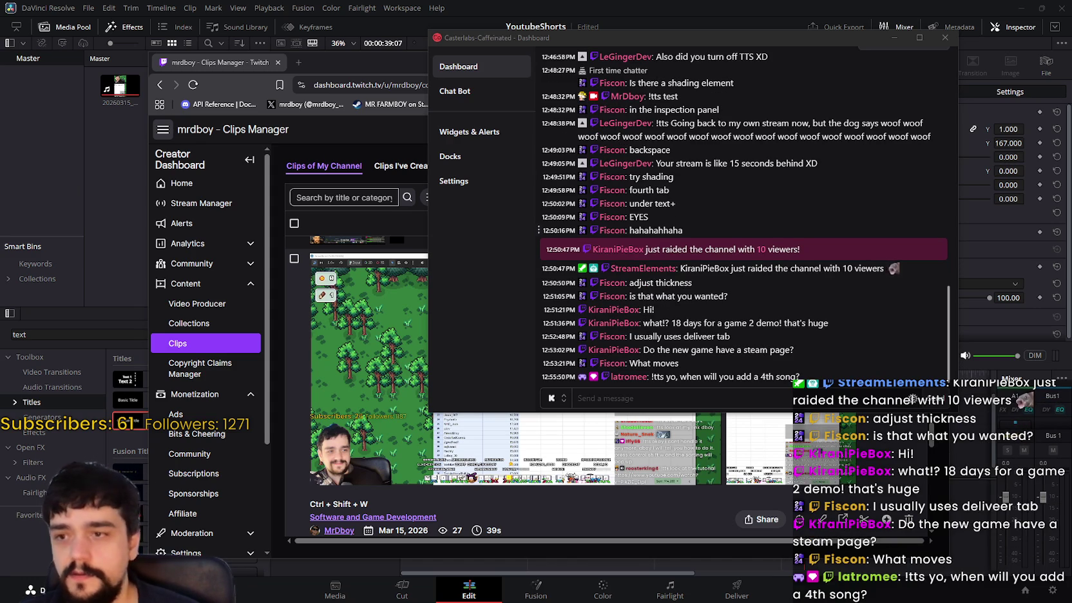
pyautogui.click(393, 143)
pyautogui.click(707, 371)
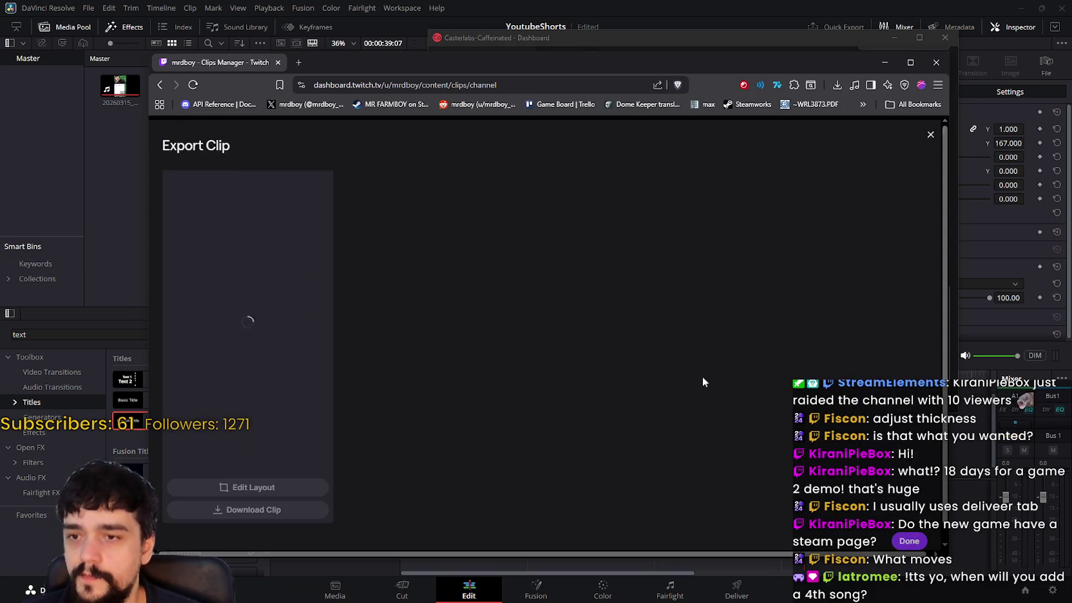
# - Expand Share to TikTok, select the whole TikTok title text, then return to the chat dashboard
pyautogui.click(696, 385)
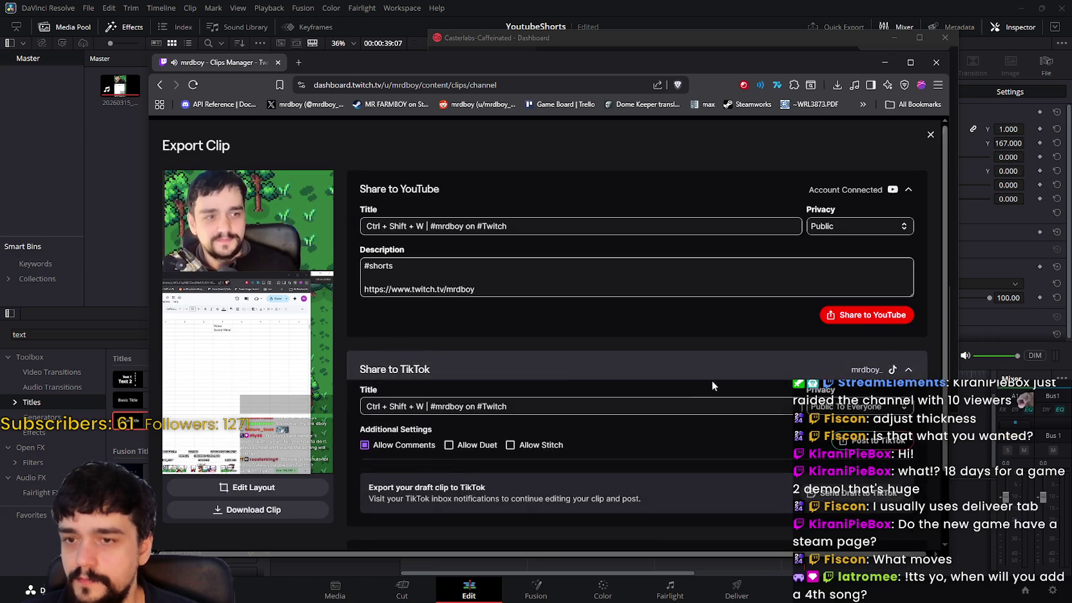
pyautogui.scroll(-2, 683, 383)
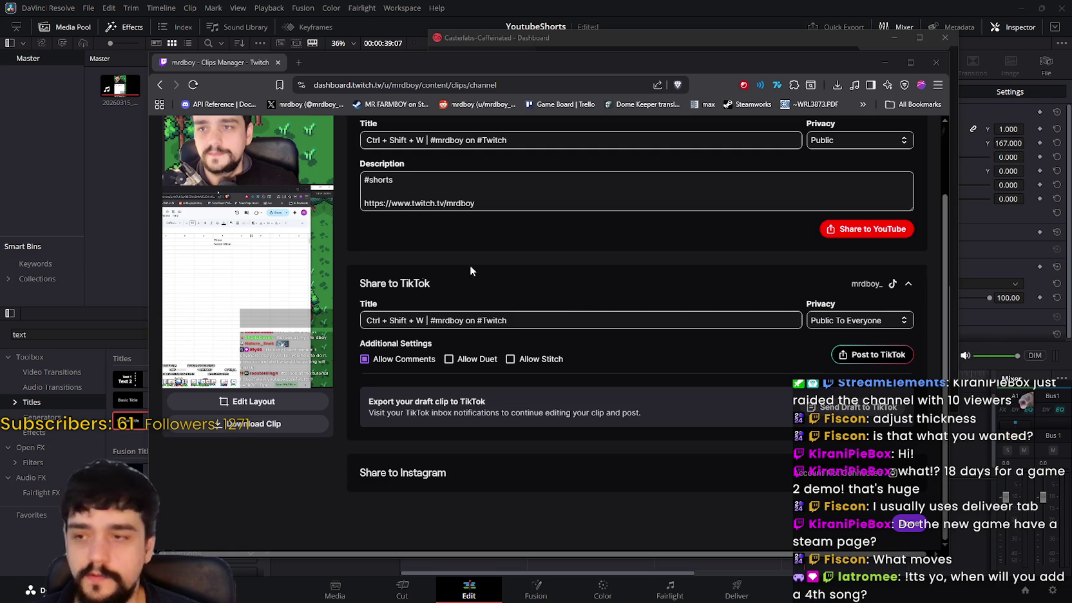
pyautogui.tripleClick(538, 320)
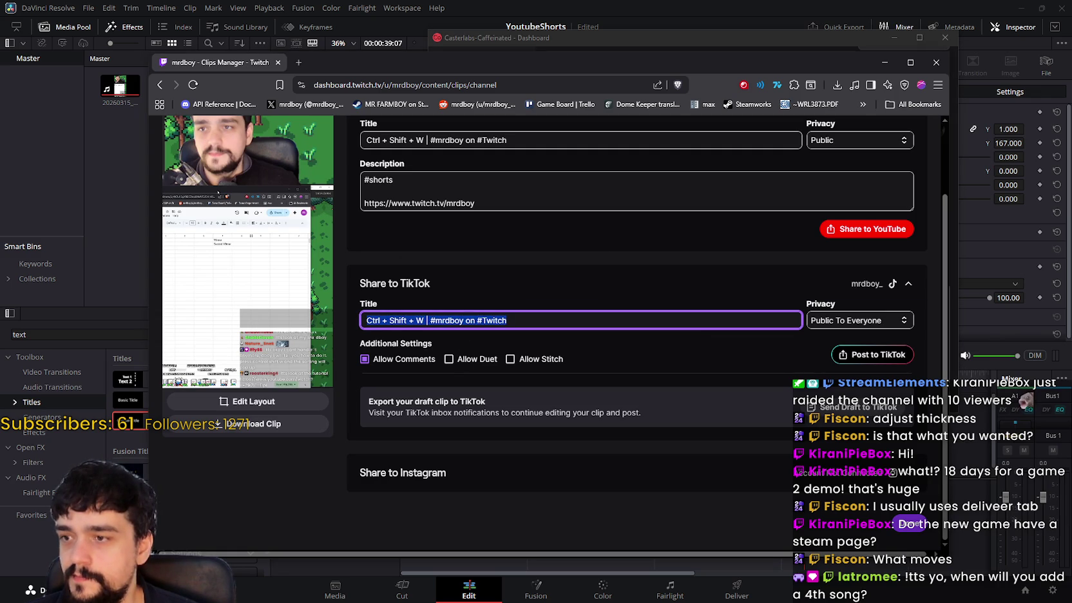
pyautogui.hotkey('alt', 'Tab')
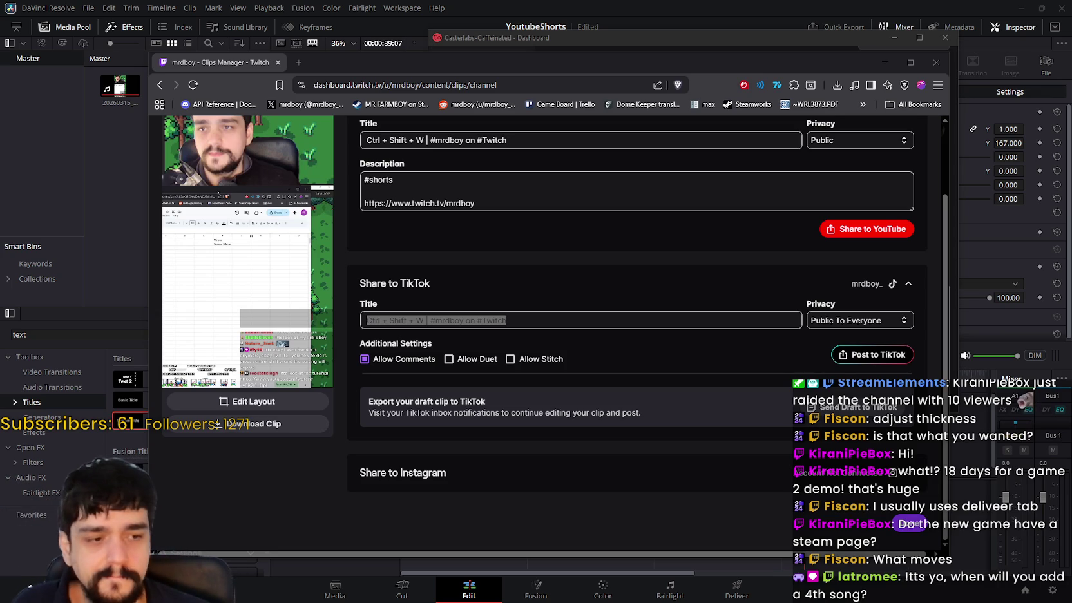
pyautogui.hotkey('alt', 'Tab')
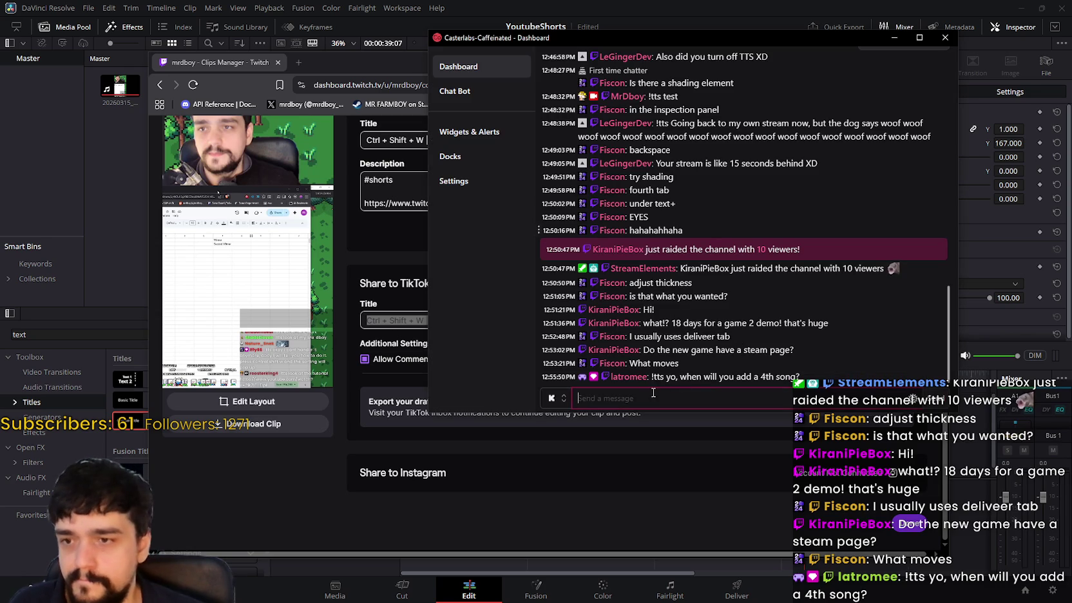
# - Check the Casterlabs chat, then switch to Steam and return to the store front page
pyautogui.moveTo(667, 380); pyautogui.dragTo(801, 379)
pyautogui.click(802, 401)
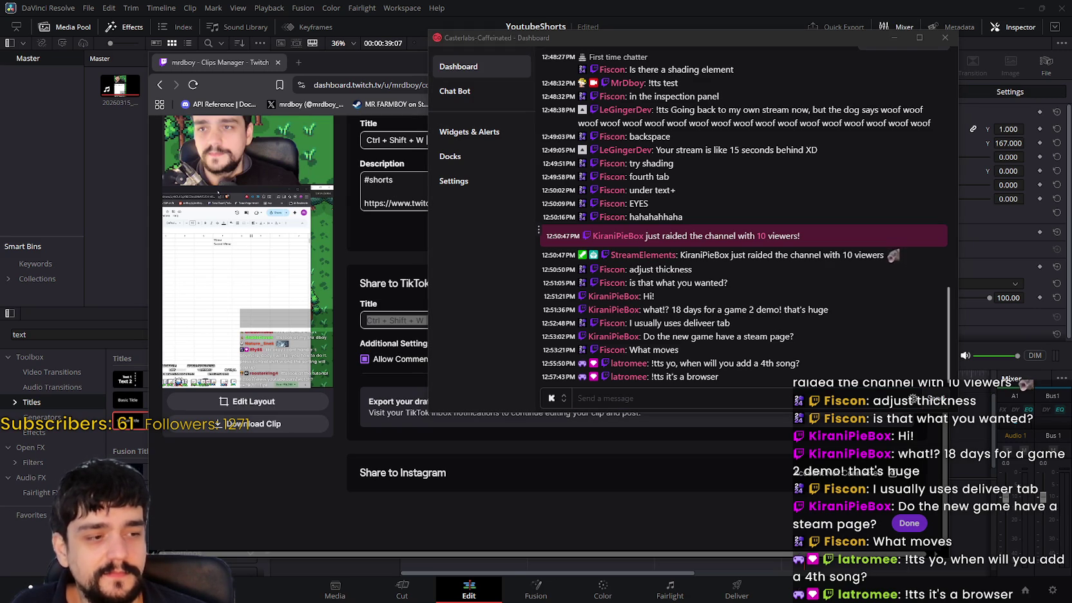
pyautogui.hotkey('alt', 'Tab')
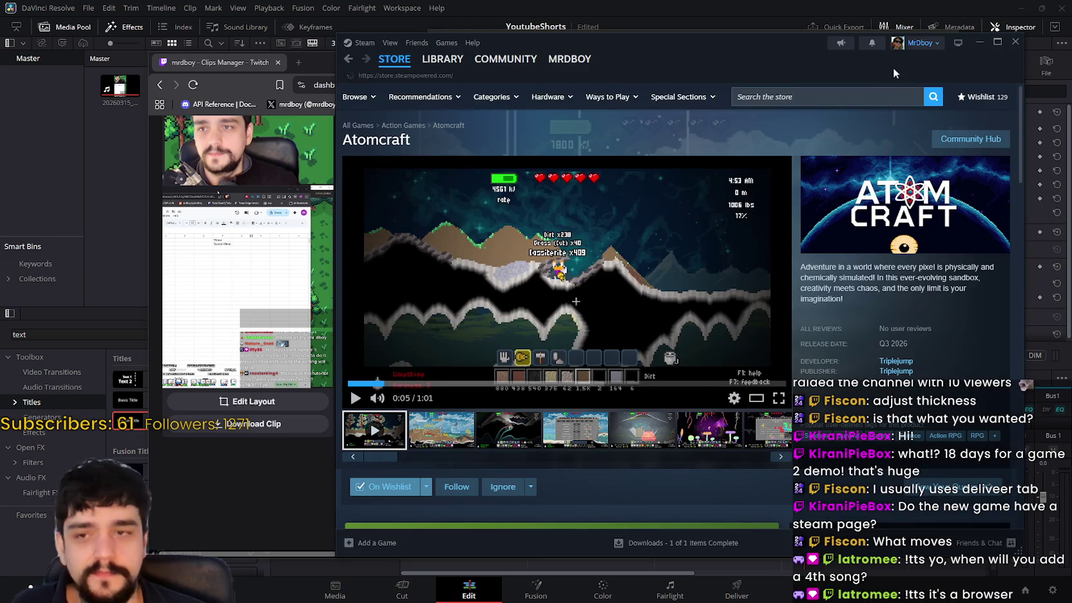
pyautogui.moveTo(904, 71); pyautogui.dragTo(840, 80)
pyautogui.hotkey('alt', 'Left')
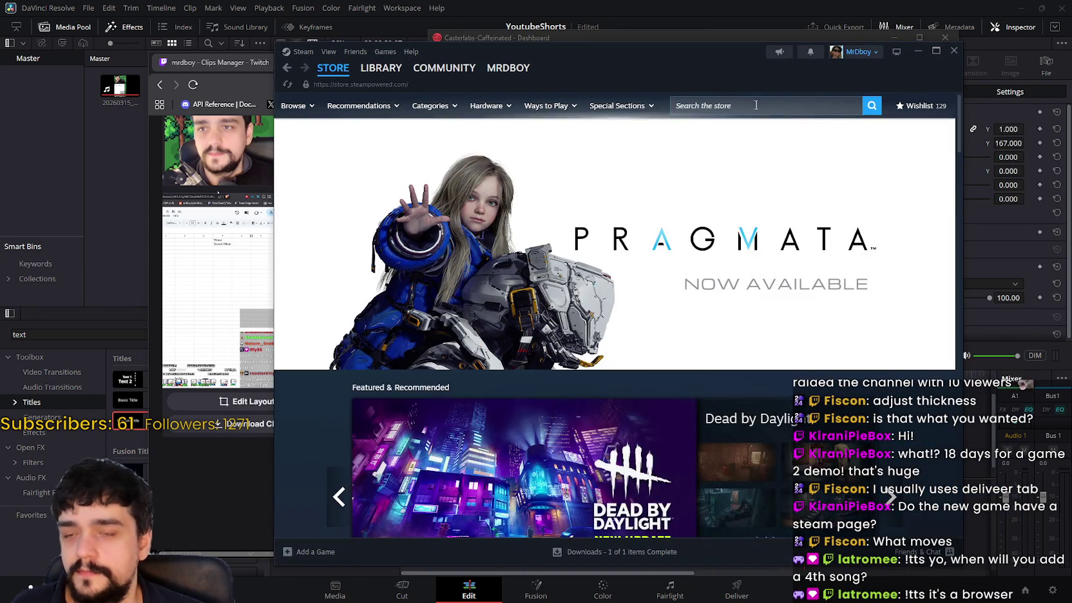
# - Start a store search for 'ap', then clear it and dismiss the suggestions
pyautogui.click(756, 104)
pyautogui.write('ap')
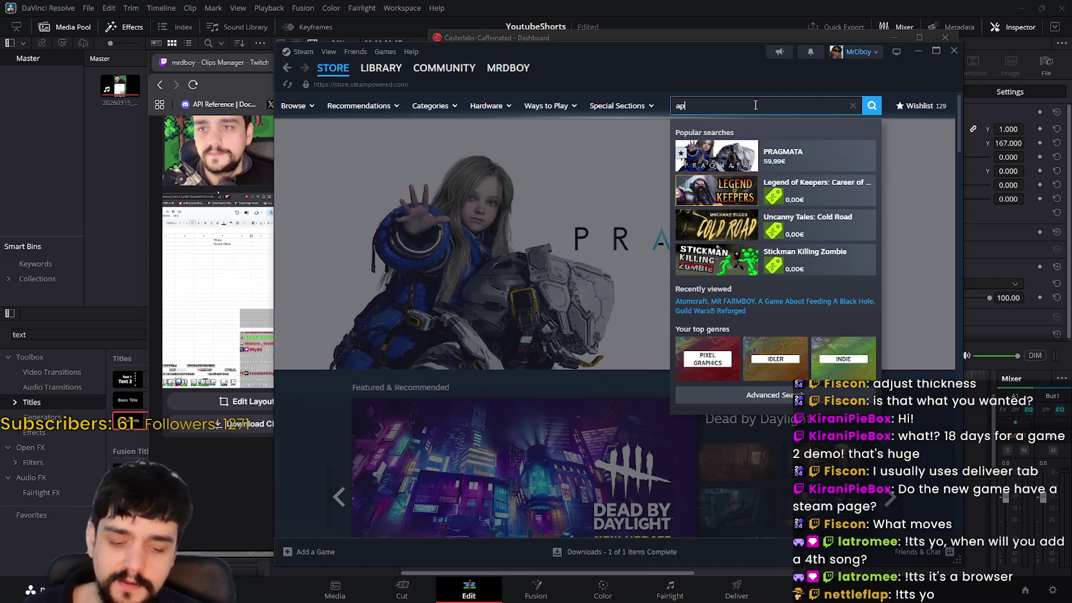
pyautogui.press('BackSpace')
pyautogui.press('BackSpace')
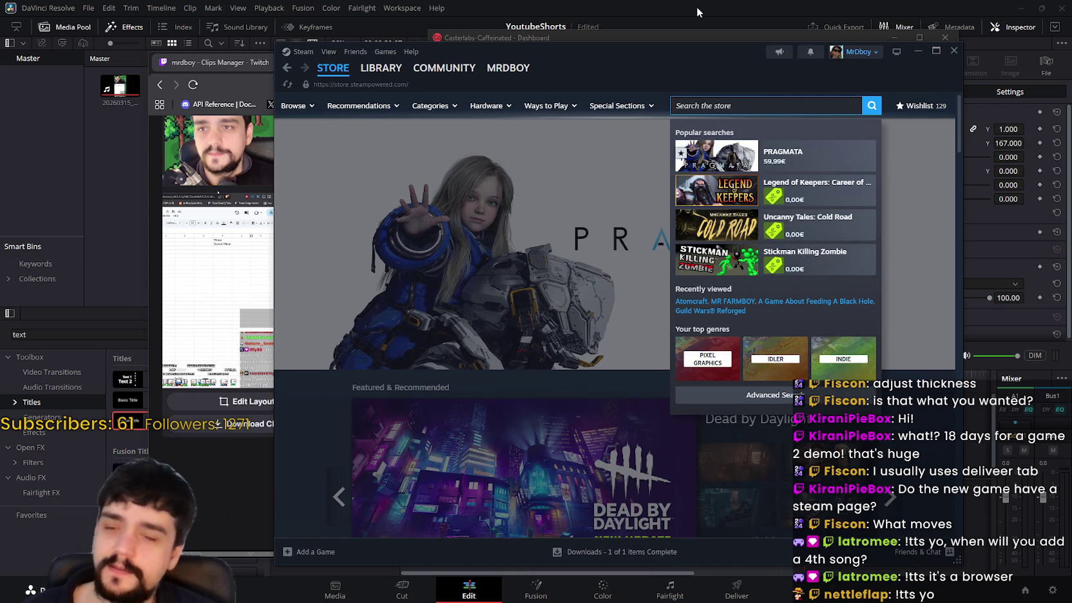
pyautogui.click(930, 173)
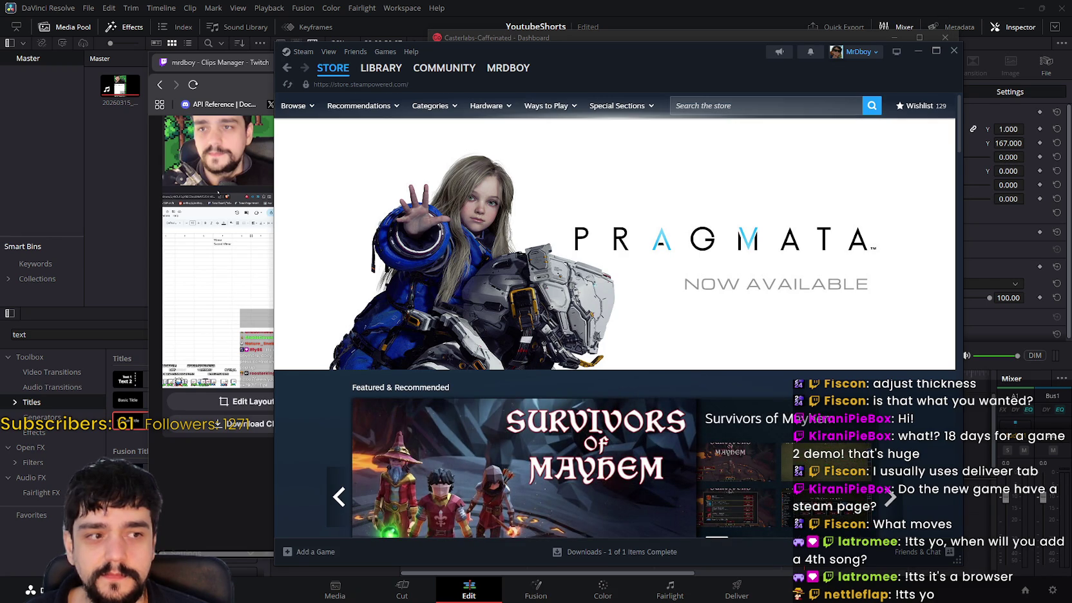
# - Scroll the wishlist to Capyvarias and open its store page, then bring the chat forward
pyautogui.click(916, 110)
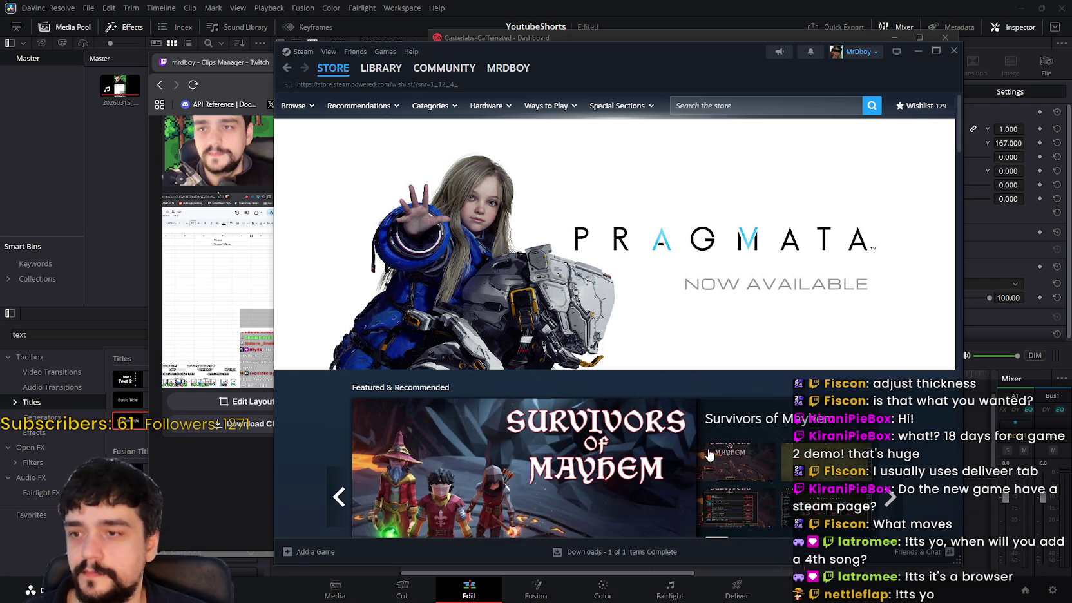
pyautogui.scroll(-5, 651, 363)
pyautogui.scroll(-5, 652, 364)
pyautogui.scroll(-8, 415, 218)
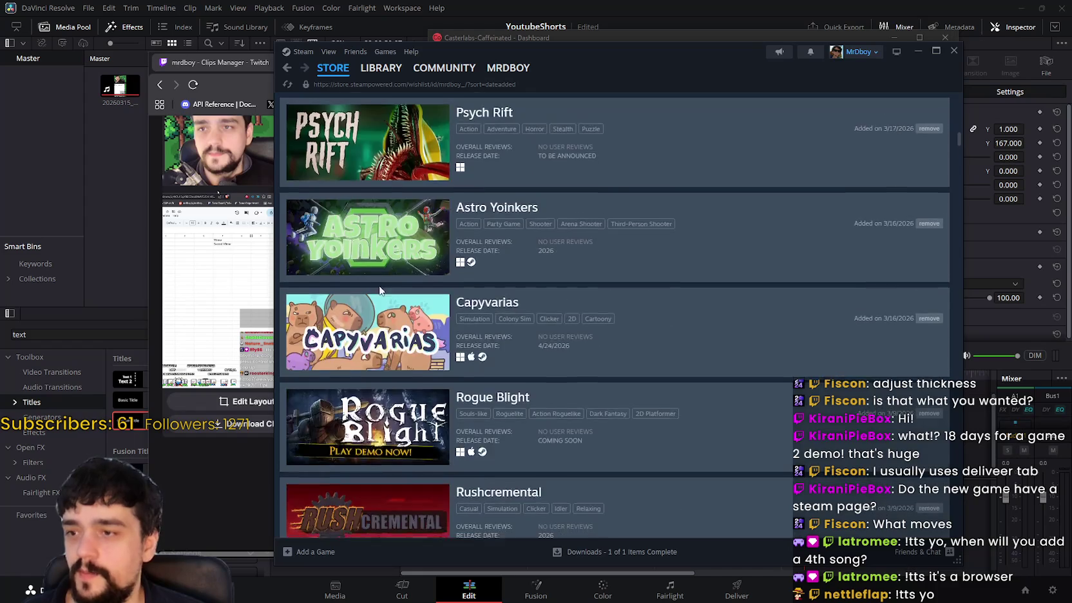
pyautogui.scroll(4, 451, 364)
pyautogui.click(451, 365)
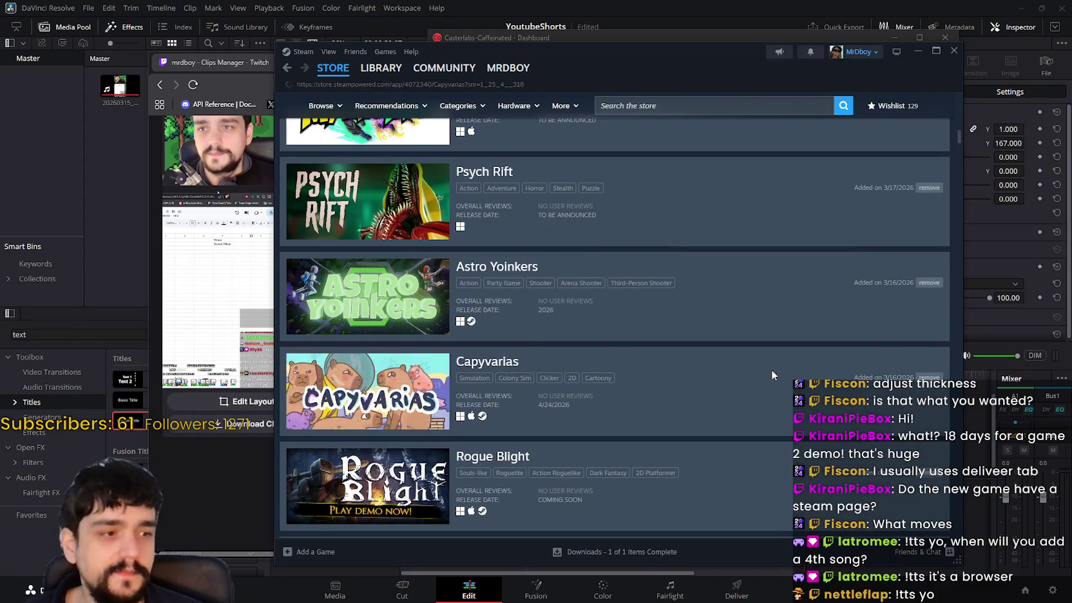
pyautogui.moveTo(735, 60); pyautogui.dragTo(544, 36)
pyautogui.click(796, 364)
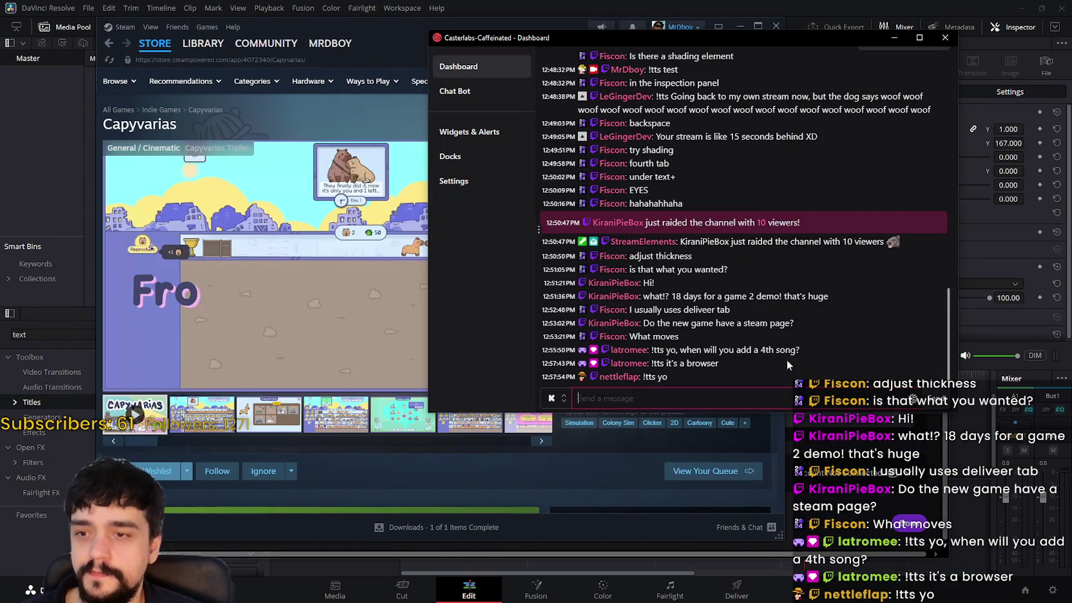
# - Rearrange the windows and copy the Capyvarias store page URL
pyautogui.moveTo(684, 42); pyautogui.dragTo(802, 28)
pyautogui.moveTo(481, 40); pyautogui.dragTo(430, 23)
pyautogui.scroll(-3, 451, 257)
pyautogui.scroll(3, 451, 258)
pyautogui.rightClick(547, 294)
pyautogui.rightClick(556, 251)
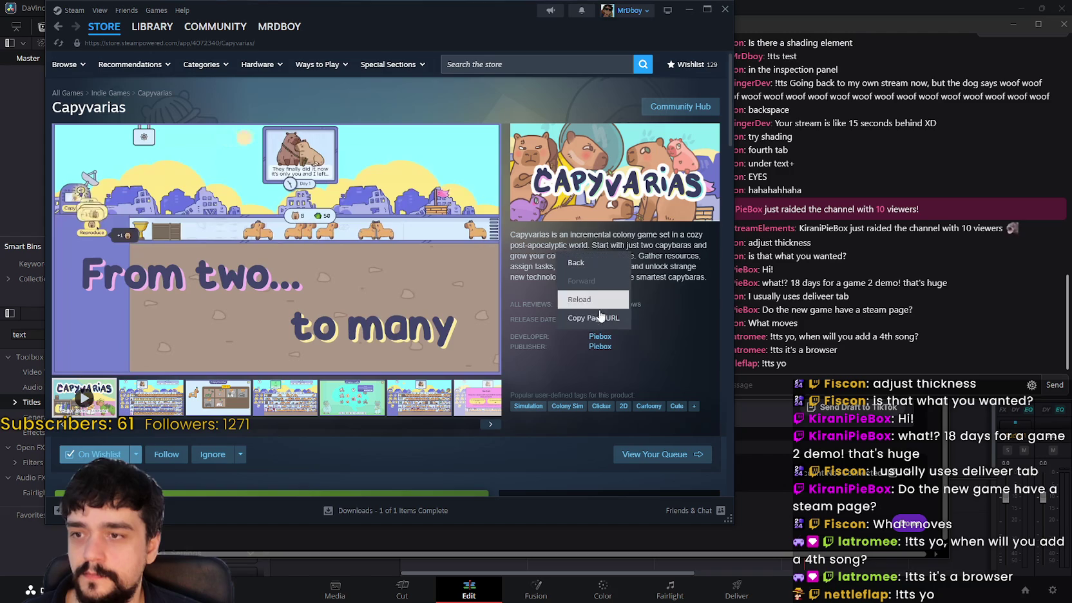
pyautogui.click(578, 313)
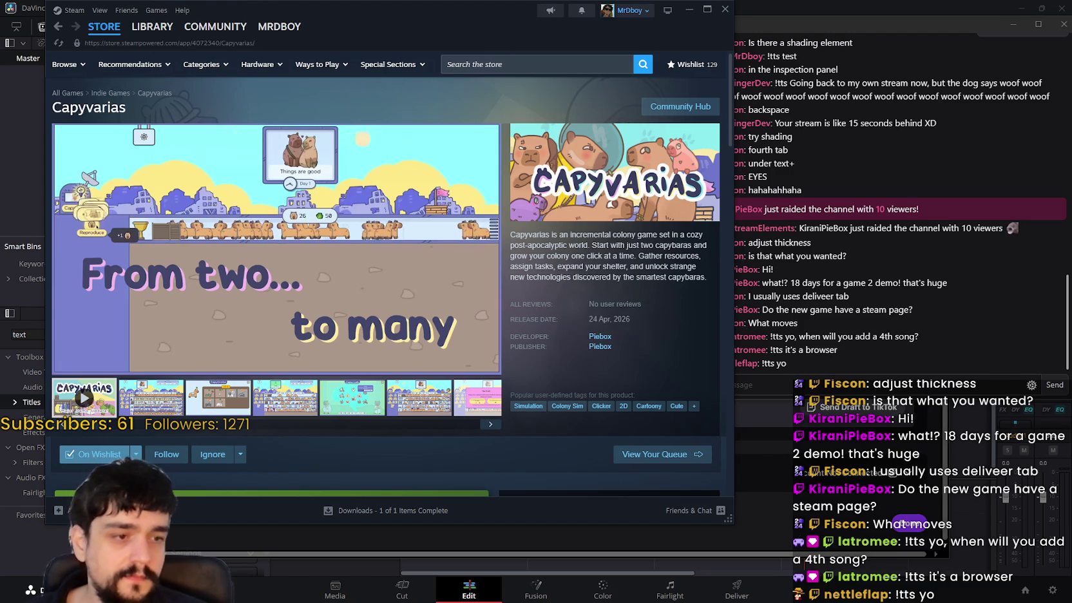
# - Paste the Capyvarias link into the Casterlabs message box with Twitch selected and send it
pyautogui.click(771, 386)
pyautogui.click(676, 385)
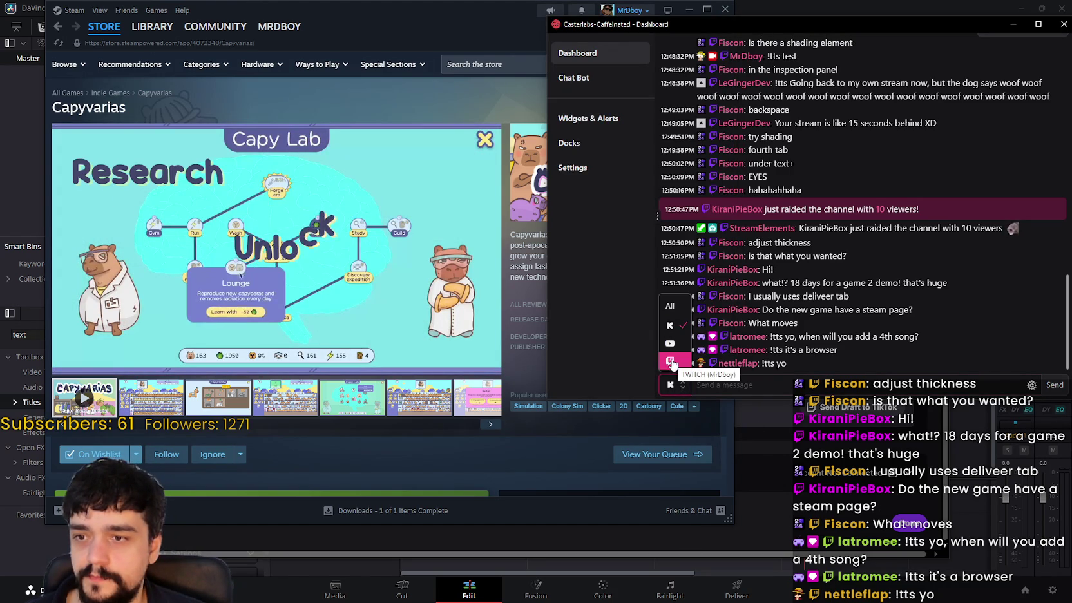
pyautogui.click(670, 361)
pyautogui.click(752, 385)
pyautogui.write('https://store.steampowered.com/app/4072340/Capyvarias/')
pyautogui.press('Return')
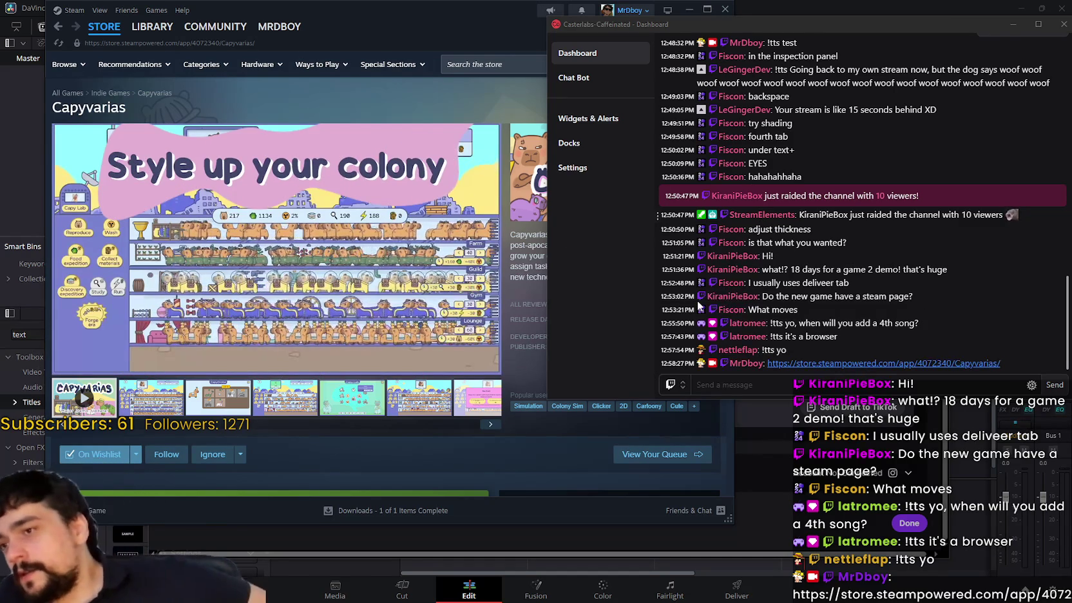
# - Scroll back through the Steam store page, then switch to DaVinci Resolve
pyautogui.click(497, 281)
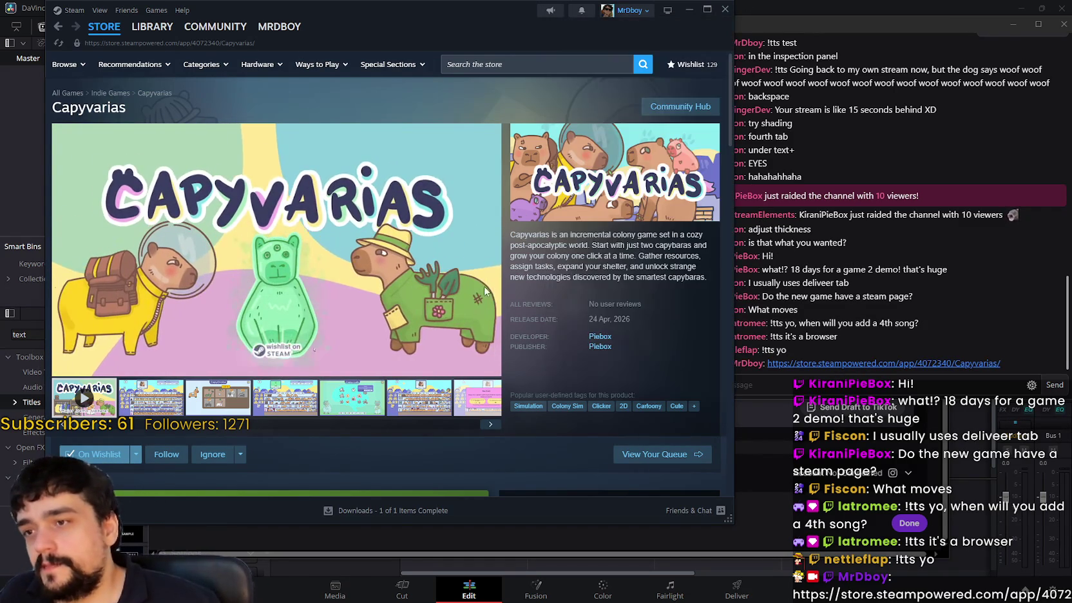
pyautogui.scroll(-1, 482, 274)
pyautogui.scroll(-2, 482, 275)
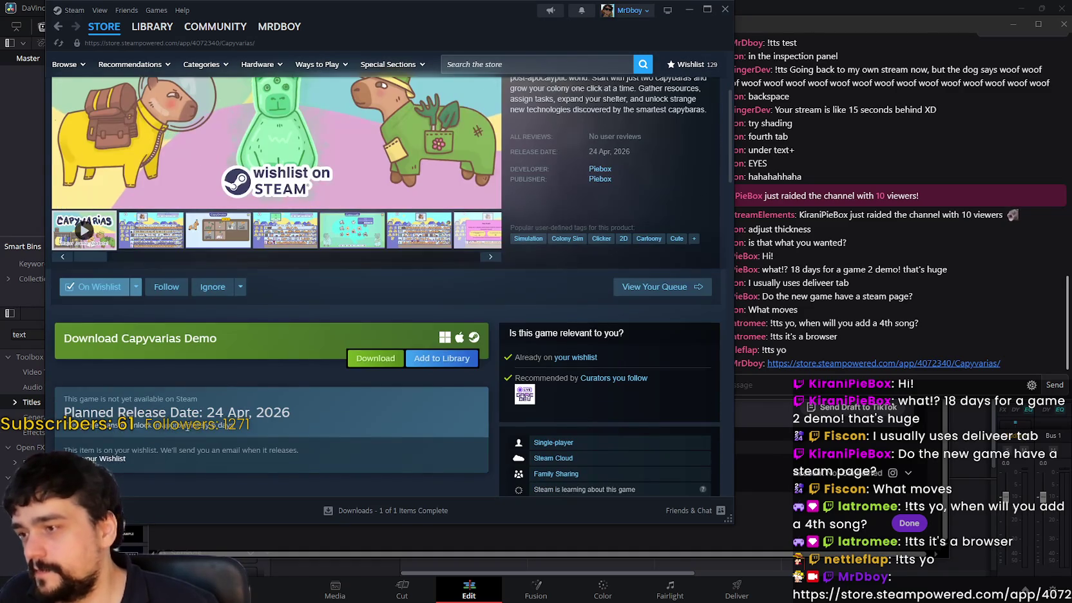
pyautogui.scroll(3, 237, 425)
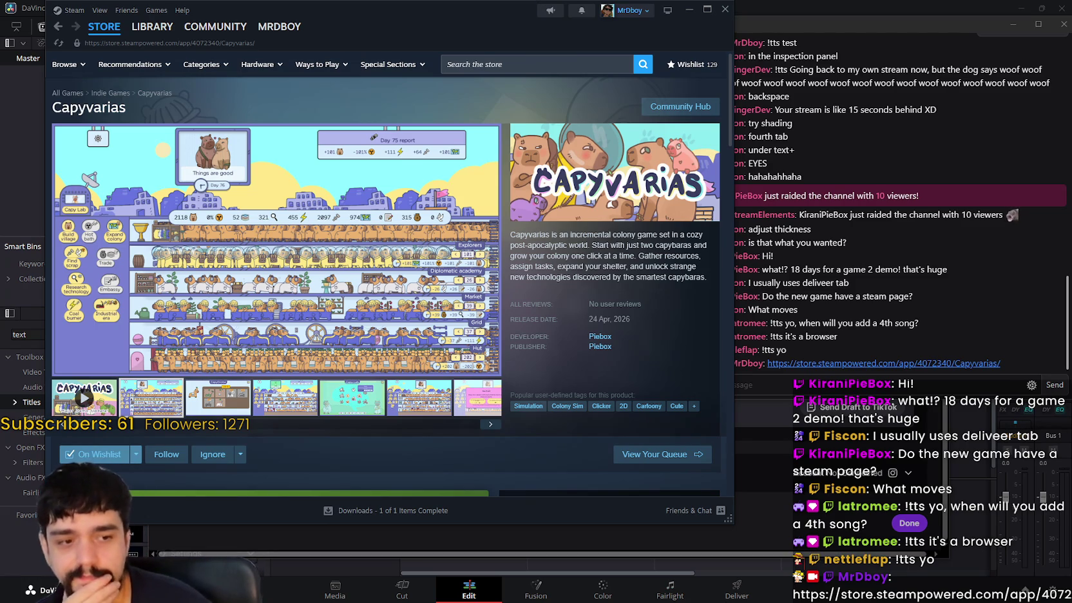
pyautogui.hotkey('alt', 'Tab')
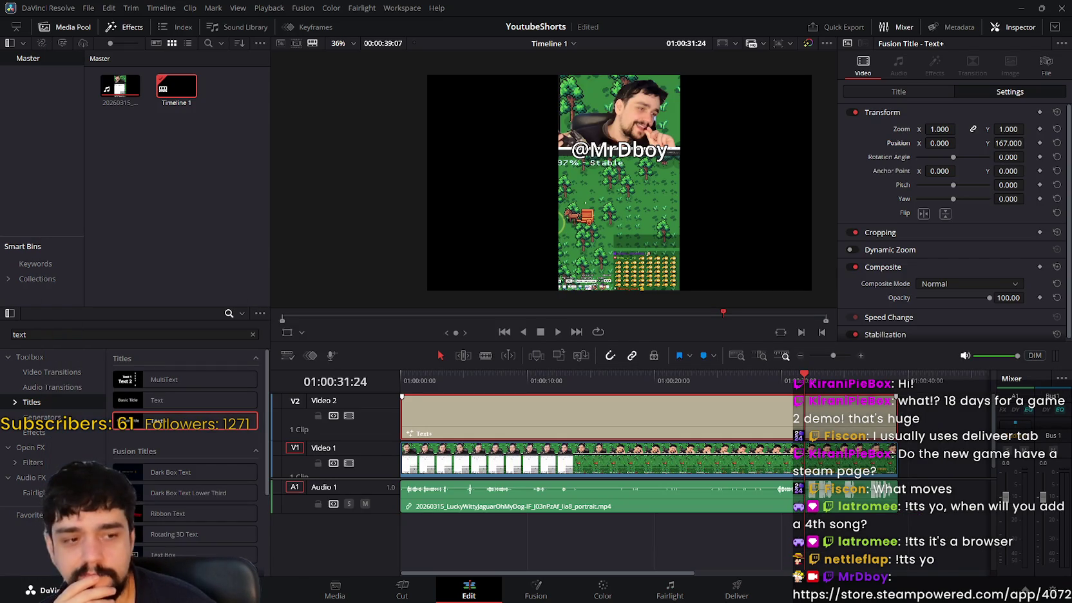
# - Minimize Resolve, return to it, and open Quick Export for Timeline 1 (H.264 Master, 1920x1080)
pyautogui.click(1020, 8)
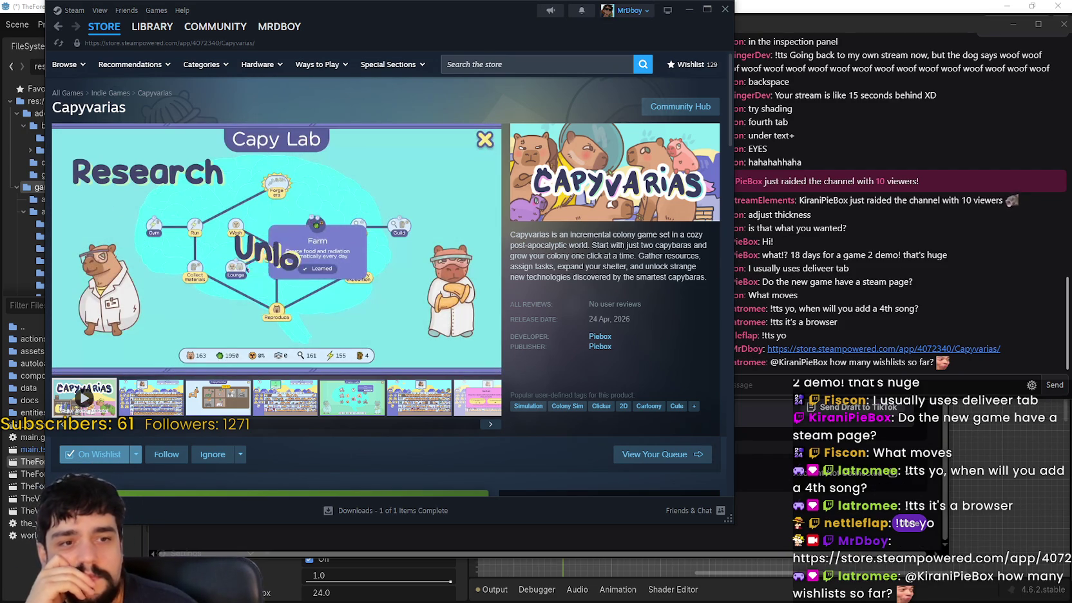
pyautogui.hotkey('alt', 'Tab')
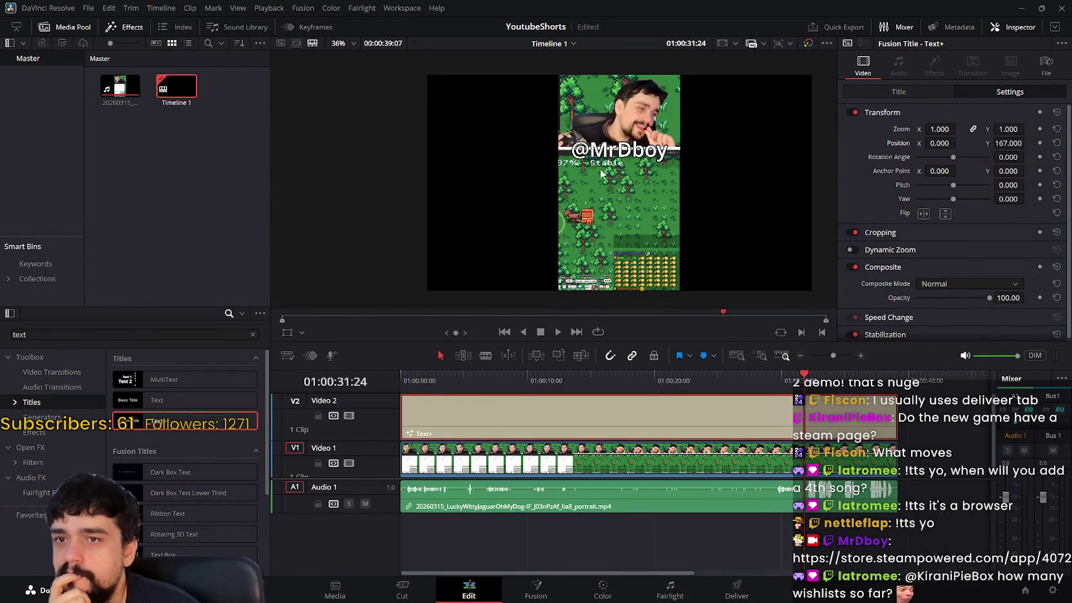
pyautogui.click(840, 28)
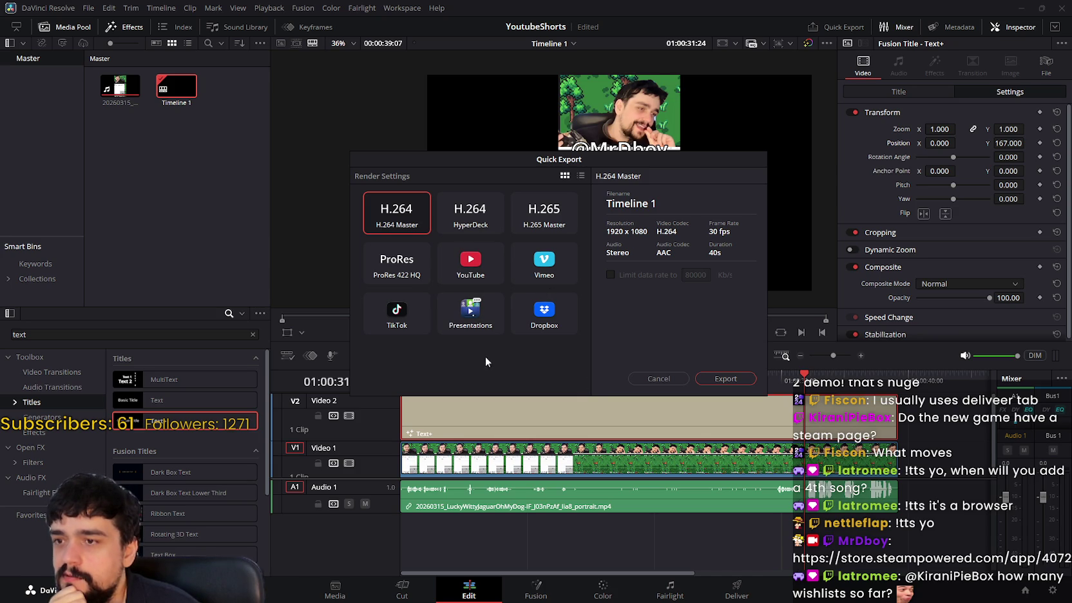
# - Try the Presentations preset, return to H.264 Master, and toggle presets between list and grid view
pyautogui.click(485, 330)
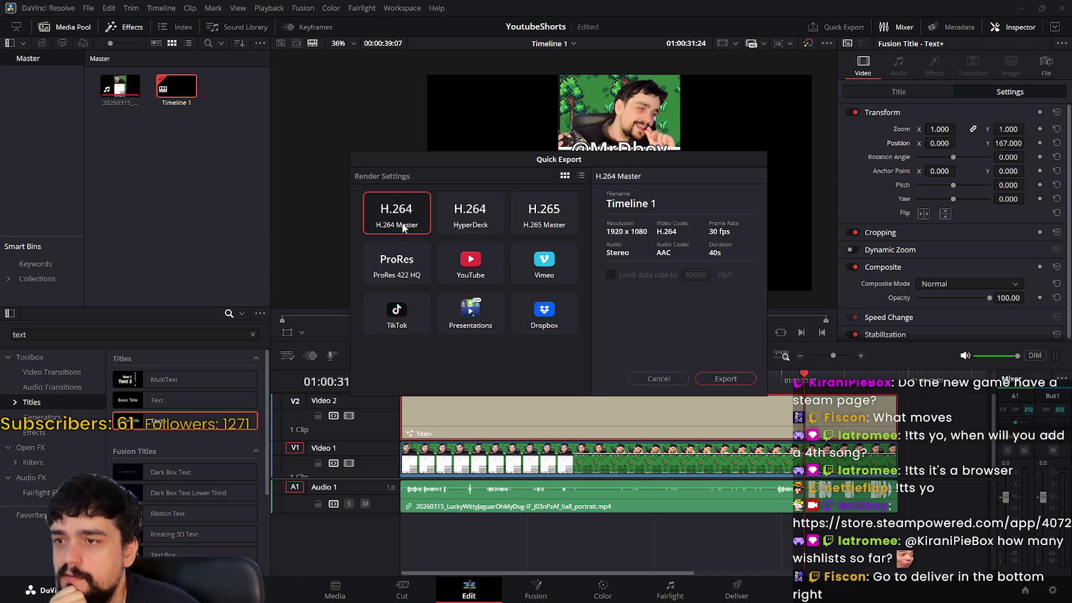
pyautogui.click(469, 303)
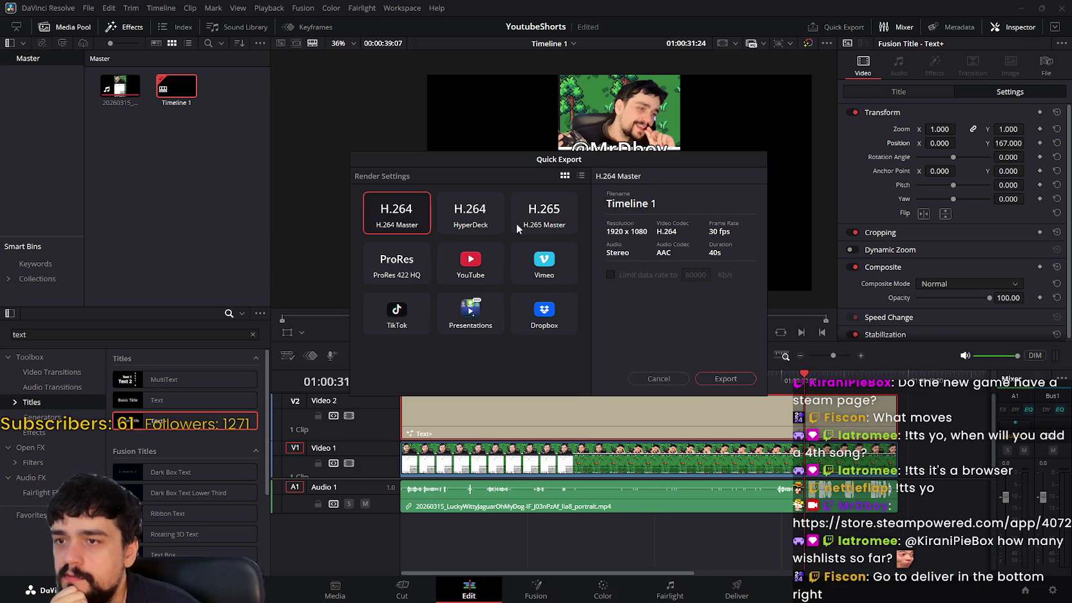
pyautogui.click(580, 175)
pyautogui.scroll(-2, 519, 299)
pyautogui.scroll(2, 565, 307)
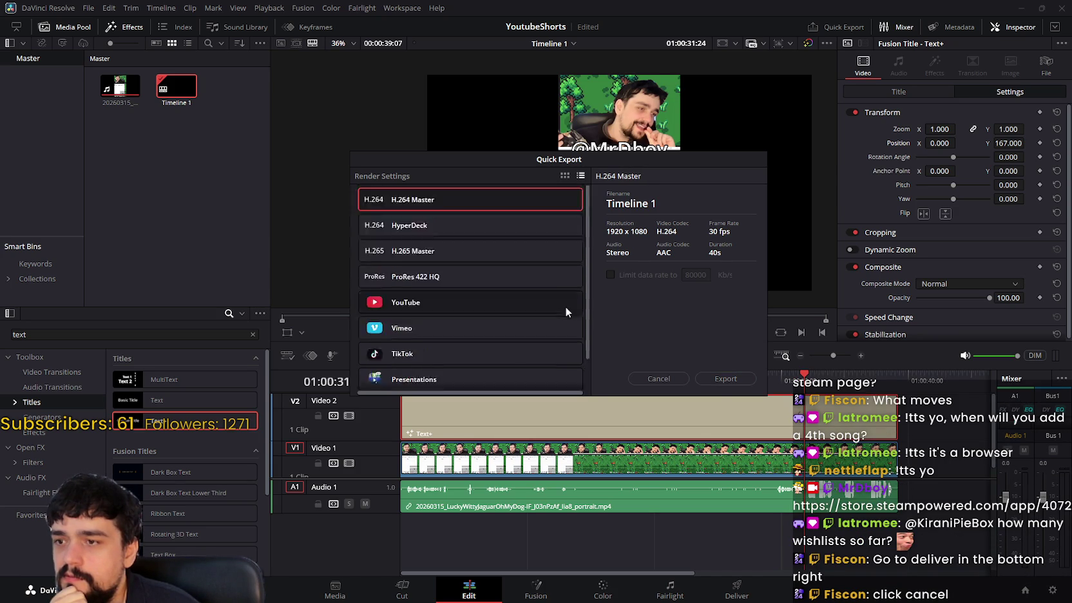
pyautogui.click(564, 175)
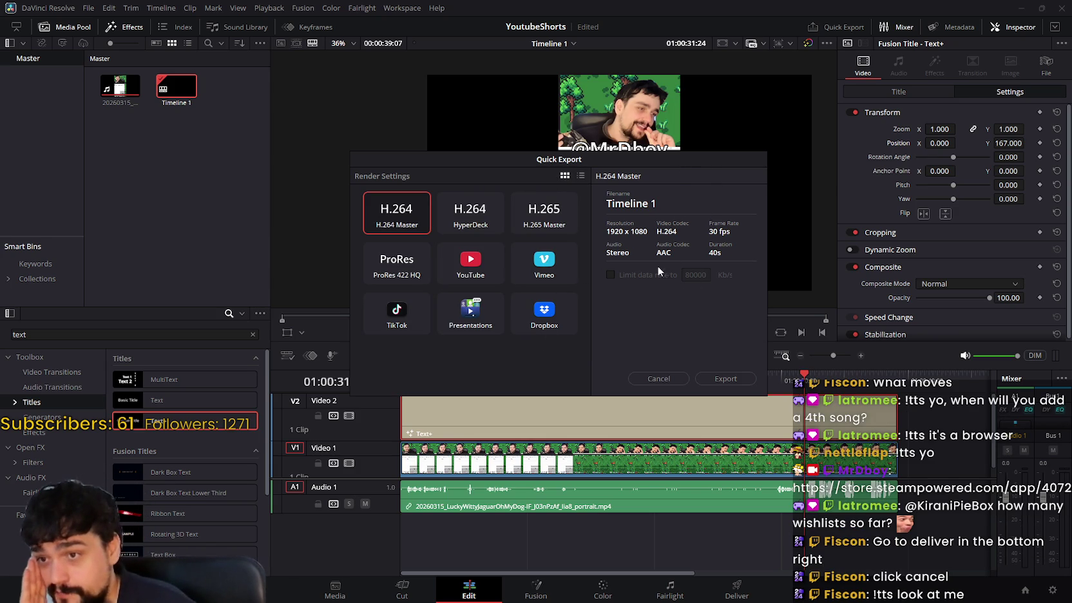
# - Glance at the stream chat, then cancel the Quick Export dialog
pyautogui.hotkey('alt', 'Tab')
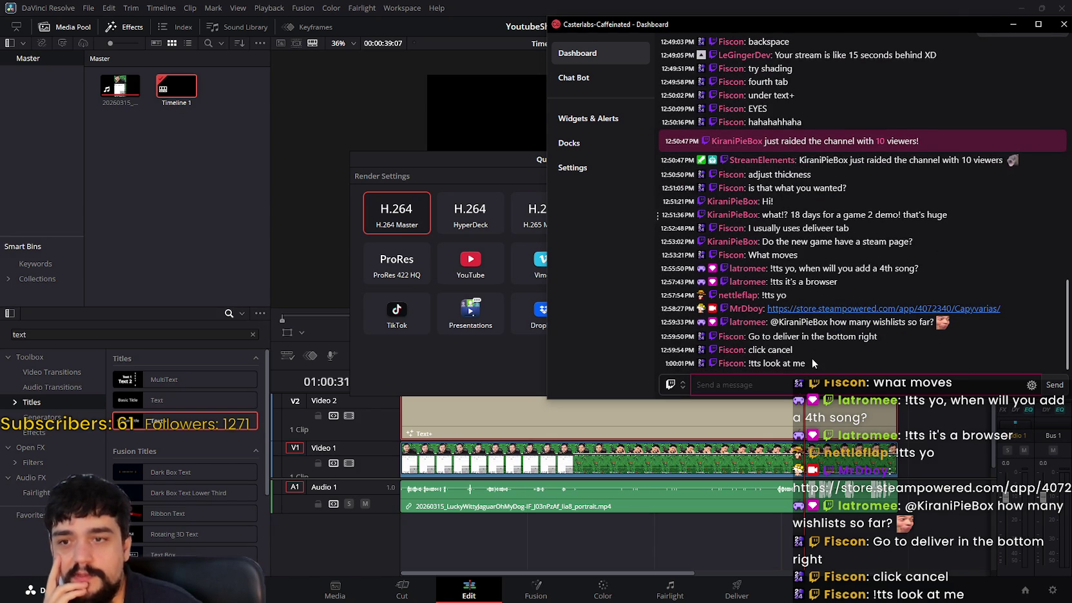
pyautogui.click(749, 13)
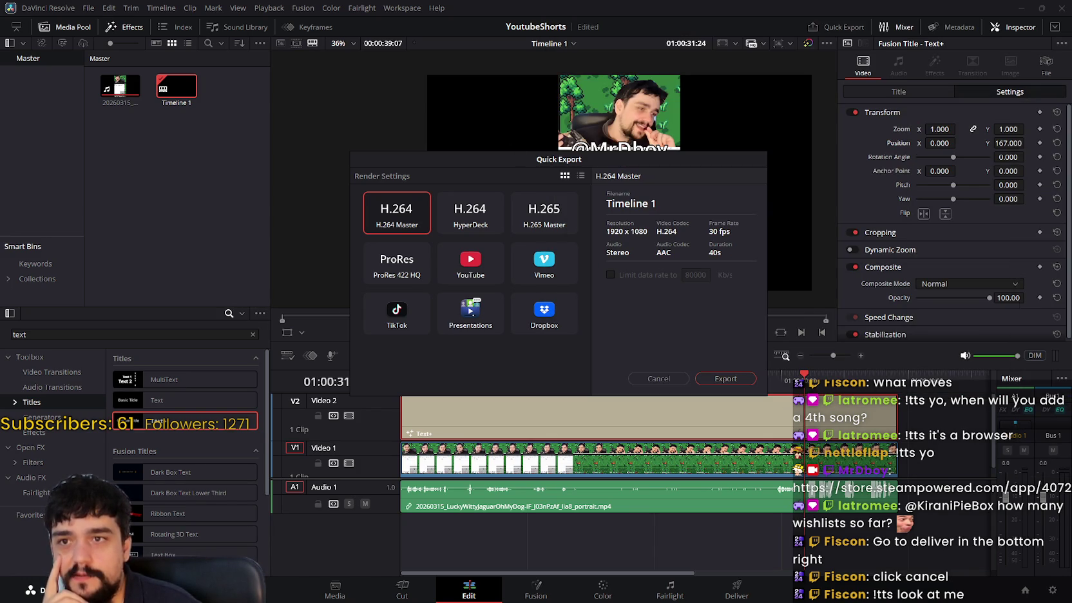
pyautogui.click(660, 380)
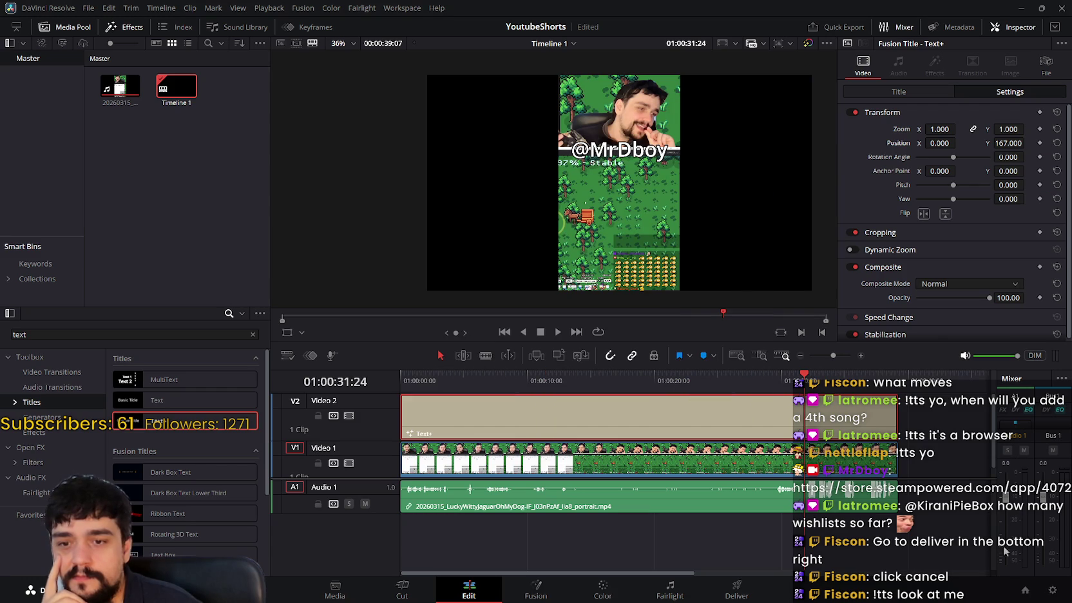
pyautogui.click(1054, 591)
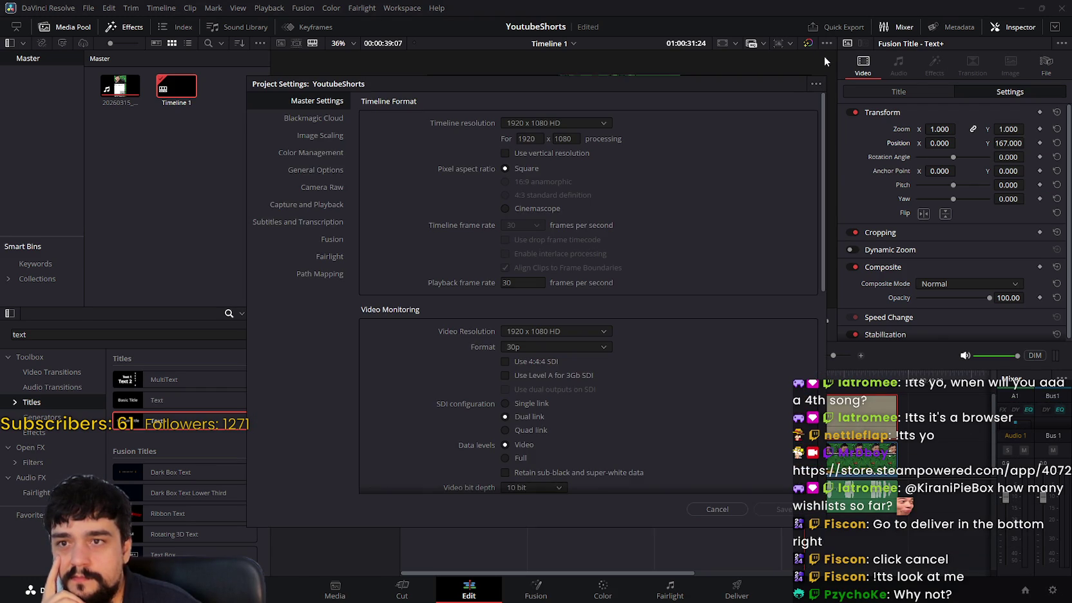
pyautogui.click(709, 77)
pyautogui.moveTo(649, 94)
pyautogui.click(1053, 590)
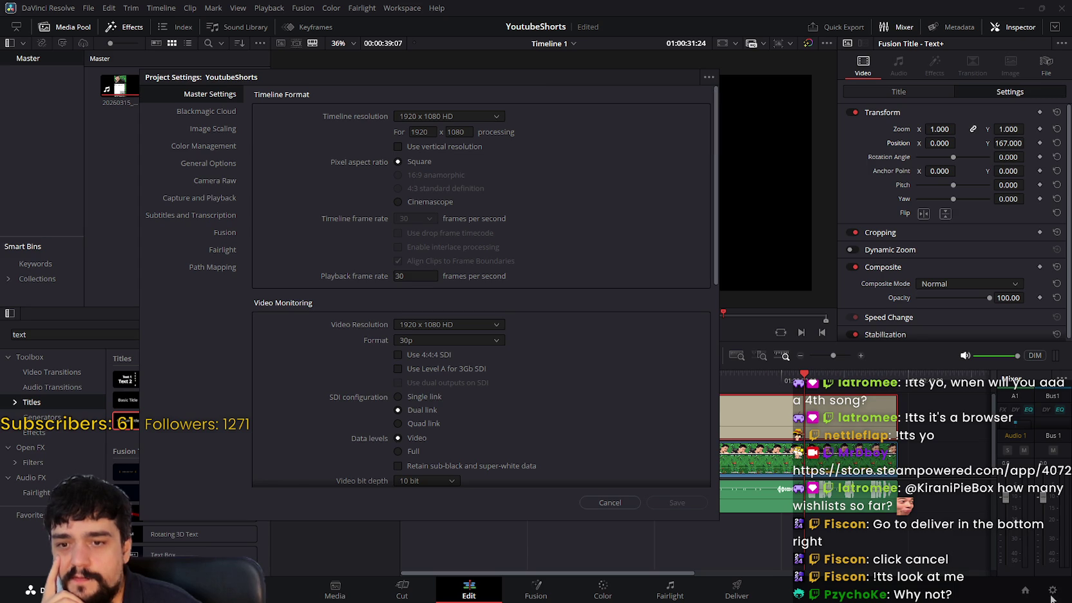
pyautogui.click(635, 502)
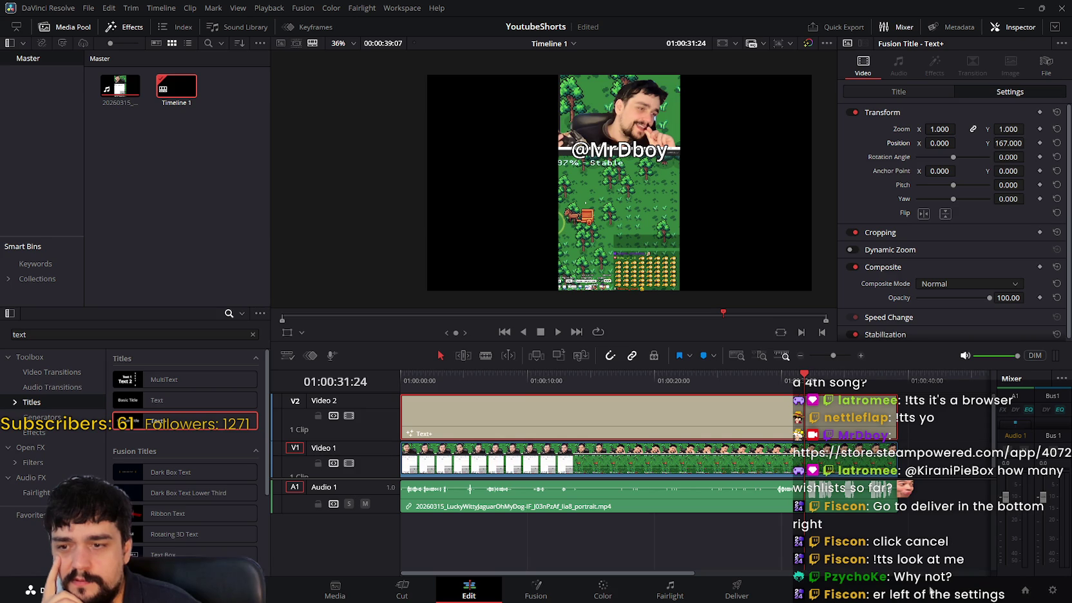
pyautogui.click(740, 593)
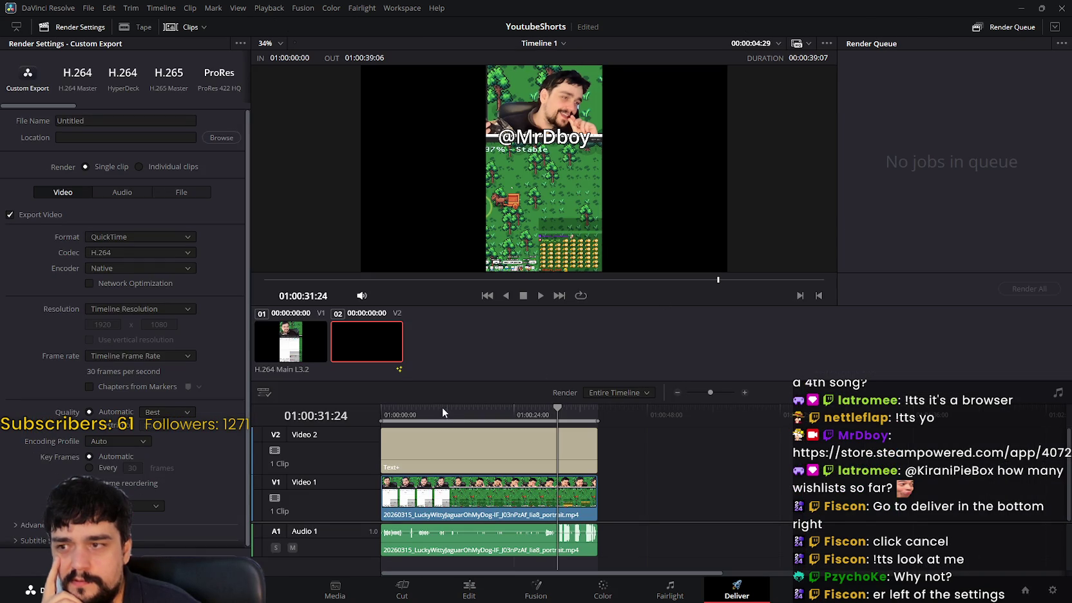
# - Select the first clip in the render strip, scrub the preview, and check proxy playback choices
pyautogui.click(294, 345)
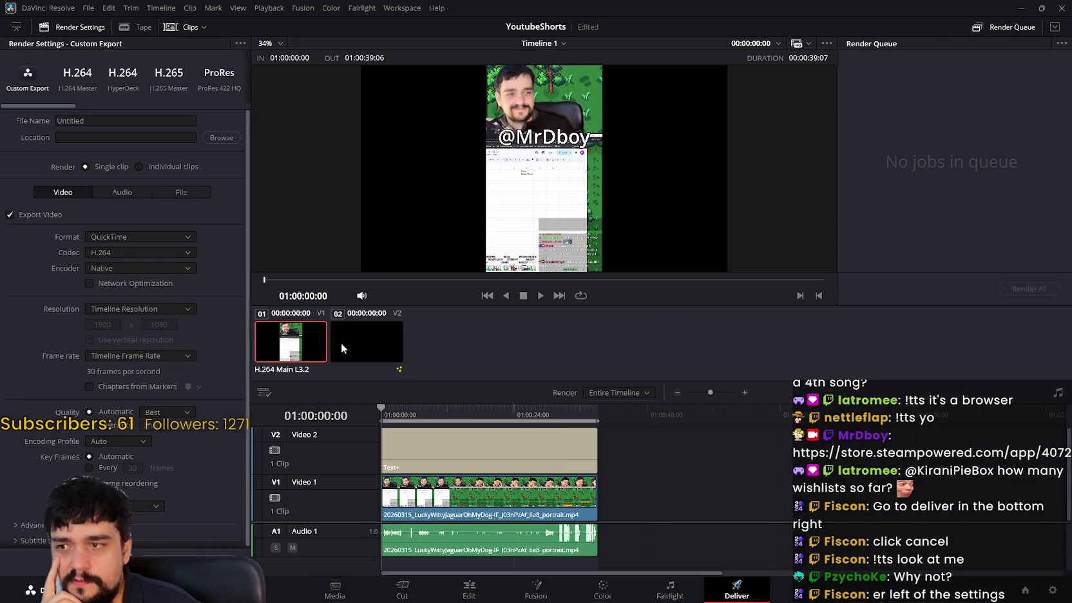
pyautogui.click(345, 343)
pyautogui.click(285, 345)
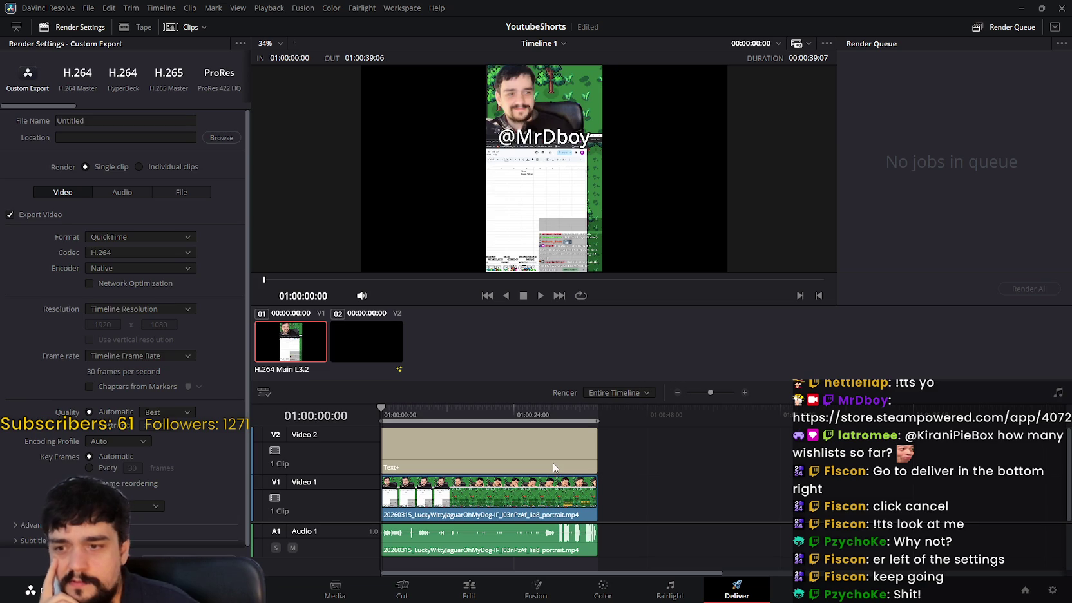
pyautogui.moveTo(388, 413)
pyautogui.mouseDown()
pyautogui.moveTo(487, 413)
pyautogui.moveTo(334, 412)
pyautogui.mouseUp()
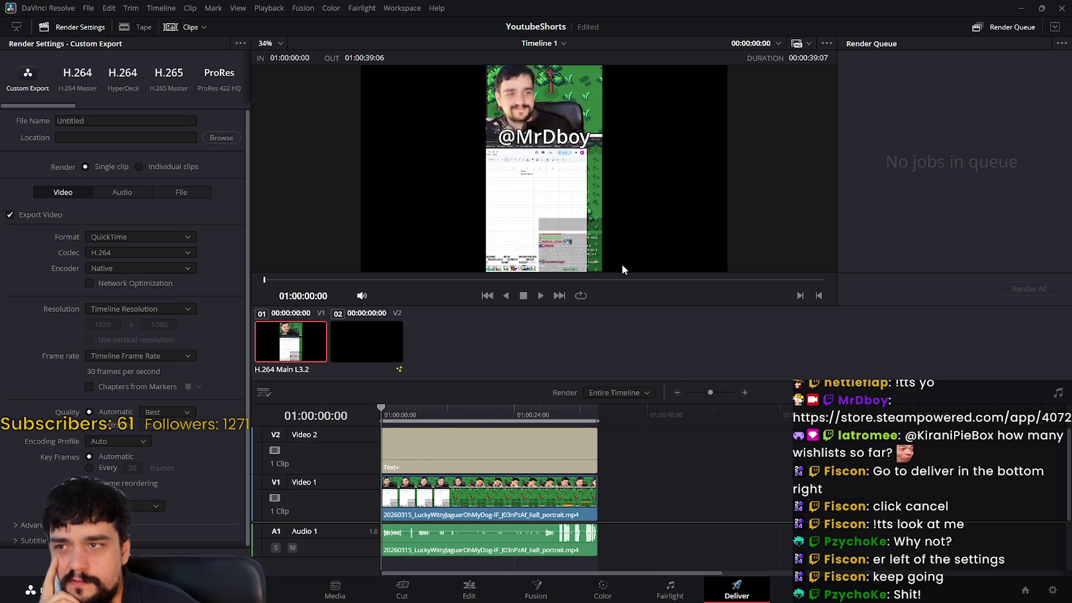
pyautogui.click(802, 43)
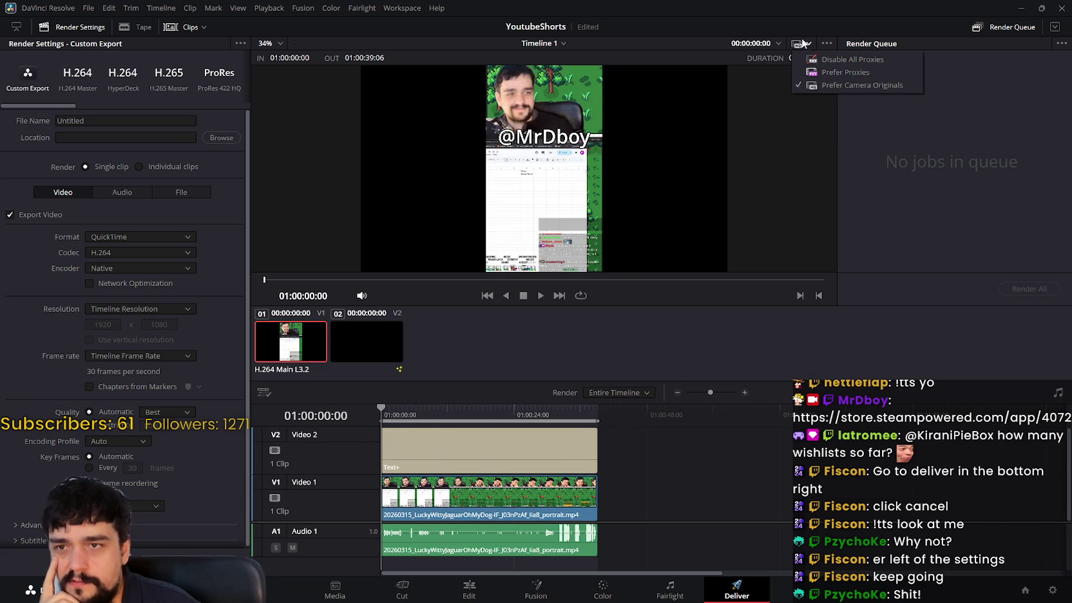
pyautogui.click(856, 279)
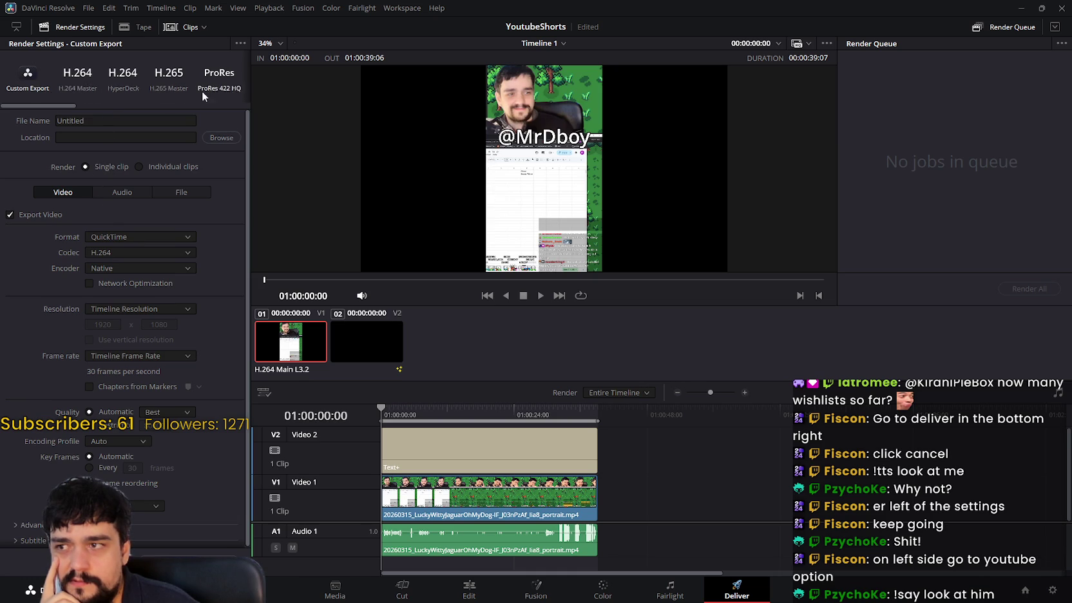
# - Apply the YouTube 1080p render preset and review its frame rate and resolution options
pyautogui.moveTo(47, 106)
pyautogui.mouseDown()
pyautogui.moveTo(226, 107)
pyautogui.moveTo(95, 107)
pyautogui.mouseUp()
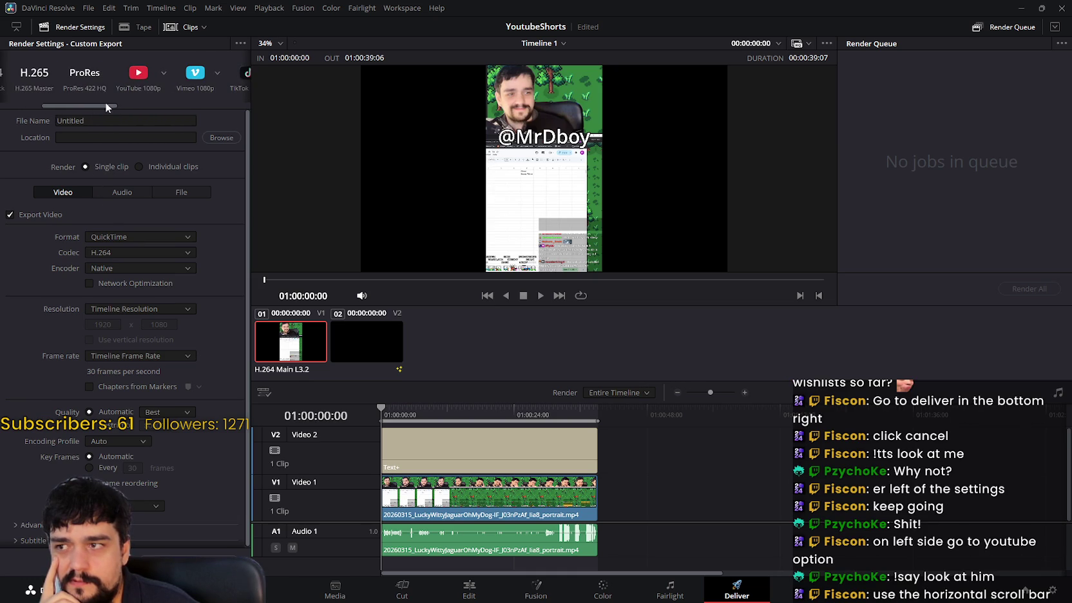
pyautogui.click(153, 91)
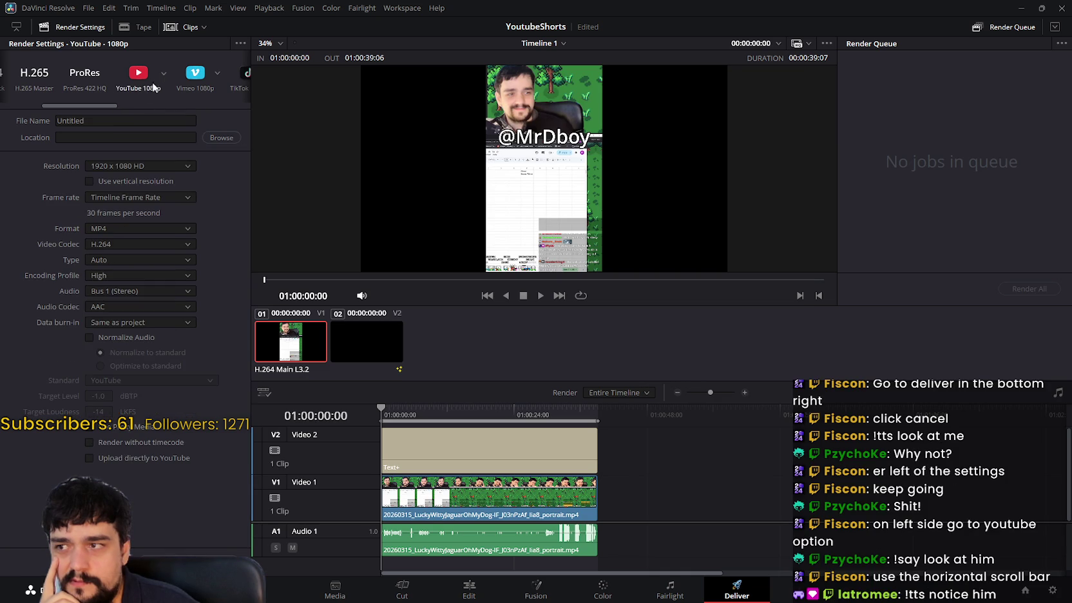
pyautogui.click(169, 198)
pyautogui.click(173, 170)
pyautogui.click(172, 166)
pyautogui.scroll(-1, 190, 205)
pyautogui.moveTo(194, 211)
pyautogui.mouseDown()
pyautogui.moveTo(187, 288)
pyautogui.moveTo(201, 203)
pyautogui.mouseUp()
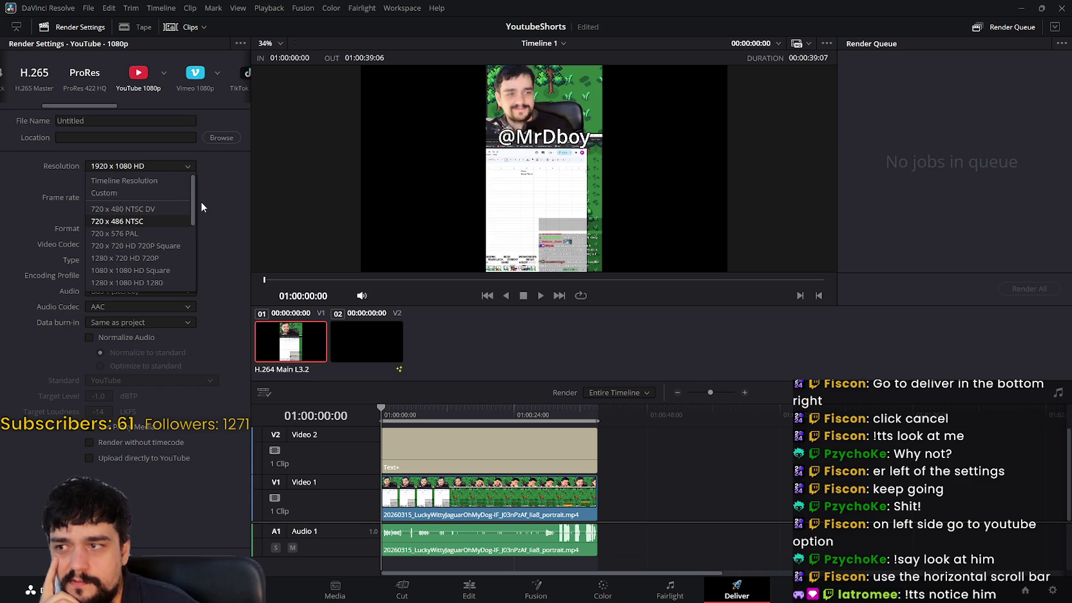
pyautogui.click(234, 205)
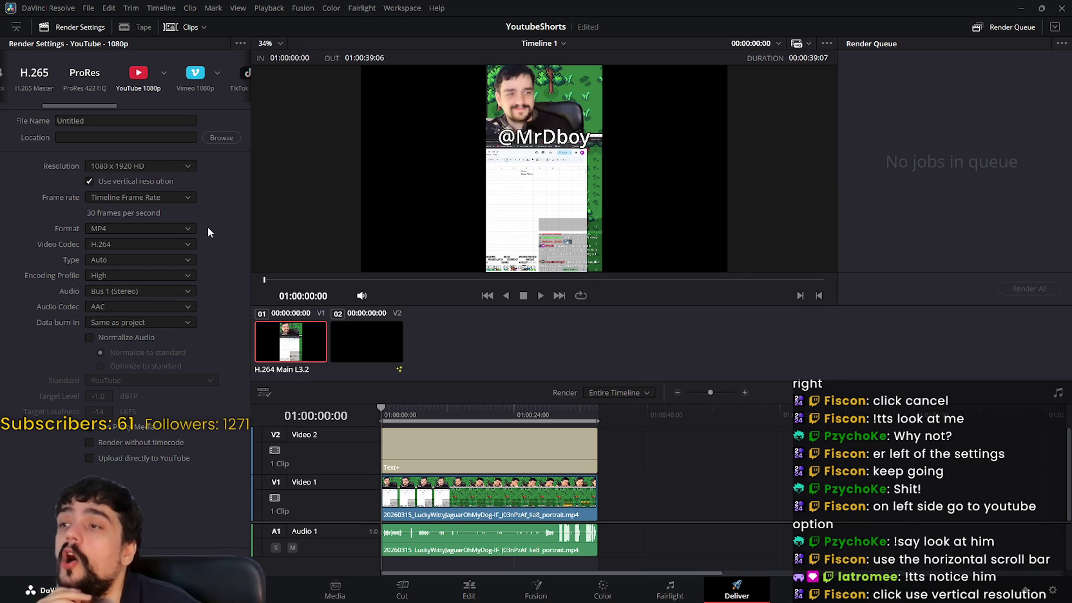
# - Play the timeline preview to check the vertical 1080x1920 output
pyautogui.scroll(1, 631, 193)
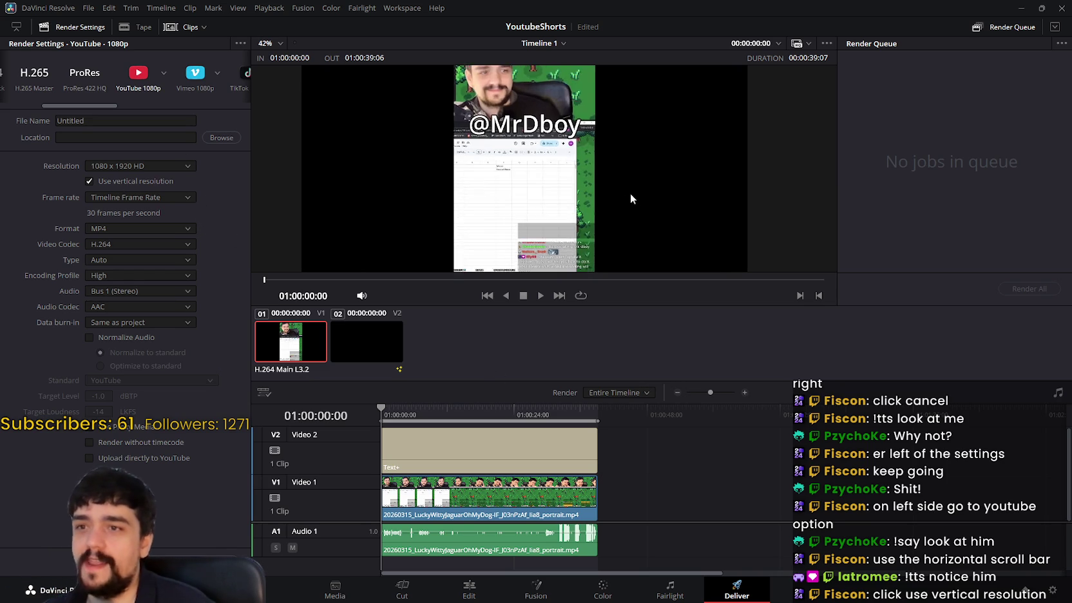
pyautogui.scroll(-2, 628, 192)
pyautogui.scroll(-1, 628, 192)
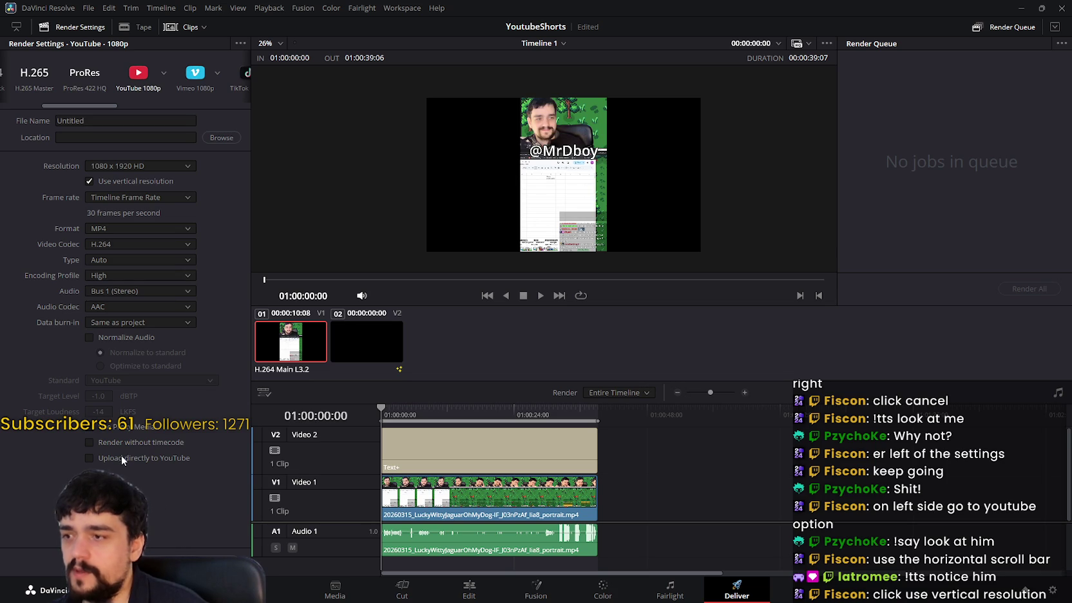
pyautogui.click(541, 296)
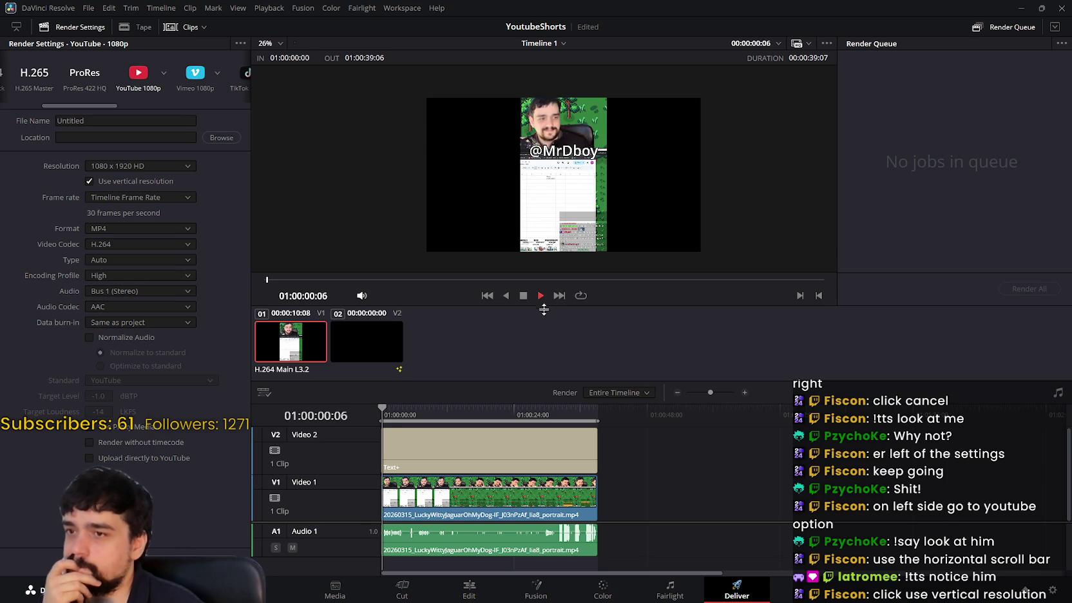
pyautogui.click(192, 196)
pyautogui.click(142, 213)
pyautogui.click(540, 296)
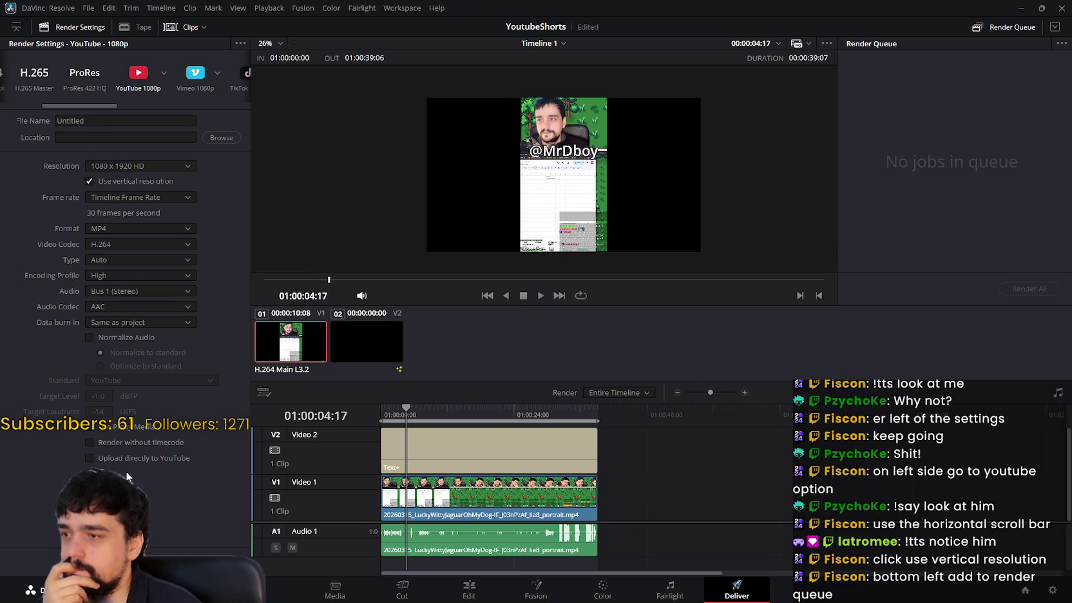
pyautogui.click(146, 319)
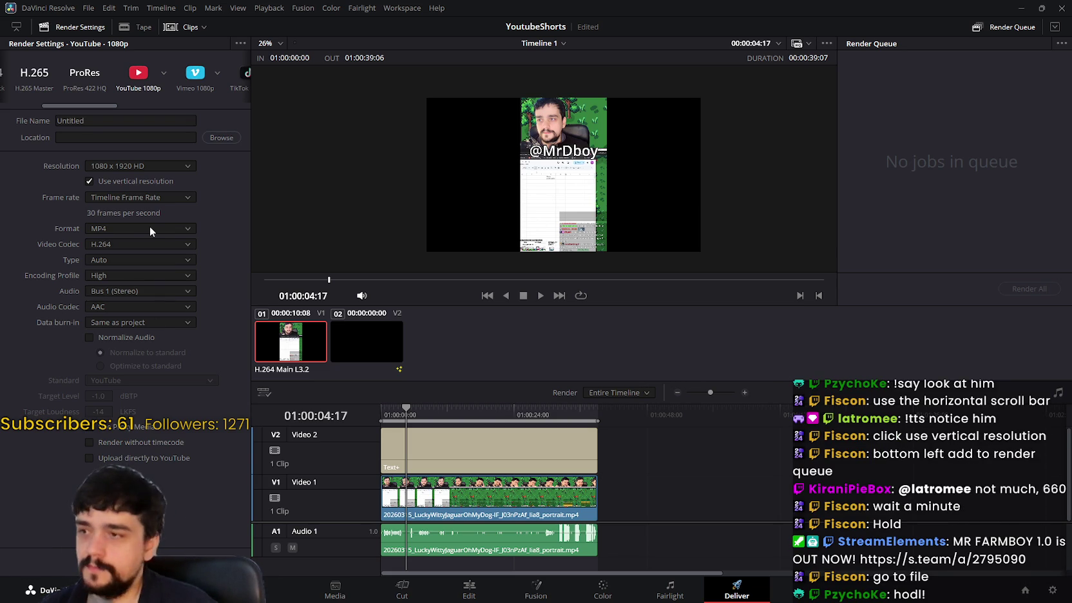
pyautogui.doubleClick(132, 122)
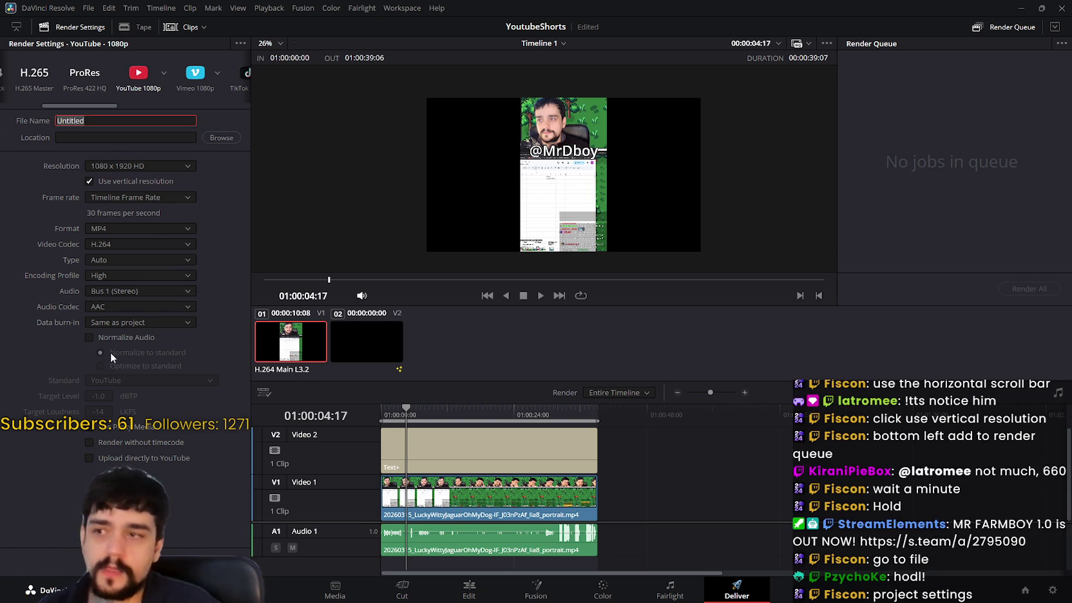
pyautogui.click(89, 8)
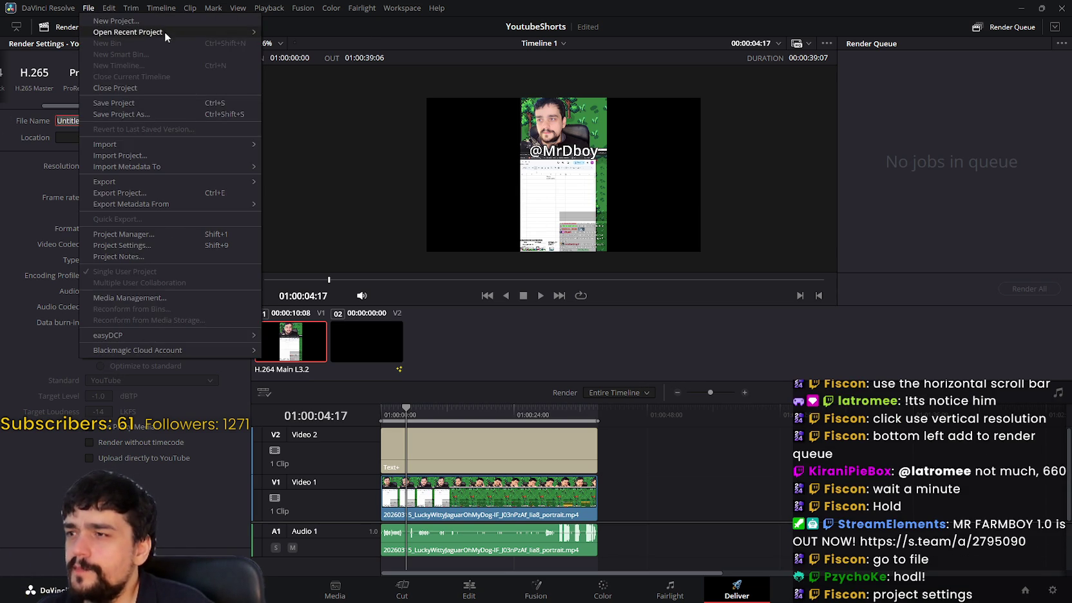
# - Open Project Settings and scroll through the Master Settings
pyautogui.moveTo(131, 8)
pyautogui.moveTo(87, 11)
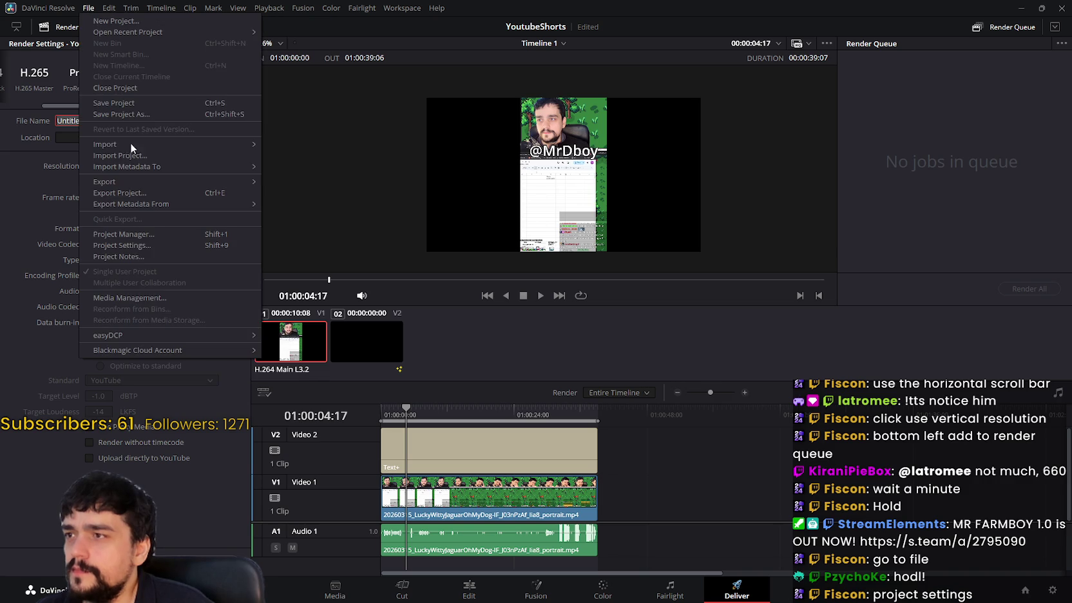
pyautogui.click(127, 245)
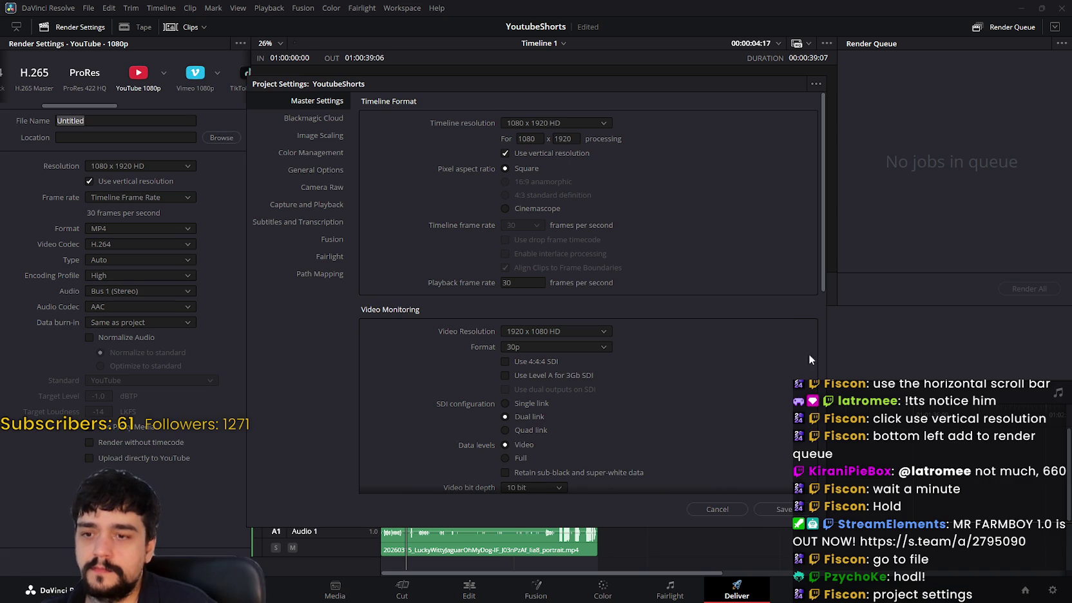
pyautogui.scroll(-1, 824, 249)
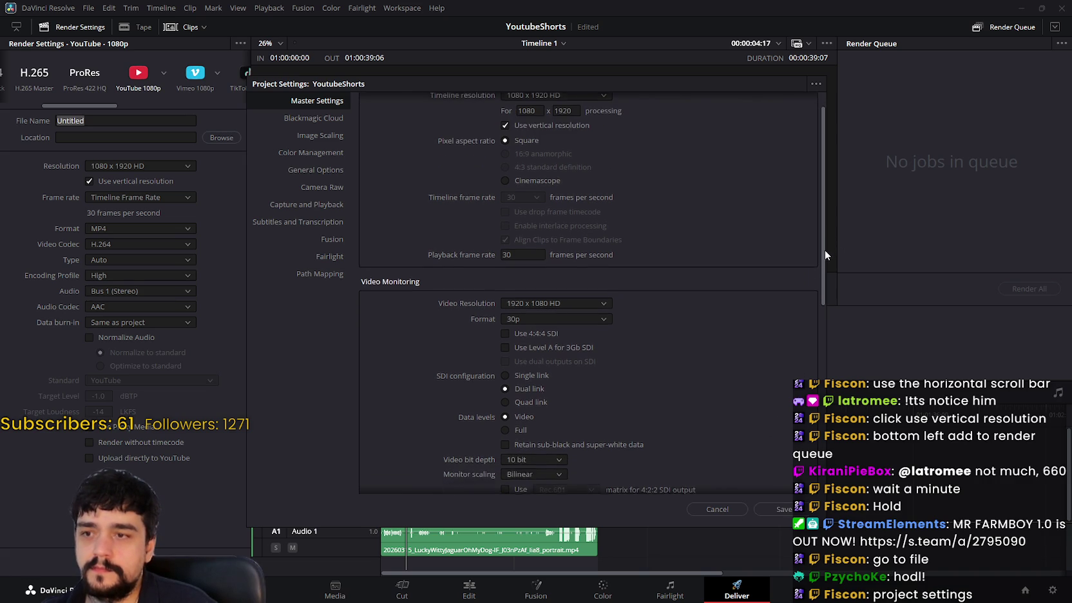
pyautogui.scroll(1, 830, 210)
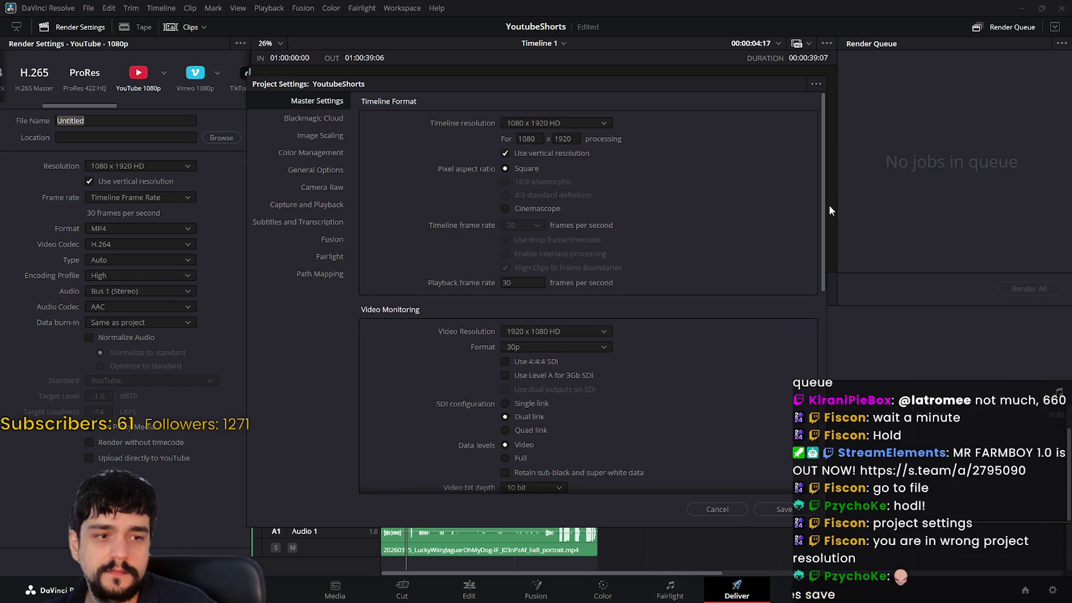
pyautogui.scroll(-5, 827, 238)
pyautogui.moveTo(819, 310); pyautogui.dragTo(805, 366)
pyautogui.scroll(-2, 805, 367)
# - Review the proxy and optimized media resolution and format options, then save the settings
pyautogui.click(576, 263)
pyautogui.click(580, 264)
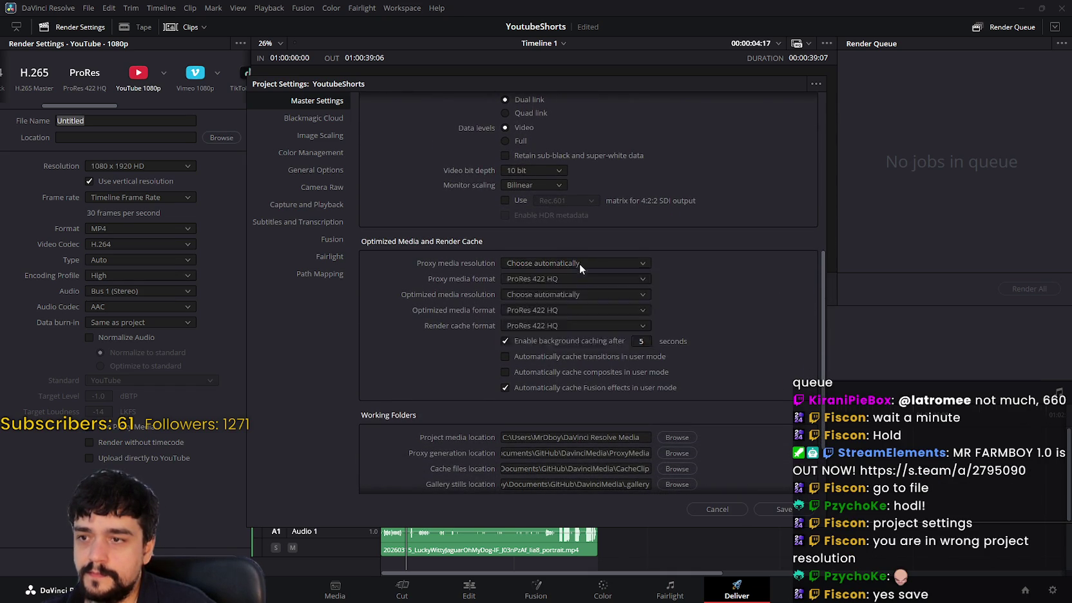
pyautogui.click(621, 281)
pyautogui.click(621, 281)
pyautogui.click(616, 294)
pyautogui.click(615, 294)
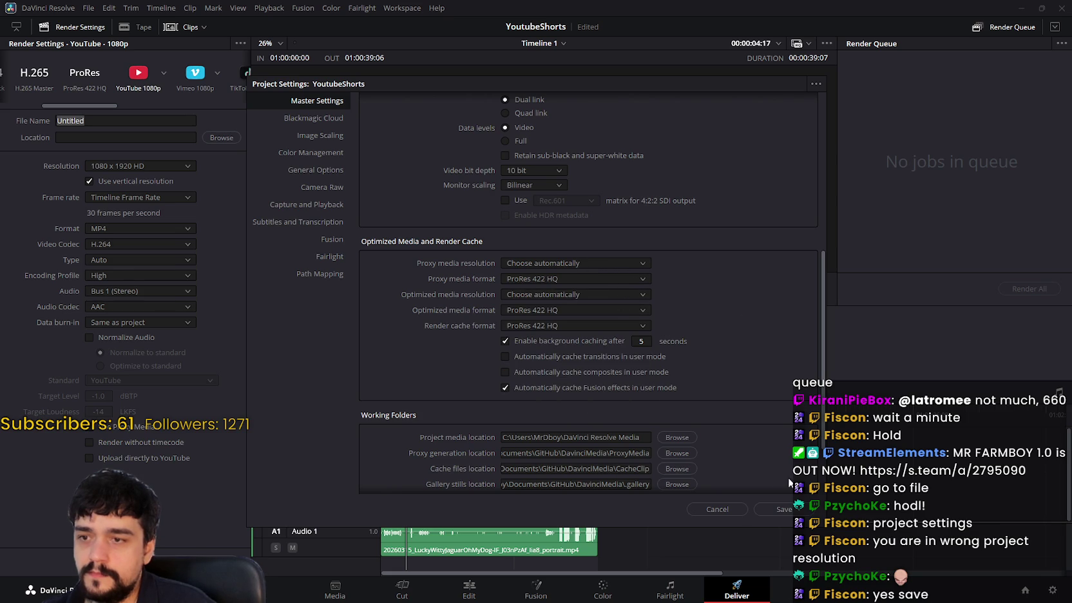
pyautogui.scroll(-3, 813, 435)
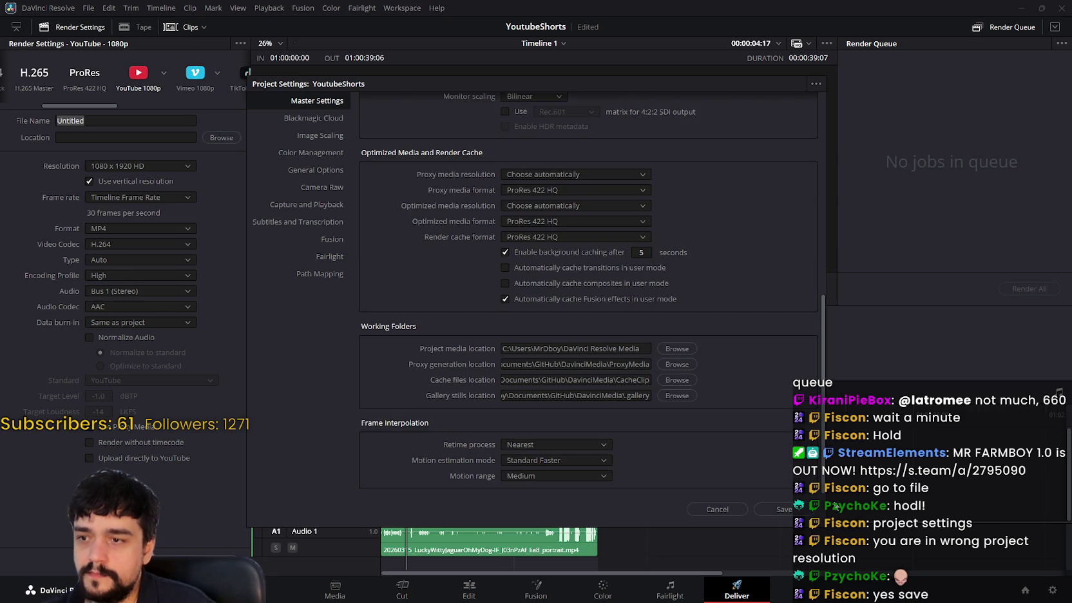
pyautogui.scroll(10, 797, 261)
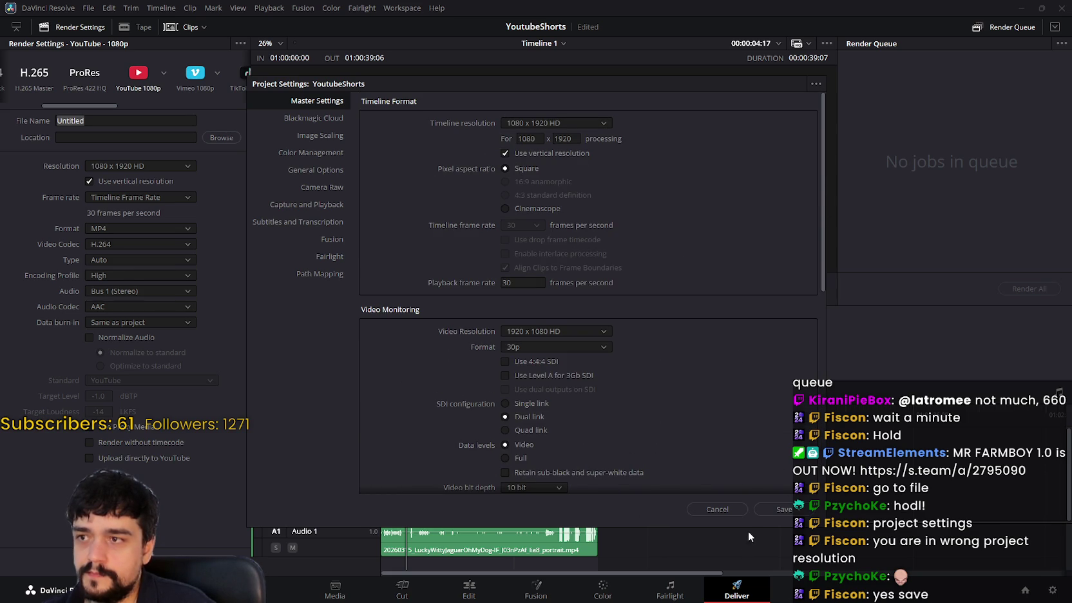
pyautogui.click(776, 514)
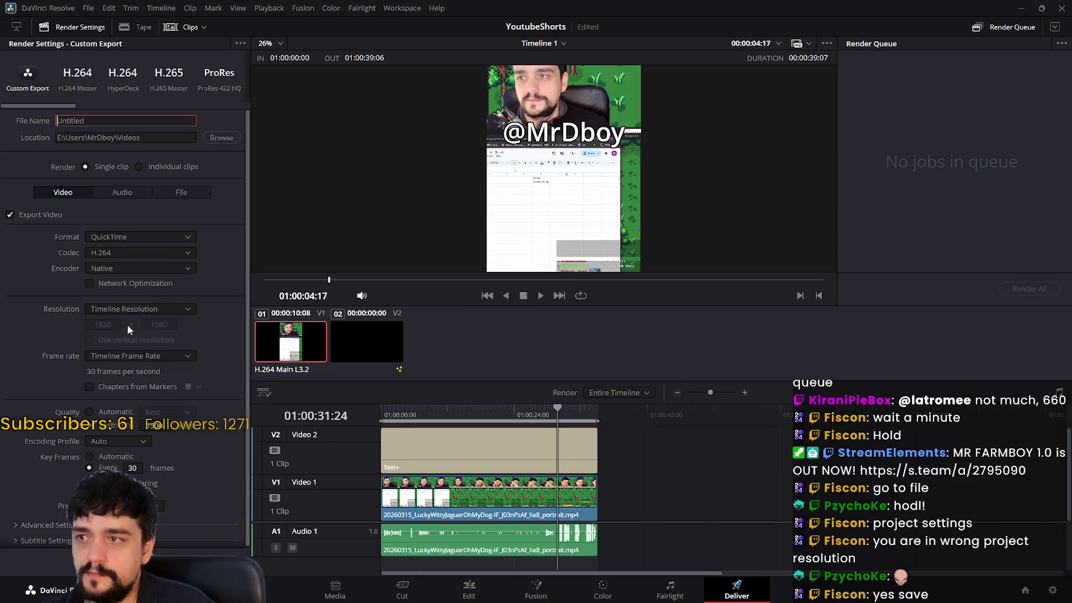
# - Play the vertical video preview in the Deliver viewer
pyautogui.scroll(-3, 720, 193)
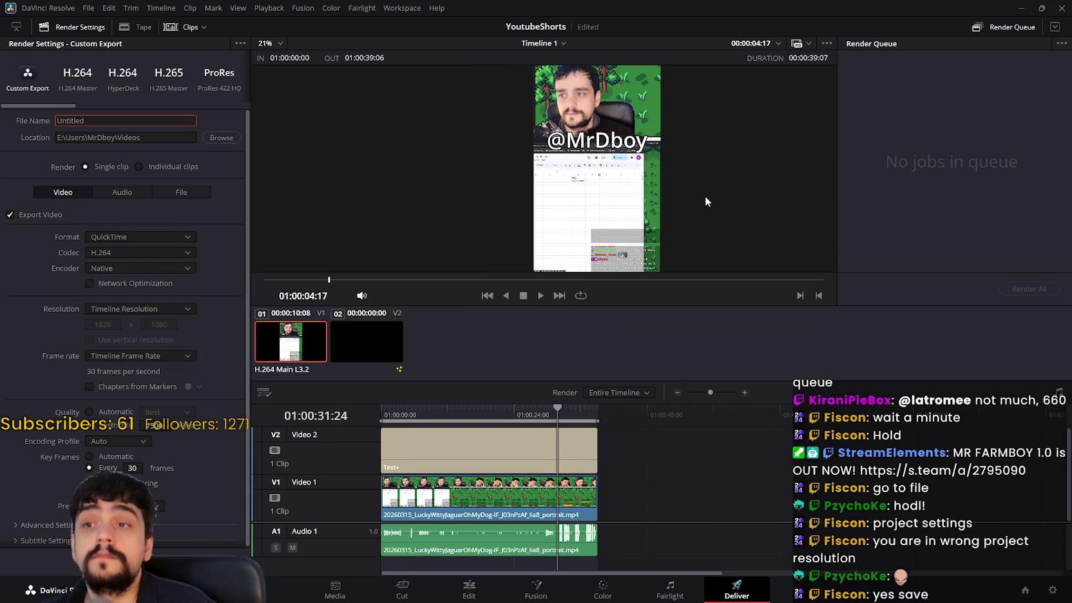
pyautogui.scroll(1, 693, 191)
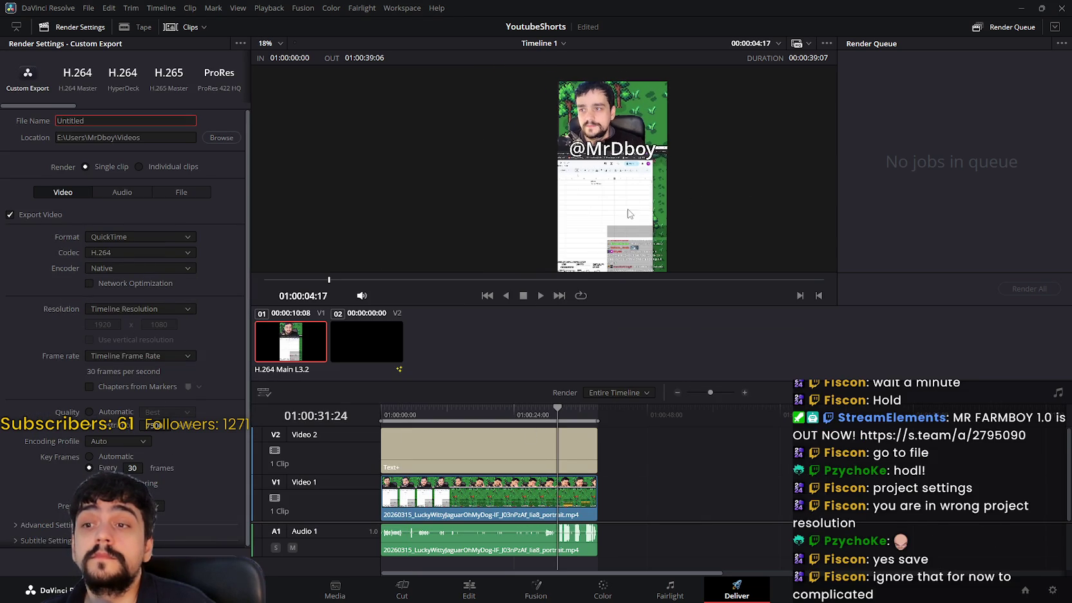
pyautogui.click(541, 298)
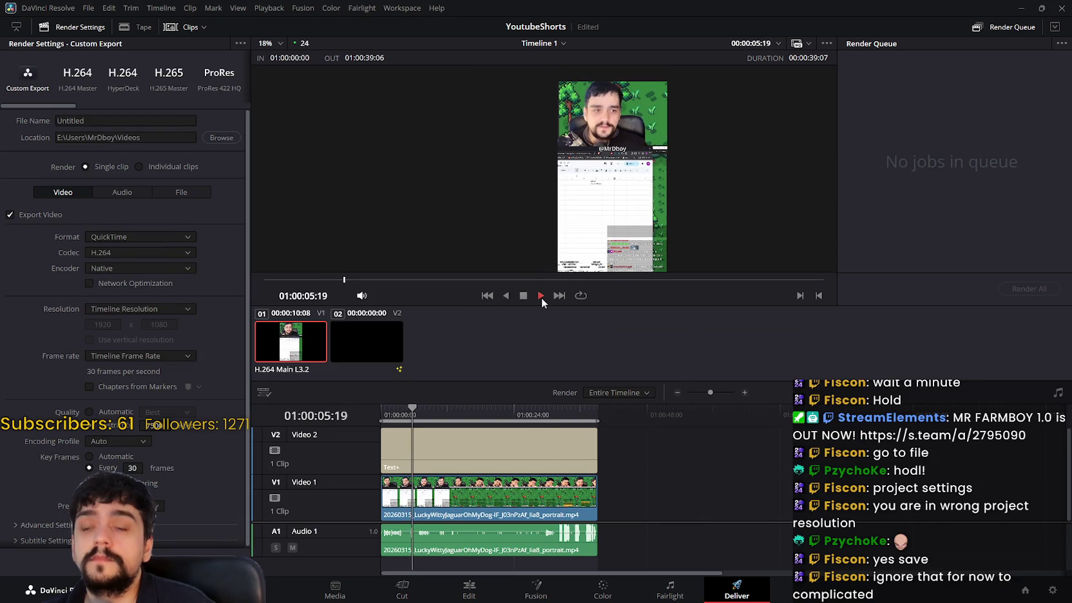
# - Stop playback, select the Text+ title clip on Video 2, and switch to the Cut page
pyautogui.scroll(2, 616, 164)
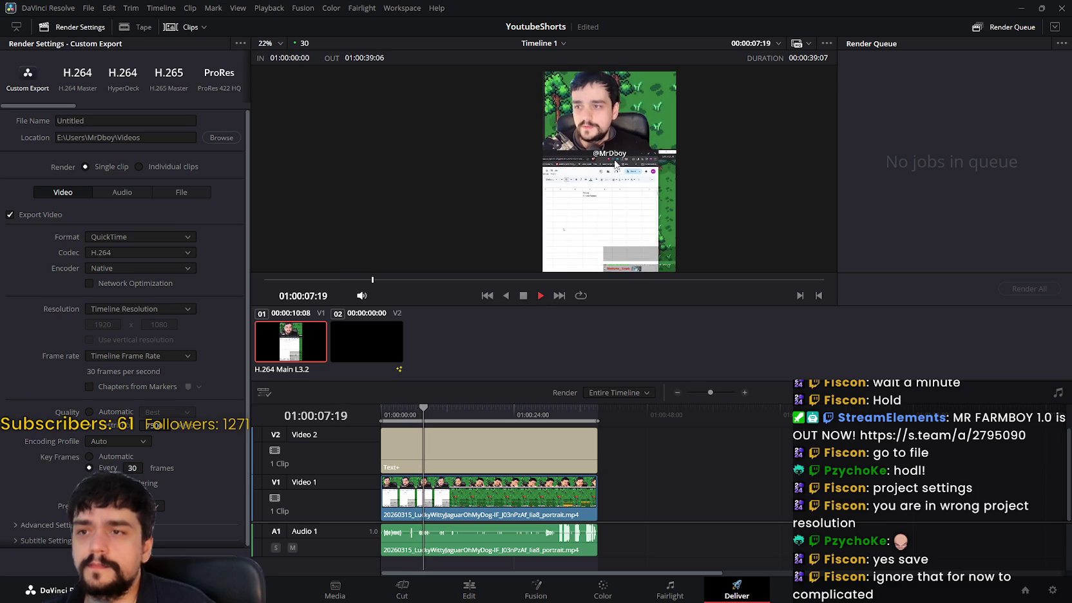
pyautogui.scroll(1, 617, 165)
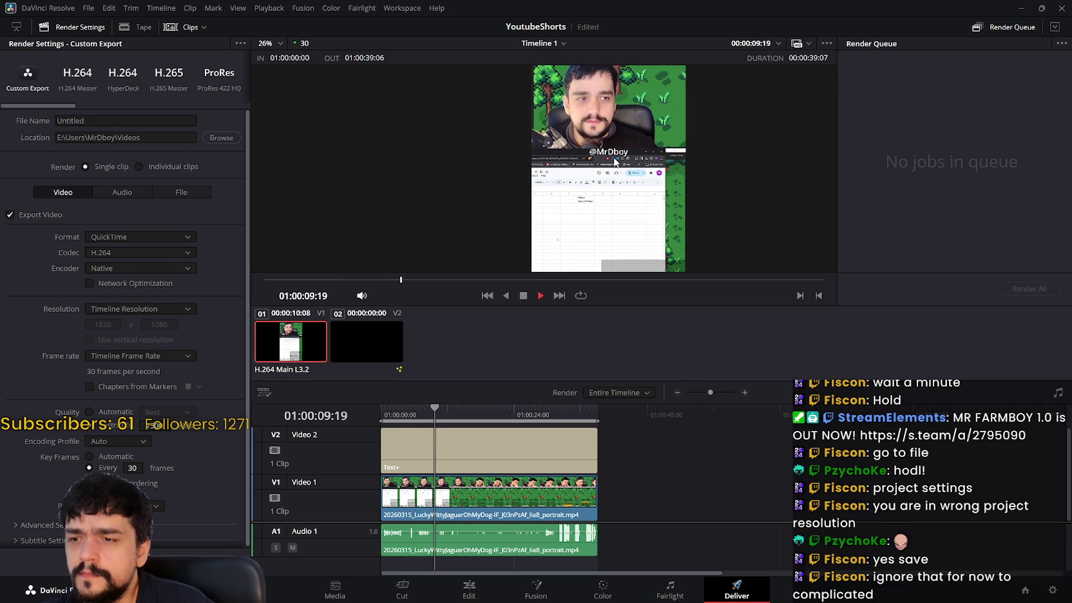
pyautogui.scroll(2, 591, 150)
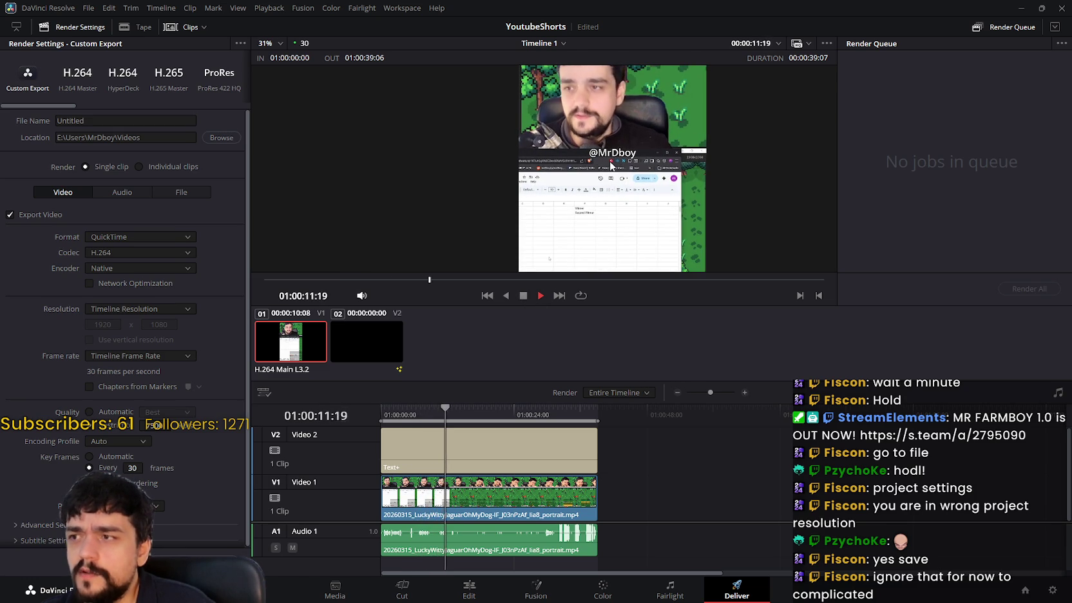
pyautogui.scroll(-2, 572, 154)
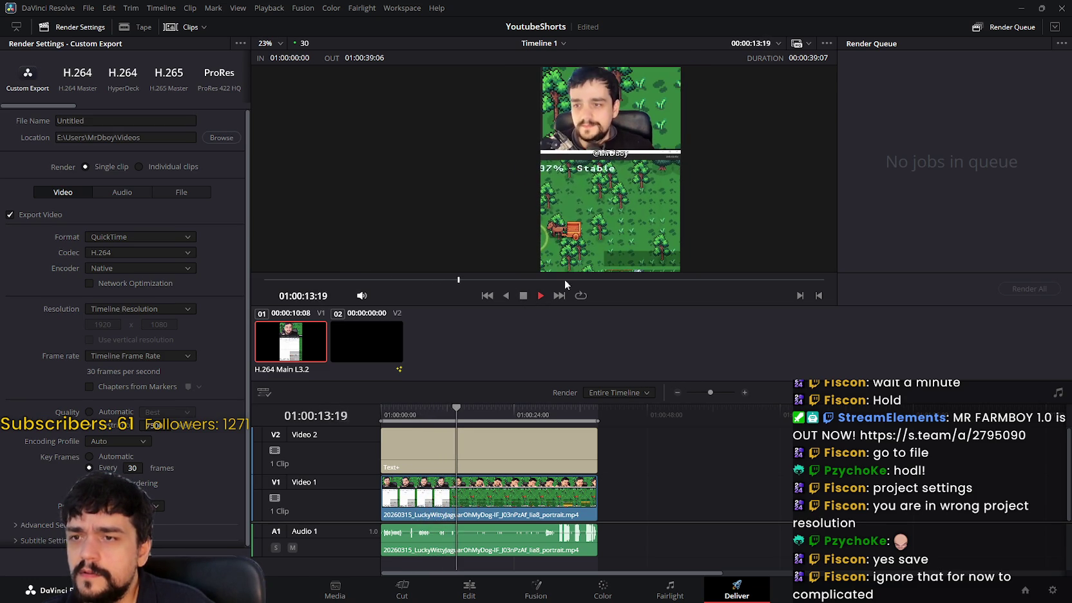
pyautogui.click(540, 296)
pyautogui.click(438, 449)
pyautogui.click(406, 596)
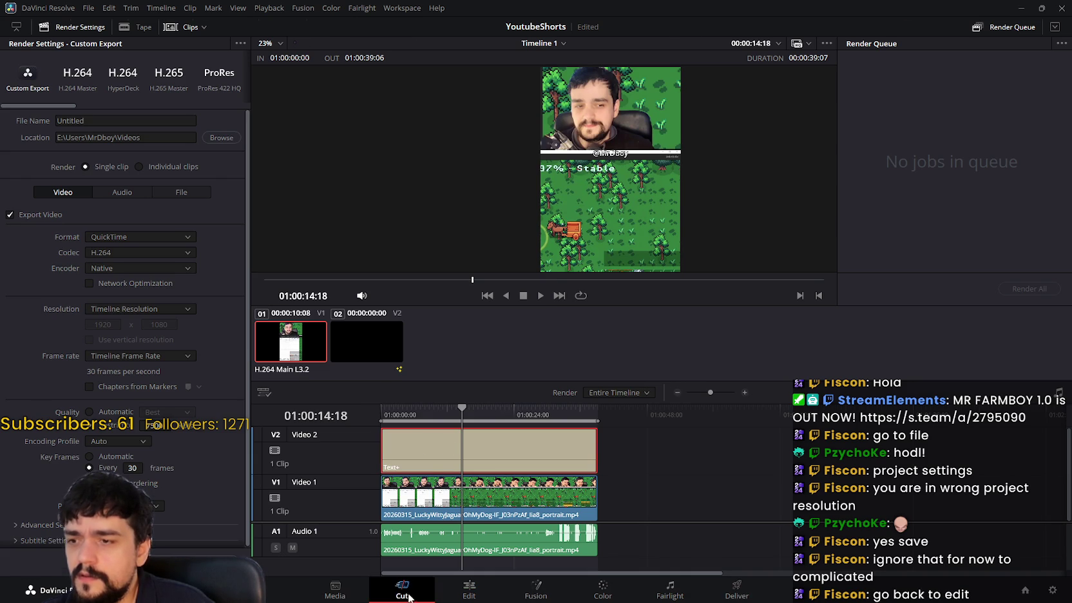
# - Switch to the Edit page and widen the effects library panel
pyautogui.click(461, 598)
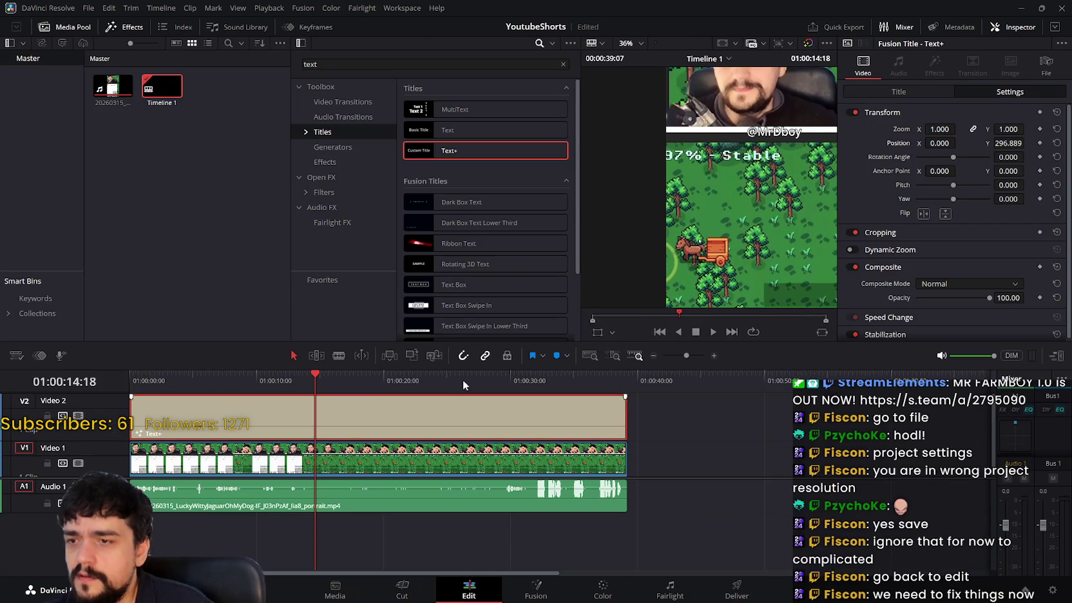
pyautogui.scroll(-3, 601, 182)
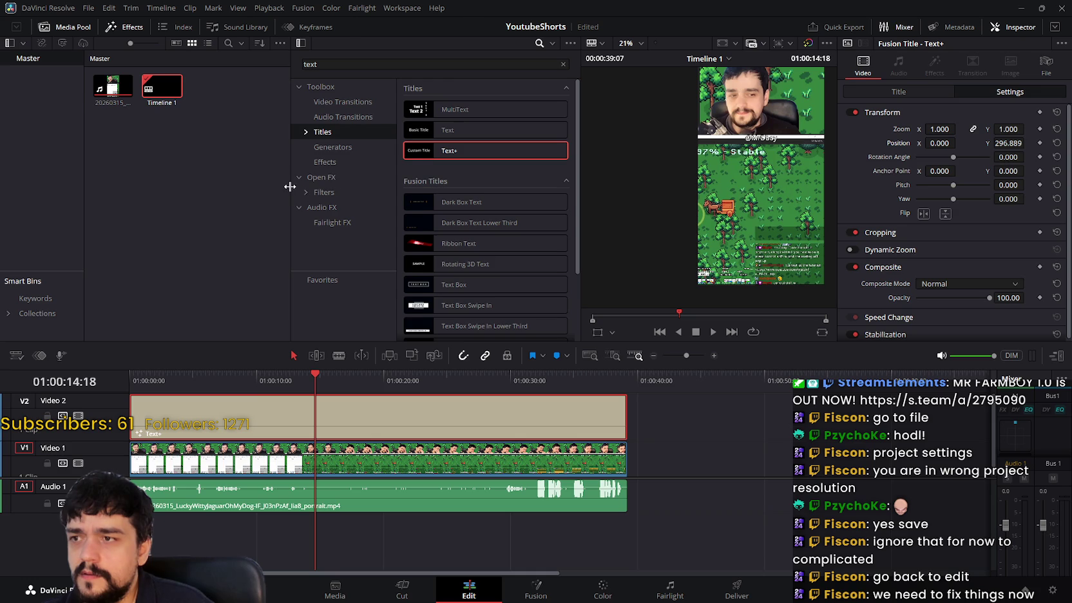
pyautogui.moveTo(290, 186); pyautogui.dragTo(246, 186)
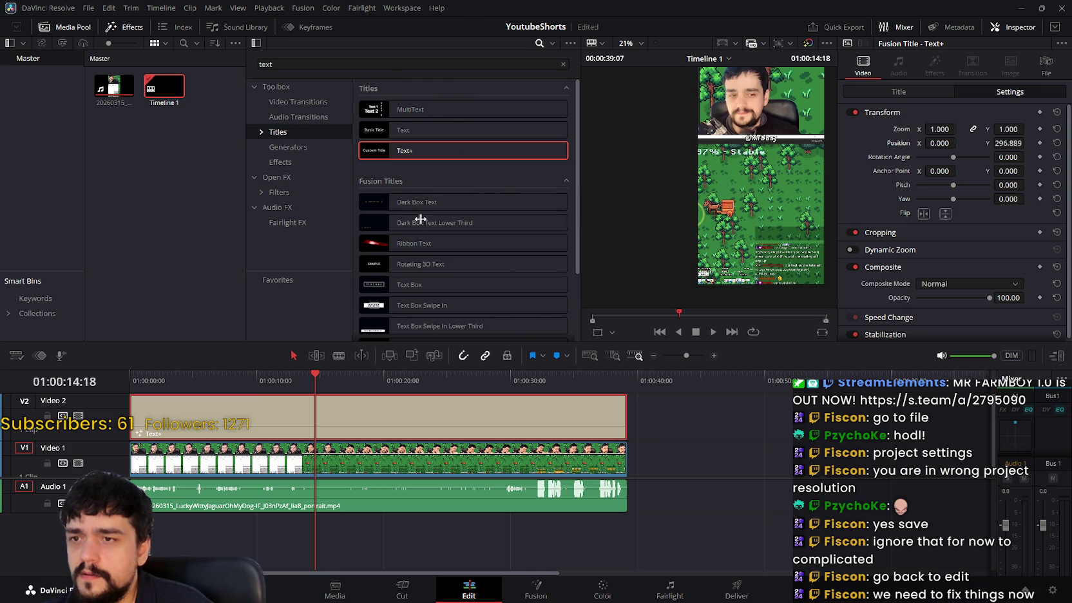
pyautogui.scroll(3, 648, 211)
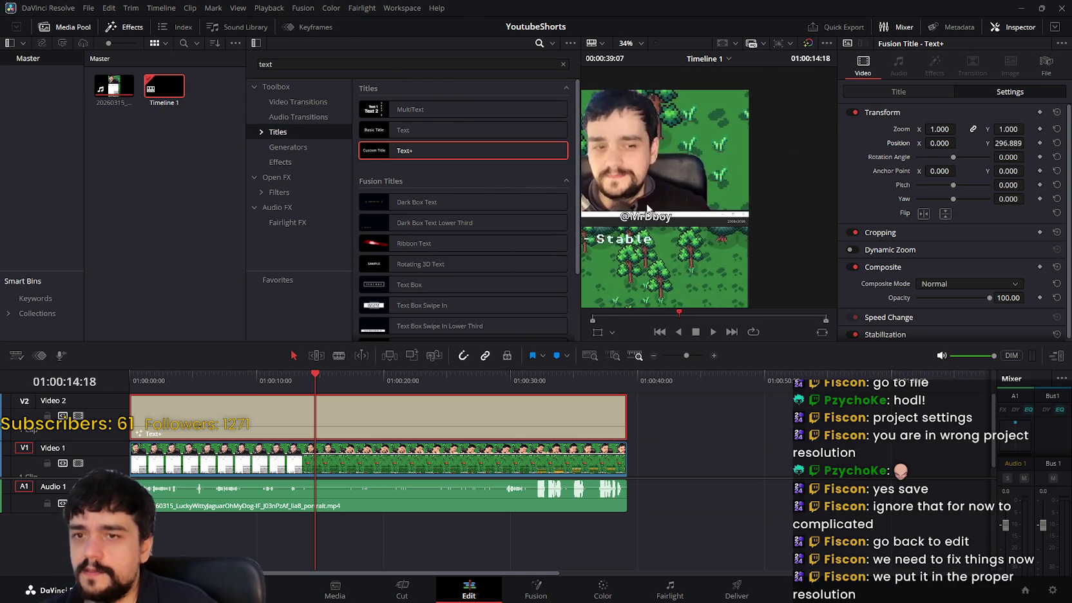
pyautogui.scroll(1, 647, 211)
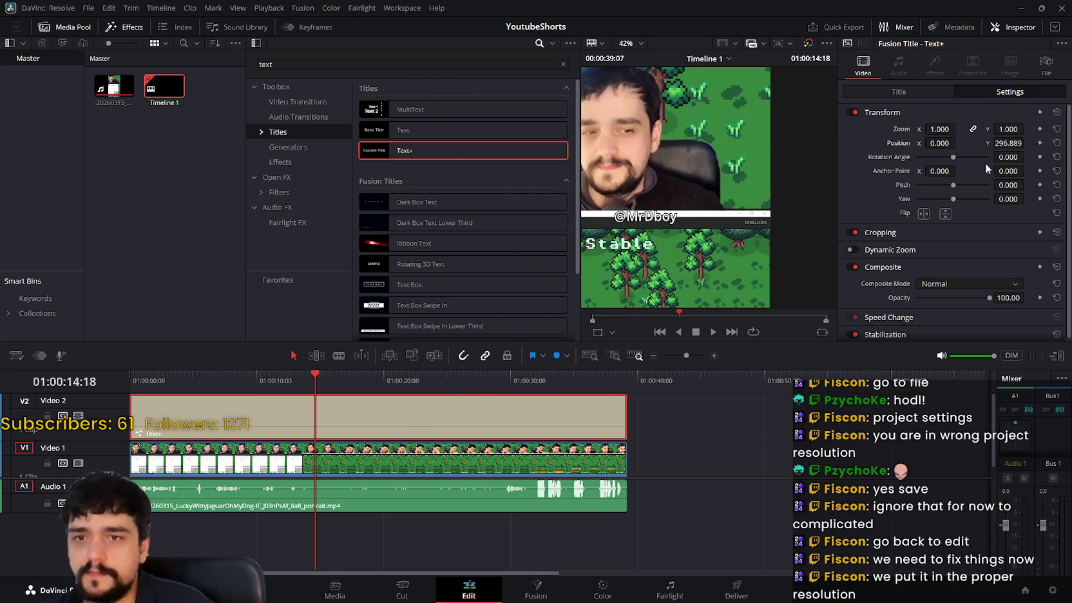
pyautogui.click(931, 90)
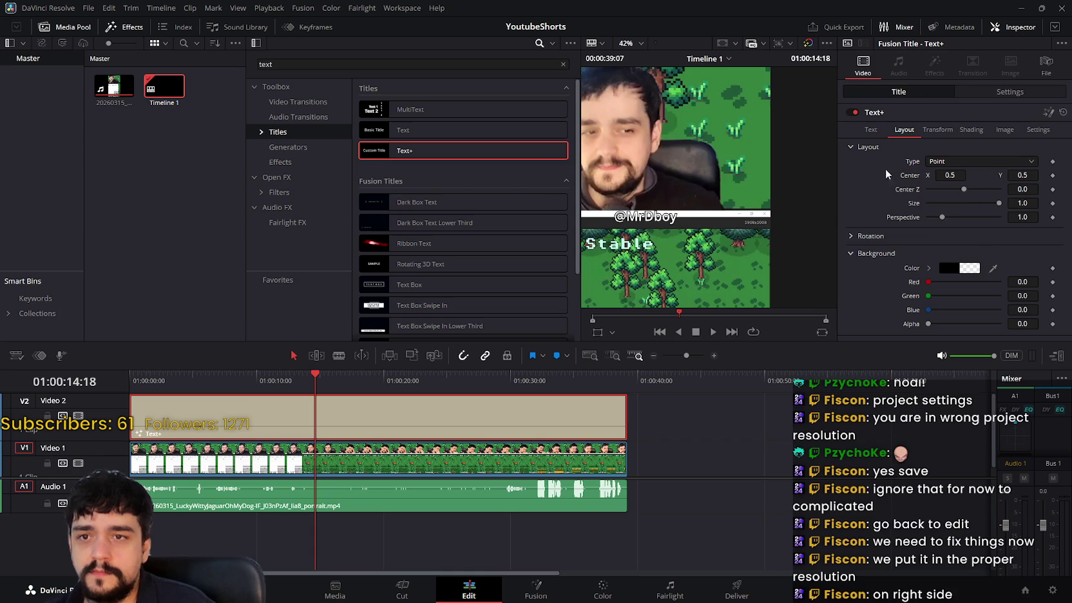
pyautogui.click(871, 131)
pyautogui.scroll(-2, 961, 242)
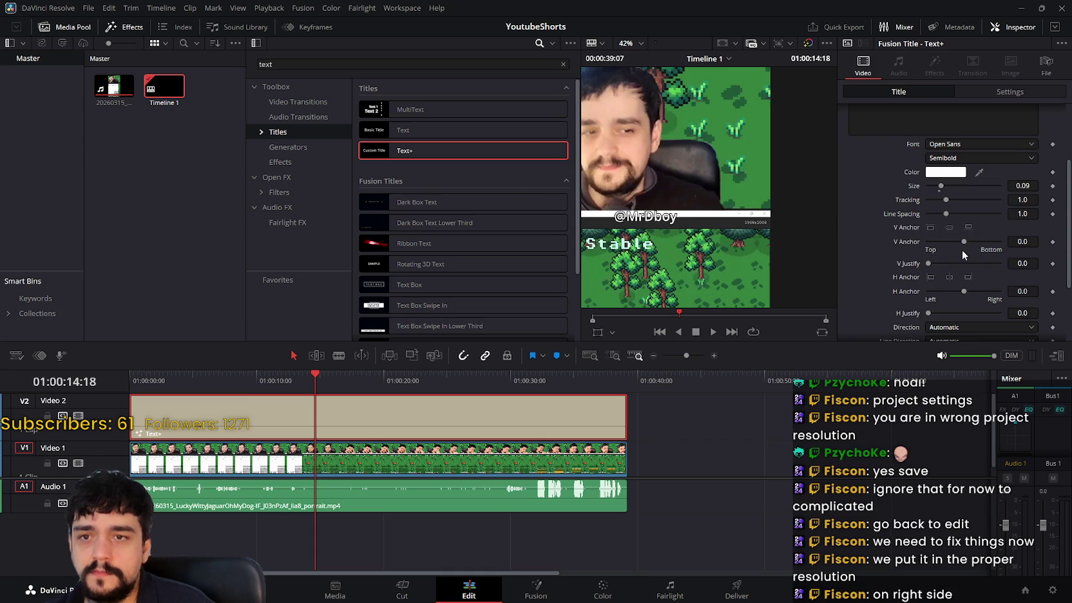
pyautogui.moveTo(942, 191); pyautogui.dragTo(965, 192)
pyautogui.scroll(-5, 759, 233)
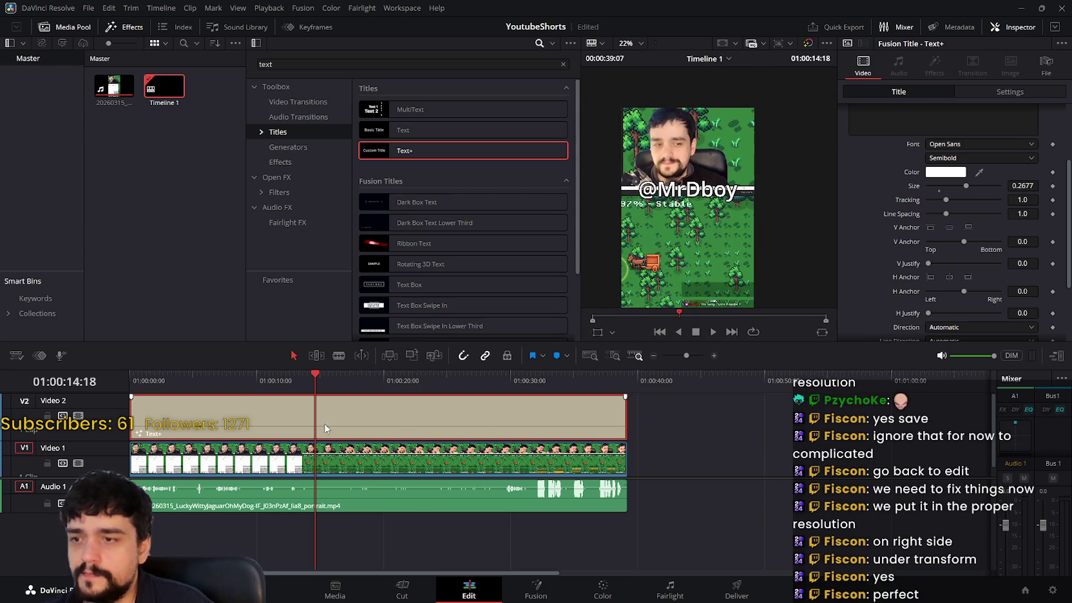
pyautogui.press('Home')
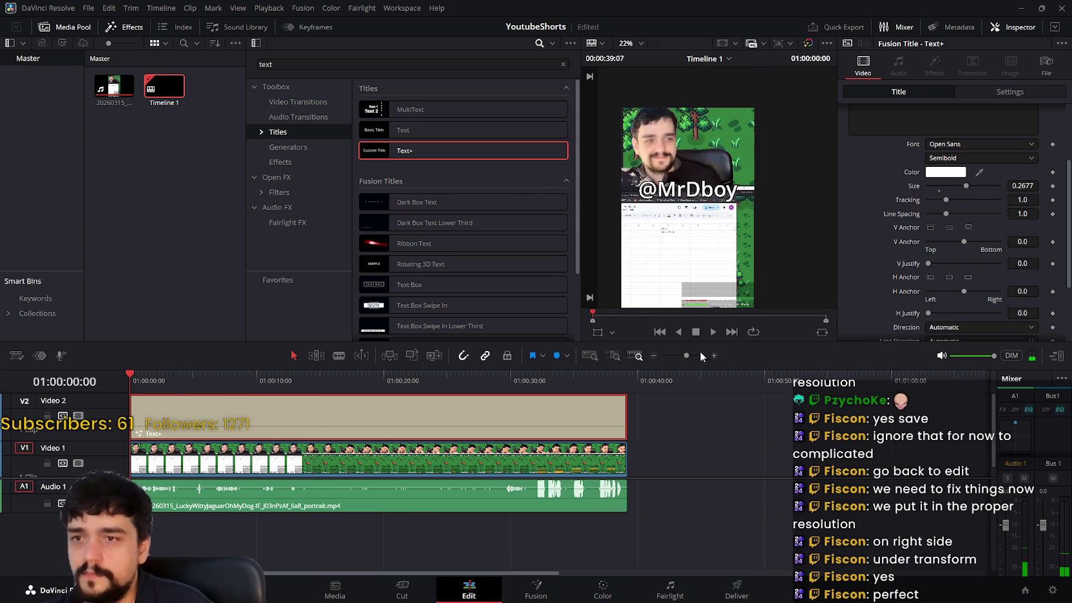
pyautogui.click(713, 332)
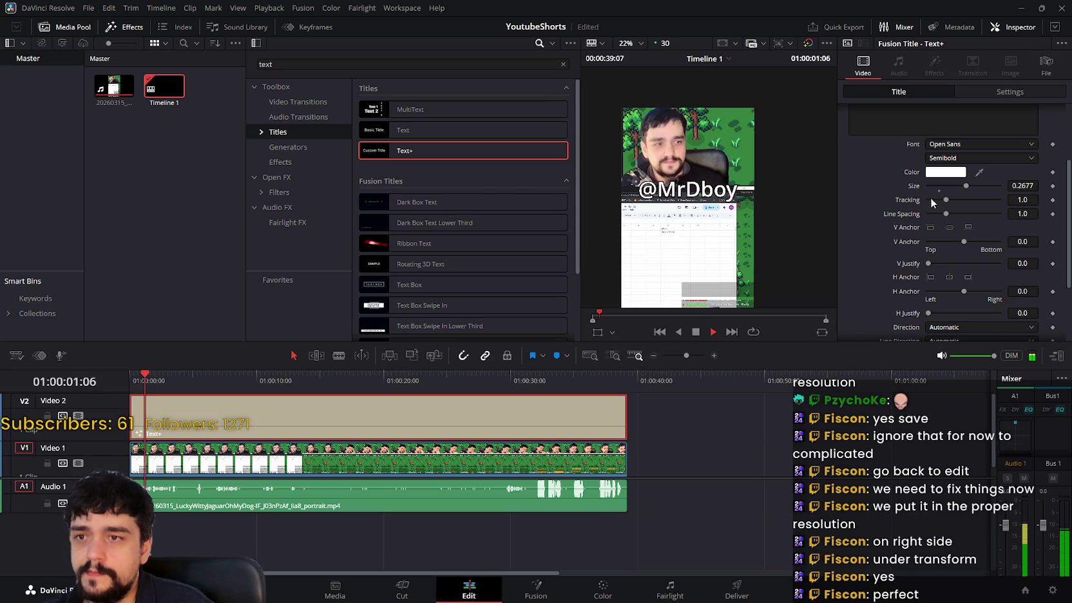
pyautogui.moveTo(964, 187); pyautogui.dragTo(951, 187)
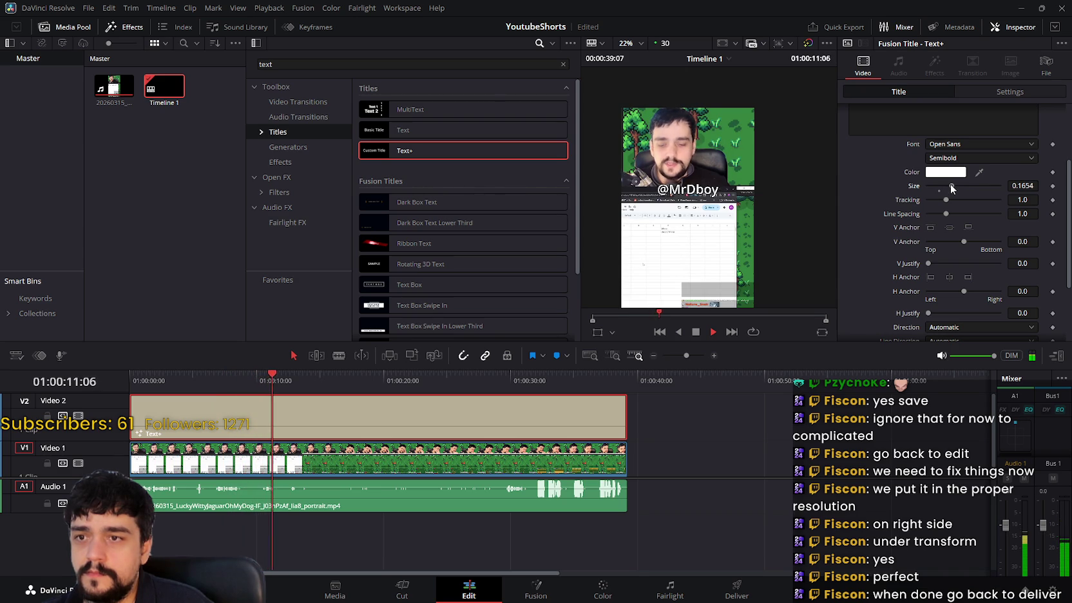
pyautogui.moveTo(950, 186); pyautogui.dragTo(956, 186)
pyautogui.scroll(3, 981, 201)
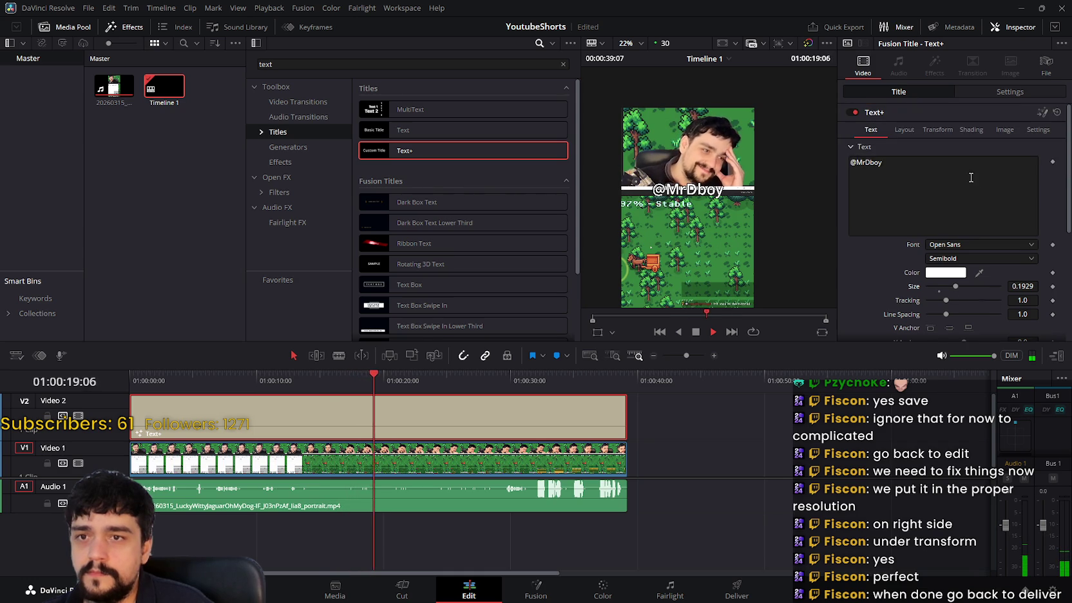
# - Browse the title's layout, transform and shading settings, then return to the text settings
pyautogui.click(905, 132)
pyautogui.click(936, 133)
pyautogui.click(969, 132)
pyautogui.click(996, 132)
pyautogui.click(1035, 131)
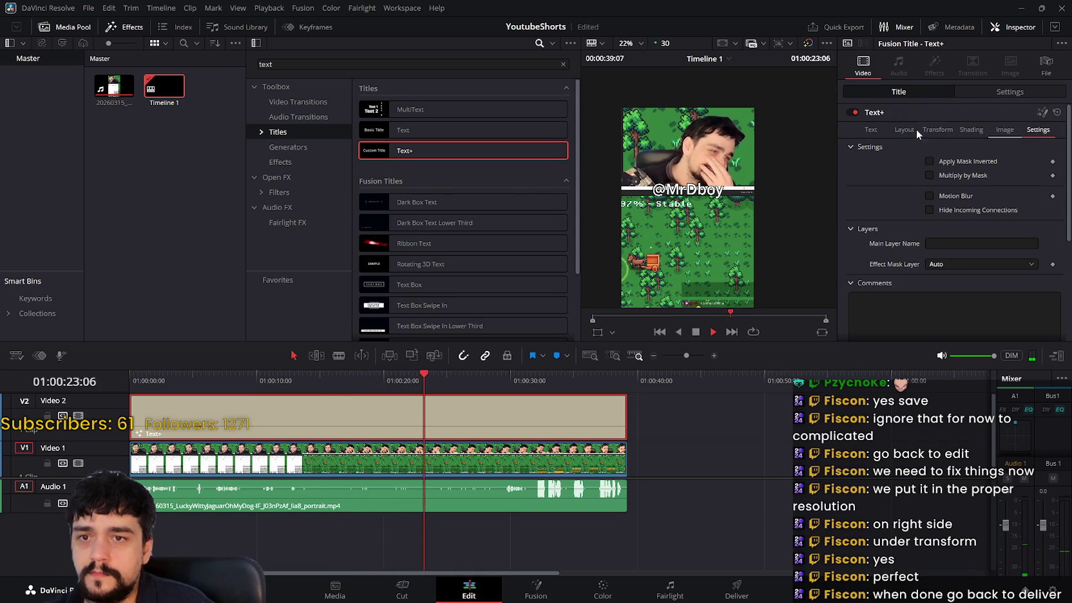
pyautogui.click(873, 130)
pyautogui.scroll(-3, 991, 253)
pyautogui.scroll(3, 991, 253)
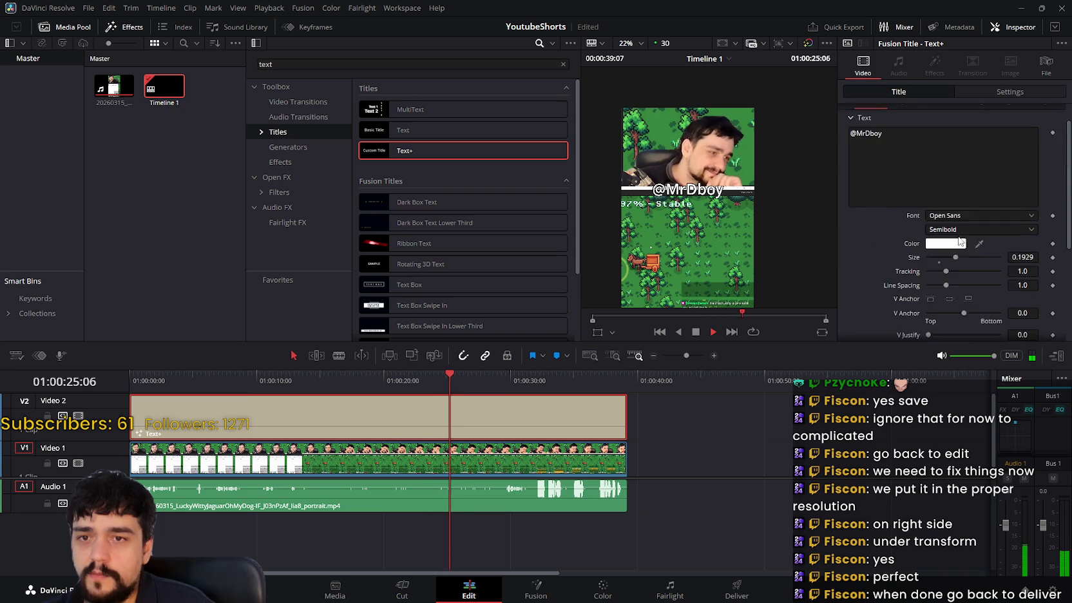
# - Expand the title's Layout and Transform rotation controls and stop playback
pyautogui.click(905, 131)
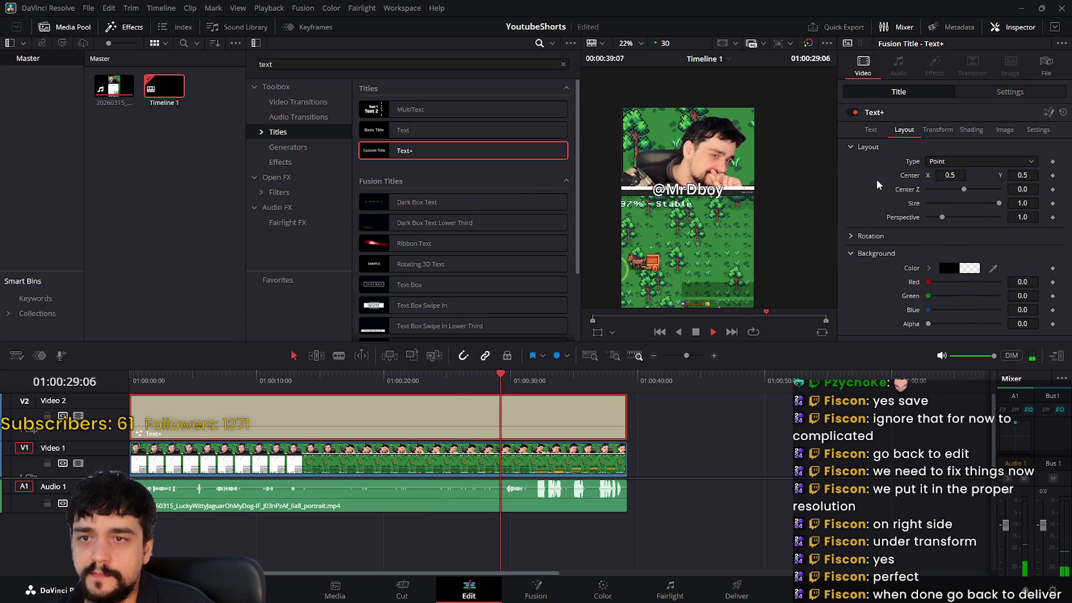
pyautogui.click(851, 236)
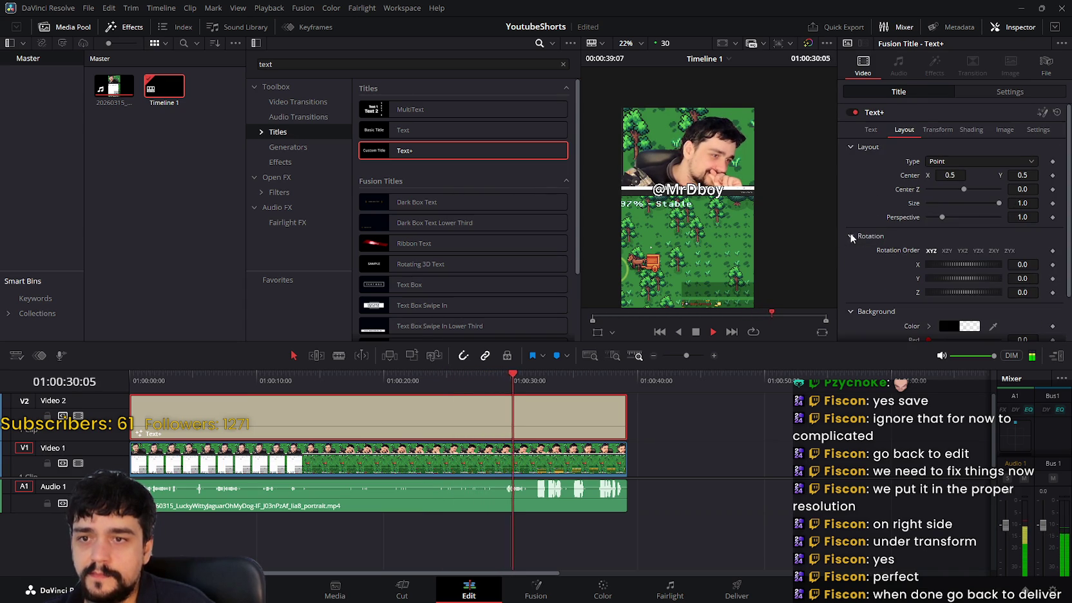
pyautogui.click(939, 130)
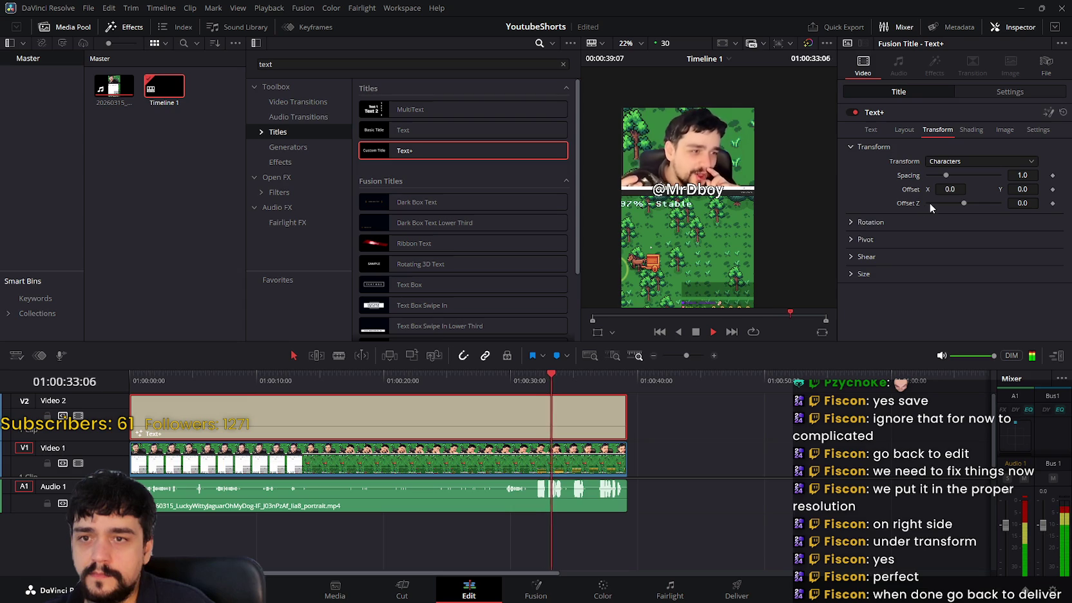
pyautogui.click(851, 222)
pyautogui.click(711, 332)
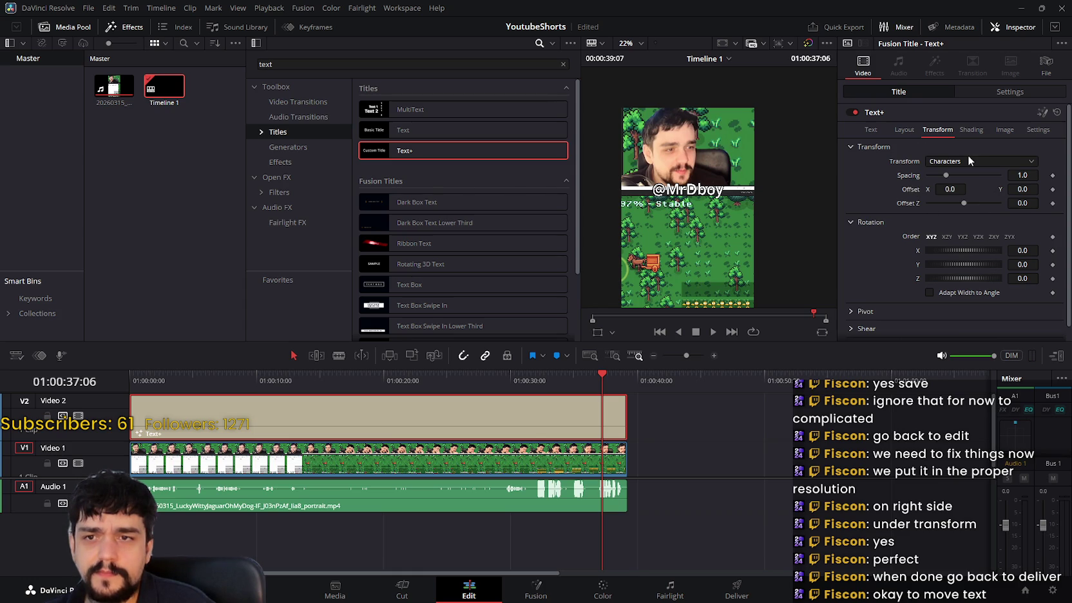
# - Check the Settings and Image sections, then show the Text tab with Open Sans at size 0.1929
pyautogui.click(1005, 129)
pyautogui.click(1030, 131)
pyautogui.click(1009, 130)
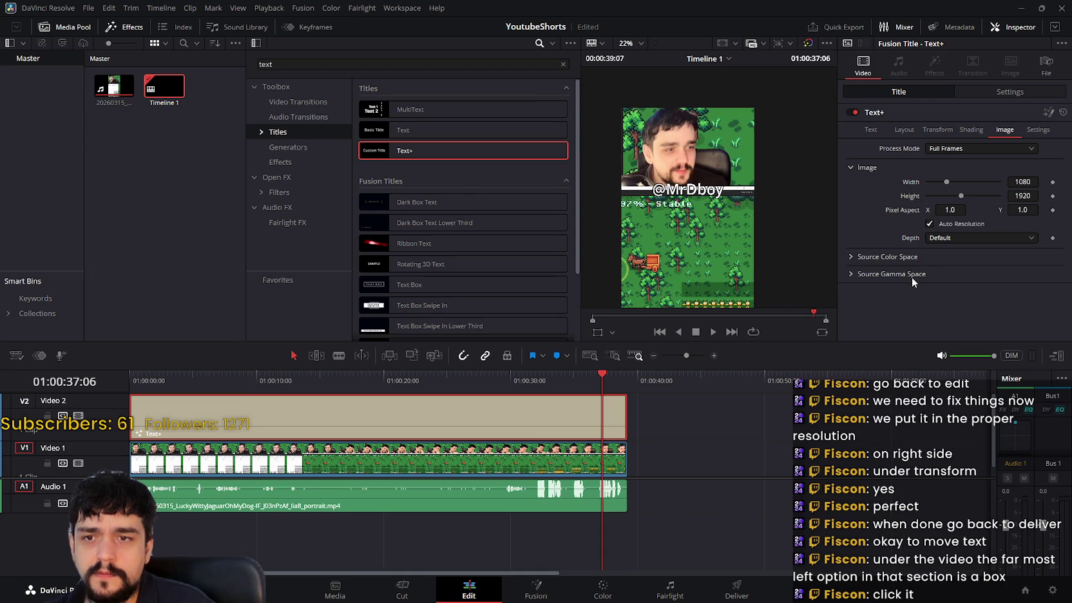
pyautogui.click(1035, 132)
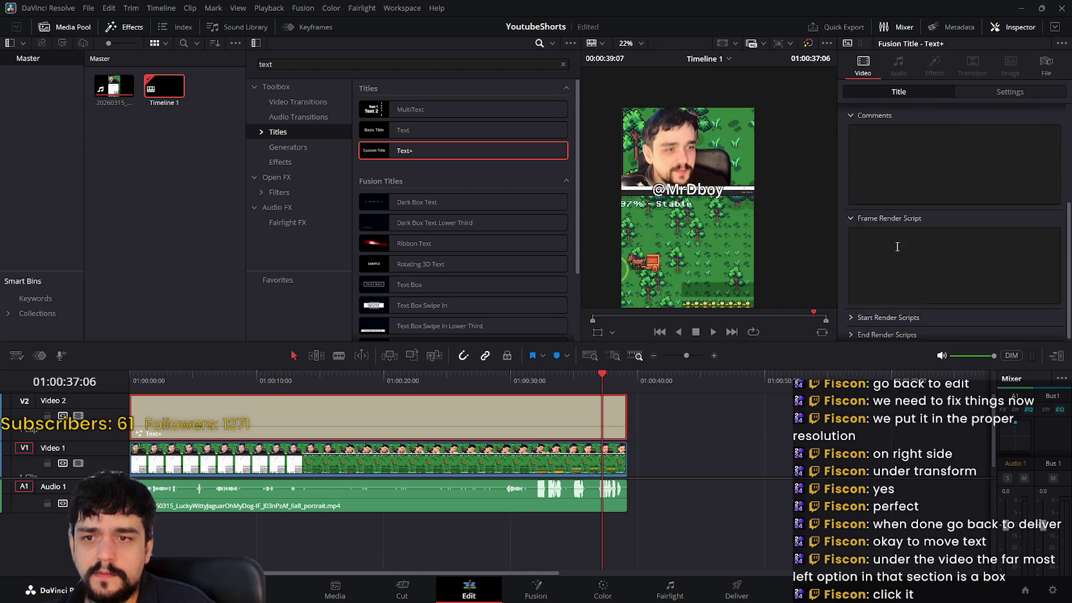
pyautogui.click(871, 132)
pyautogui.scroll(-3, 890, 254)
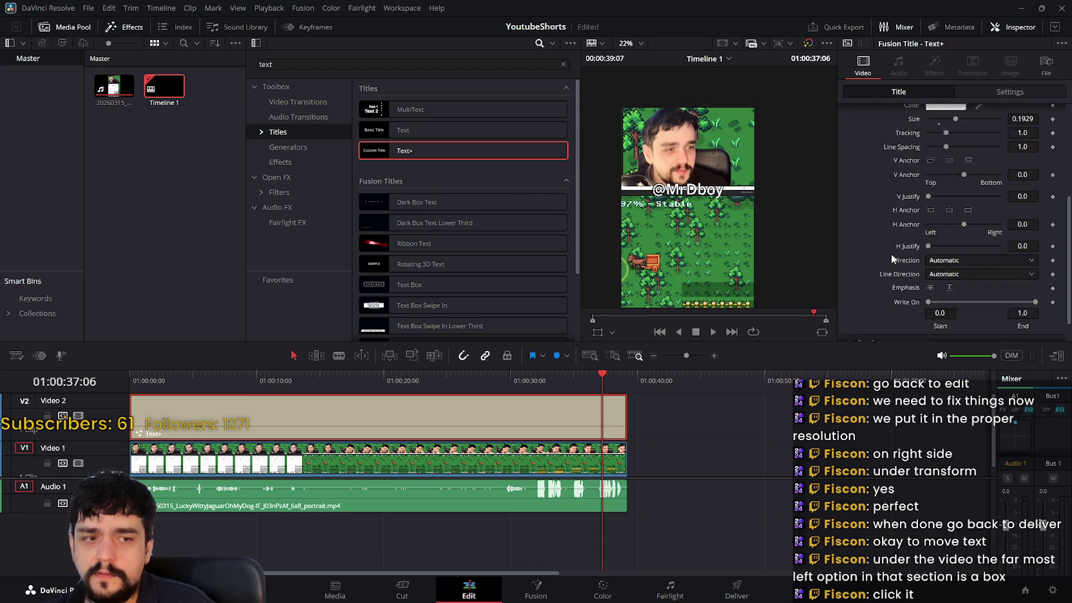
pyautogui.scroll(2, 890, 254)
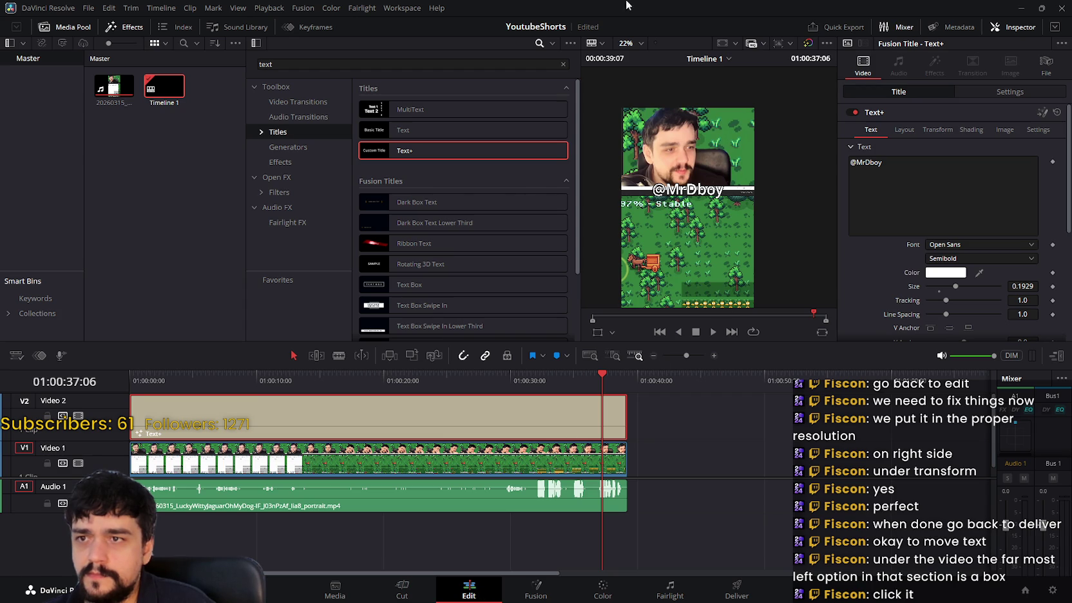
# - Drag the channel handle title to just below the facecam with the Transform overlay, then rewind the timeline
pyautogui.click(599, 337)
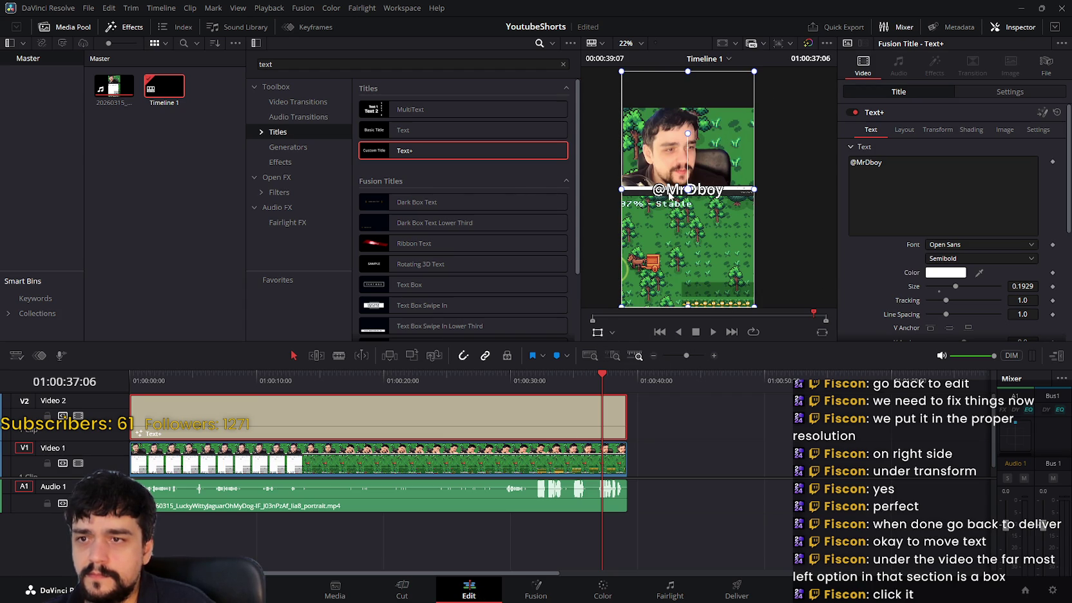
pyautogui.moveTo(701, 192); pyautogui.dragTo(704, 178)
pyautogui.scroll(5, 701, 179)
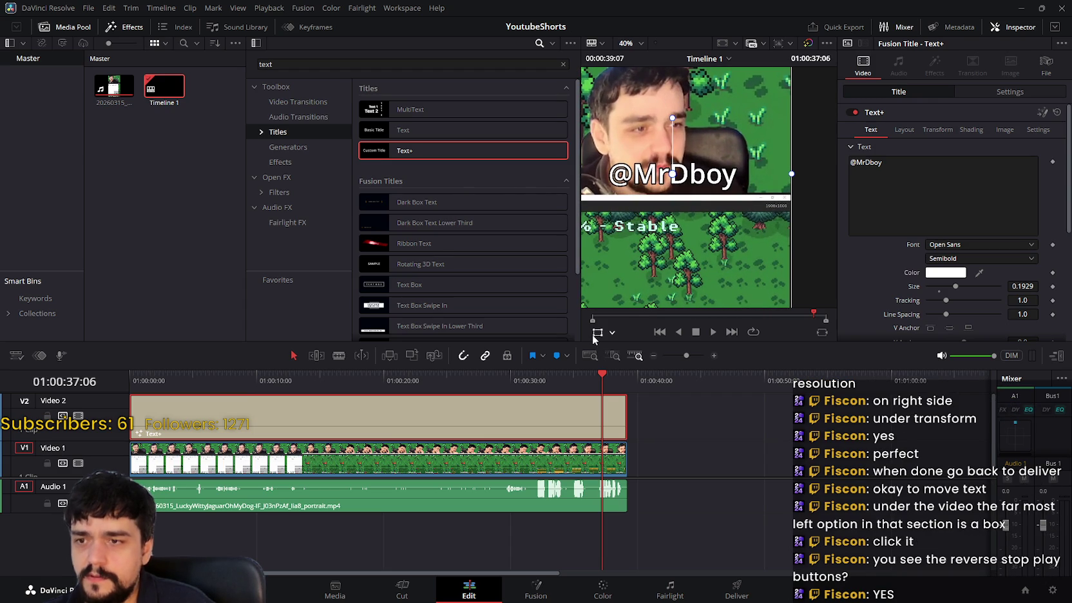
pyautogui.click(612, 331)
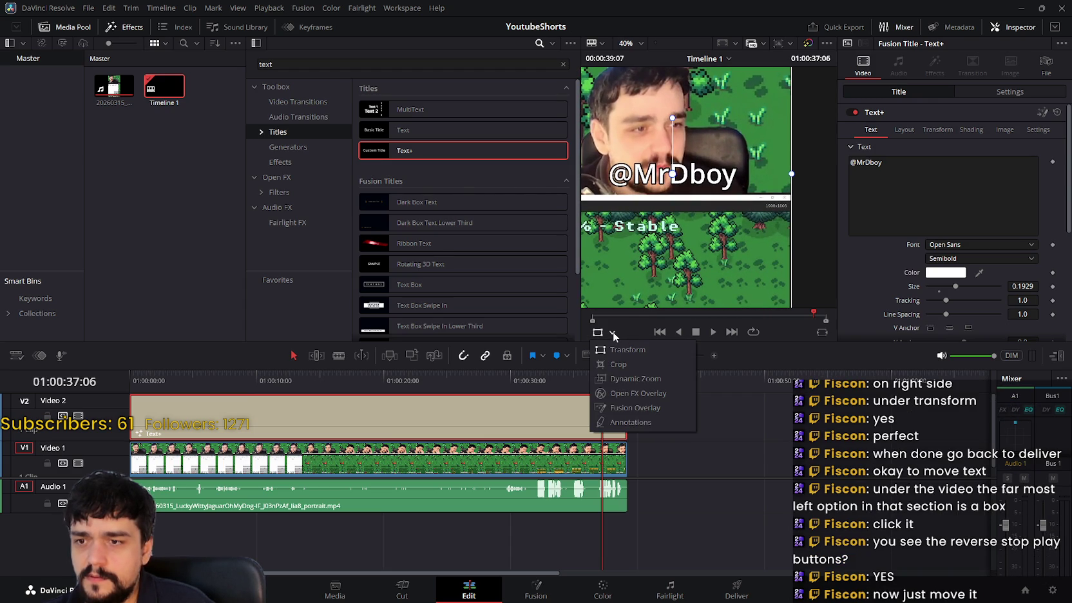
pyautogui.click(691, 206)
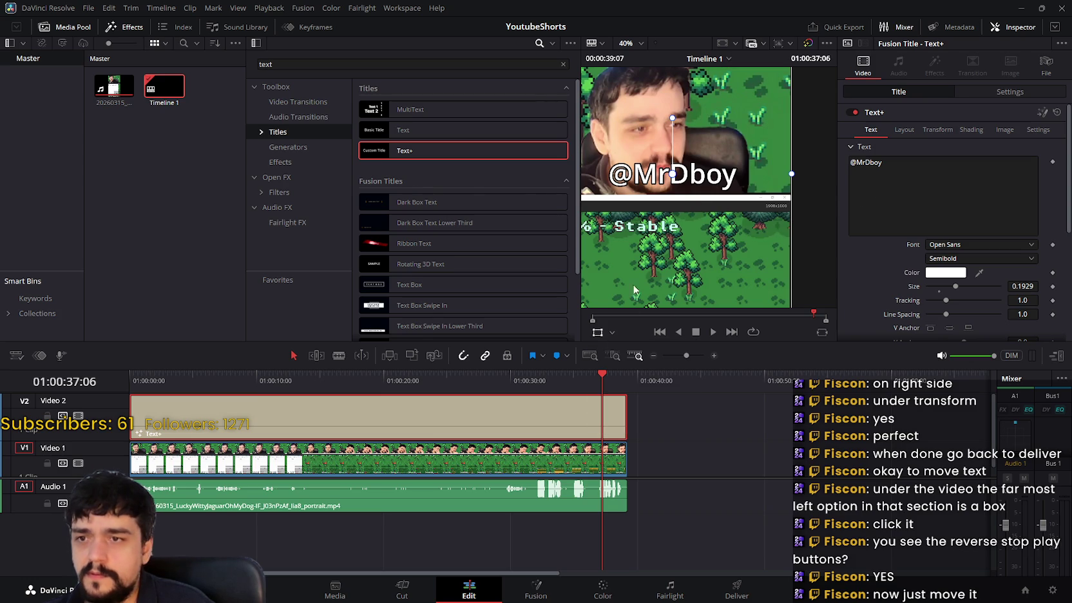
pyautogui.scroll(-3, 805, 200)
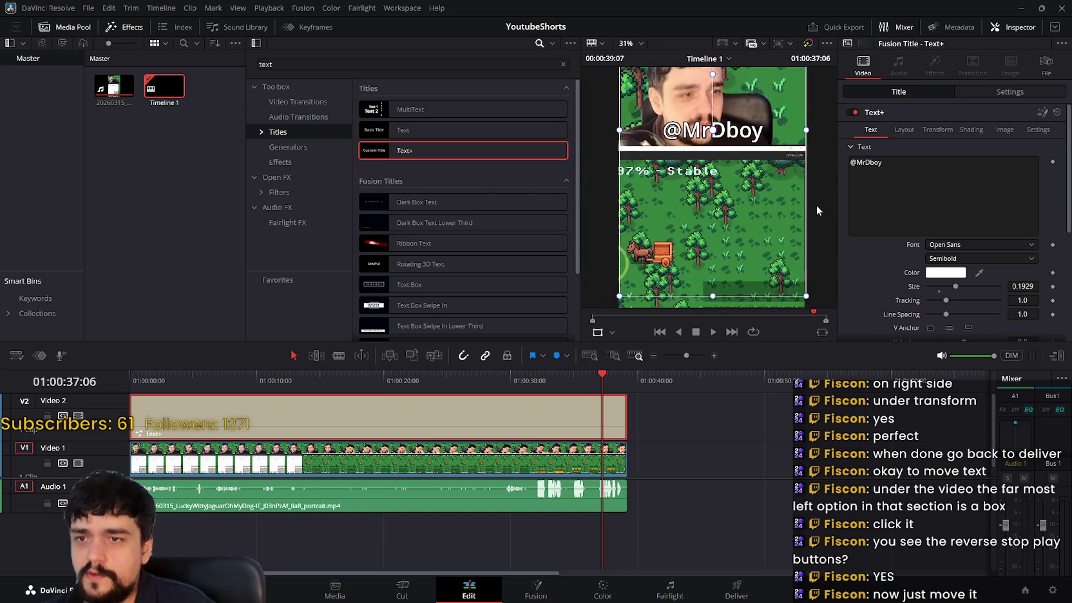
pyautogui.scroll(-2, 817, 205)
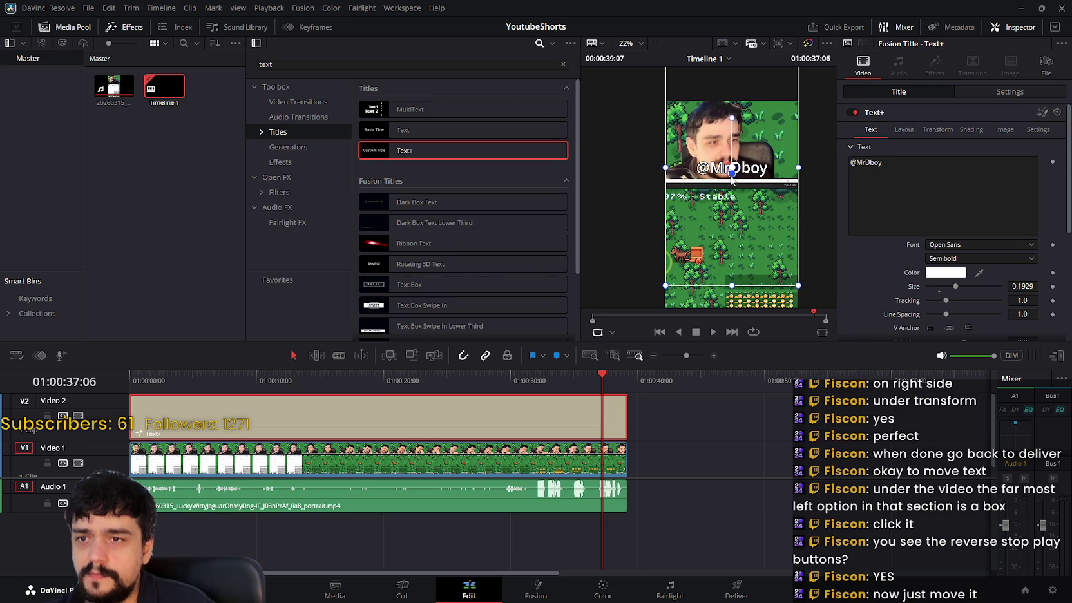
pyautogui.moveTo(755, 172); pyautogui.dragTo(759, 203)
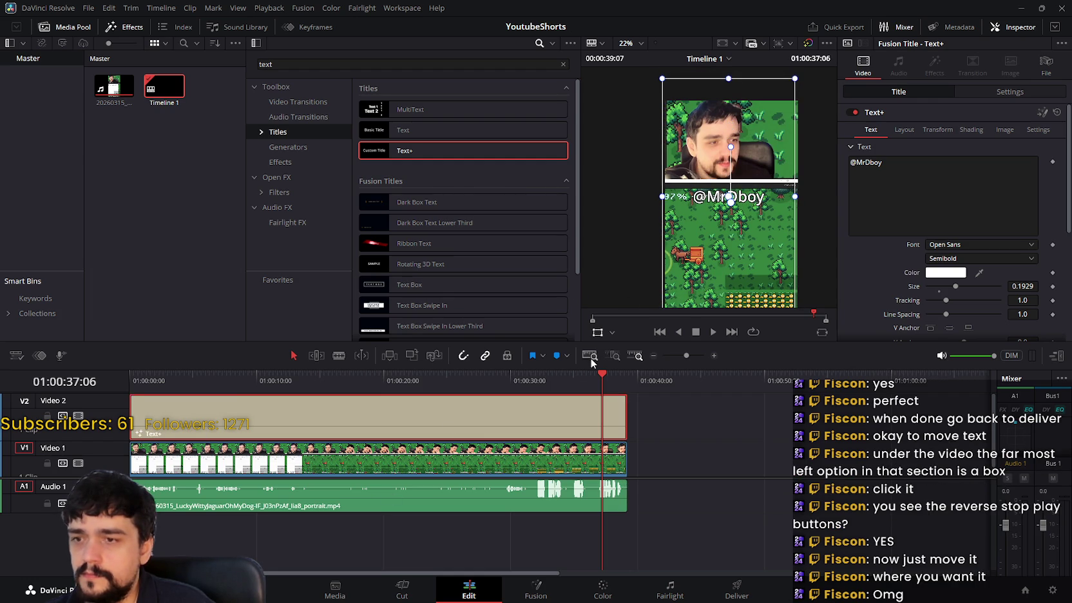
pyautogui.click(430, 380)
pyautogui.press('Home')
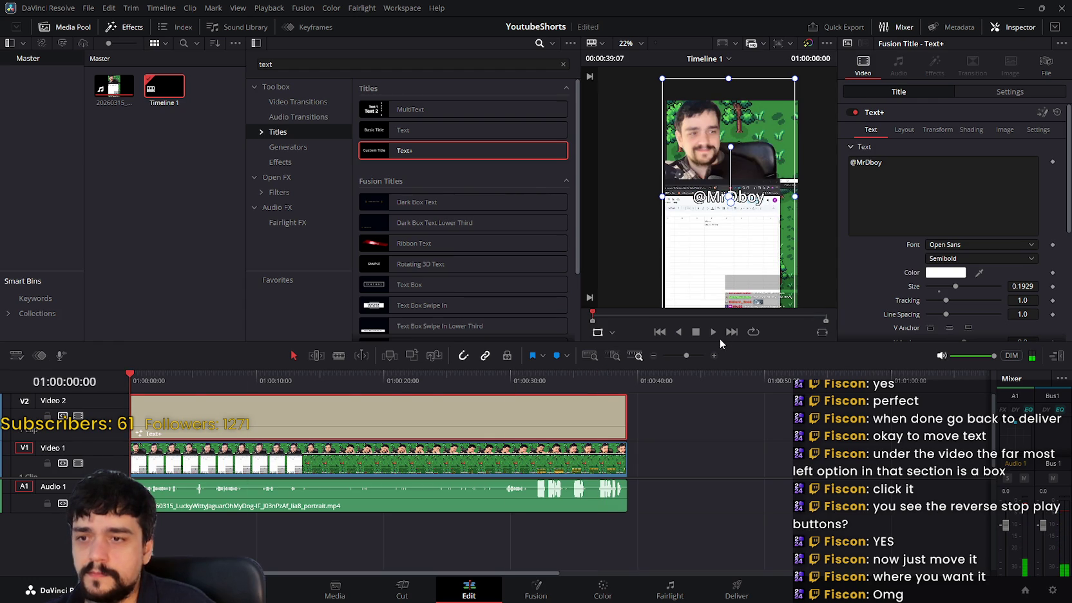
# - Preview playback, nudge the handle title slightly higher, preview again, and open Quick Export
pyautogui.click(713, 333)
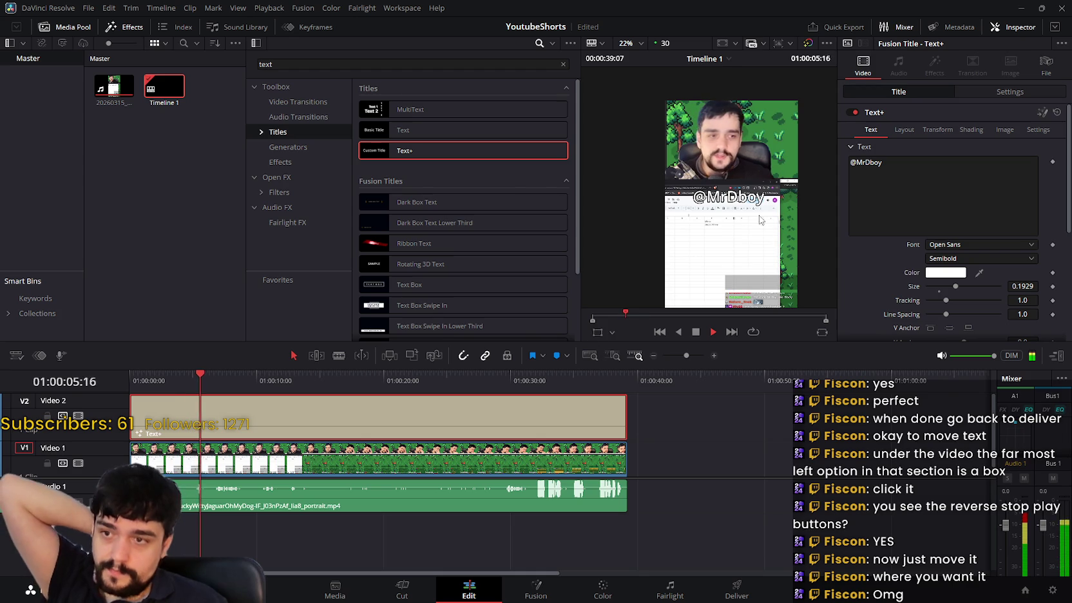
pyautogui.press('space')
pyautogui.moveTo(752, 201); pyautogui.dragTo(754, 192)
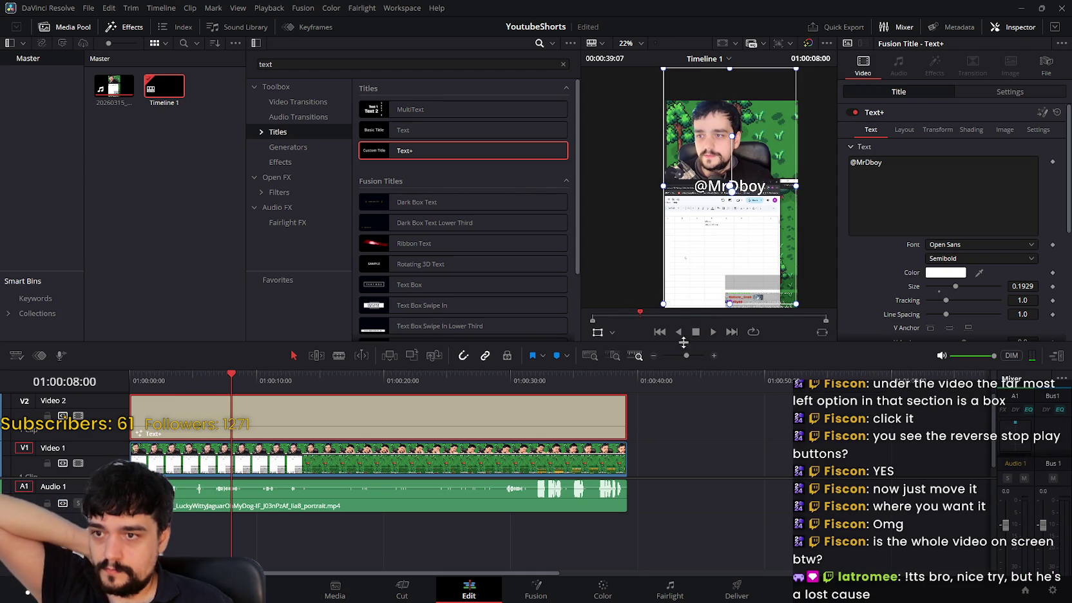
pyautogui.click(711, 331)
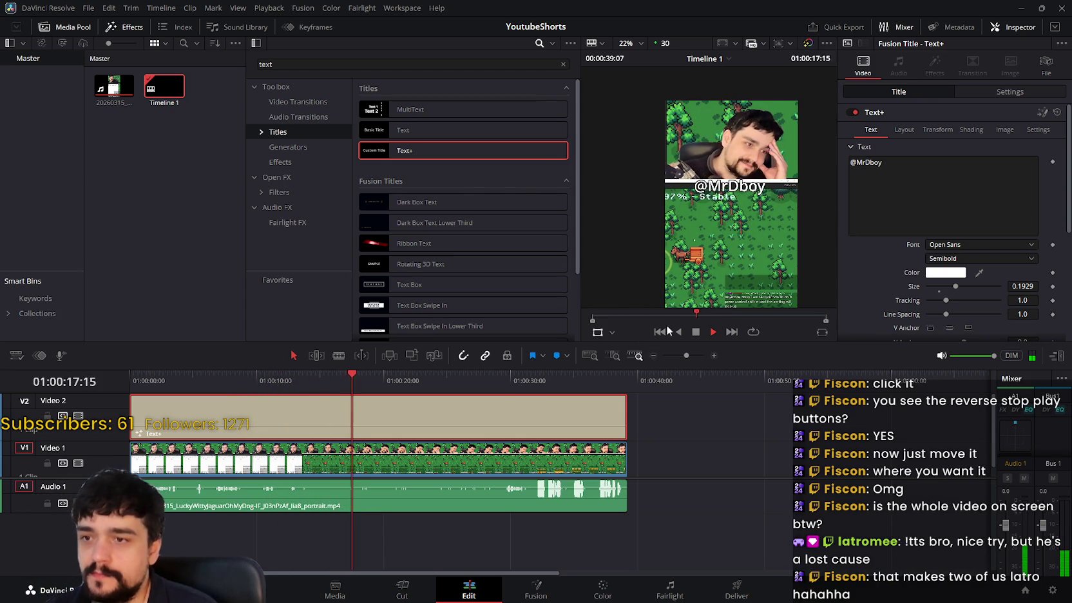
pyautogui.click(695, 332)
pyautogui.click(836, 27)
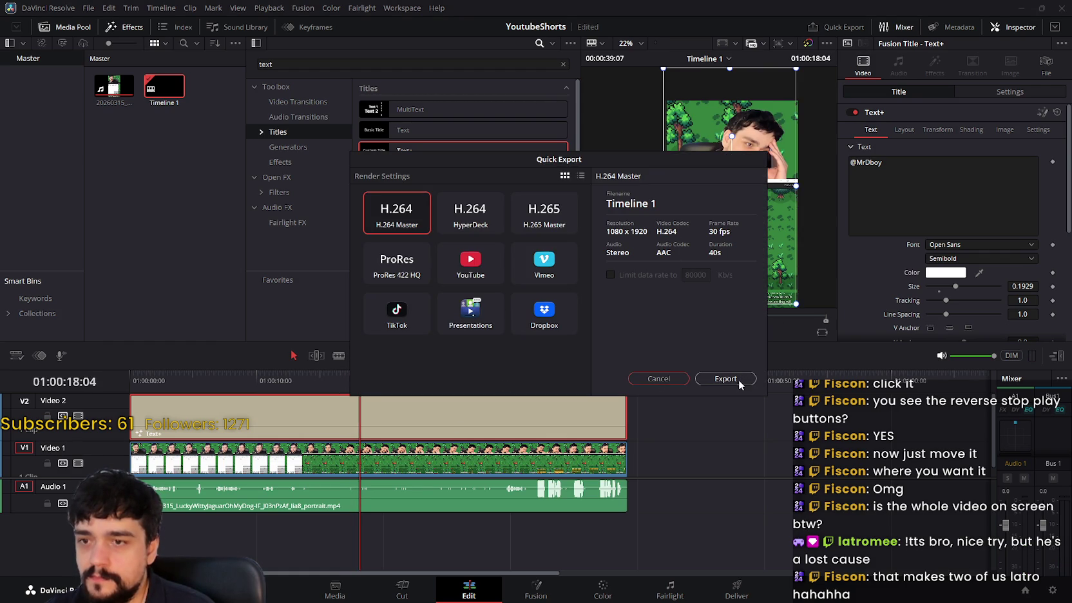
# - Export Short_2.mov with H.264 Master settings, then switch to the Casterlabs chat
pyautogui.click(740, 385)
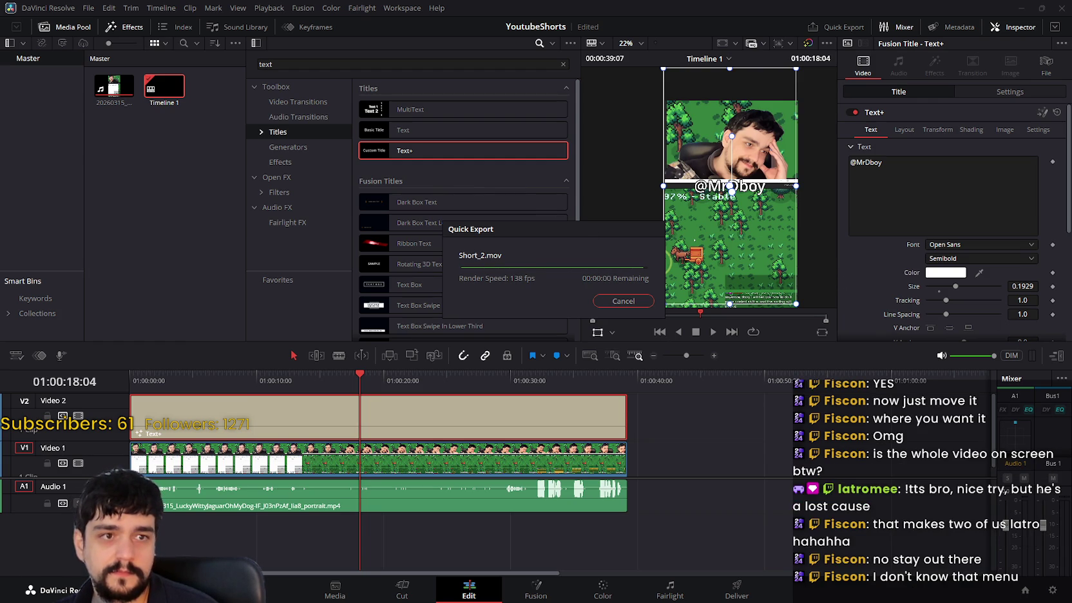
pyautogui.hotkey('alt', 'Tab')
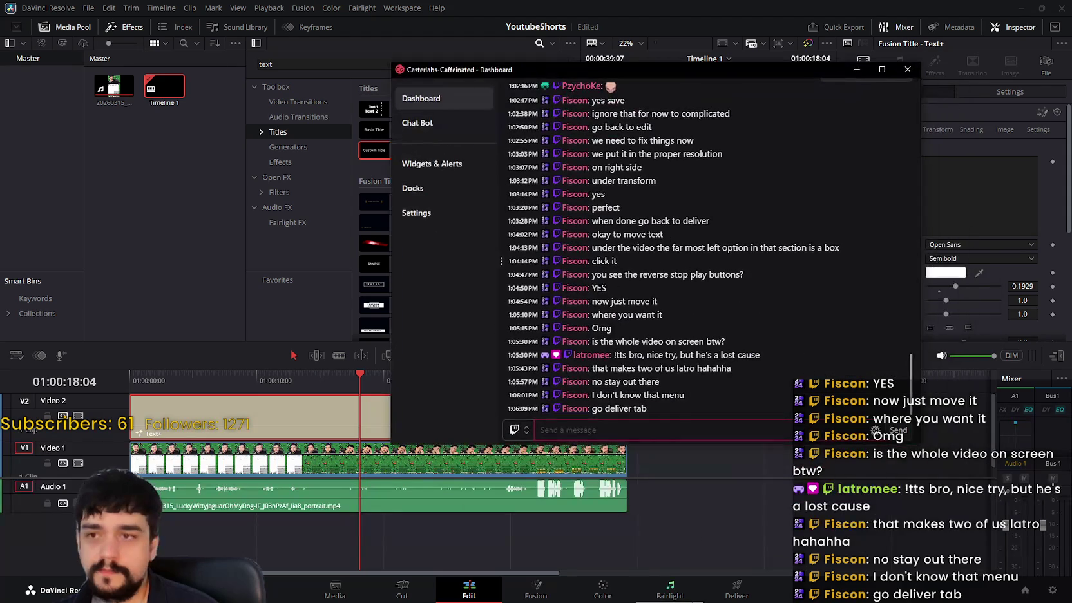
# - Switch Resolve to the Deliver page and select clip 01 in the clip strip
pyautogui.click(735, 587)
pyautogui.click(291, 343)
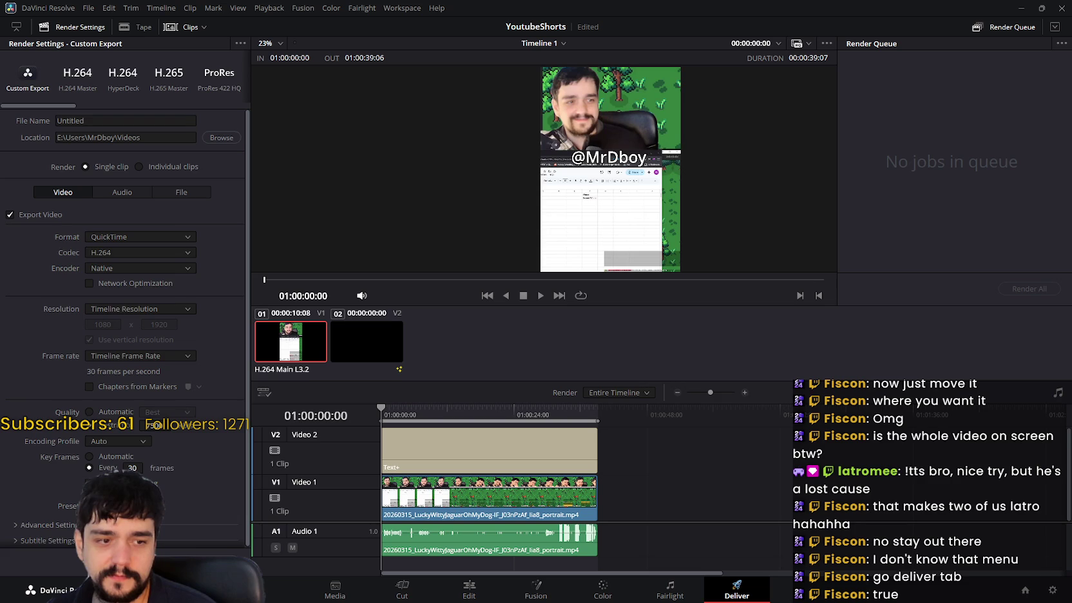
# - Bring the Casterlabs chat dashboard forward, then hide it again
pyautogui.hotkey('alt', 'Tab')
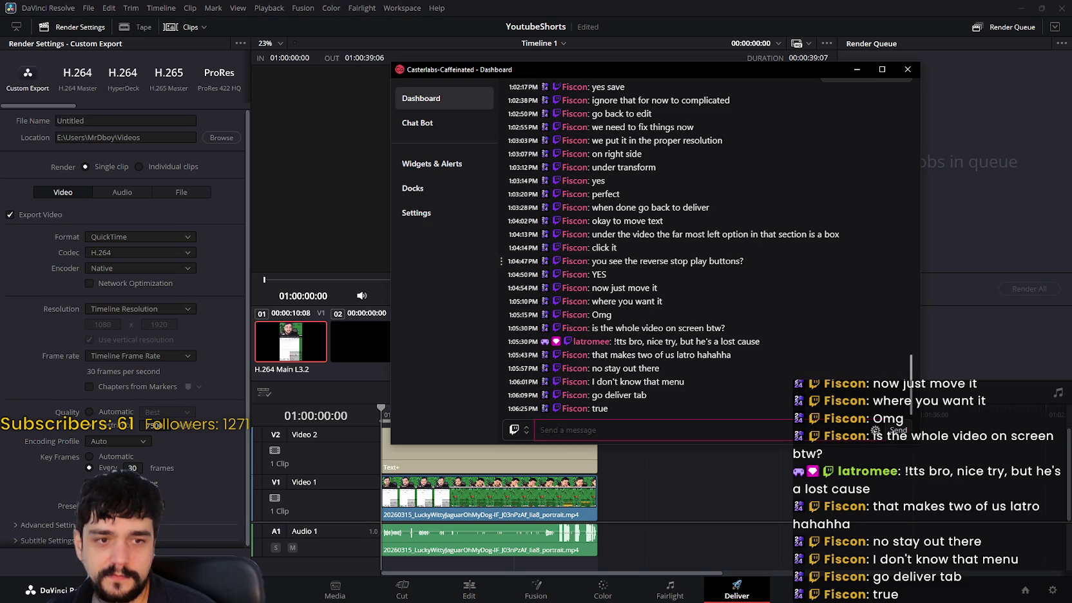
pyautogui.hotkey('alt', 'Tab')
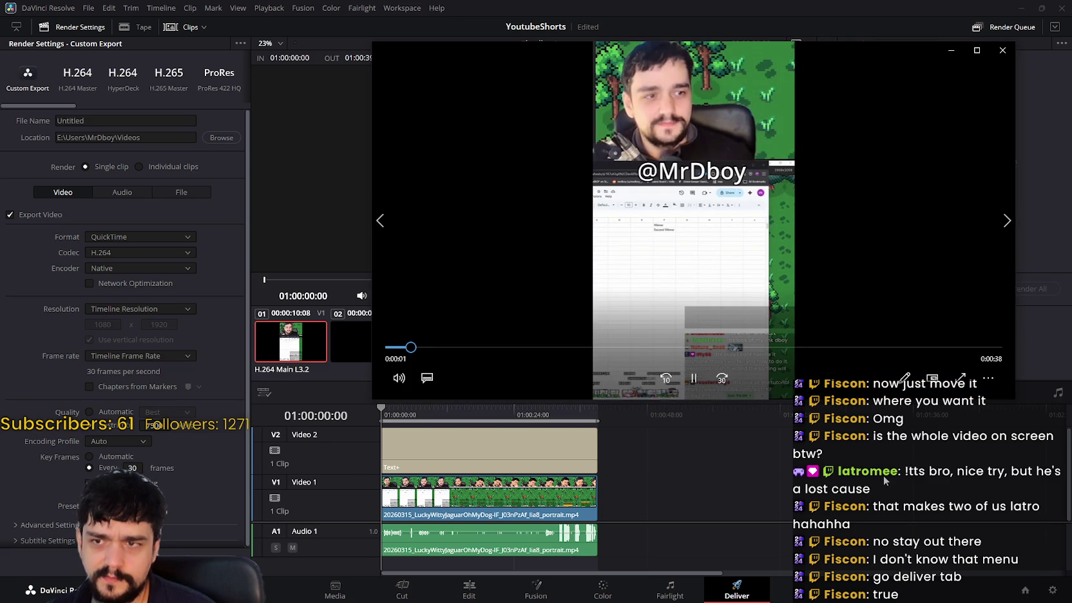
# - Watch the exported short full screen, exit full screen, and close Media Player
pyautogui.doubleClick(808, 207)
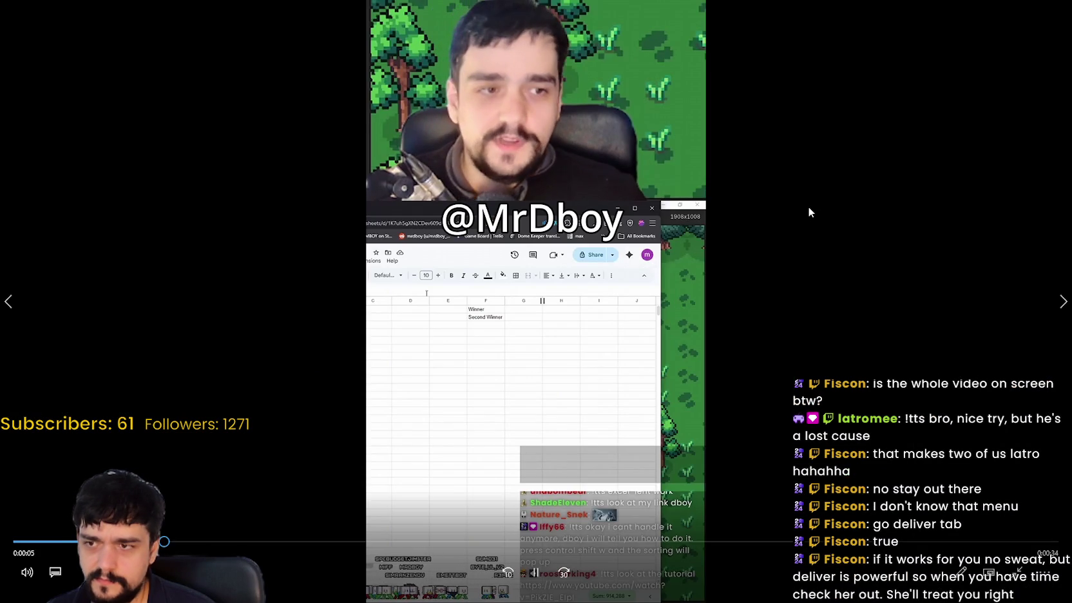
pyautogui.doubleClick(756, 172)
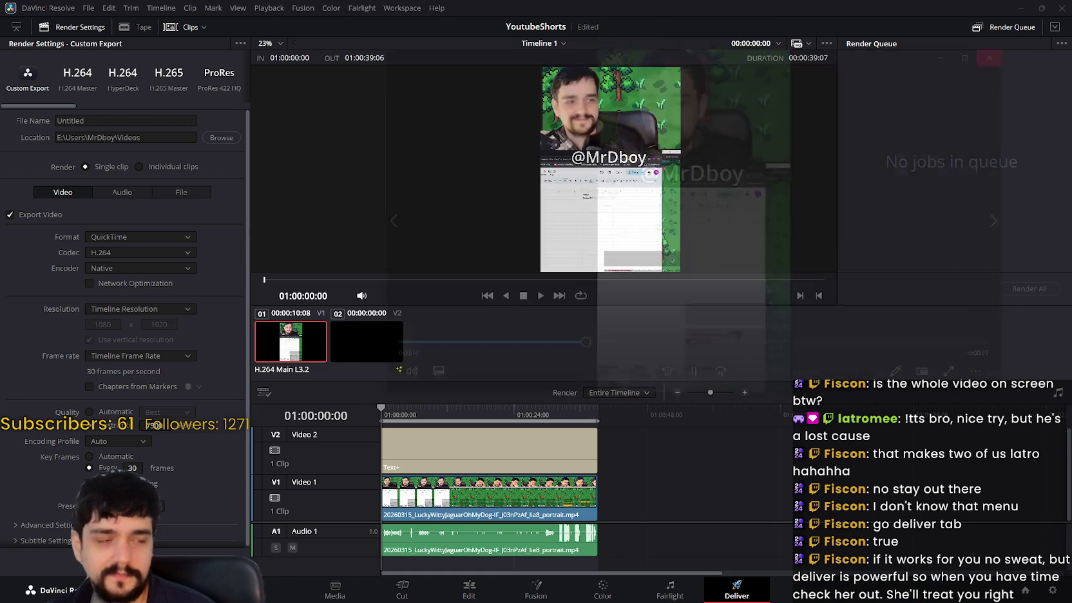
pyautogui.click(1002, 50)
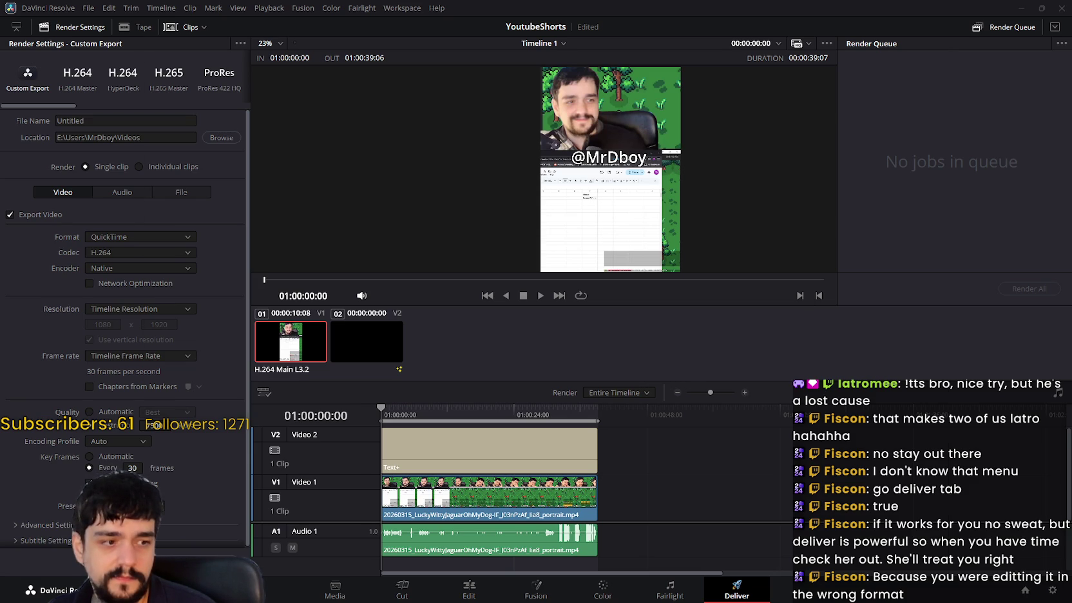
# - Select the YouTube title and description text, then start editing the description after #shorts
pyautogui.hotkey('alt', 'Tab')
pyautogui.scroll(2, 477, 246)
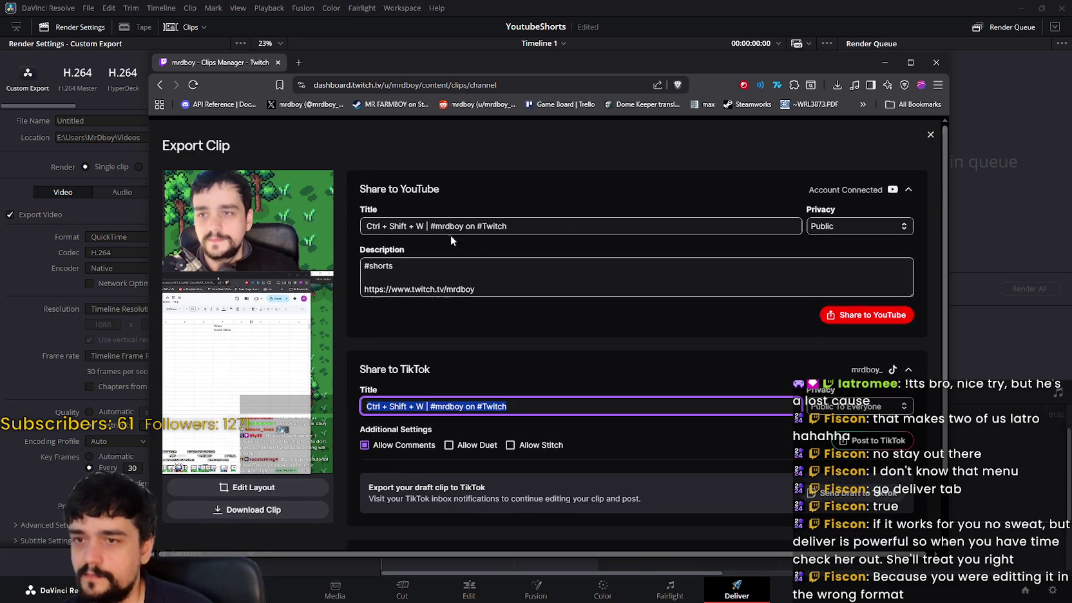
pyautogui.tripleClick(599, 227)
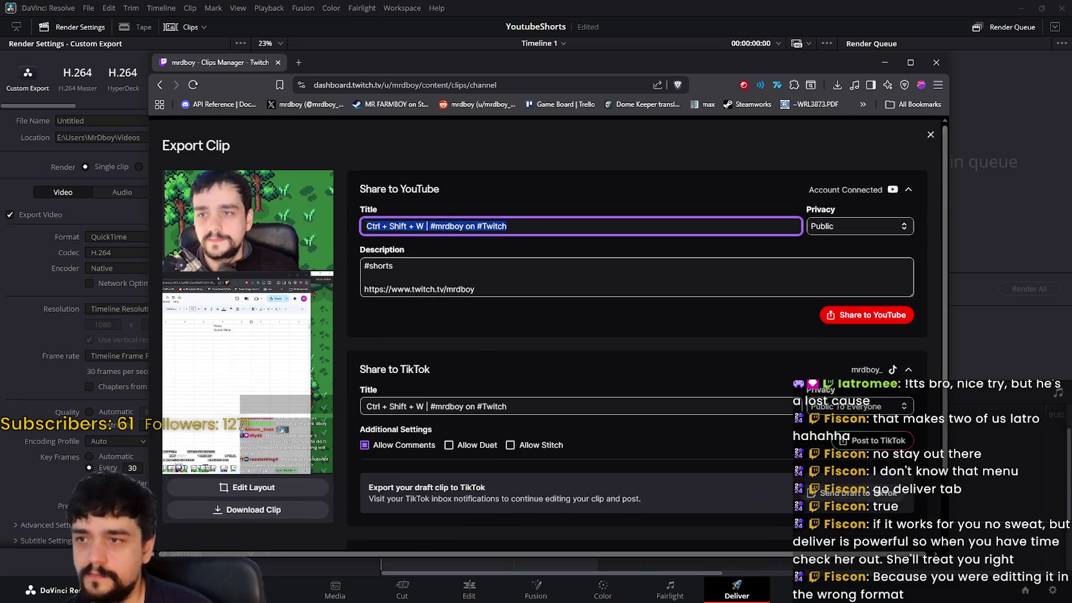
pyautogui.hotkey('alt', 'Tab')
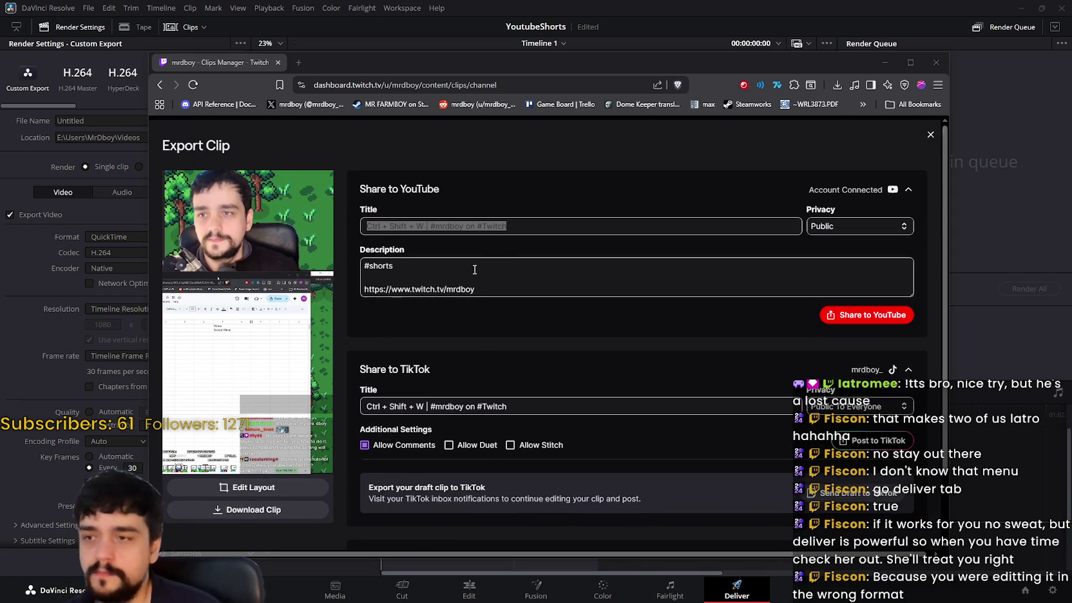
pyautogui.click(481, 262)
pyautogui.hotkey('ctrl', 'a')
pyautogui.hotkey('alt', 'Tab')
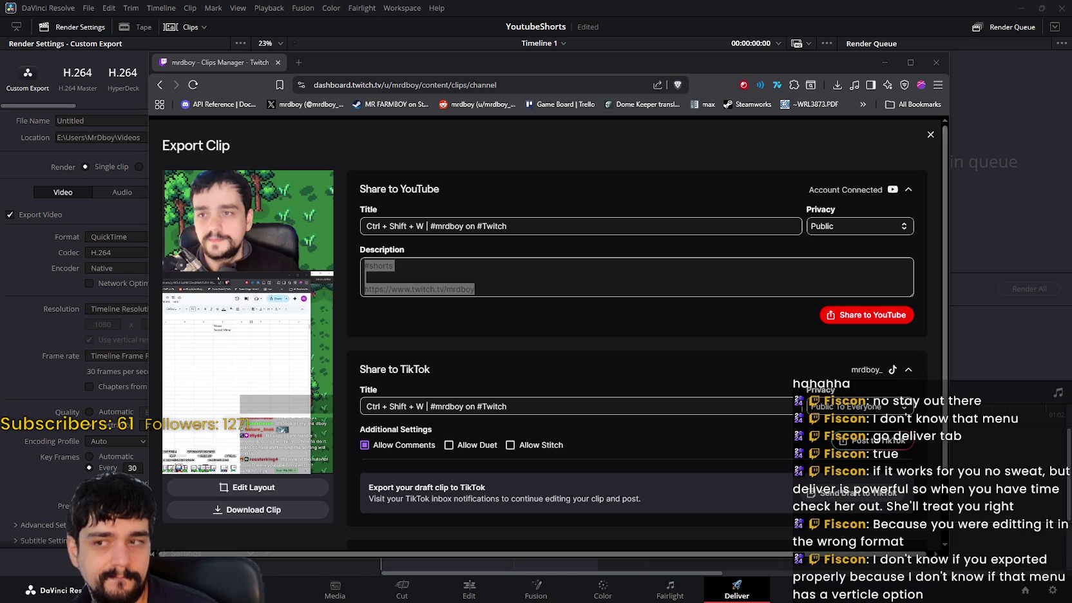
pyautogui.click(625, 267)
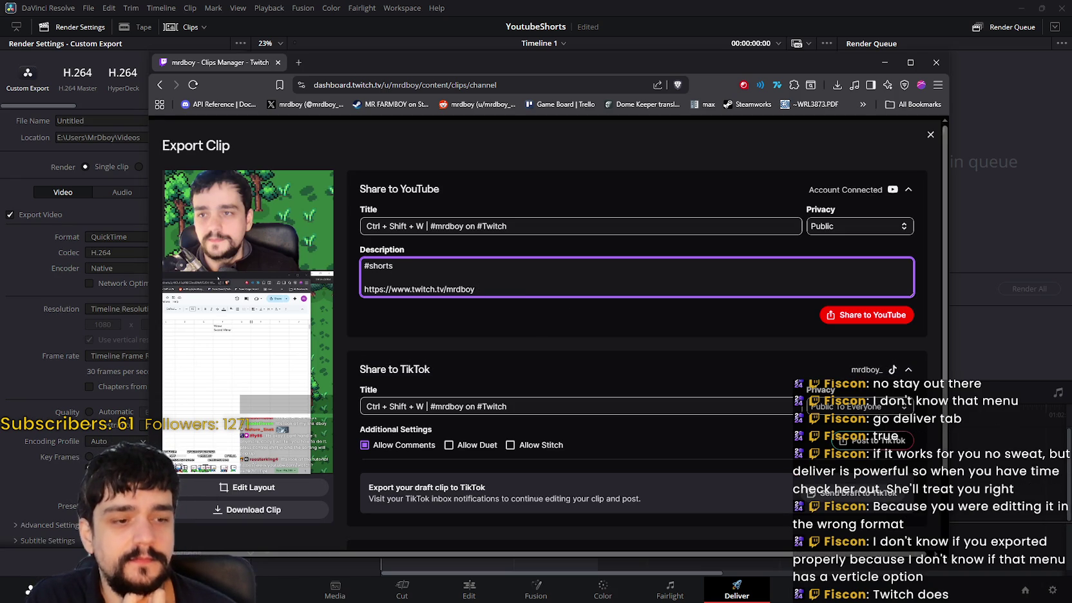
pyautogui.hotkey('alt', 'Tab')
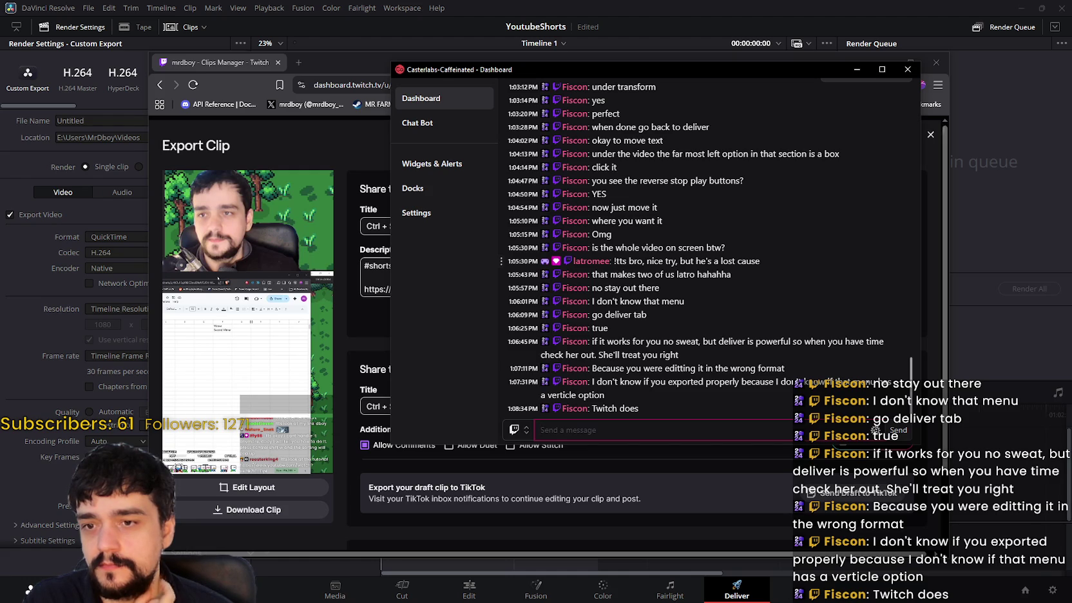
pyautogui.hotkey('alt', 'Tab')
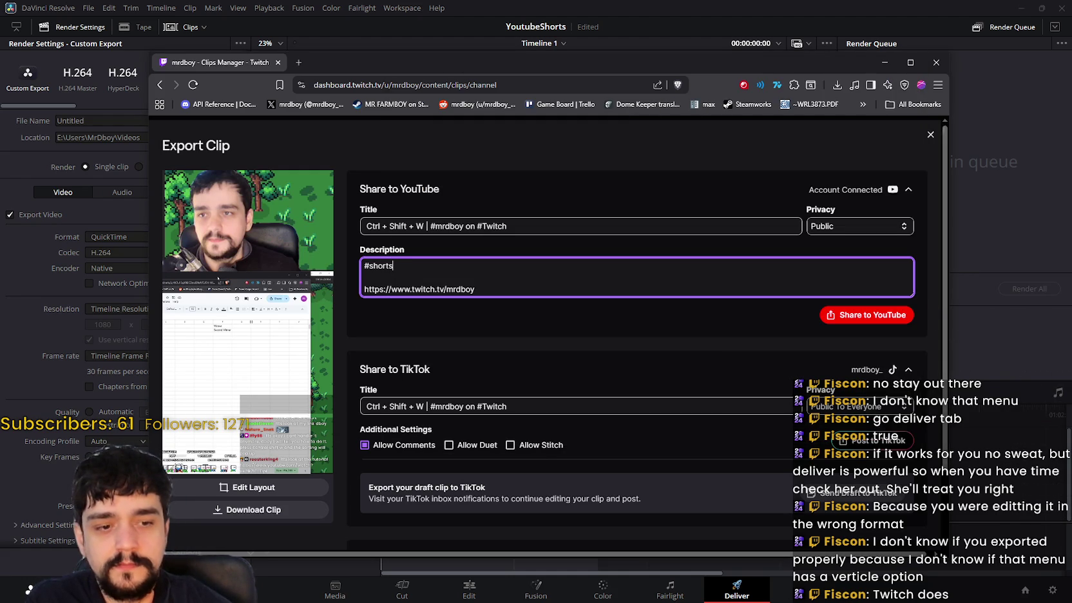
pyautogui.hotkey('alt', 'Tab')
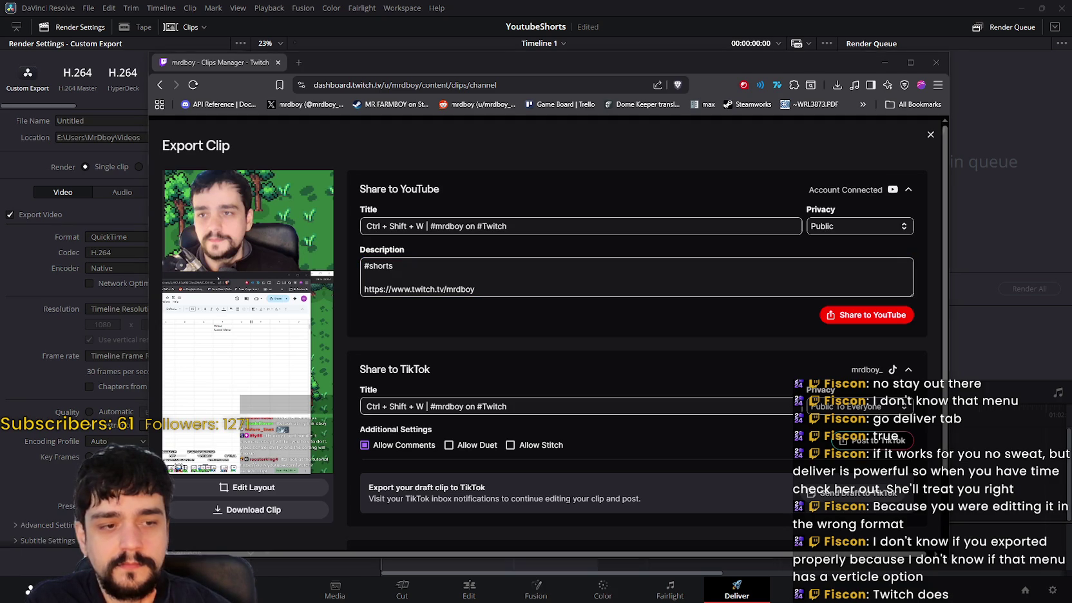
pyautogui.hotkey('alt', 'Tab')
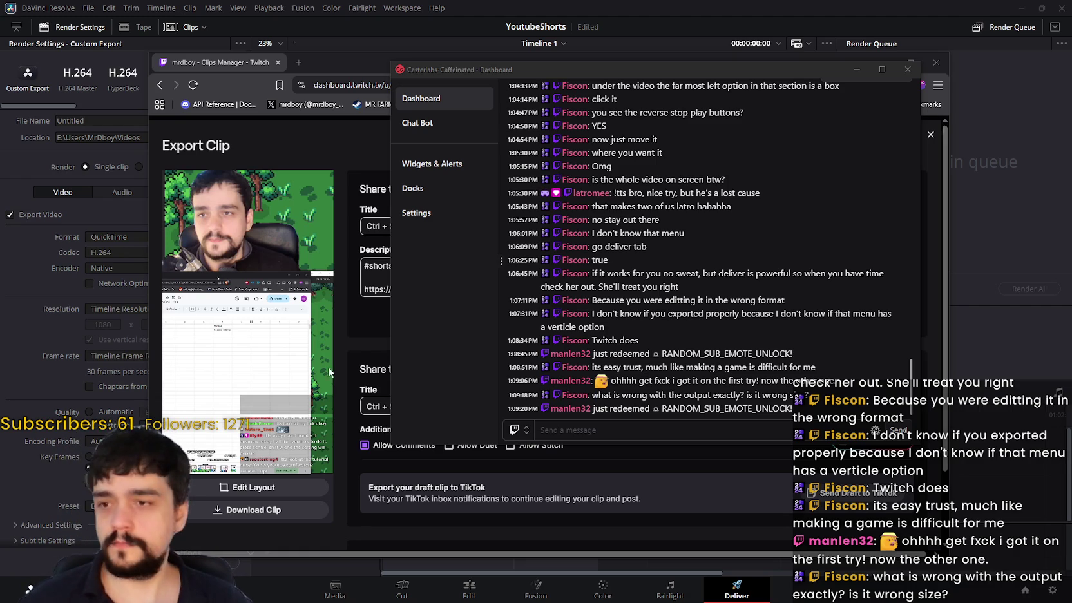
pyautogui.click(366, 317)
pyautogui.scroll(-1, 460, 354)
# - Select the TikTok title text on the Export Clip page and return to the Casterlabs chat
pyautogui.tripleClick(538, 322)
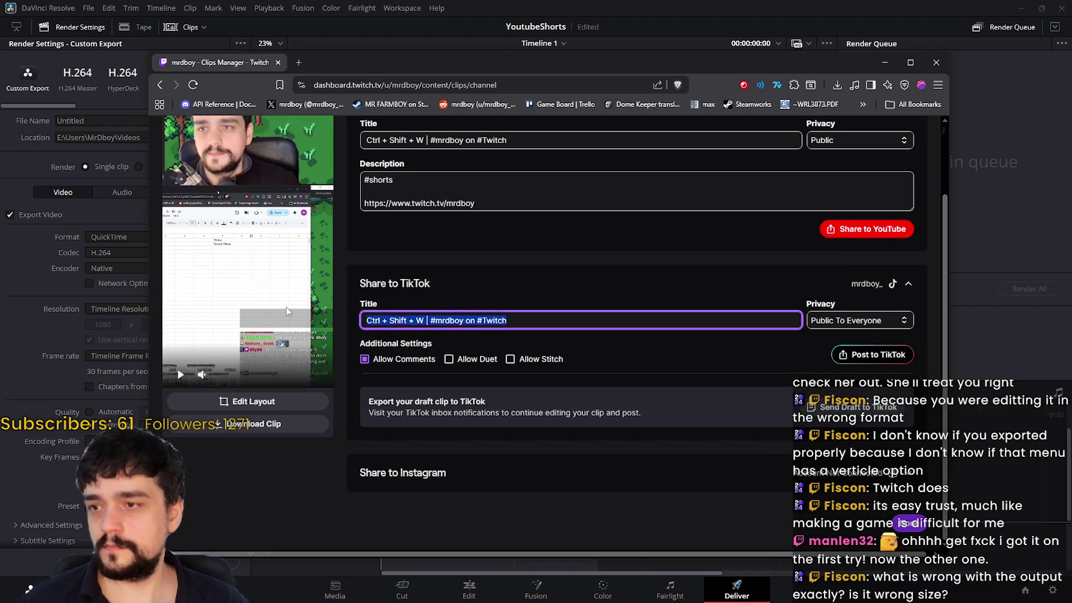
pyautogui.hotkey('alt', 'Tab')
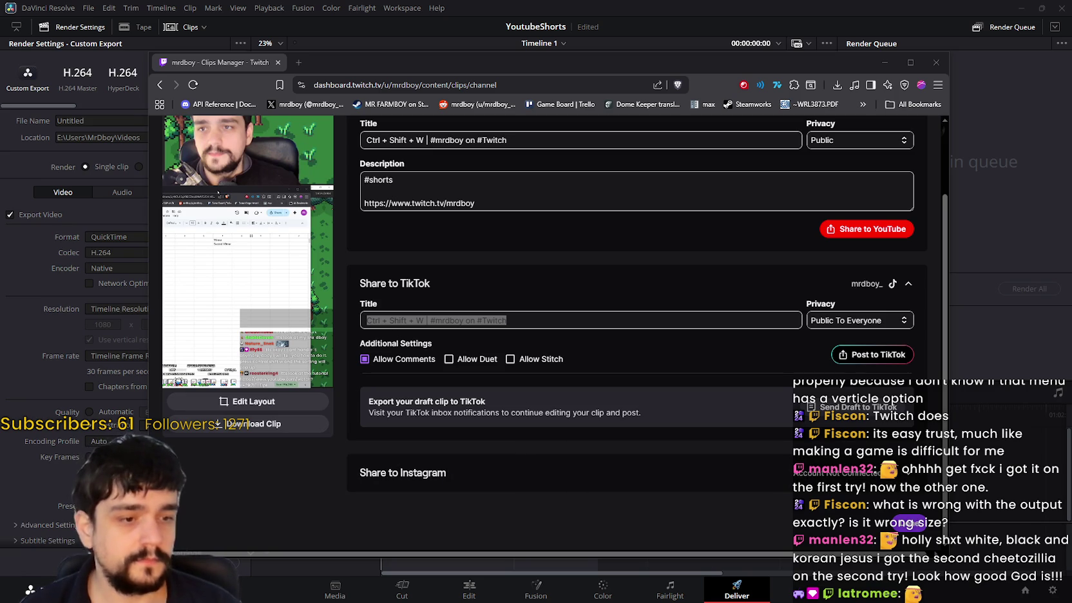
pyautogui.hotkey('alt', 'Tab')
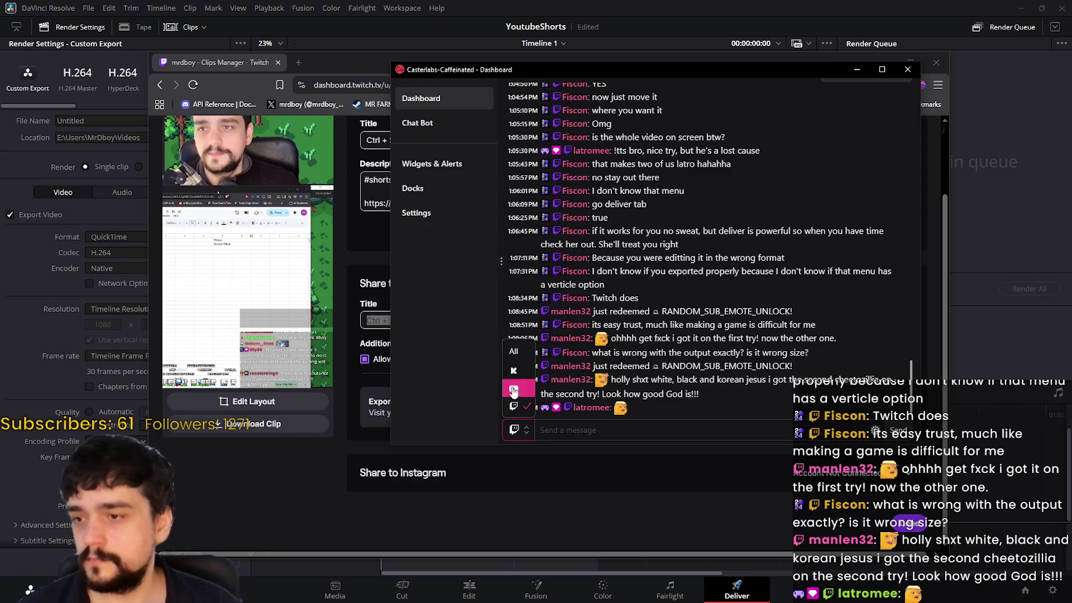
# - Paste the YouTube Shorts link into the stream chat and send it
pyautogui.click(657, 429)
pyautogui.write('https://www.youtube.com/shorts/MTtqOghDlUg')
pyautogui.press('Return')
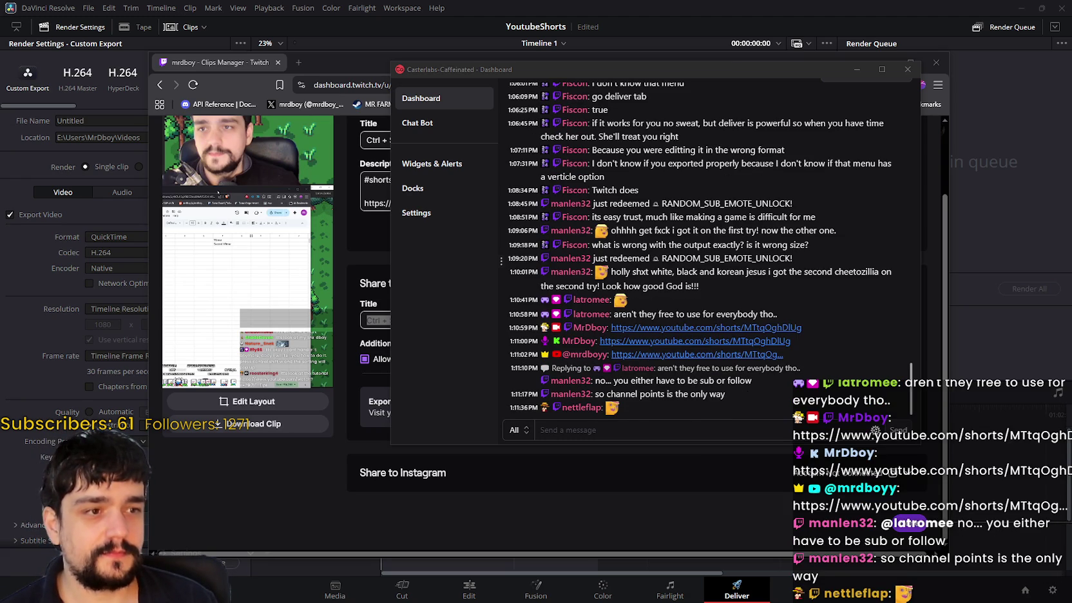
# - Move the Casterlabs chat window lower and close the Twitch clips browser
pyautogui.click(673, 437)
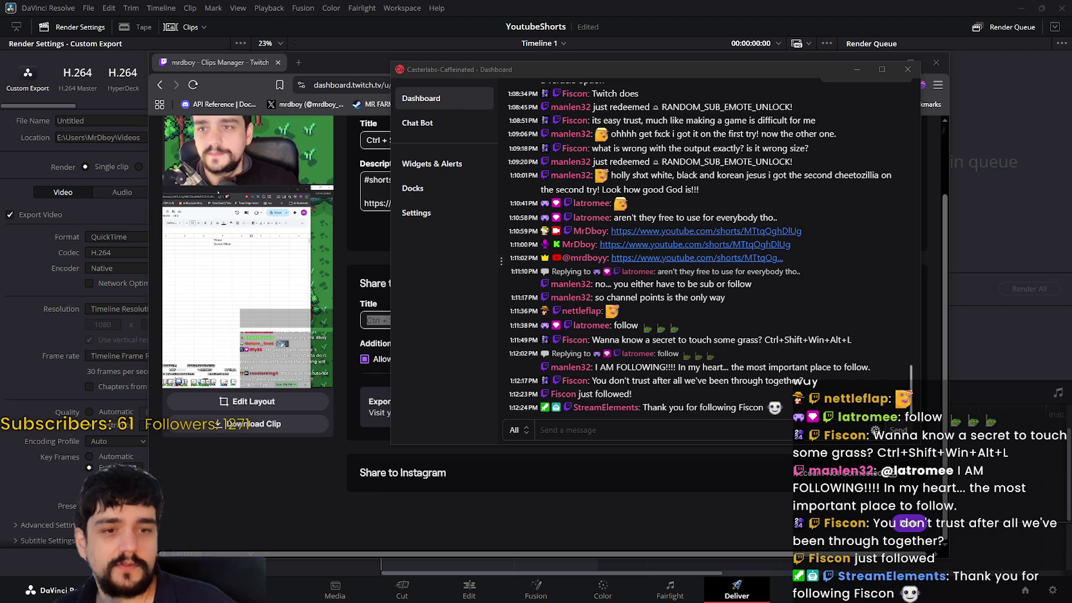
pyautogui.moveTo(778, 74); pyautogui.dragTo(780, 132)
pyautogui.click(588, 116)
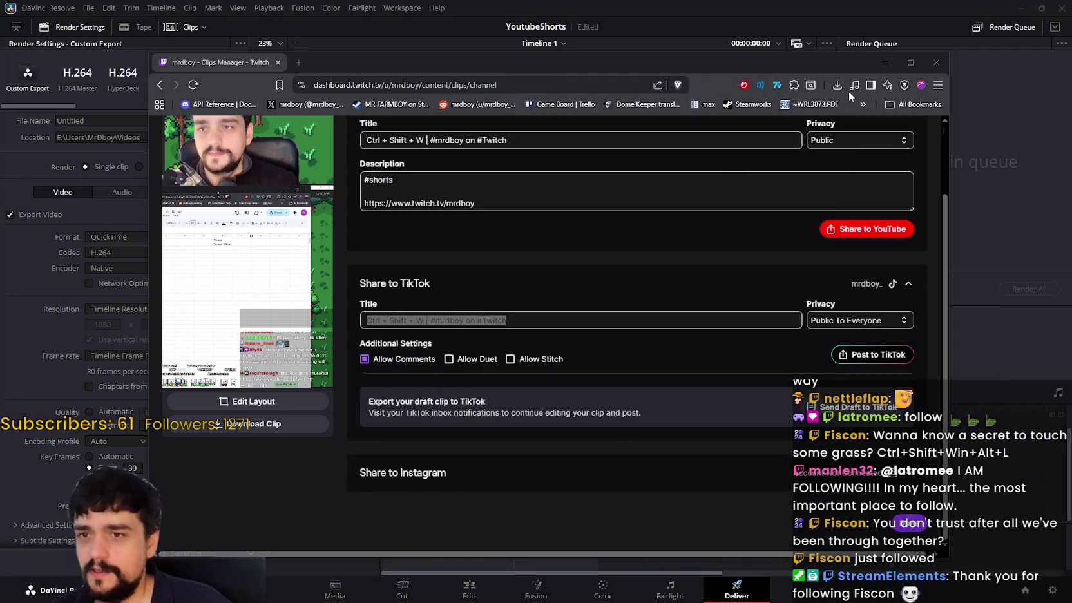
pyautogui.click(936, 62)
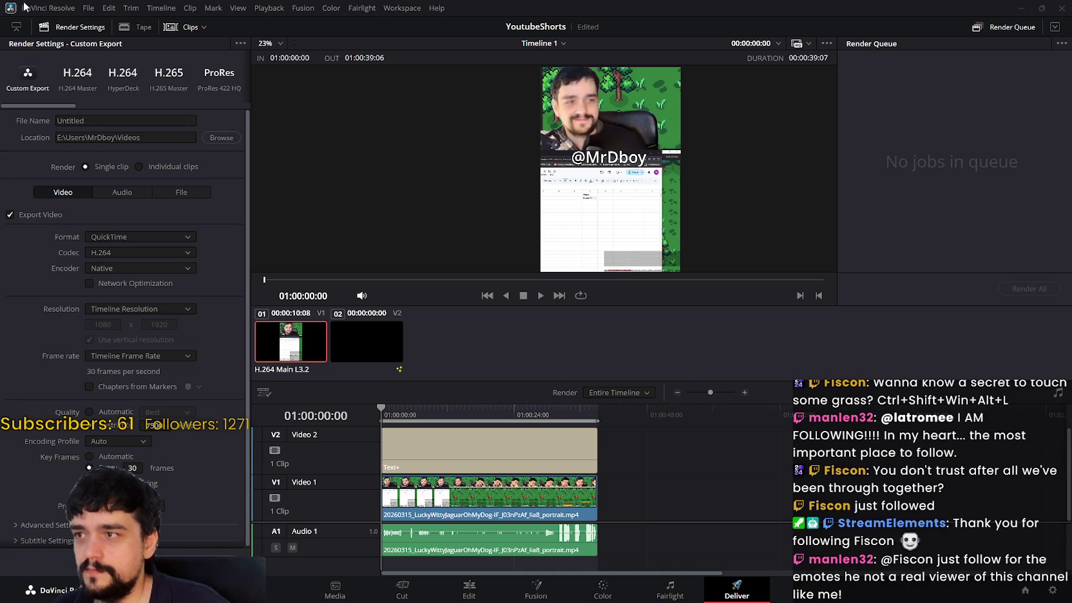
pyautogui.click(88, 8)
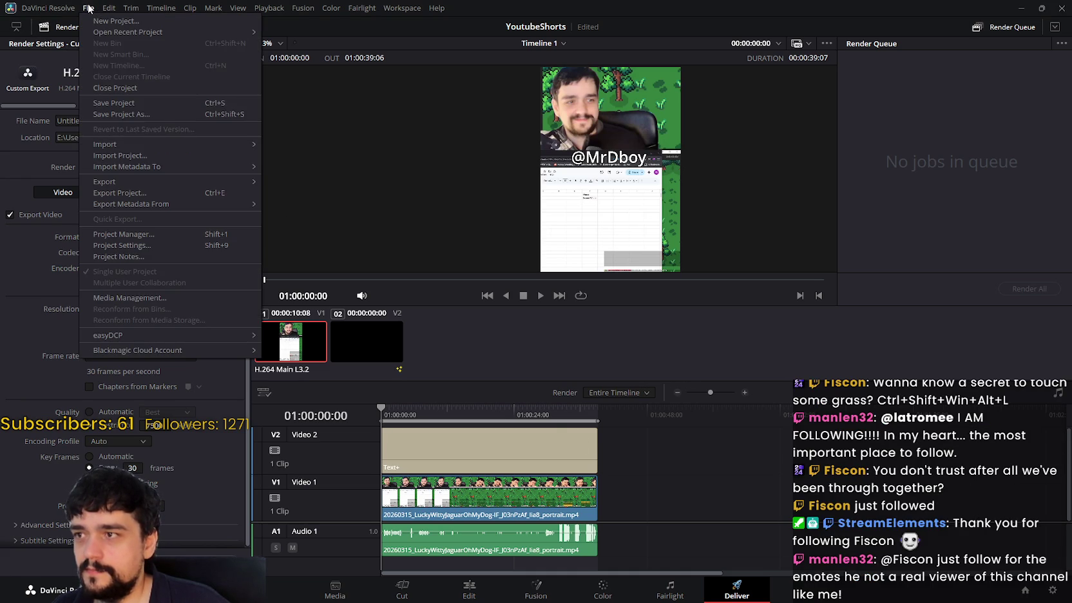
# - Save the project as YoutubeShorts, overwriting the existing project, then quit DaVinci Resolve
pyautogui.click(149, 114)
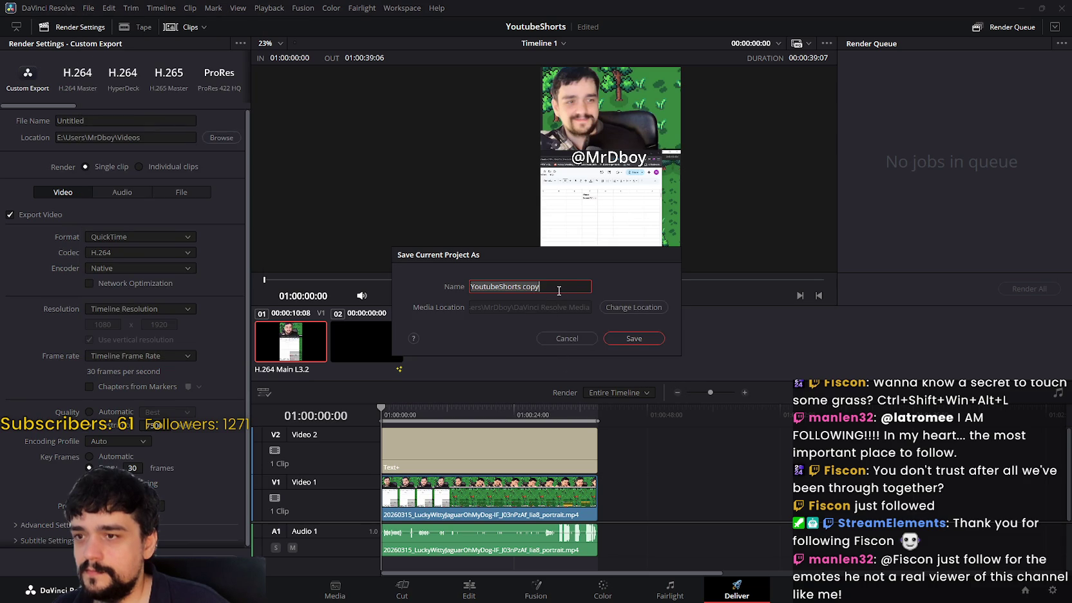
pyautogui.click(558, 291)
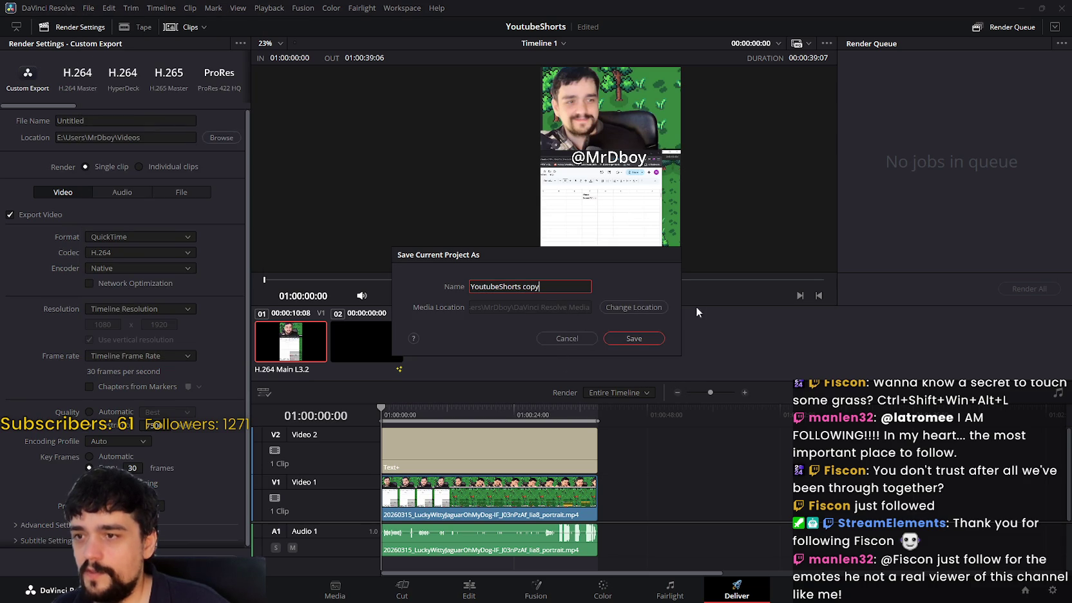
pyautogui.press('BackSpace')
pyautogui.press('BackSpace')
pyautogui.press('BackSpace')
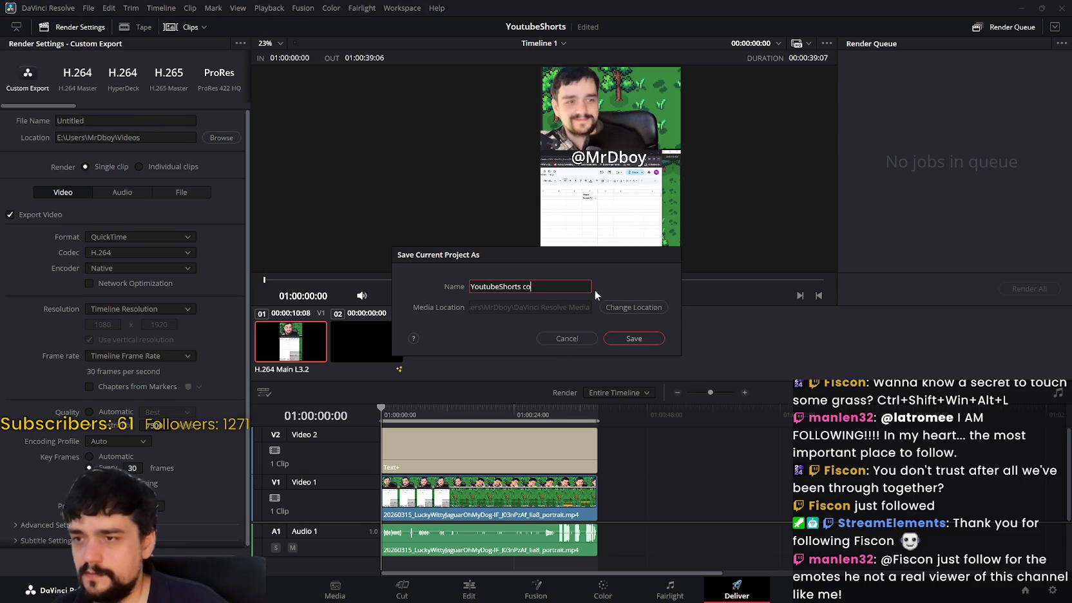
pyautogui.click(631, 338)
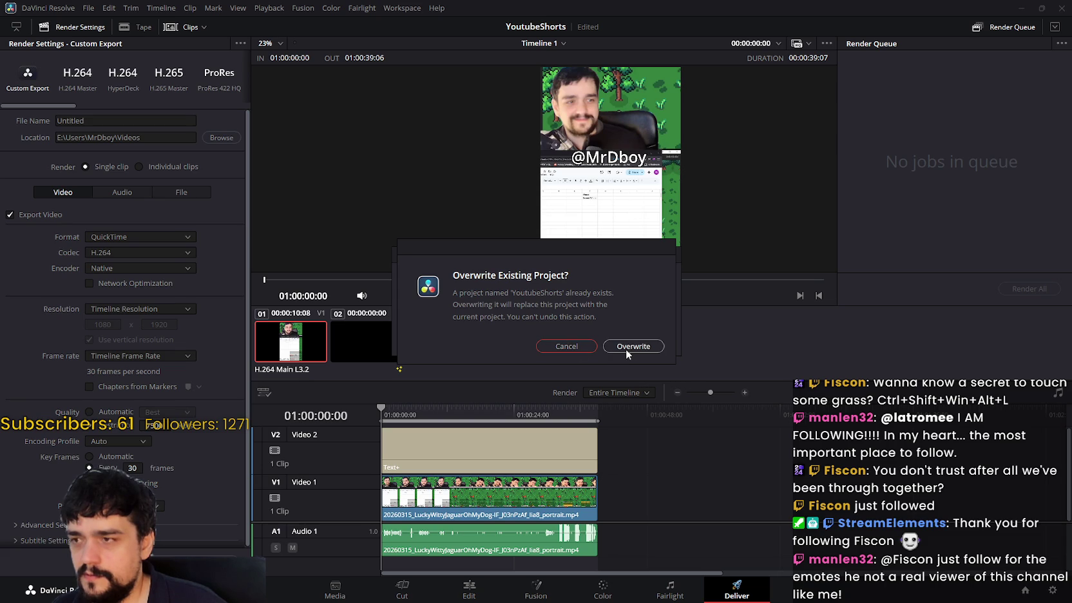
pyautogui.click(625, 348)
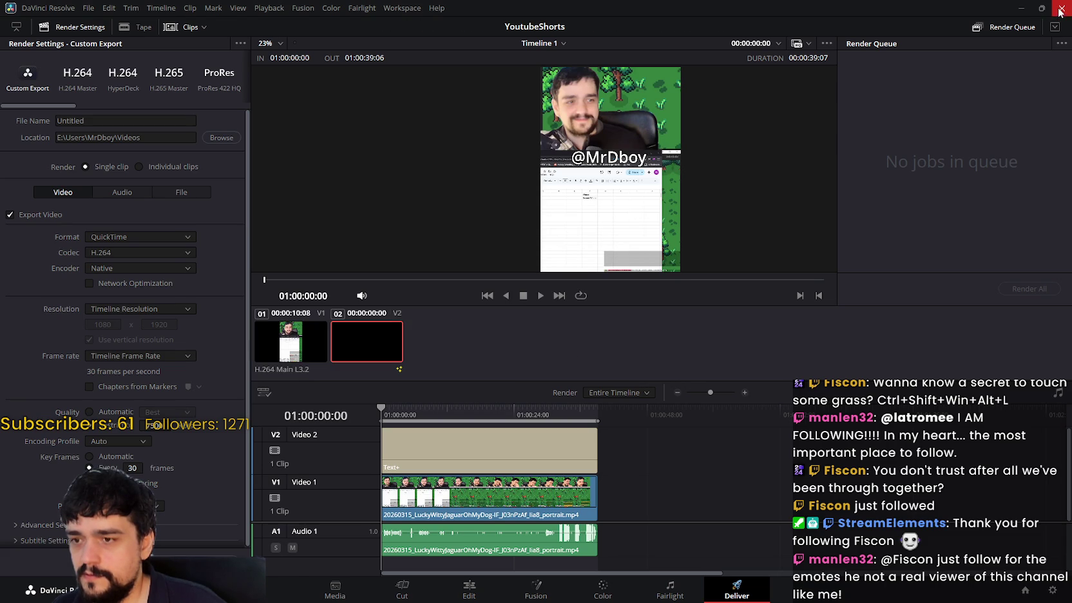
pyautogui.click(1060, 9)
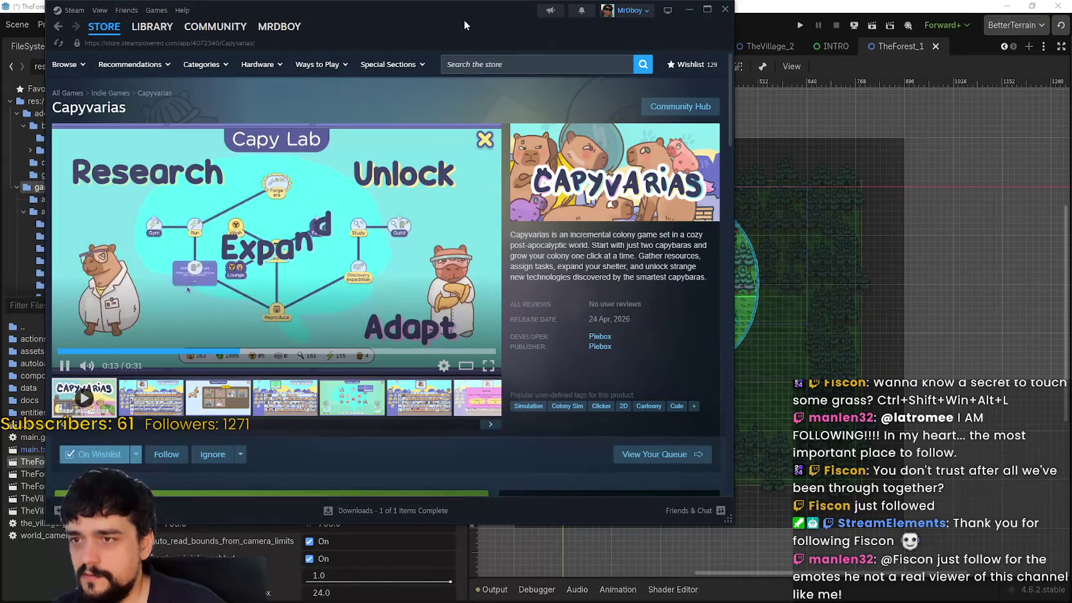
# - Move the Steam window aside, browse the Capyvarias page, and view a gameplay screenshot enlarged
pyautogui.moveTo(468, 14)
pyautogui.mouseDown()
pyautogui.moveTo(793, 20)
pyautogui.moveTo(639, 21)
pyautogui.mouseUp()
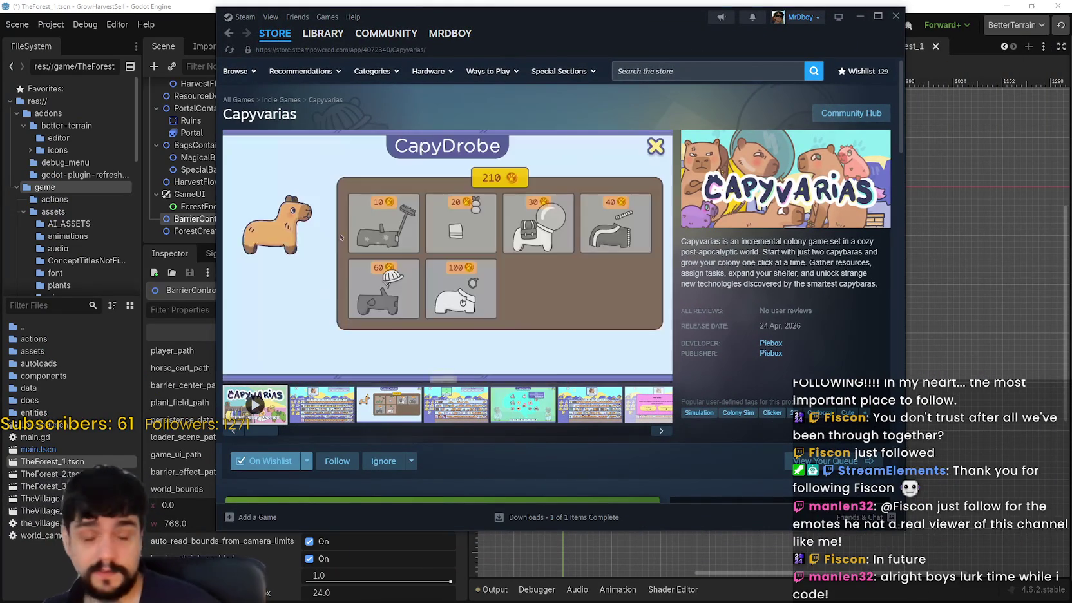
pyautogui.scroll(-1, 792, 445)
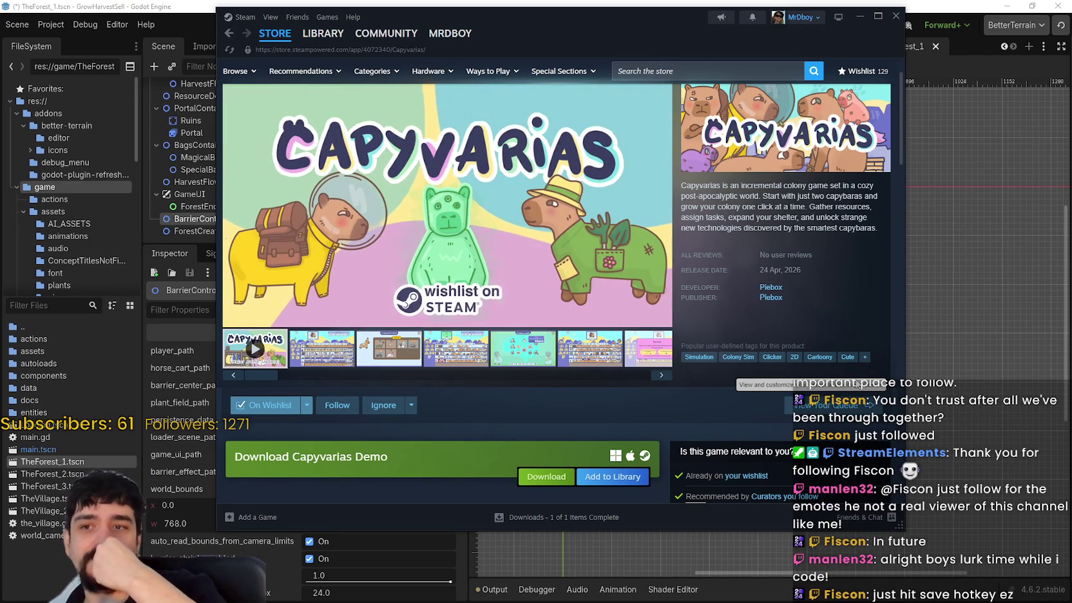
pyautogui.scroll(1, 330, 124)
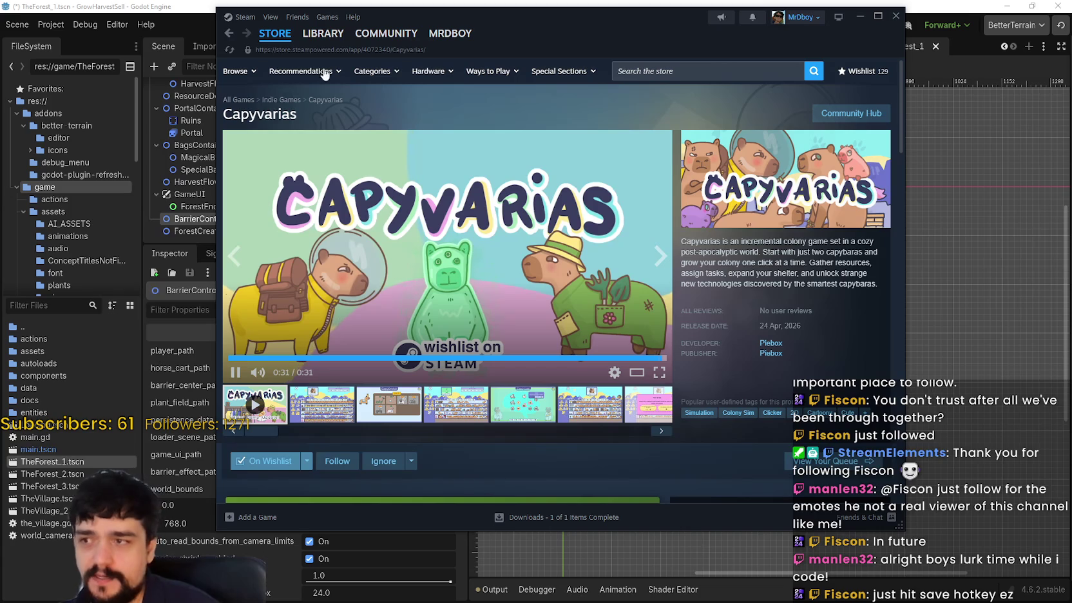
pyautogui.doubleClick(262, 113)
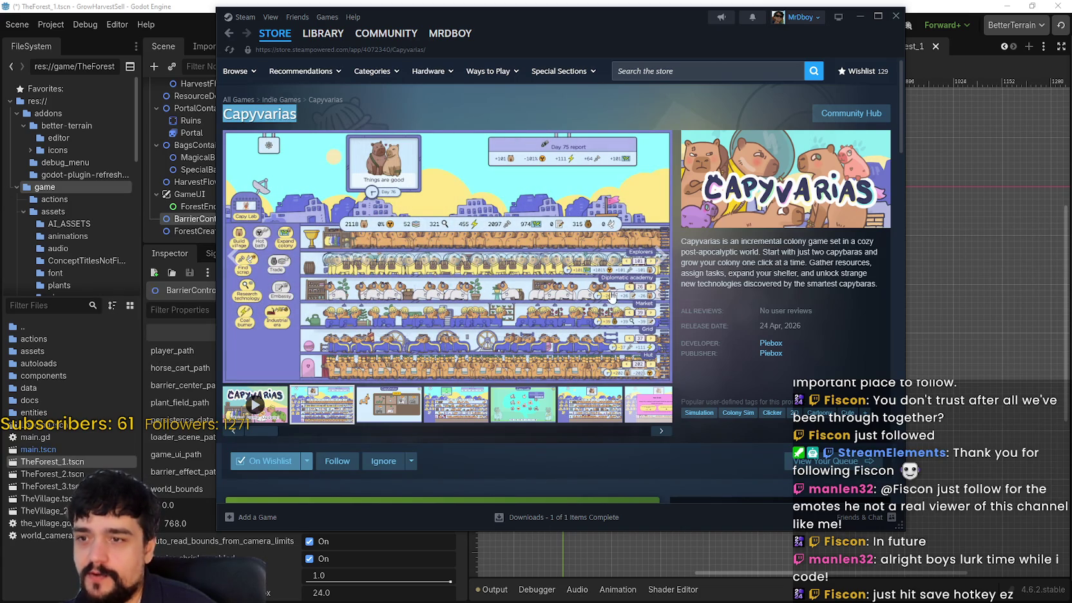
pyautogui.click(355, 234)
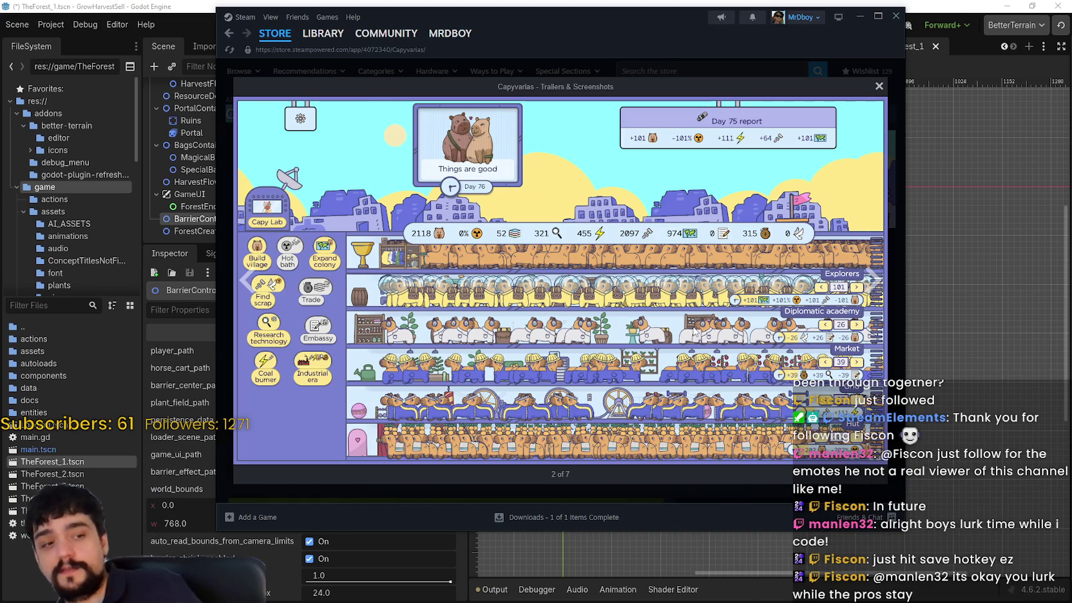
pyautogui.click(869, 490)
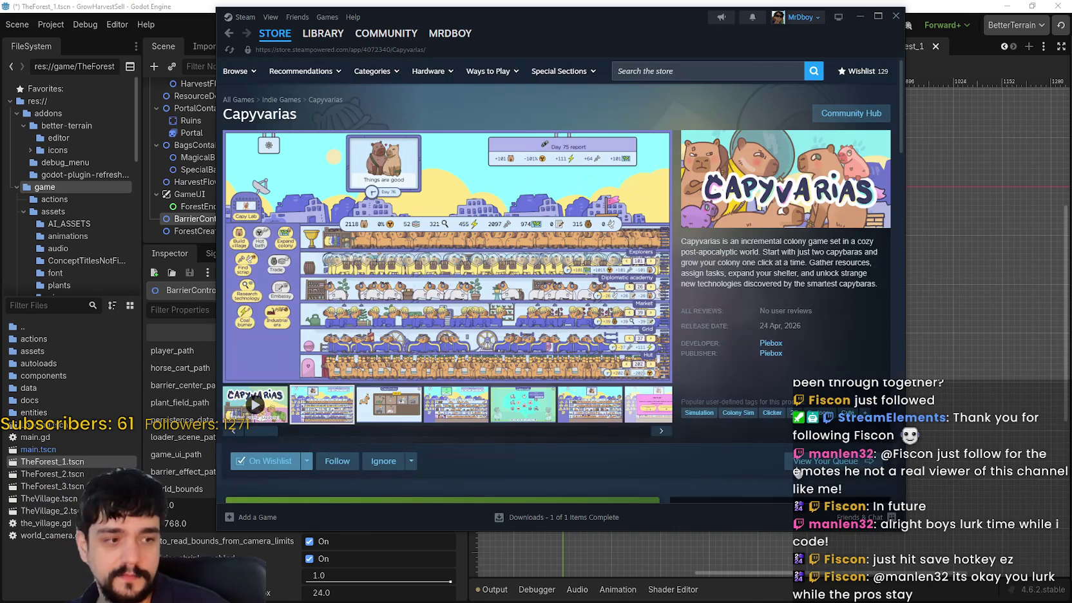
# - Show the trailer, then open the second Capyvarias screenshot enlarged and close it
pyautogui.scroll(-1, 652, 295)
pyautogui.scroll(1, 652, 295)
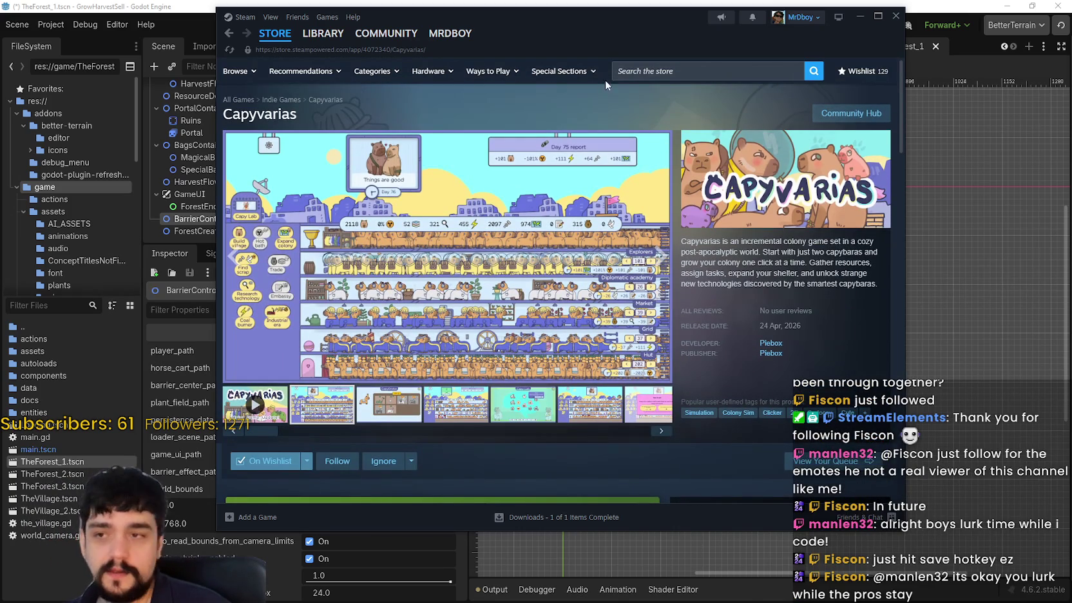
pyautogui.click(687, 71)
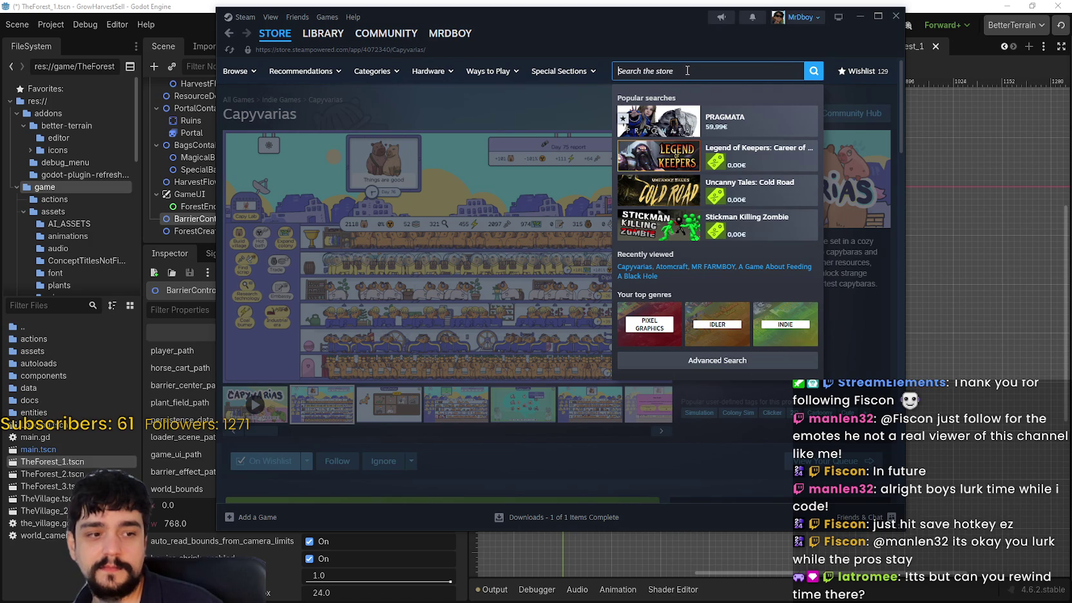
pyautogui.click(451, 374)
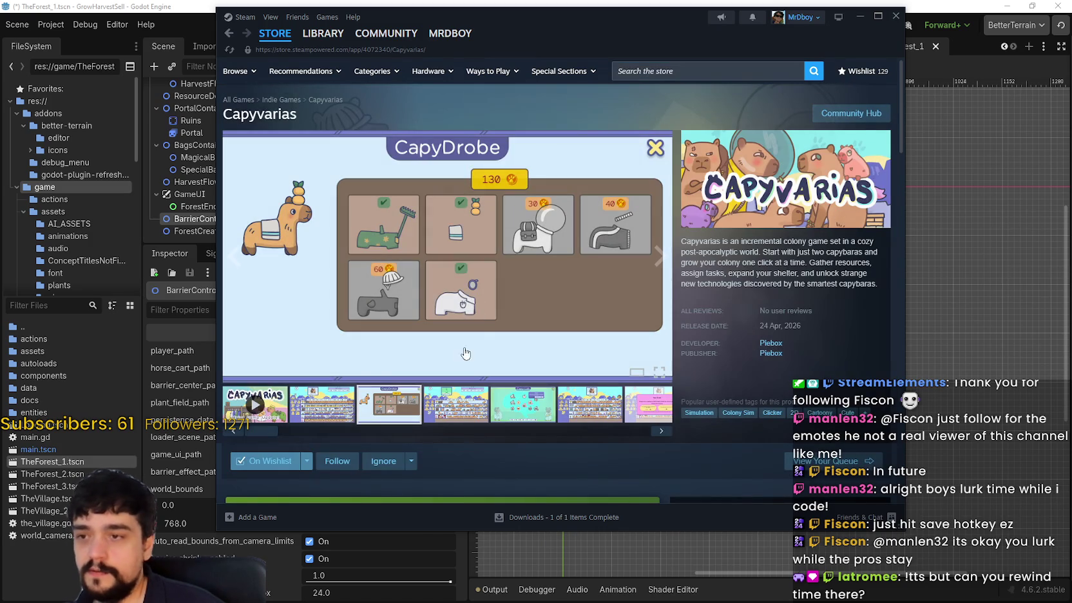
pyautogui.click(288, 414)
pyautogui.click(342, 413)
pyautogui.click(389, 240)
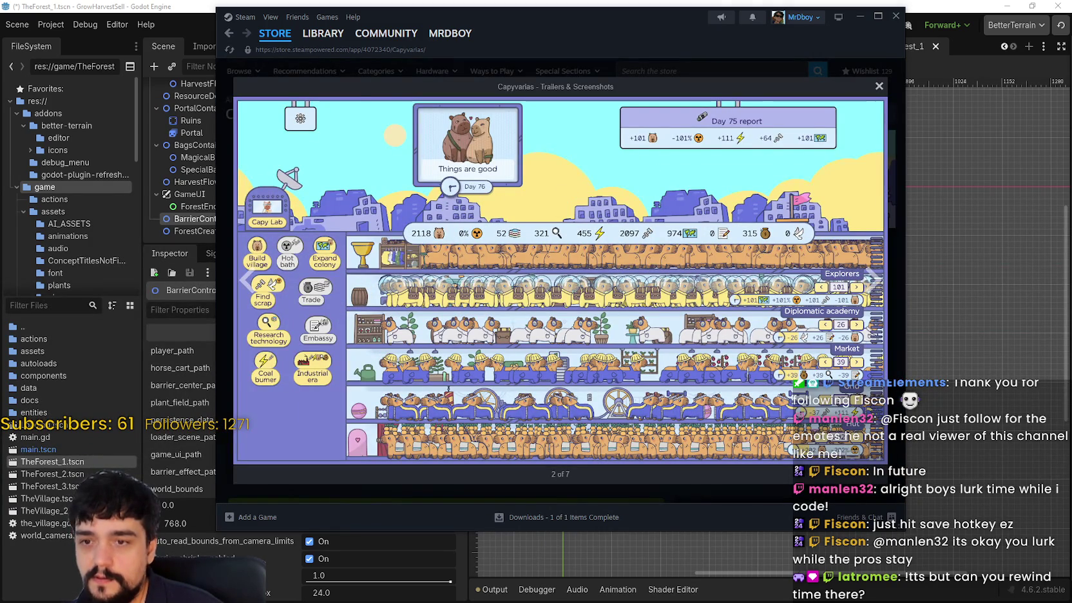
pyautogui.click(805, 61)
# - Search the Steam store for 'MR FARMBOY', open its page, then bring Godot forward
pyautogui.click(743, 65)
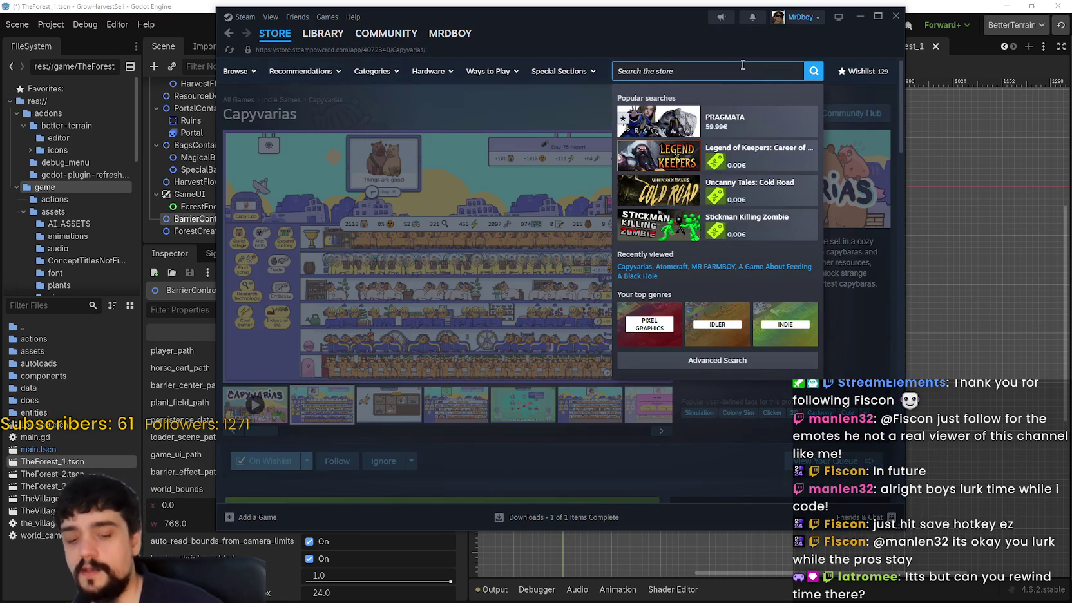
pyautogui.write('MR FARMBOY')
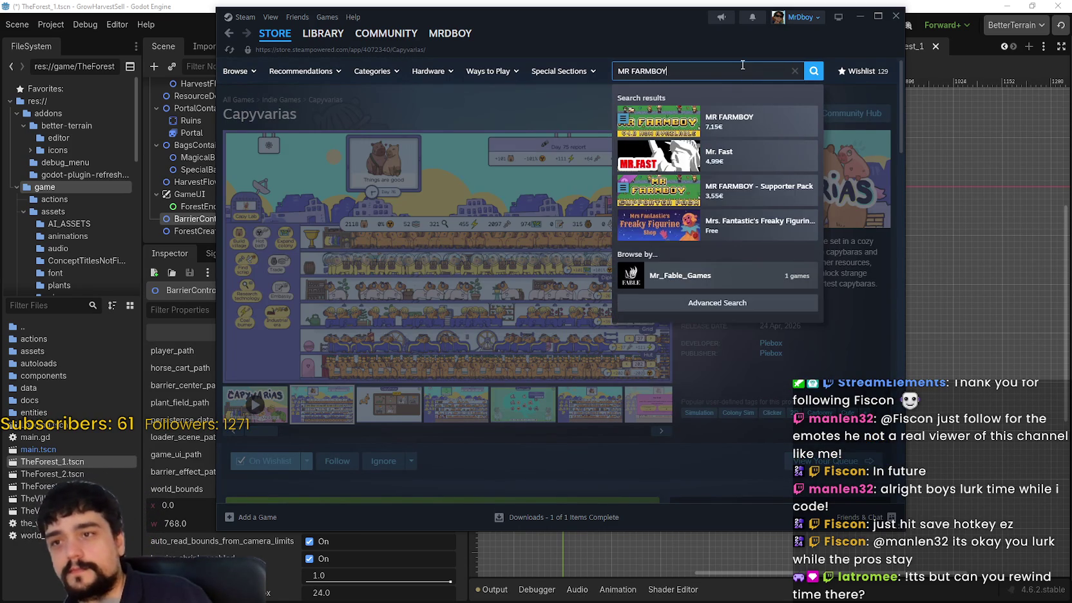
pyautogui.click(741, 132)
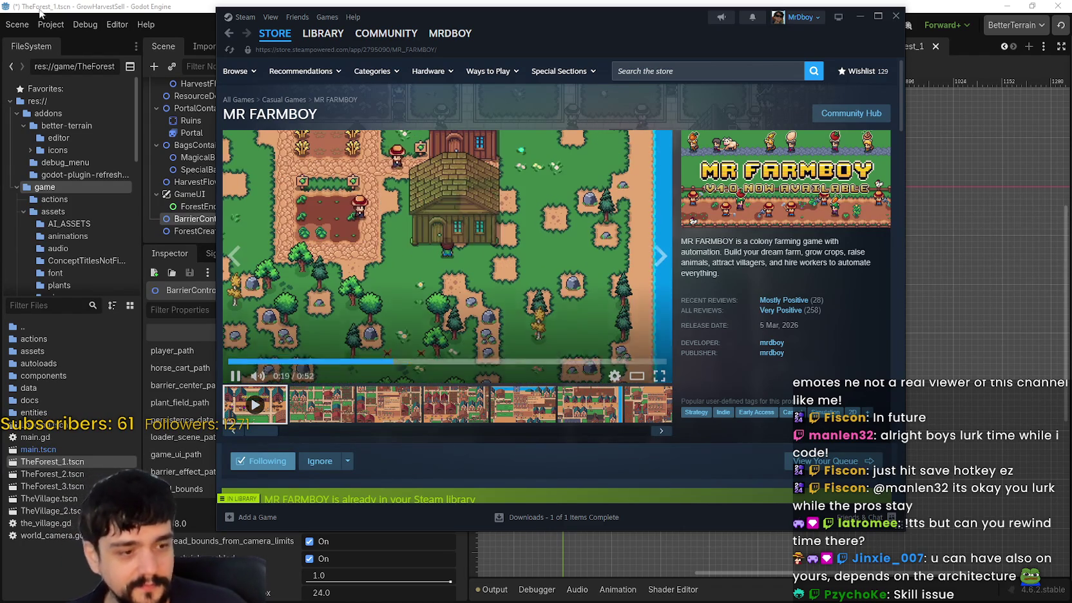
pyautogui.click(905, 530)
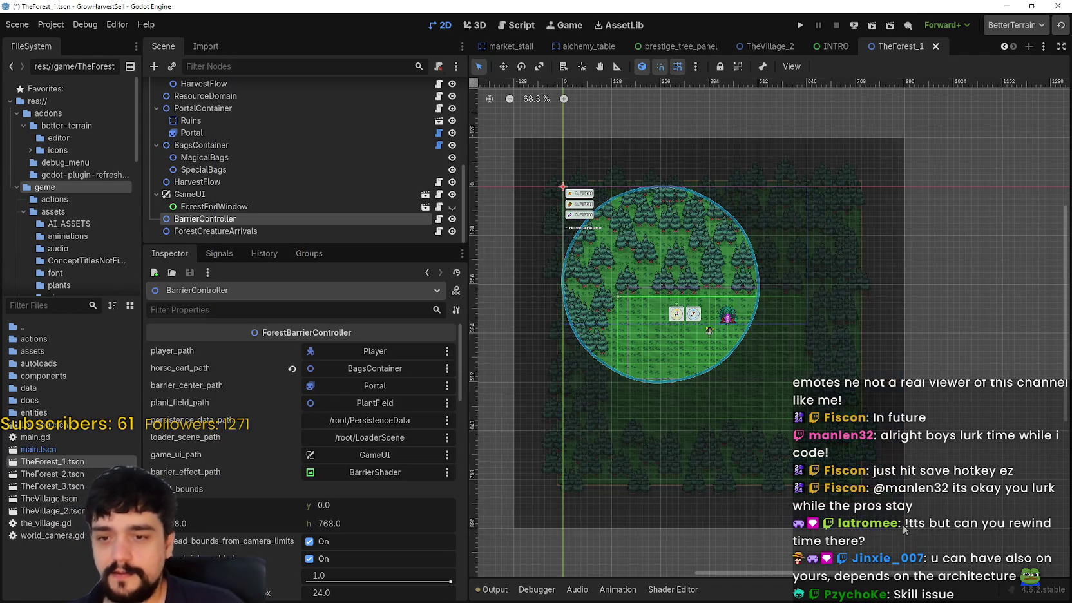
# - Switch back to the MR FARMBOY Steam store page with Alt+Tab
pyautogui.hotkey('alt', 'Tab')
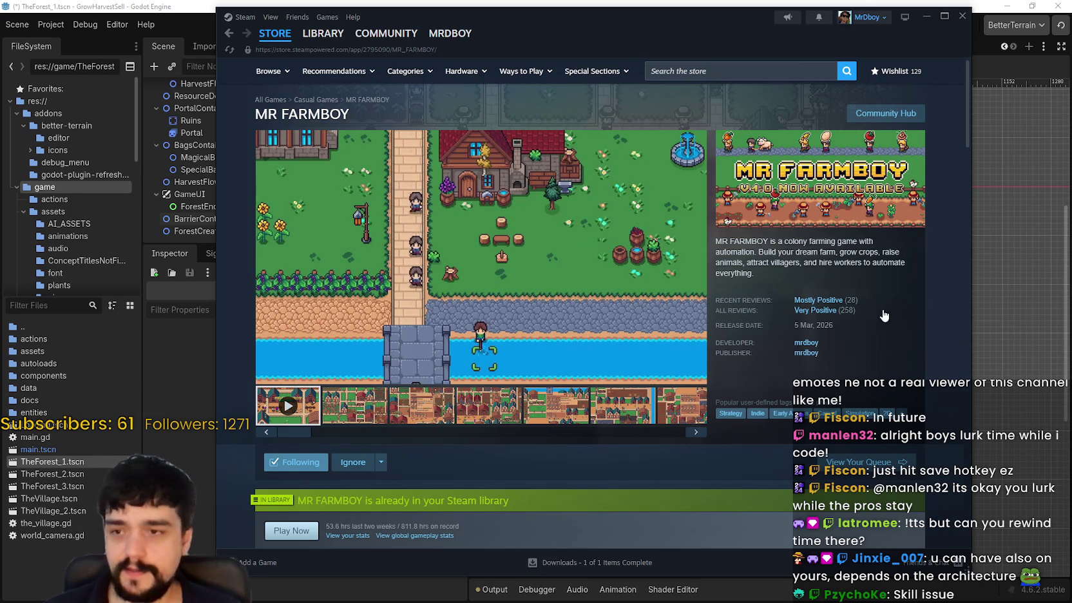
# - Scroll through the MR FARMBOY store page, then return to the Godot editor
pyautogui.scroll(-10, 788, 449)
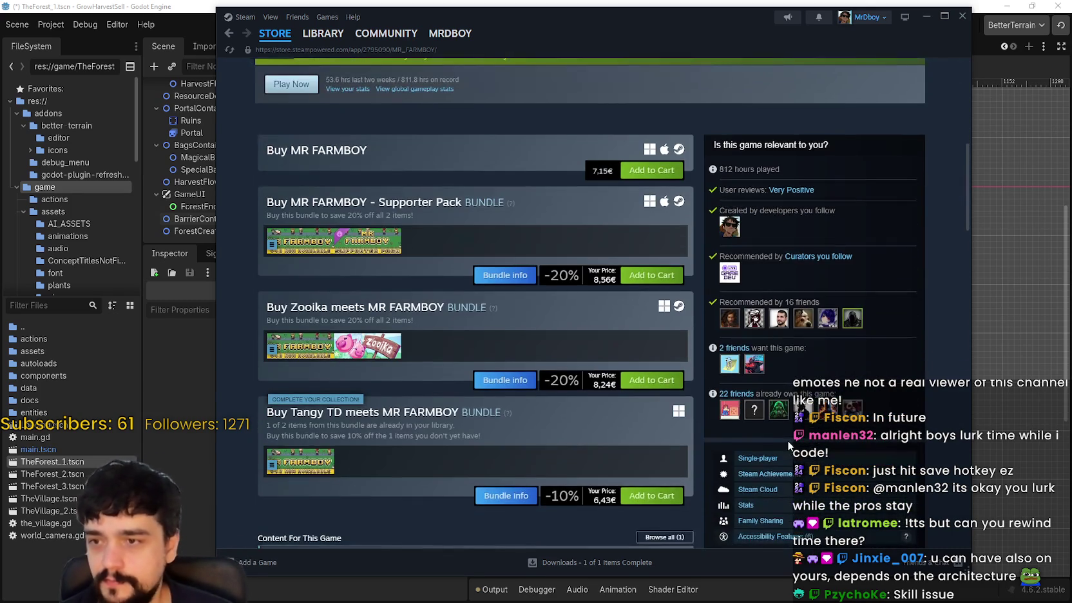
pyautogui.scroll(-5, 787, 440)
pyautogui.scroll(7, 604, 319)
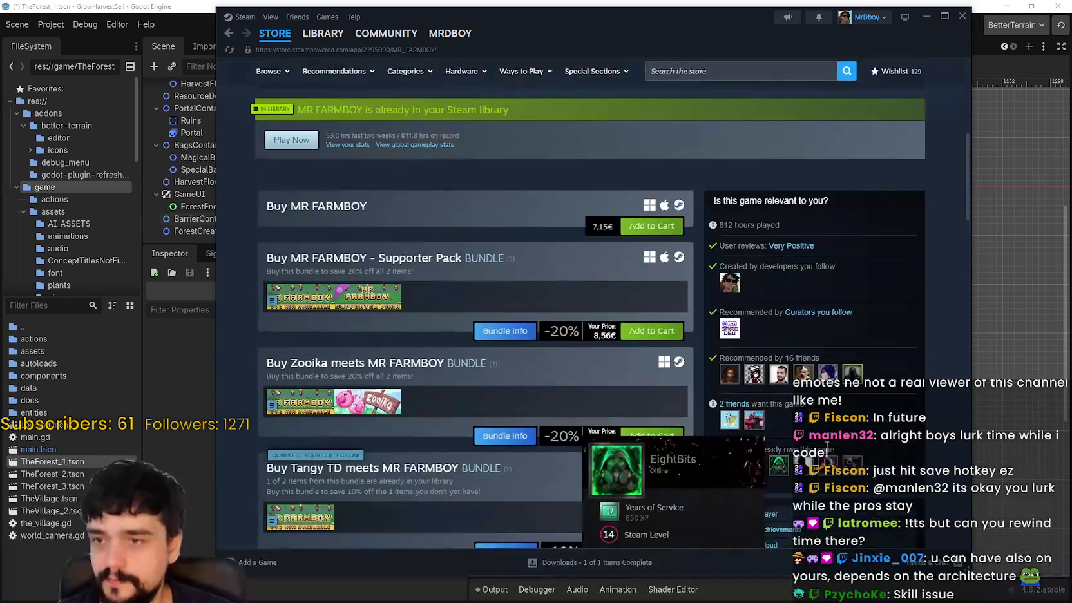
pyautogui.scroll(-3, 604, 318)
pyautogui.scroll(8, 611, 308)
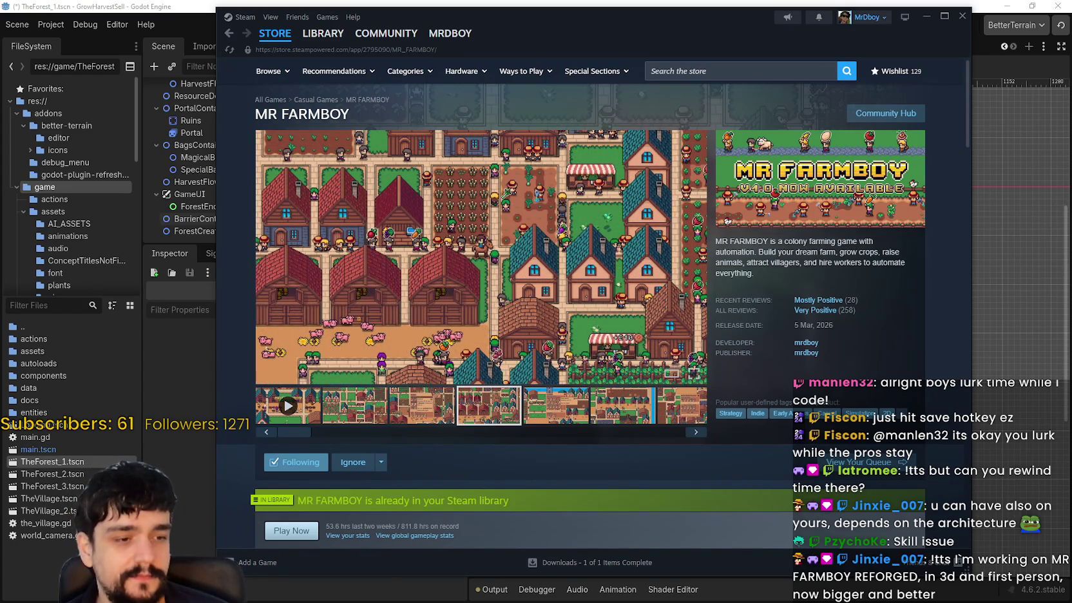
pyautogui.hotkey('alt', 'Tab')
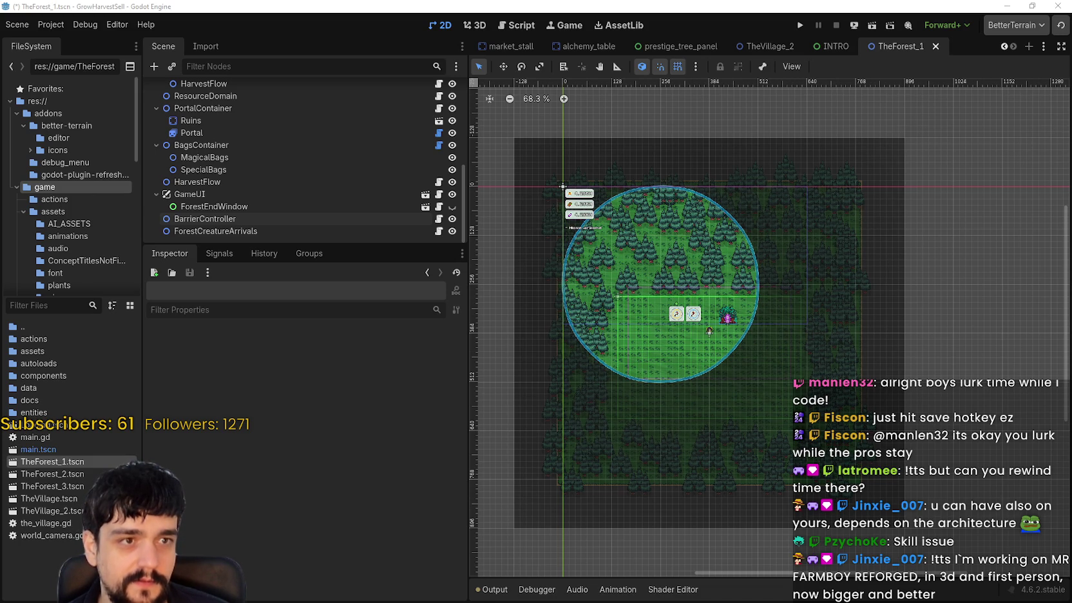
# - Zoom around the forest scene in the viewport, then save and run the project
pyautogui.scroll(1, 733, 304)
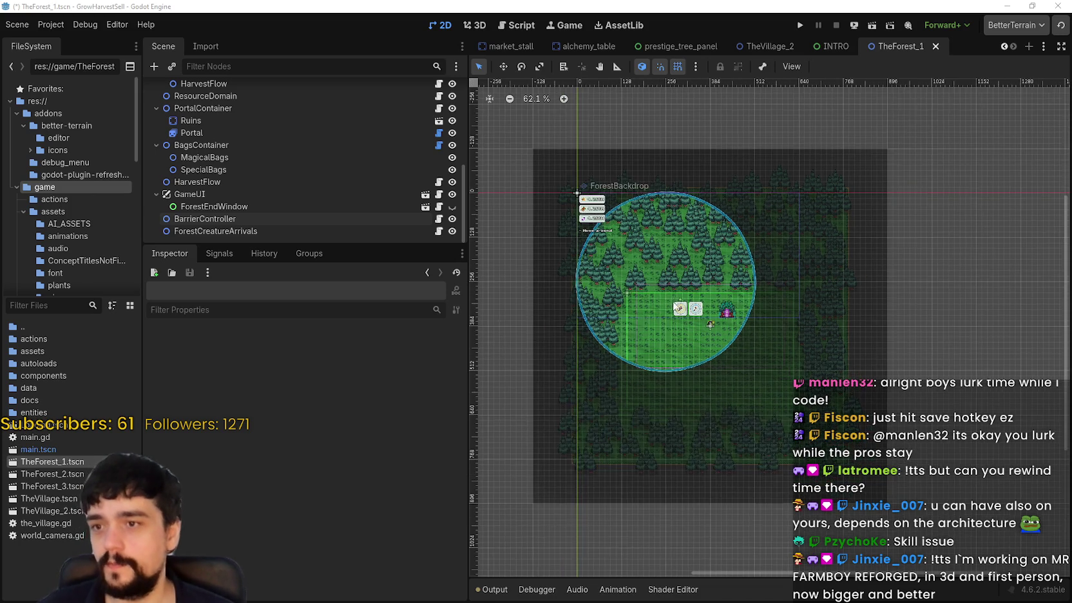
pyautogui.scroll(15, 733, 304)
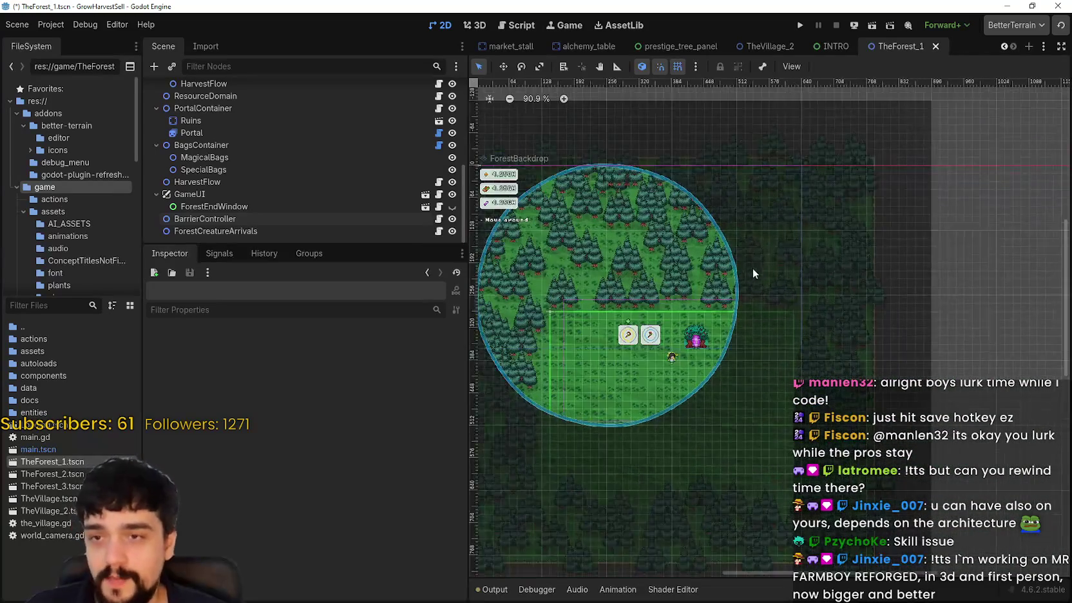
pyautogui.scroll(-6, 728, 435)
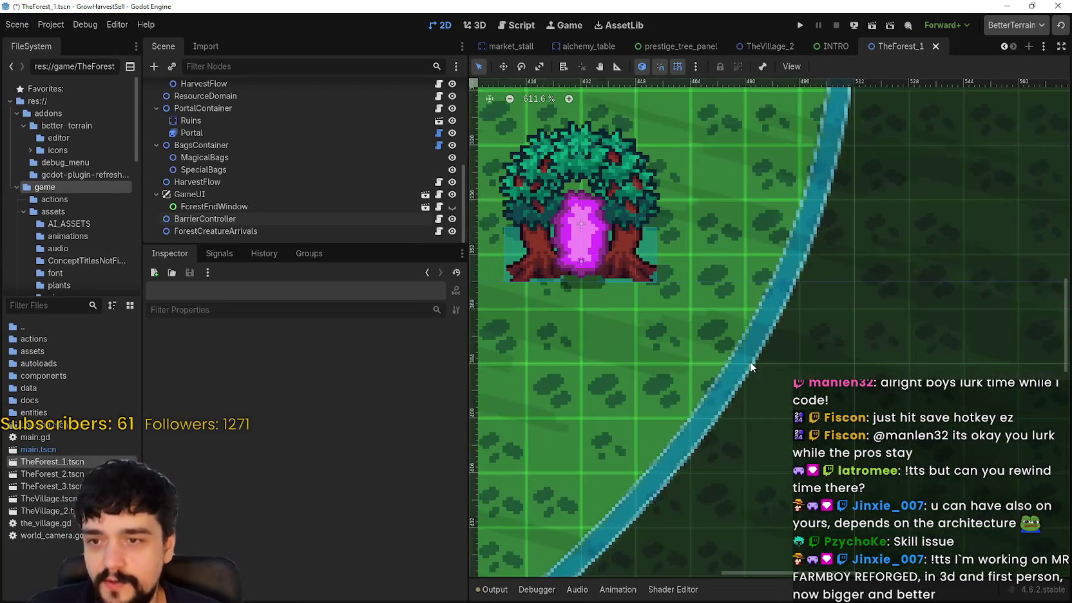
pyautogui.scroll(-6, 744, 353)
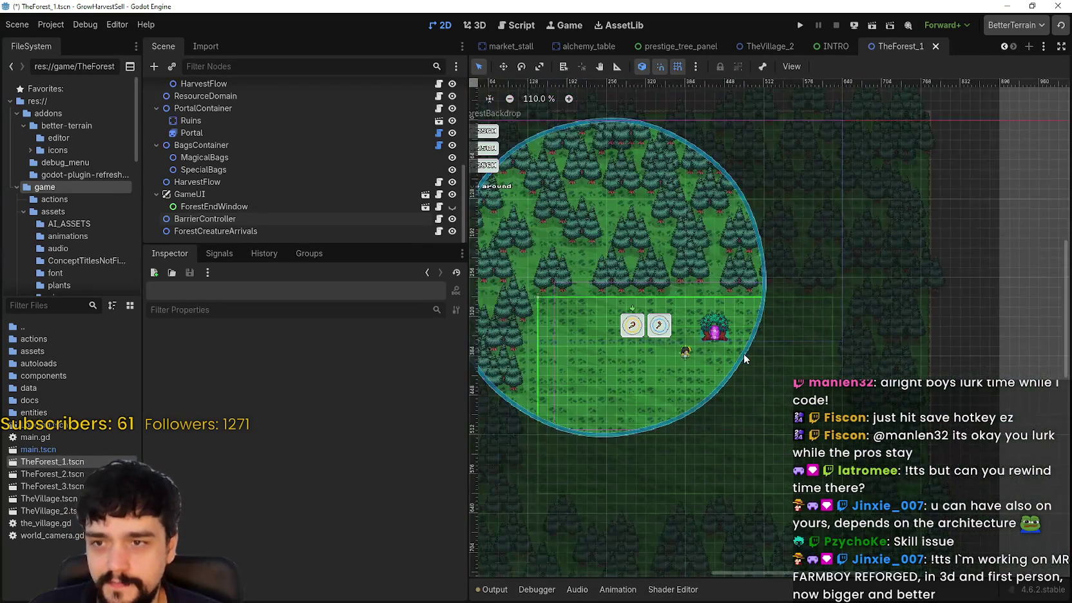
pyautogui.click(797, 25)
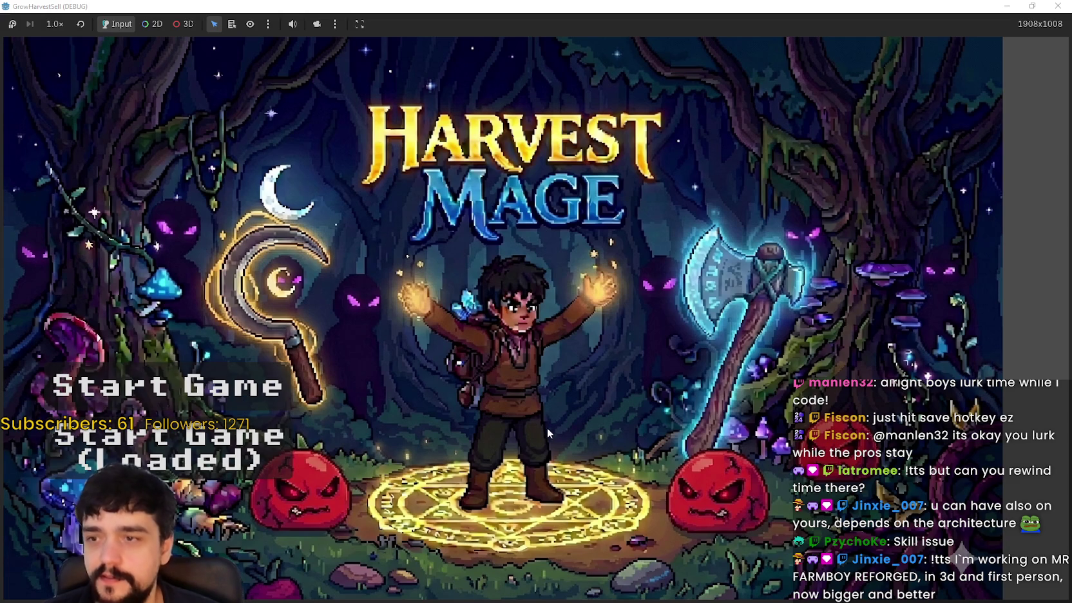
# - Load the save, unlock the portal at the Mage Tower, and travel to forest Stage 1
pyautogui.click(228, 459)
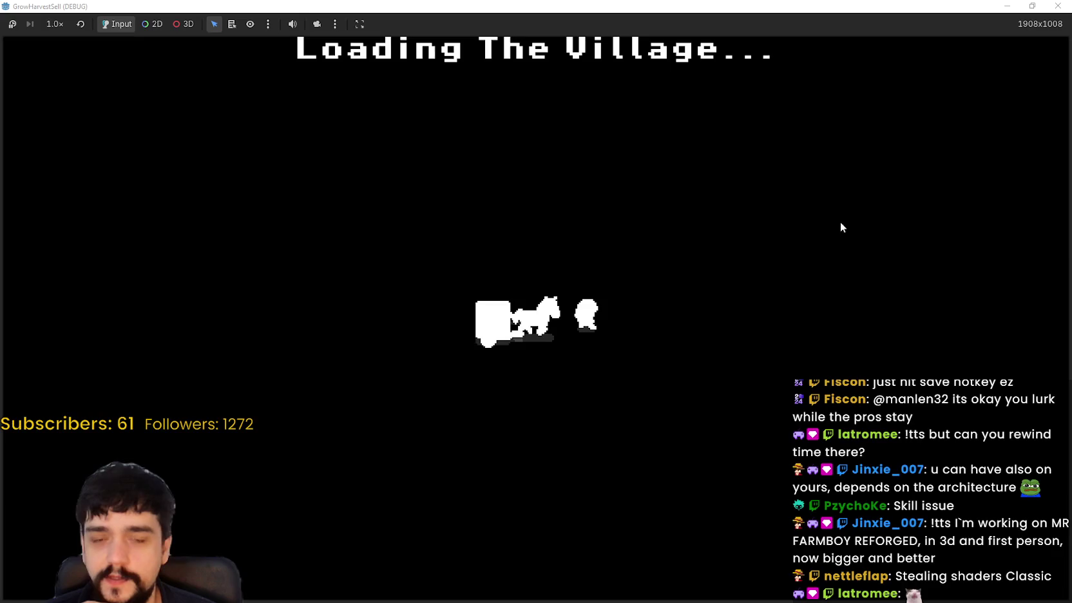
pyautogui.press('w')
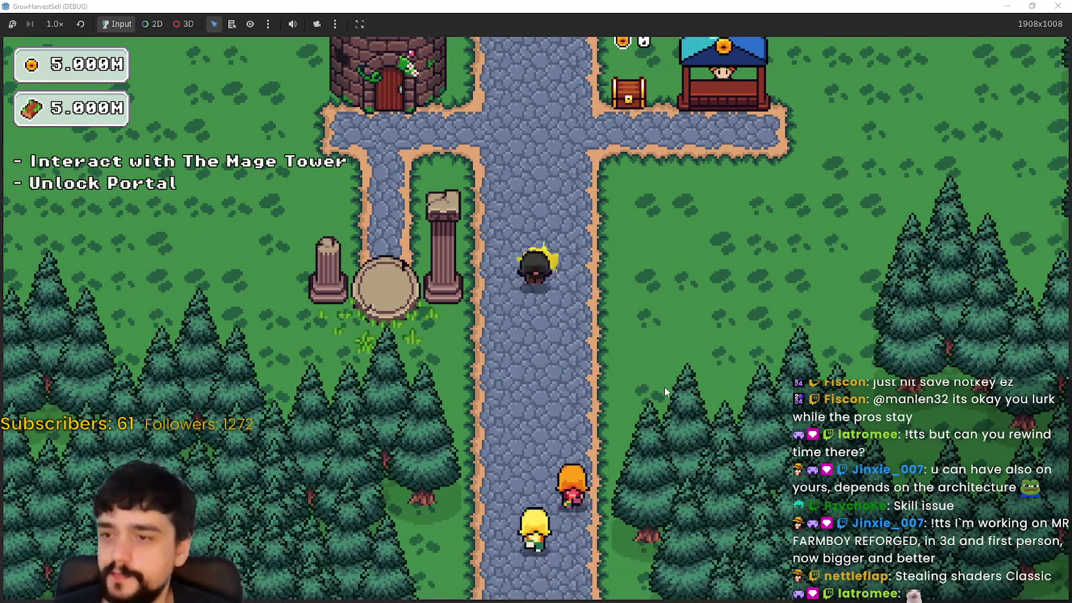
pyautogui.press('w')
pyautogui.press('a')
pyautogui.press('e')
pyautogui.press('e')
pyautogui.press('Return')
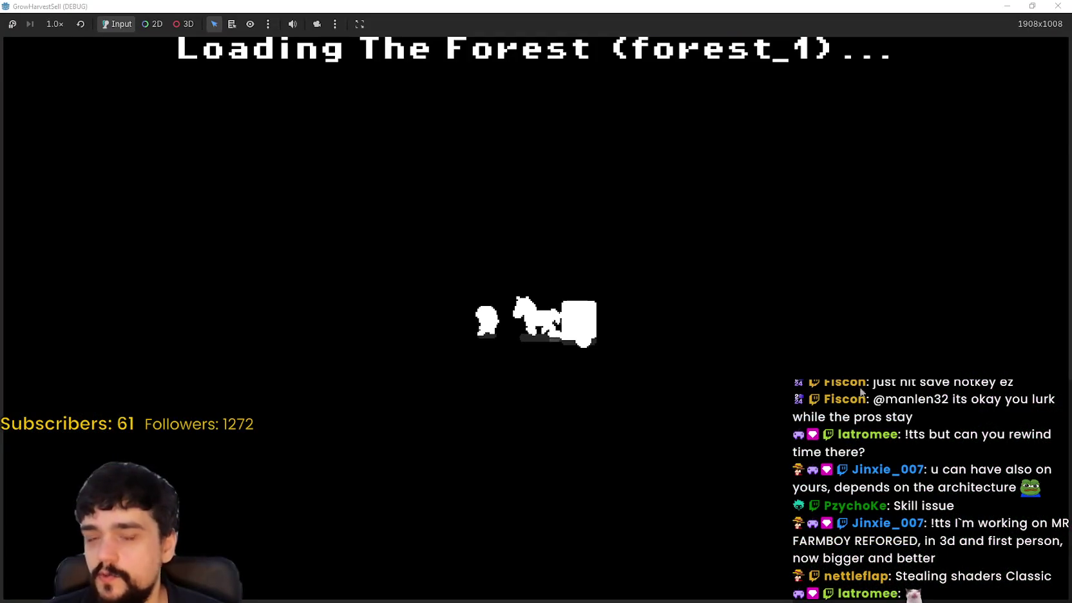
# - Walk into the forest, harvesting the blue flower and other items along the way
pyautogui.press('d')
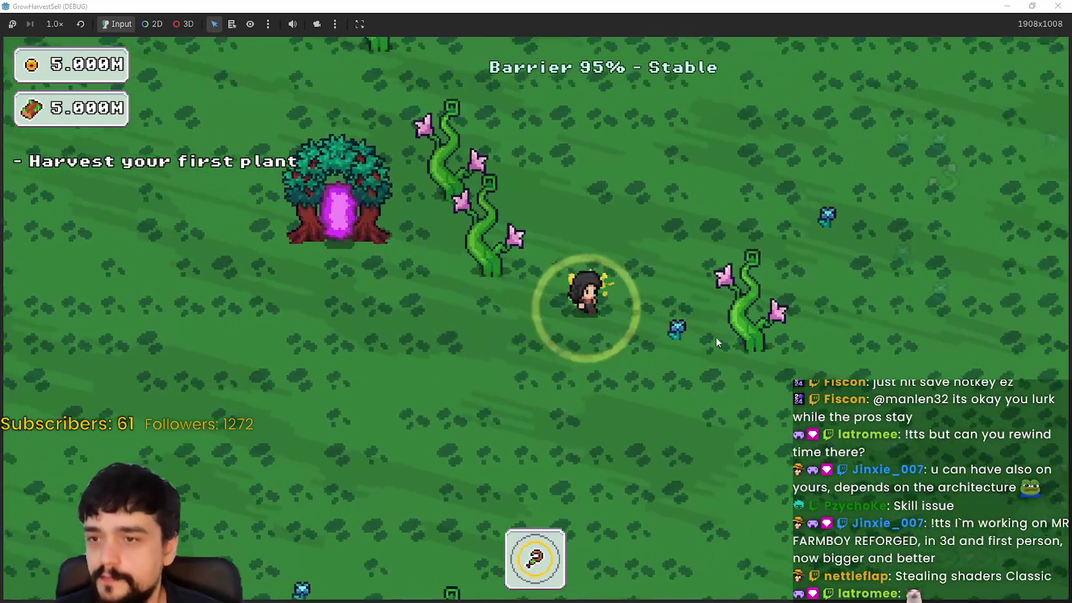
pyautogui.press('d')
pyautogui.press('s')
pyautogui.press('e')
pyautogui.press('w')
pyautogui.press('d')
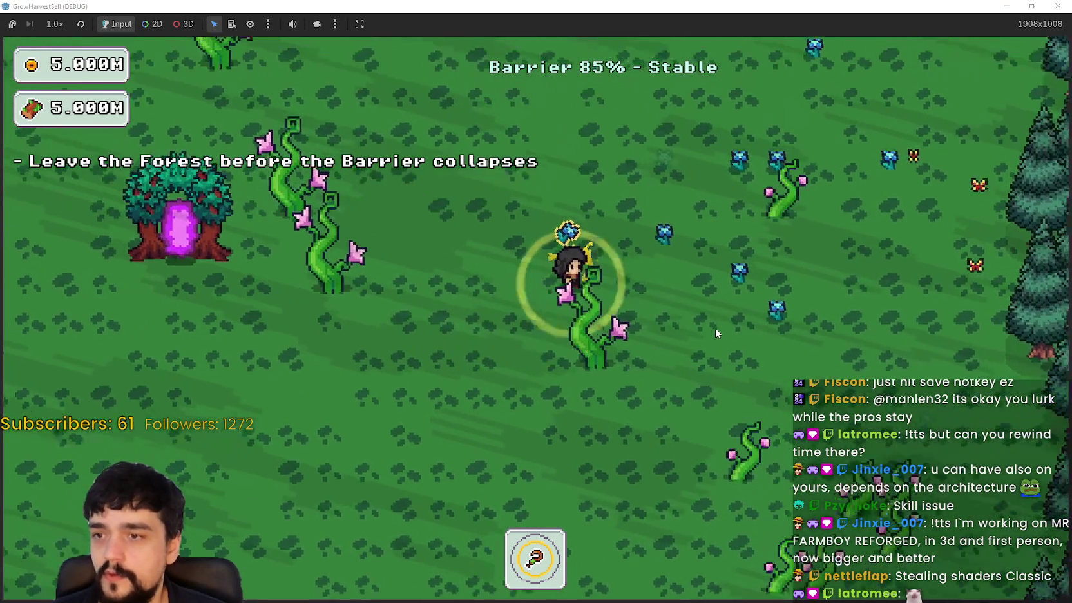
pyautogui.press('w')
pyautogui.press('d')
pyautogui.press('d')
pyautogui.press('s')
pyautogui.press('e')
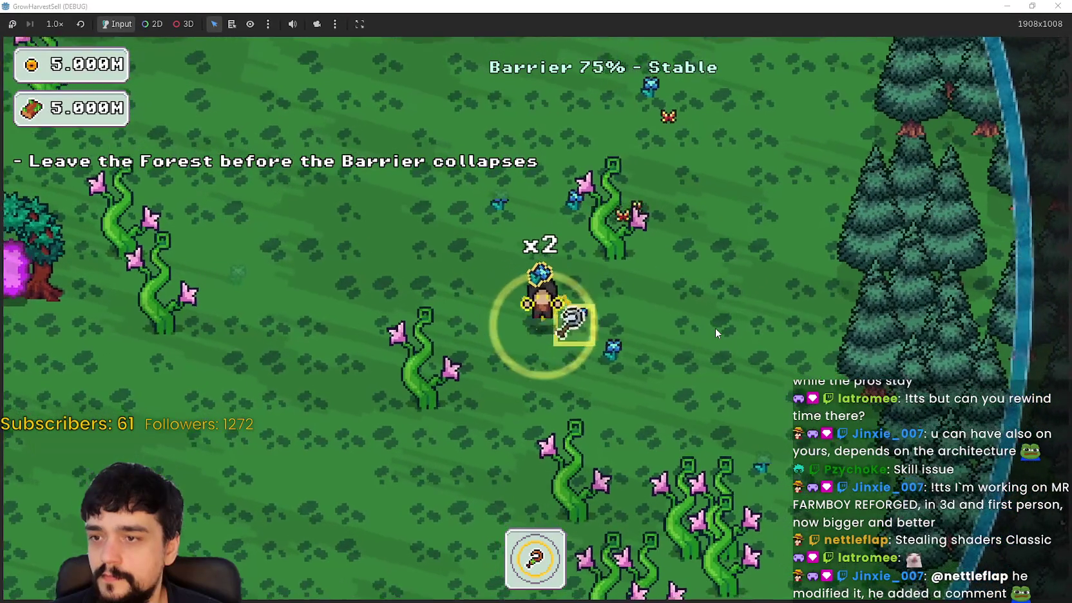
pyautogui.press('d')
pyautogui.press('s')
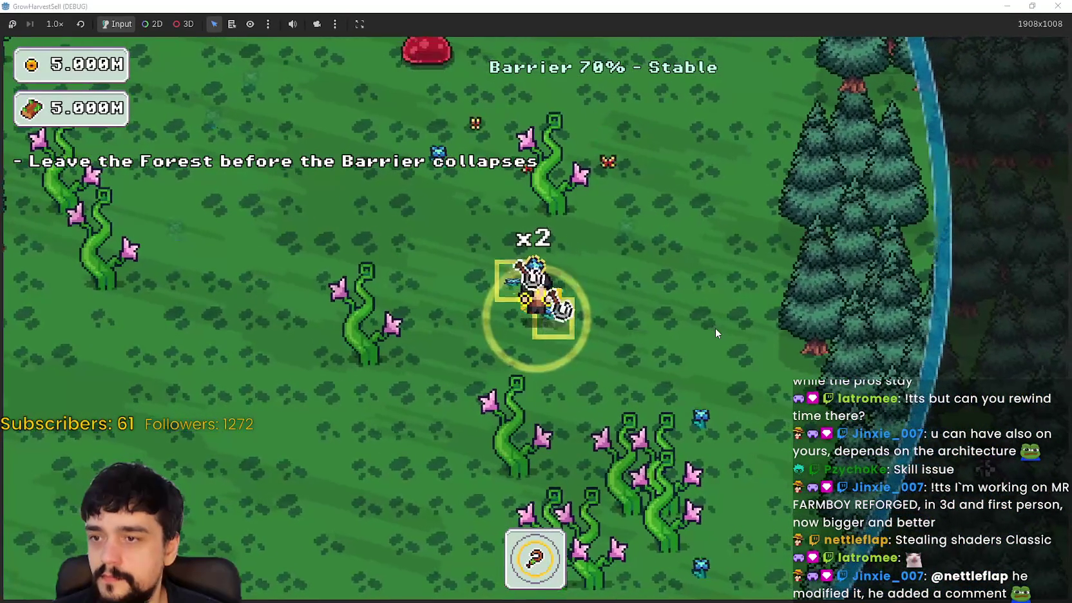
pyautogui.press('d')
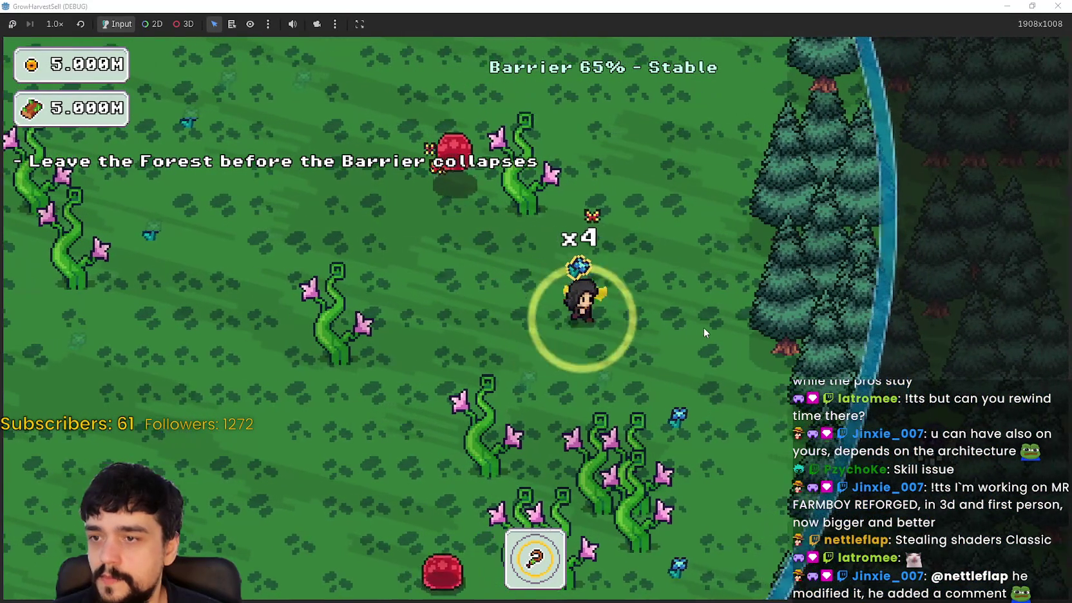
# - Walk through the trees past the portal tree and along the barrier edge
pyautogui.press('w')
pyautogui.press('a')
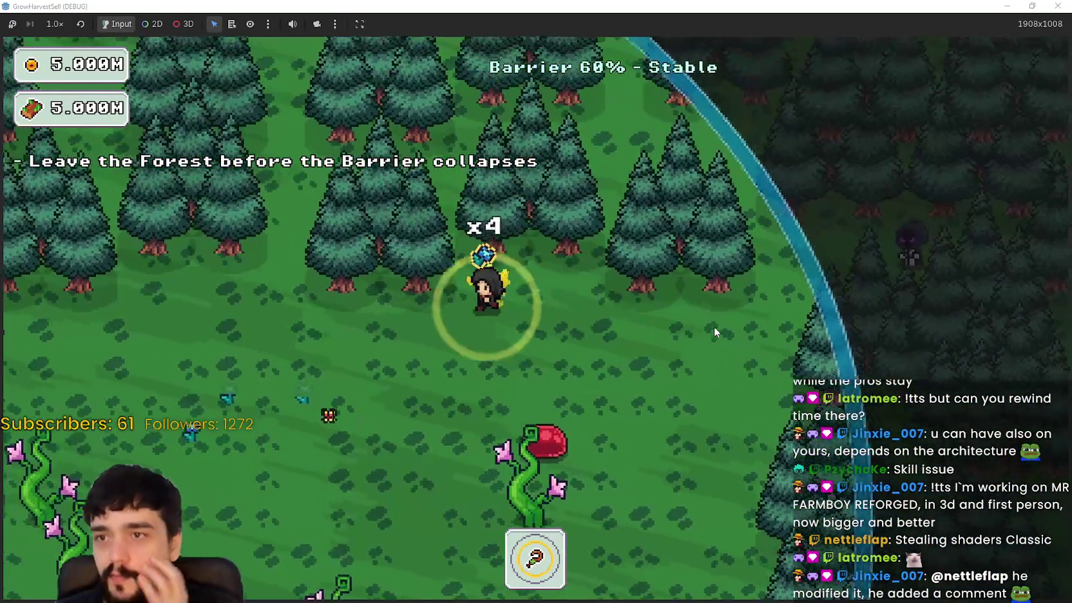
pyautogui.press('a')
pyautogui.press('a')
pyautogui.press('s')
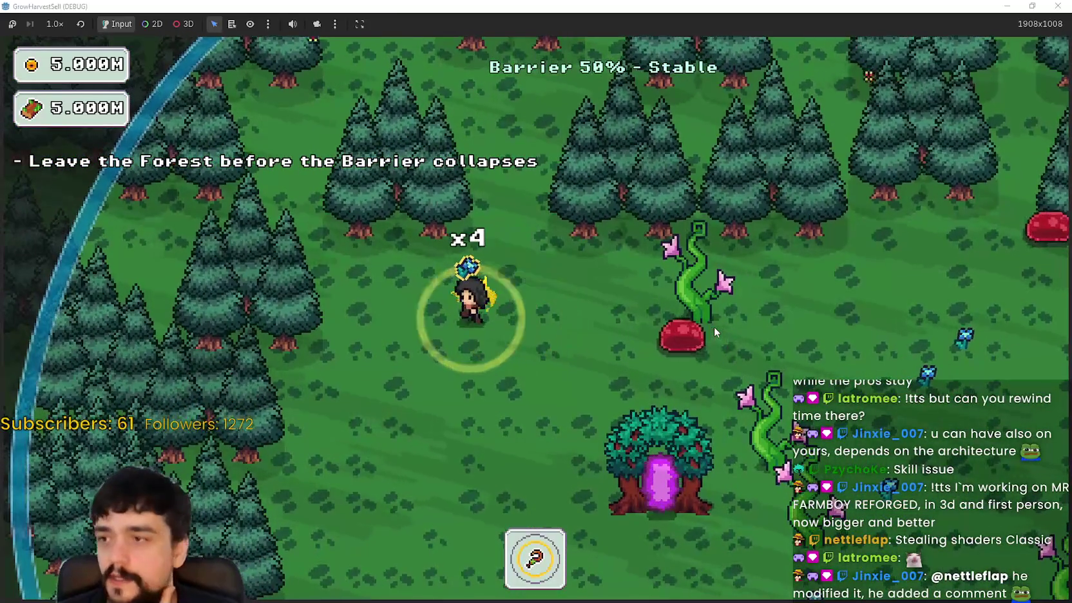
pyautogui.press('s')
pyautogui.press('s')
pyautogui.press('d')
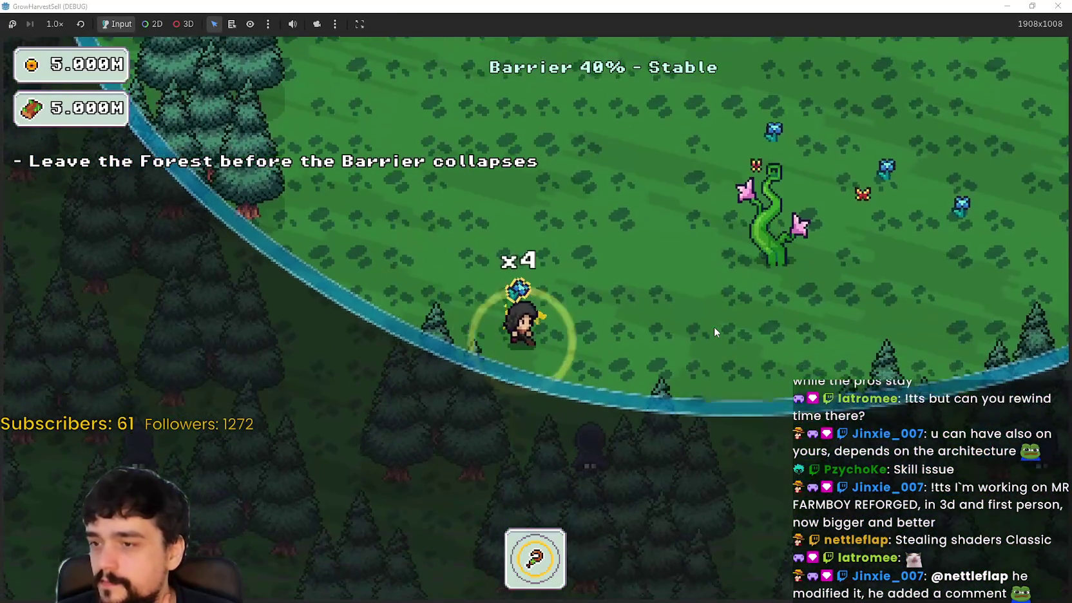
pyautogui.press('d')
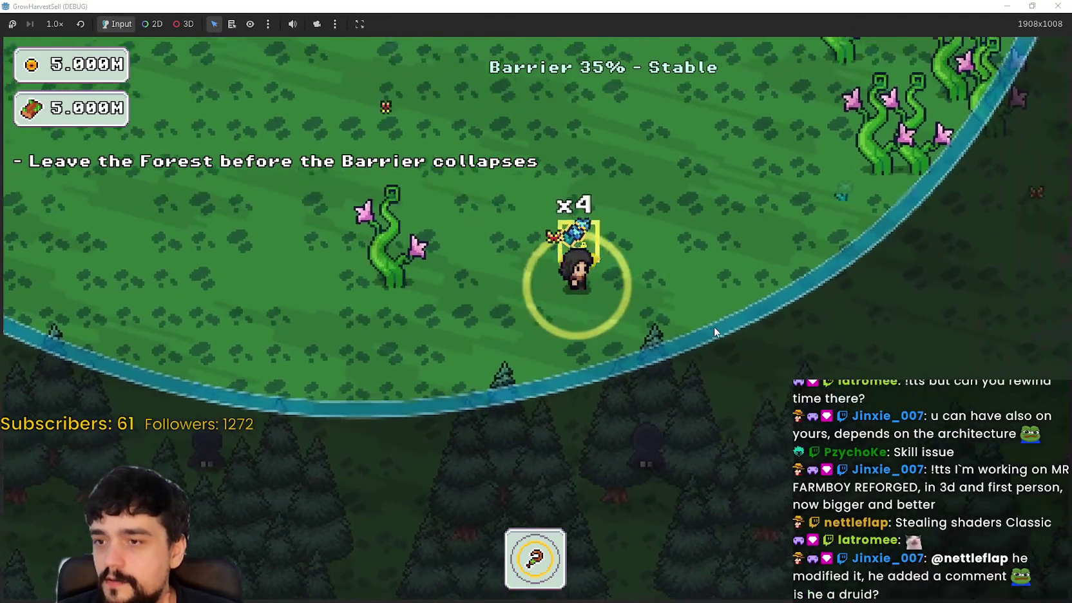
pyautogui.press('w')
pyautogui.press('d')
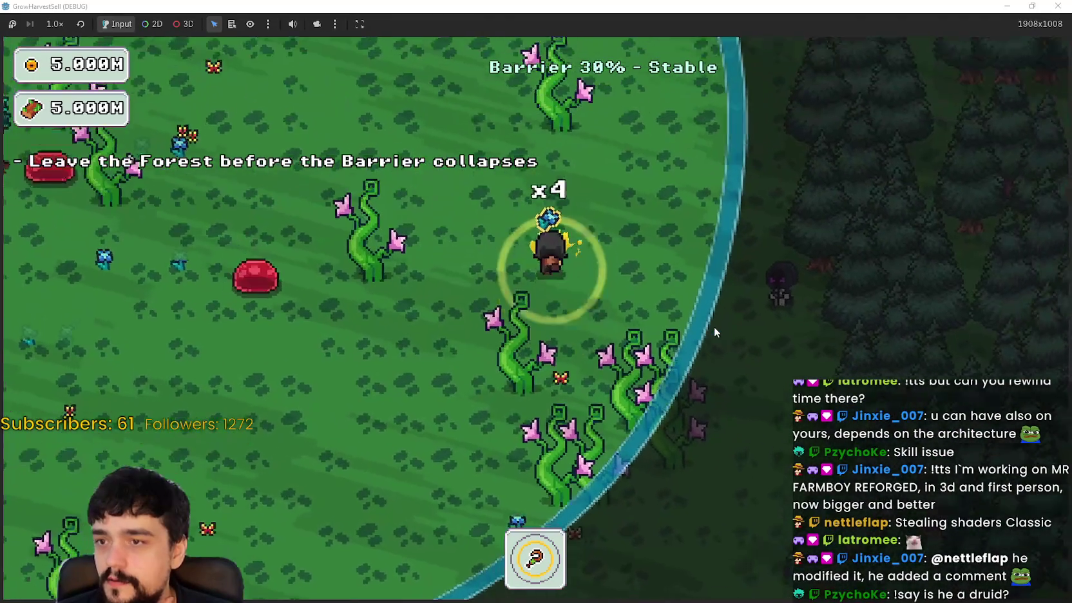
# - Walk away from the barrier through the clearing and back toward the portal tree
pyautogui.press('w')
pyautogui.press('a')
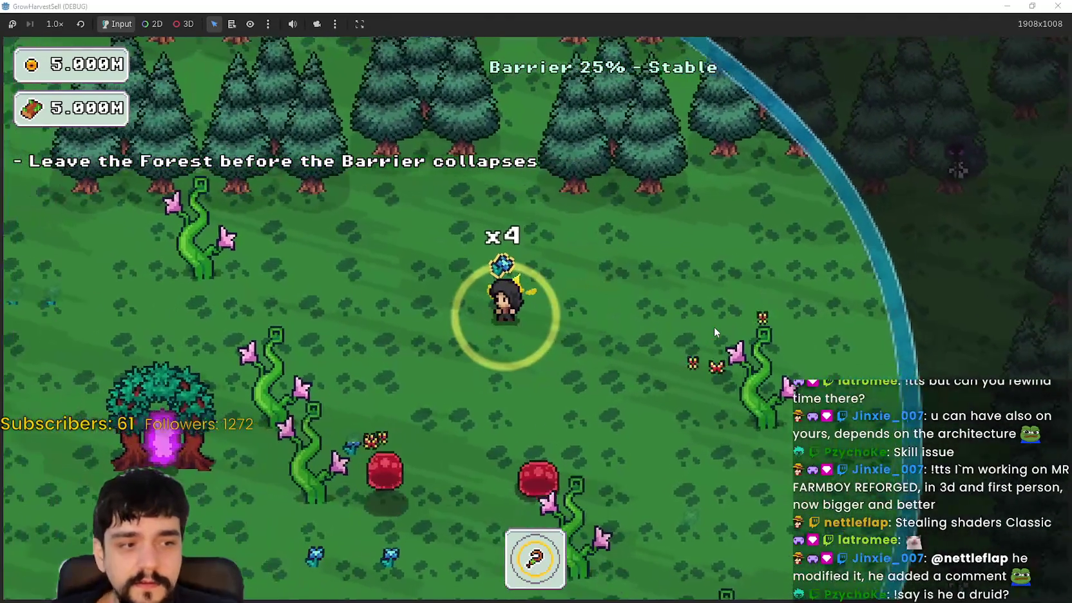
pyautogui.press('w')
pyautogui.press('a')
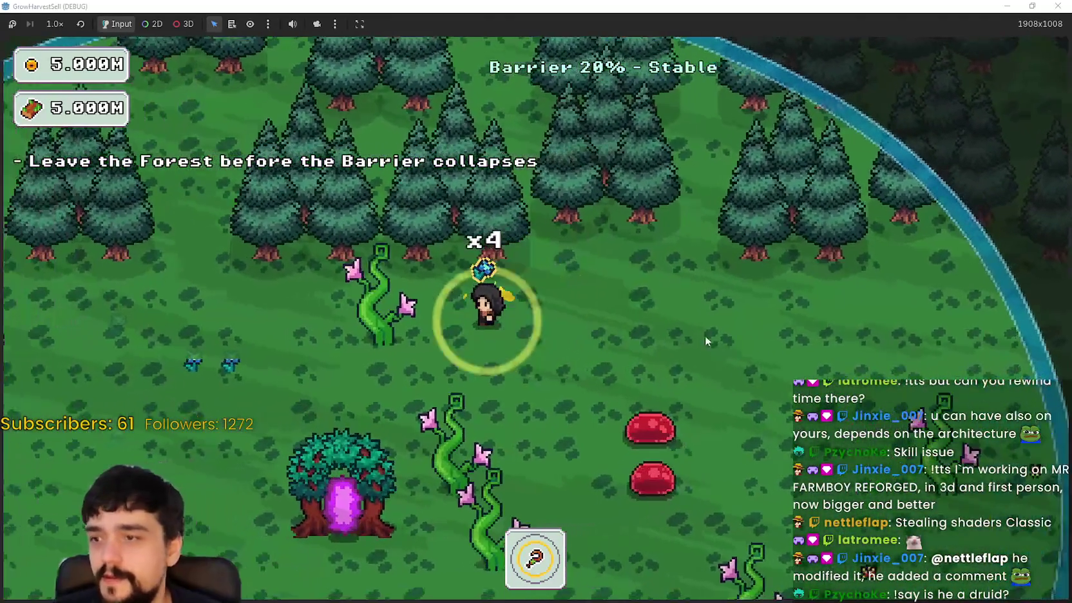
pyautogui.press('a')
pyautogui.press('s')
pyautogui.press('s')
pyautogui.press('a')
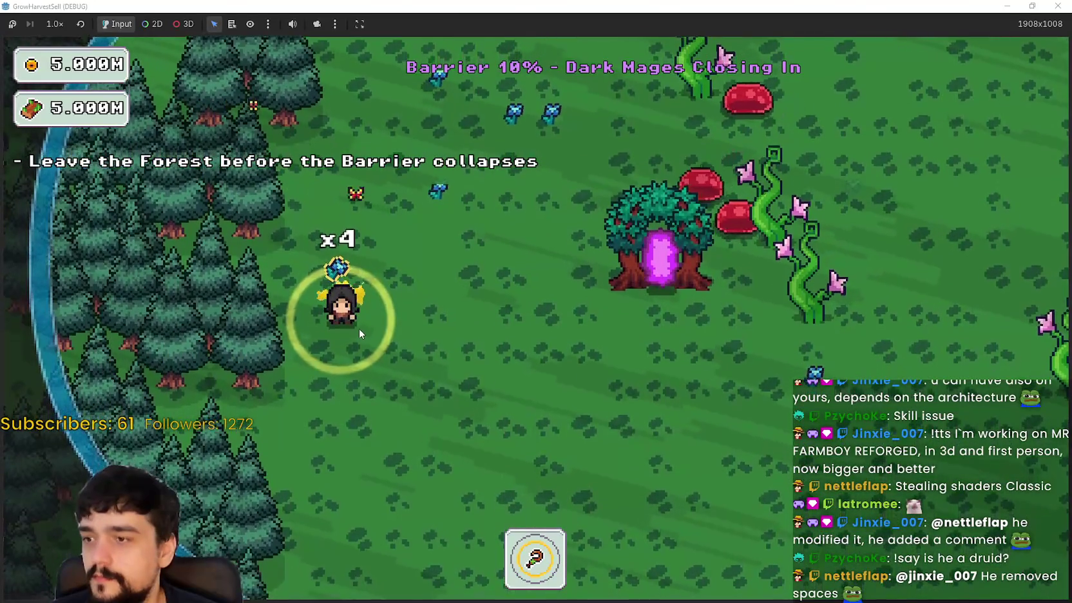
pyautogui.press('s')
pyautogui.press('d')
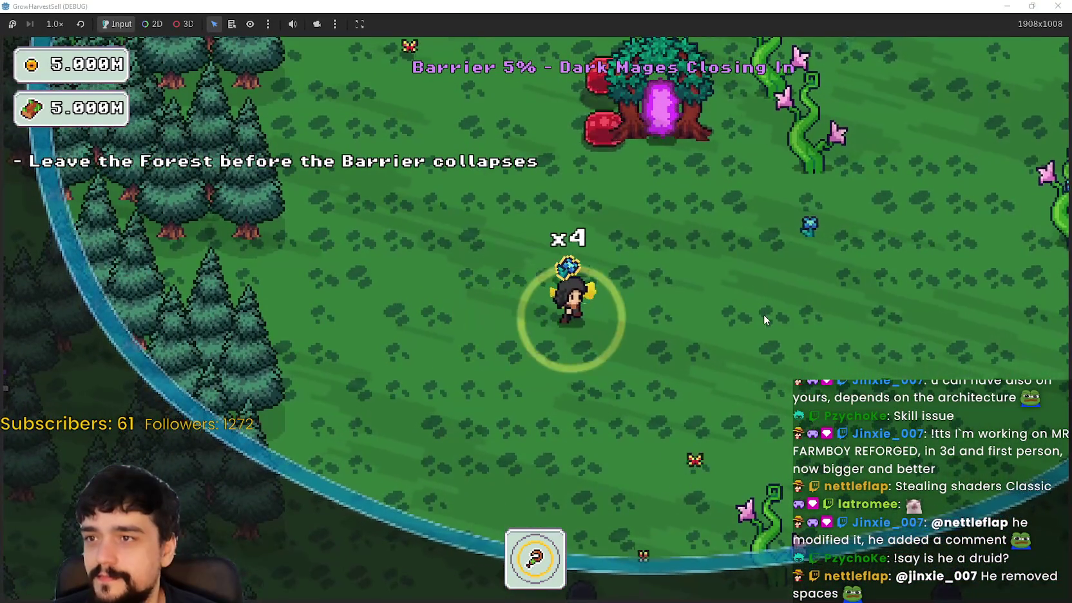
pyautogui.press('d')
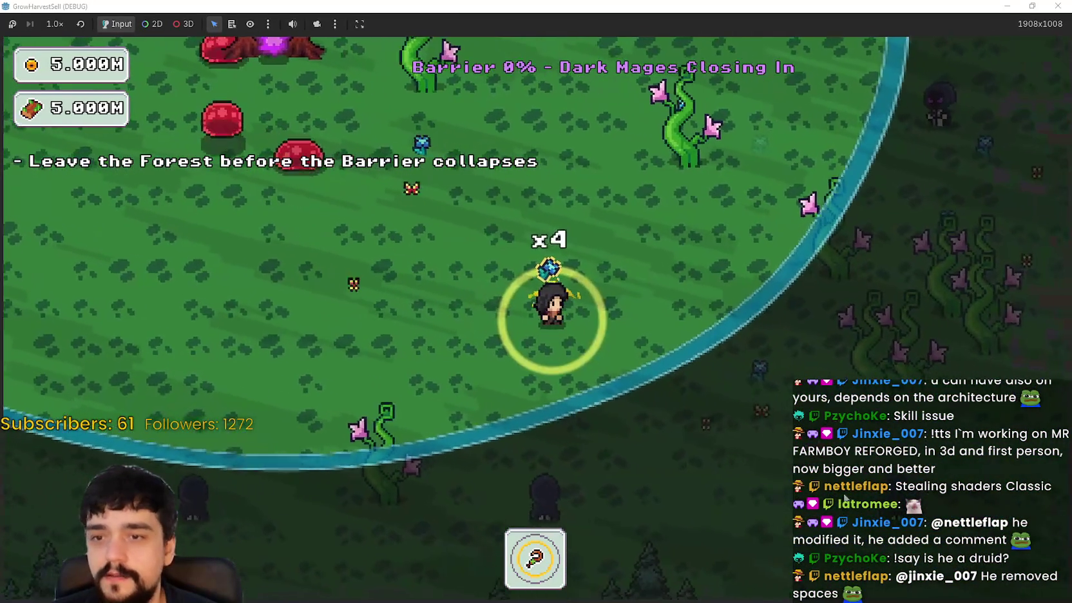
# - Keep moving around the forest as the barrier collapses, avoiding the dark mages
pyautogui.press('w')
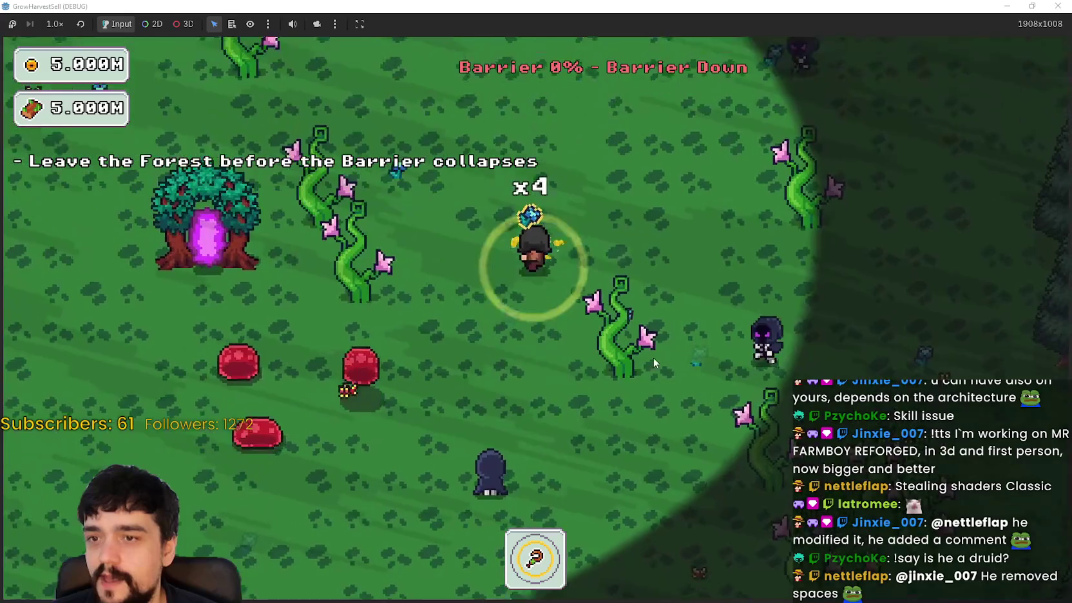
pyautogui.press('a')
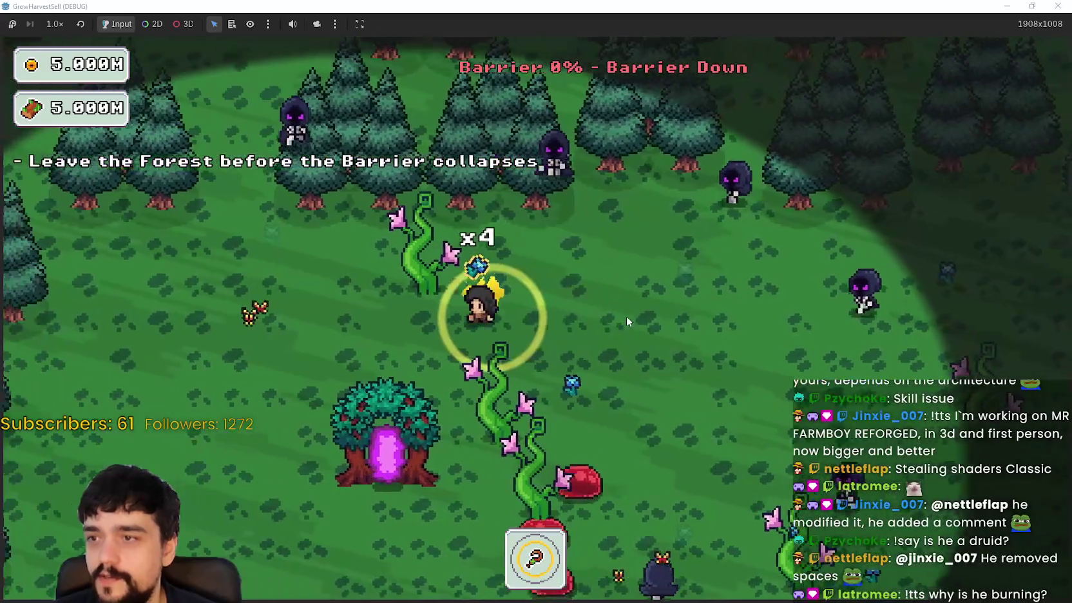
pyautogui.press('s')
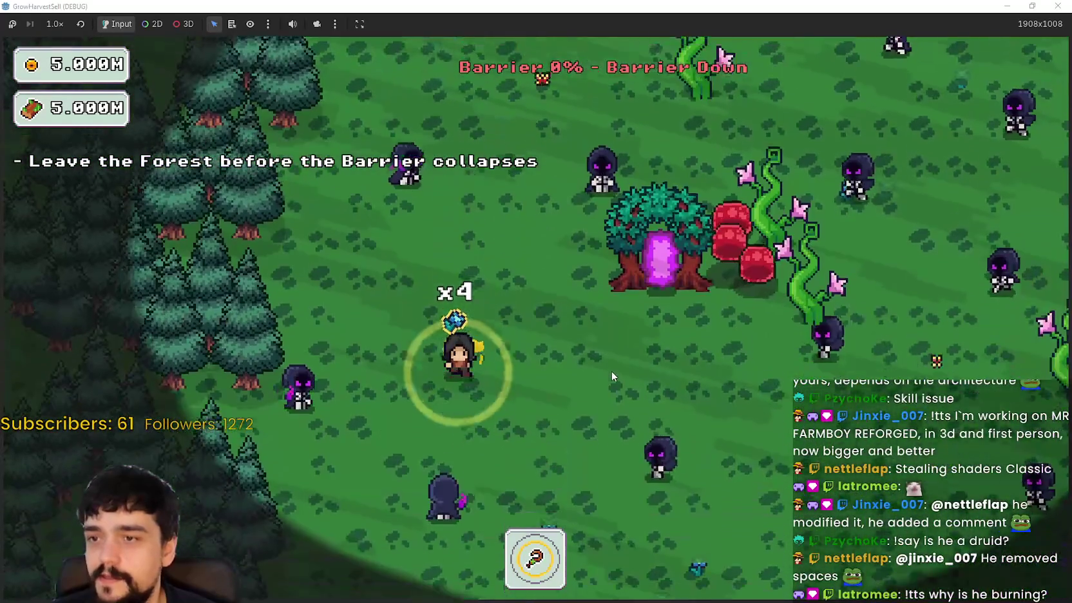
pyautogui.press('d')
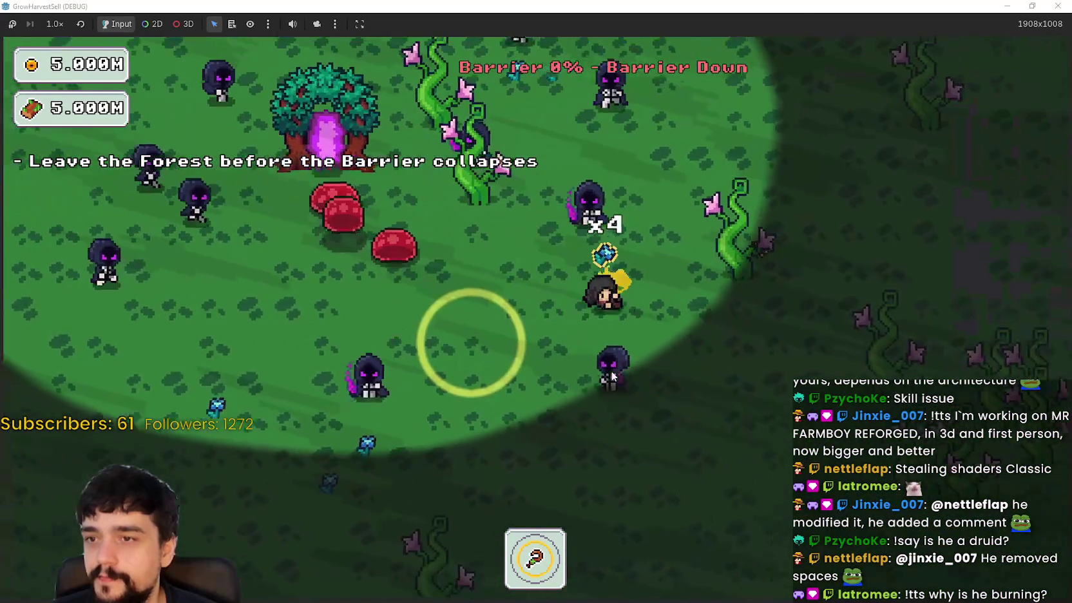
pyautogui.press('w')
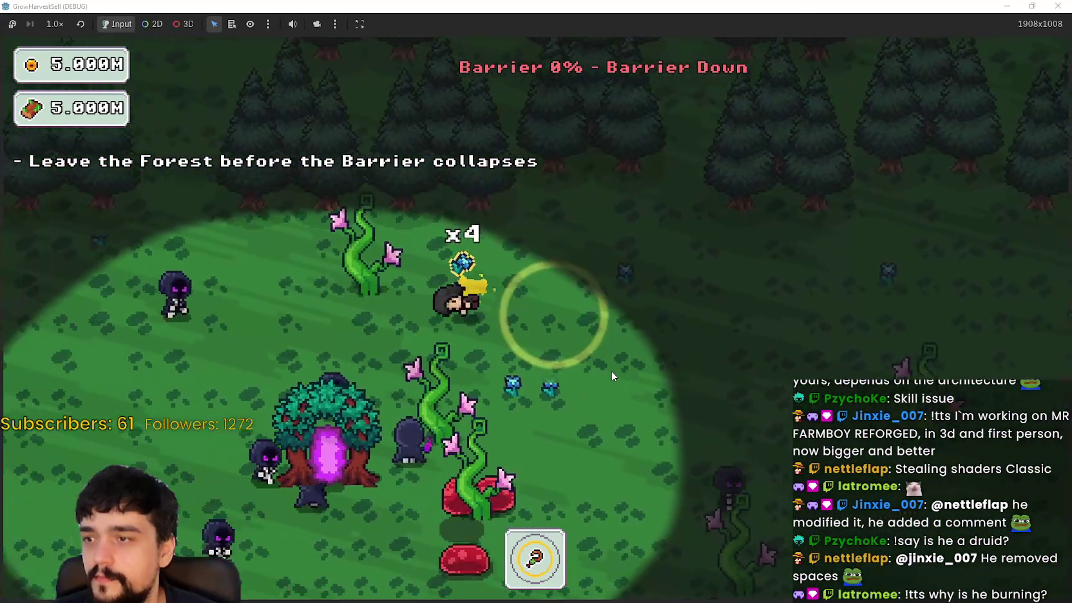
pyautogui.press('a')
pyautogui.press('s')
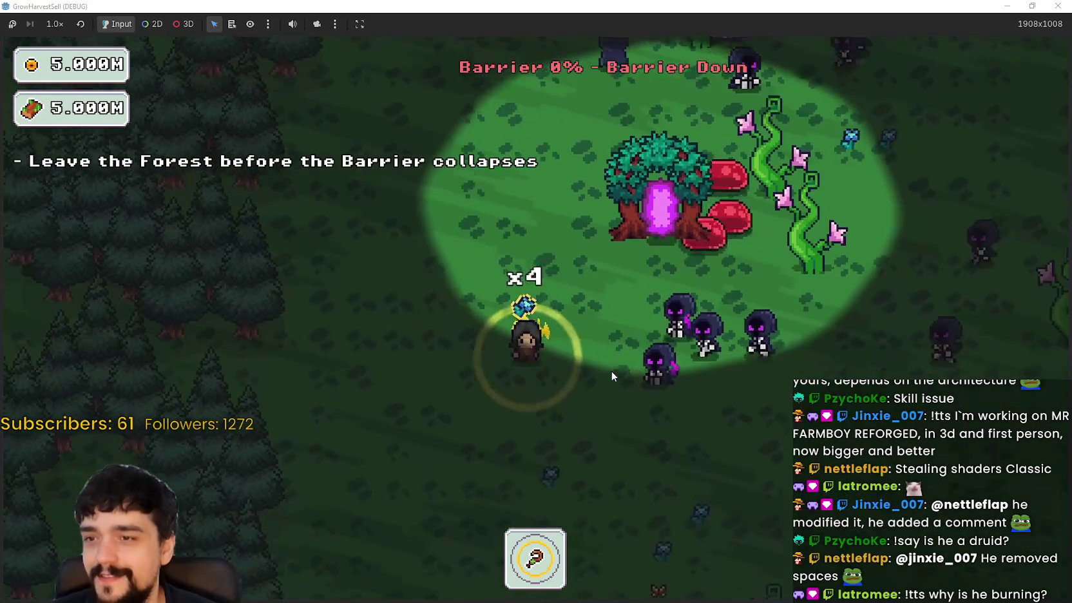
pyautogui.press('d')
pyautogui.press('w')
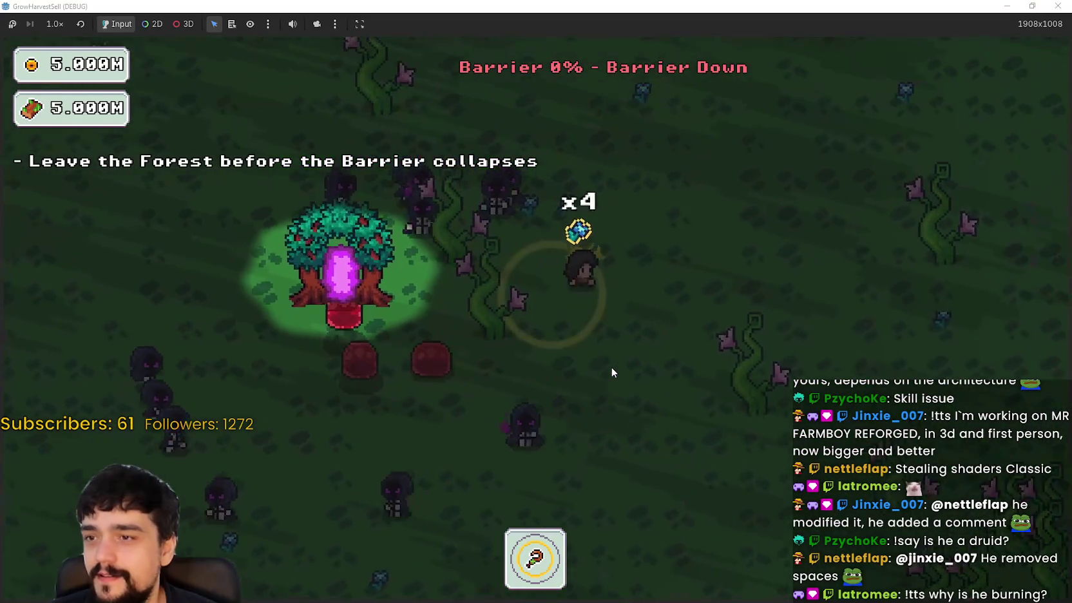
# - Weave toward the glowing portal tree and enter it to leave the forest
pyautogui.press('d')
pyautogui.press('w')
pyautogui.press('a')
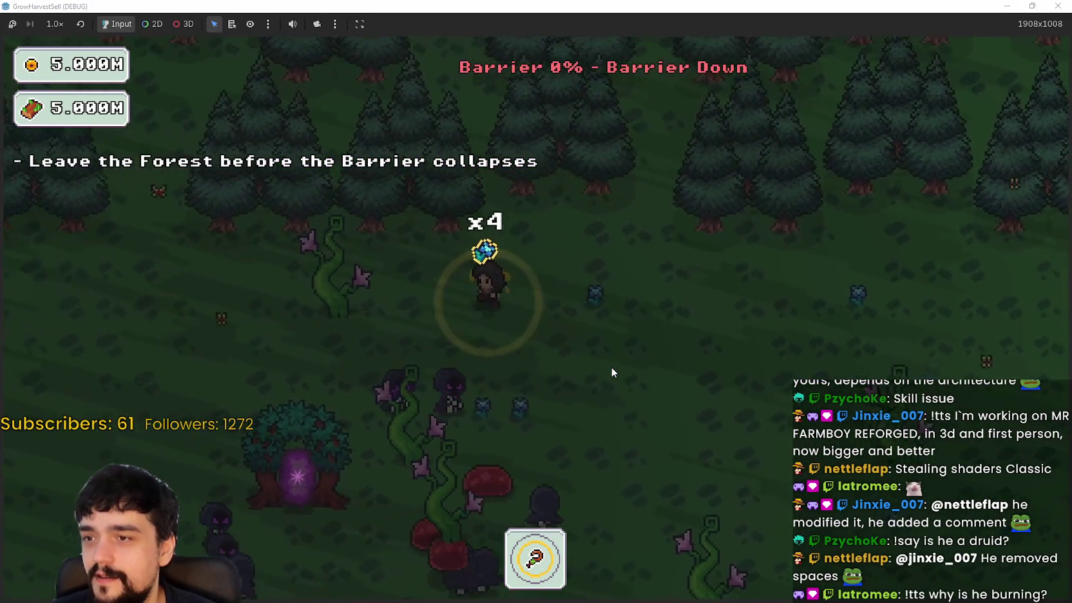
pyautogui.press('a')
pyautogui.press('s')
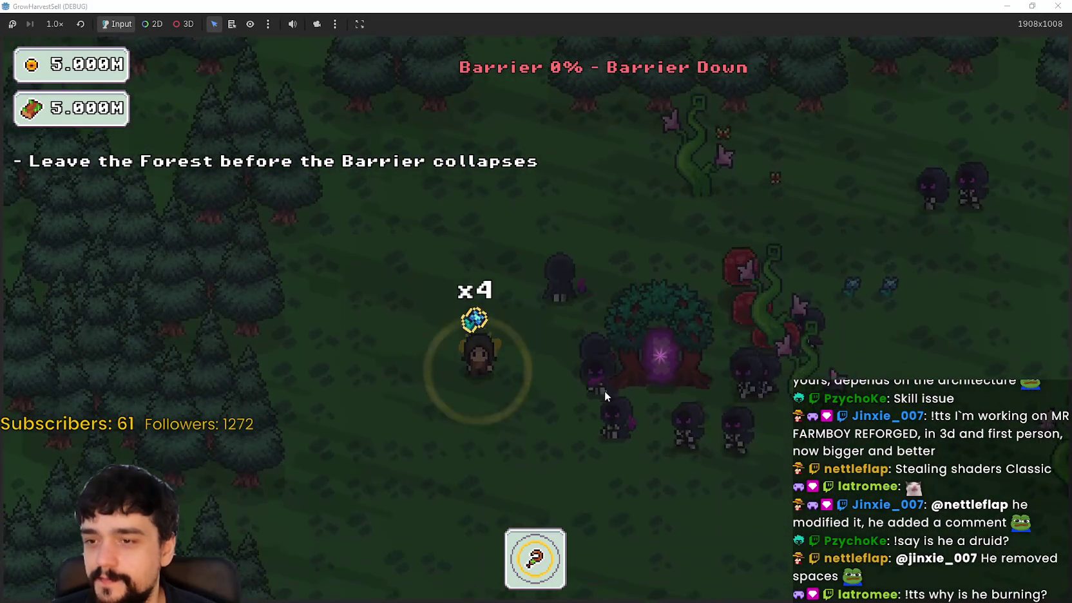
pyautogui.press('d')
pyautogui.press('w')
pyautogui.press('a')
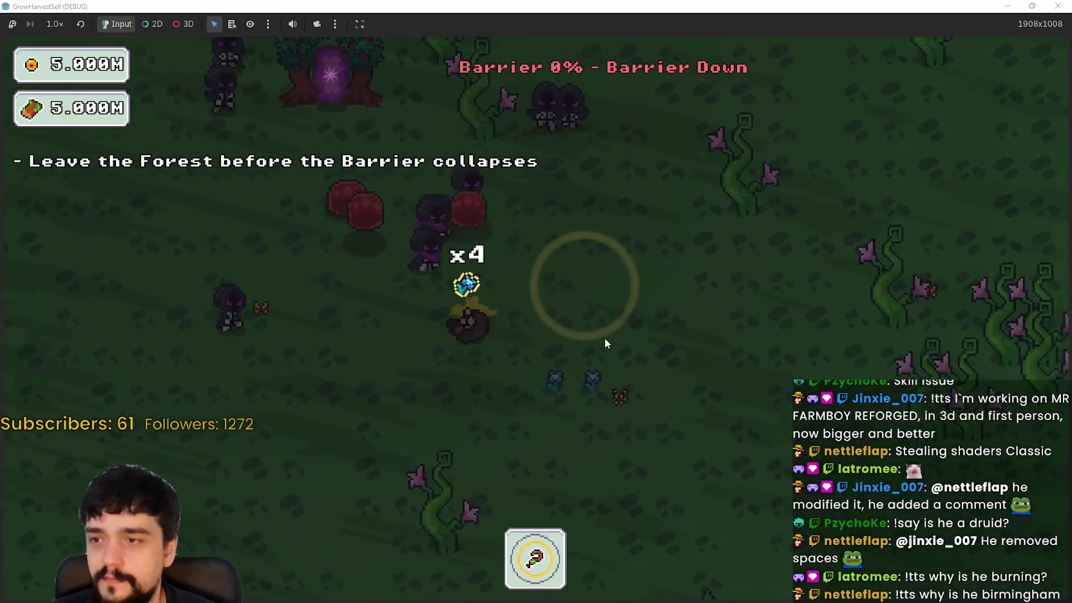
pyautogui.press('a')
pyautogui.press('w')
pyautogui.press('d')
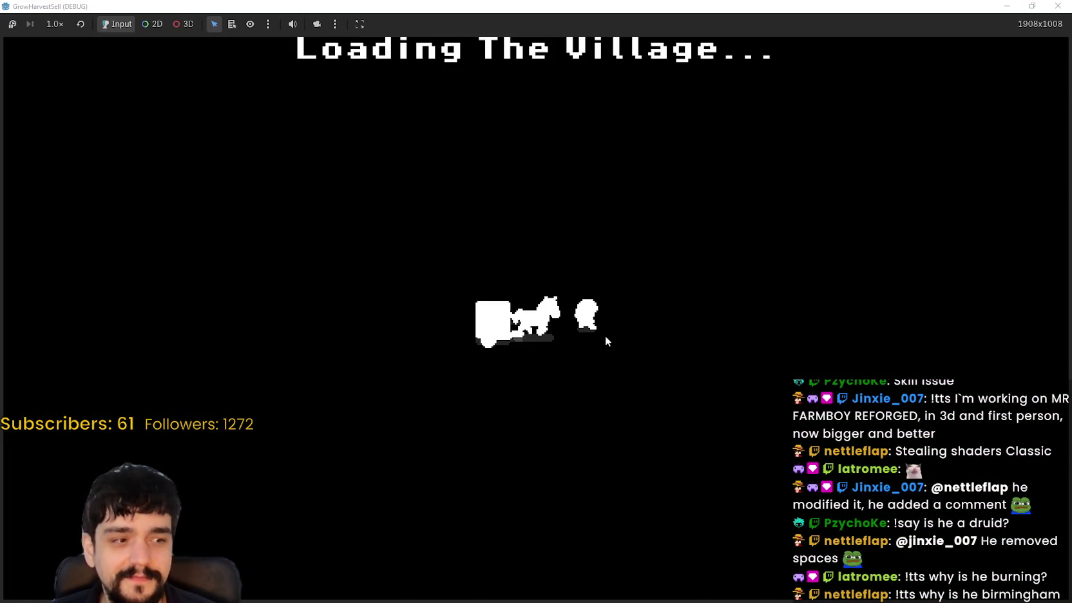
# - Sell the plants at the market stall and collect the gold from the bank chest
pyautogui.press('d')
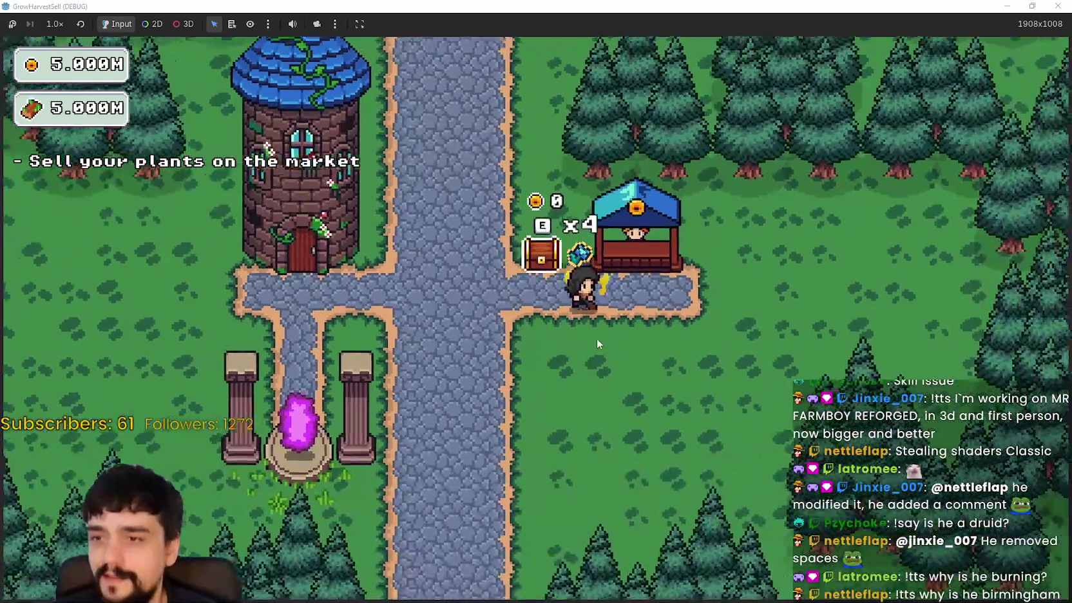
pyautogui.press('a')
pyautogui.press('w')
pyautogui.press('a')
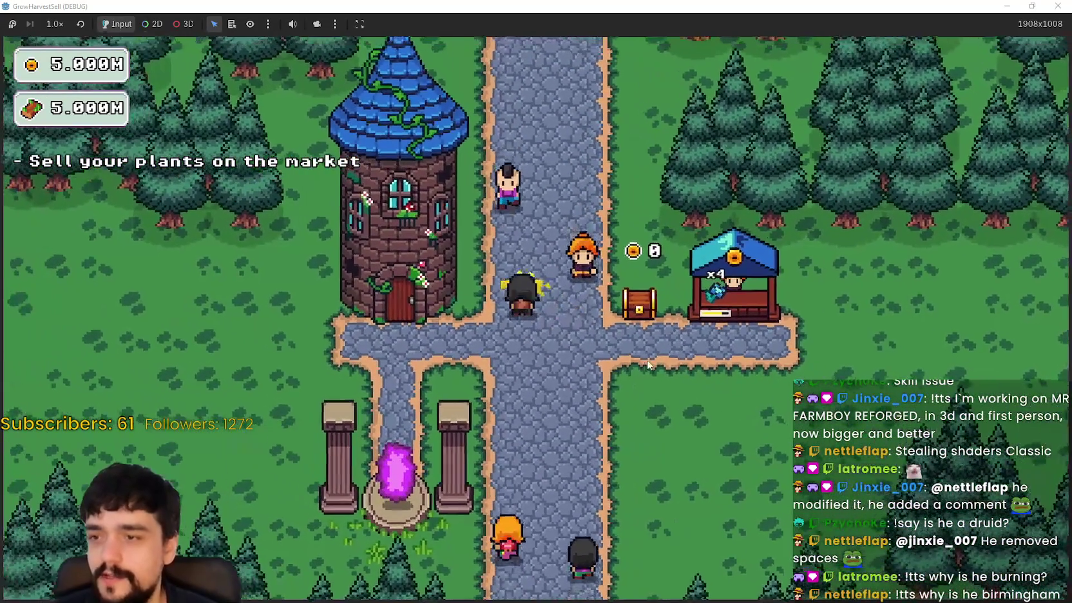
pyautogui.press('d')
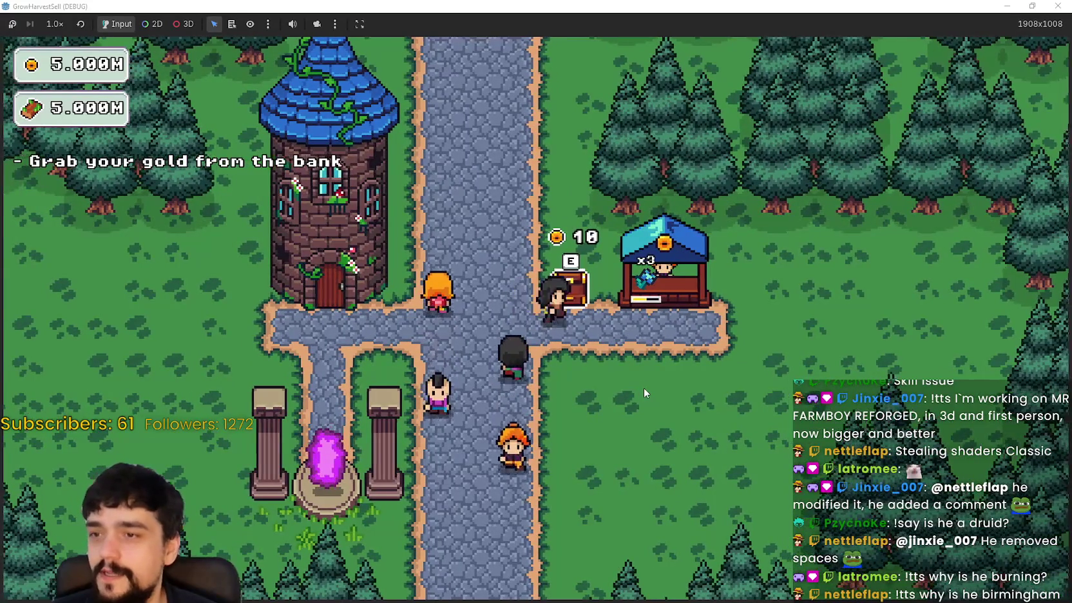
pyautogui.press('e')
# - Unlock two Prestige skill nodes at the Mage Tower, then travel to the forest stage
pyautogui.press('a')
pyautogui.press('e')
pyautogui.click(731, 276)
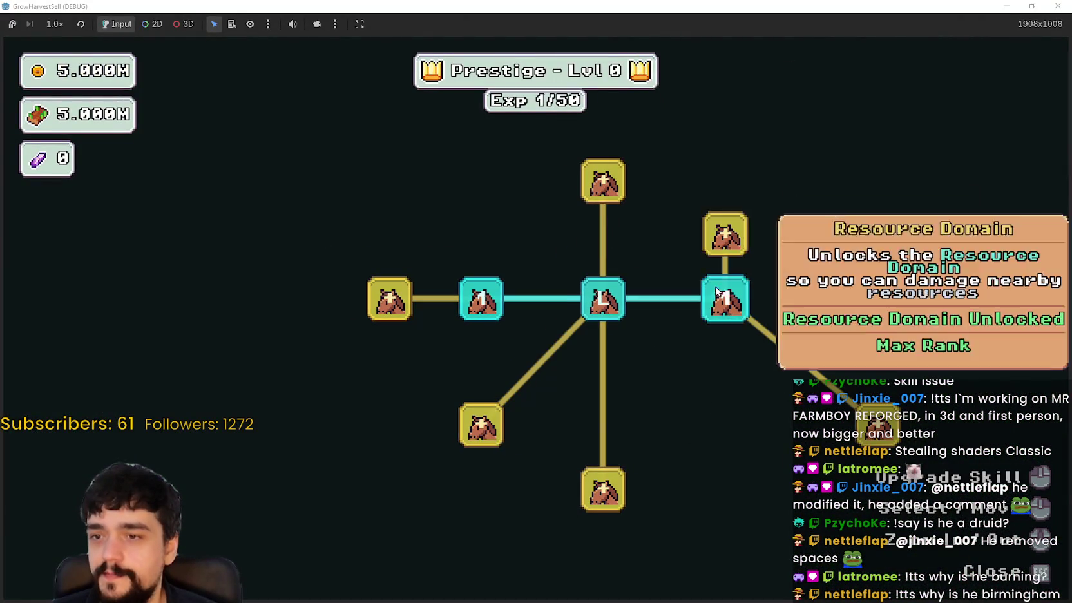
pyautogui.click(604, 180)
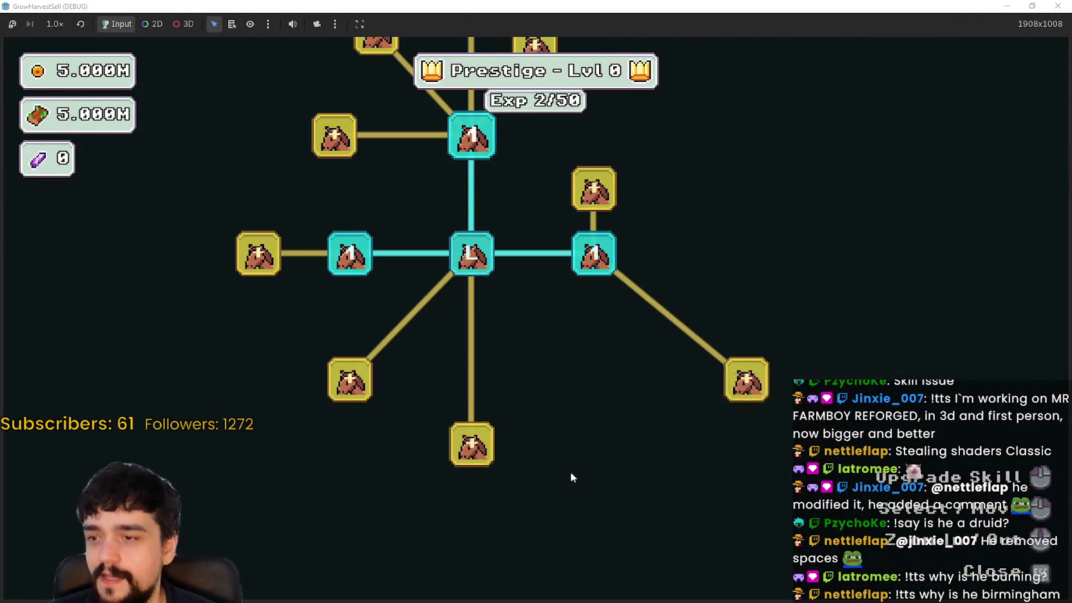
pyautogui.press('Escape')
pyautogui.click(252, 524)
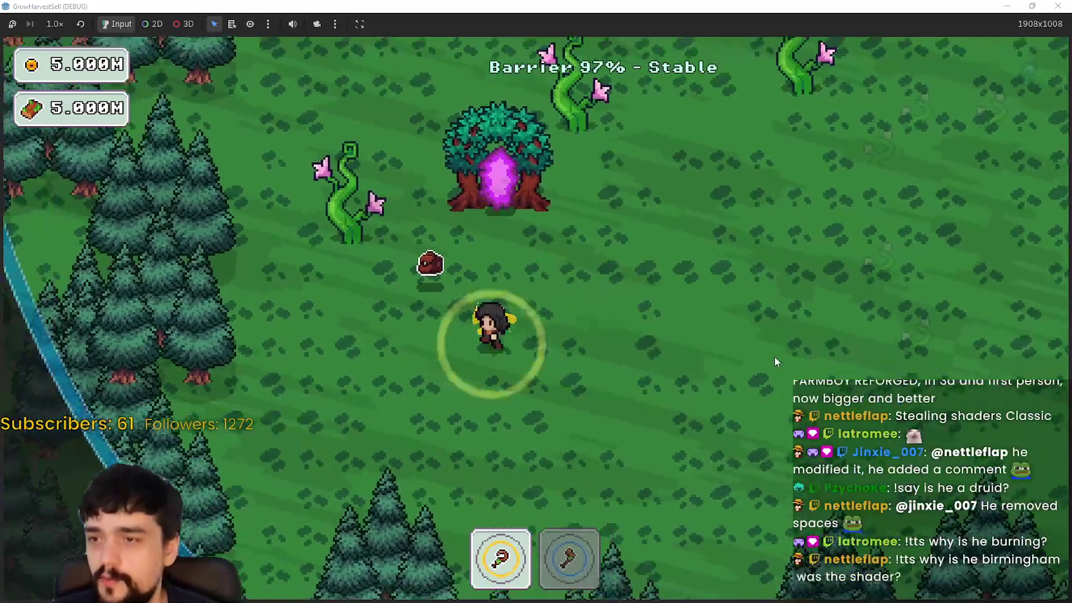
# - Roam the forest run through the open field and along the forest's southern edge
pyautogui.press('s')
pyautogui.press('d')
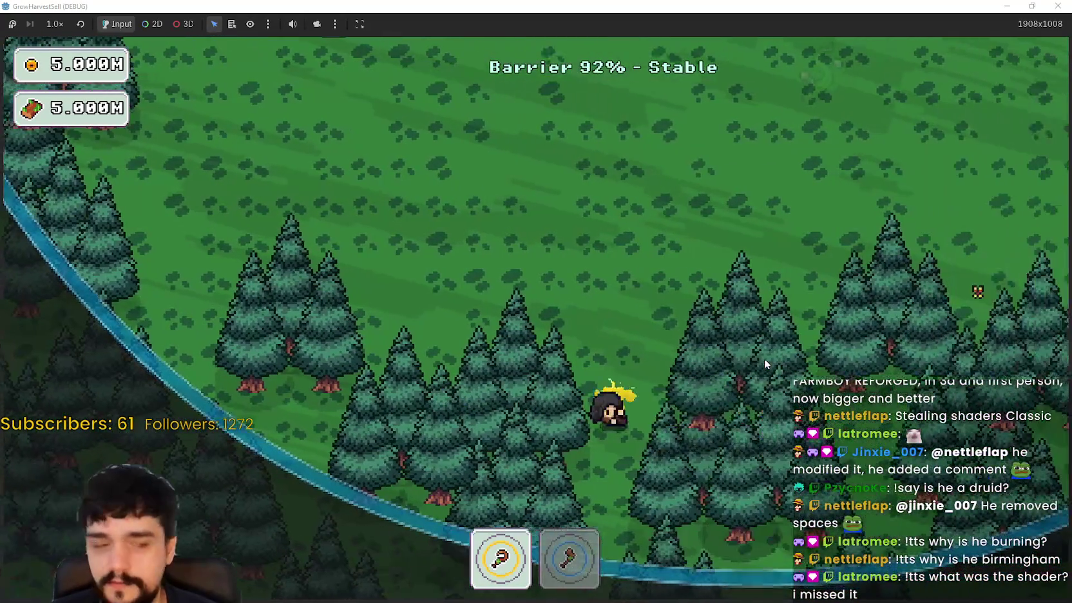
pyautogui.press('w')
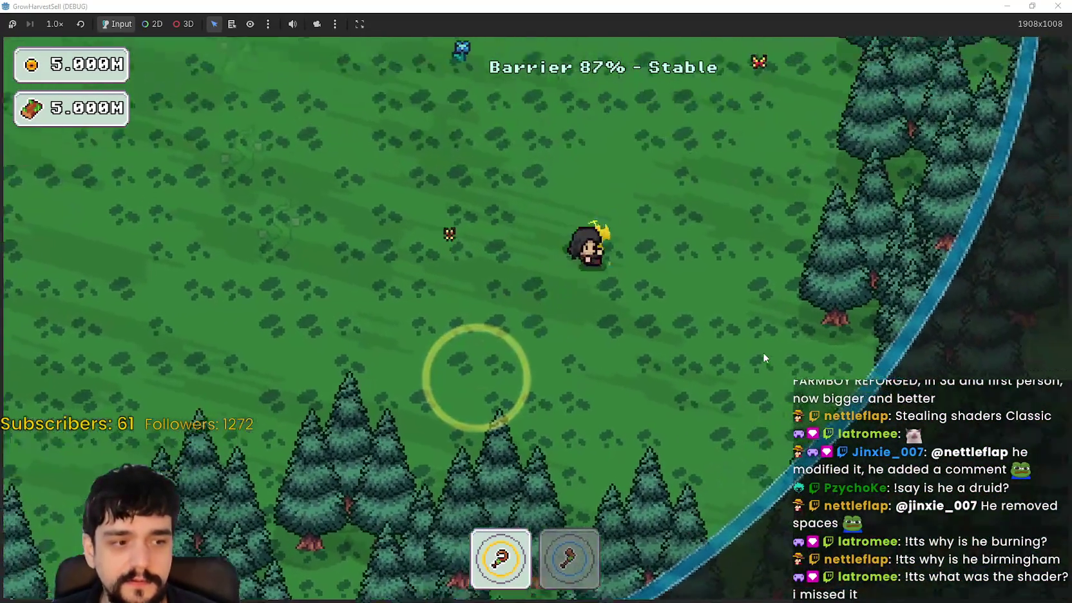
pyautogui.press('d')
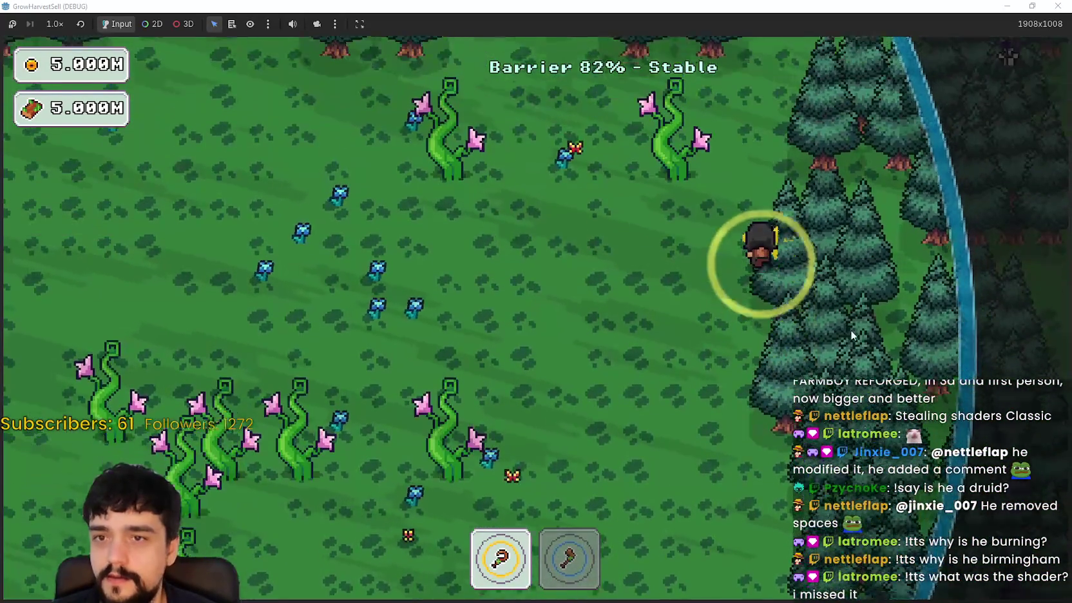
pyautogui.press('a')
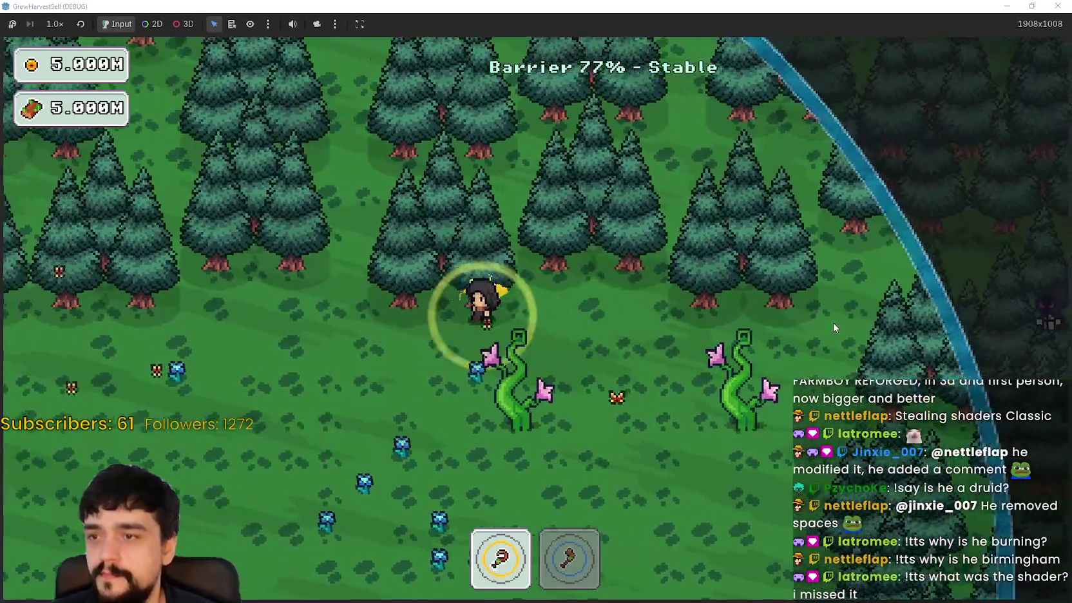
pyautogui.press('a')
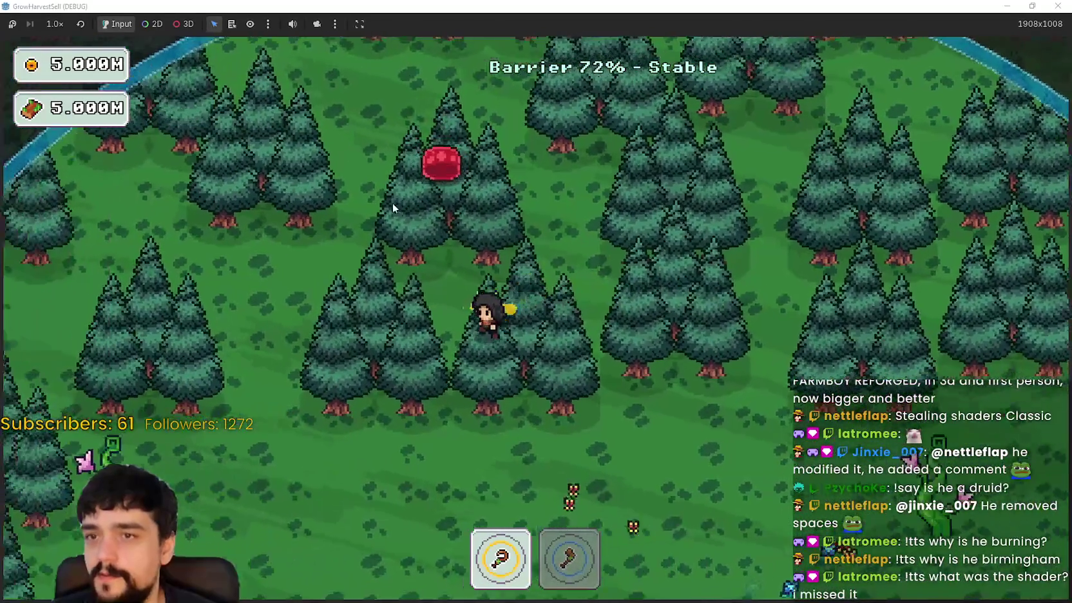
pyautogui.press('s')
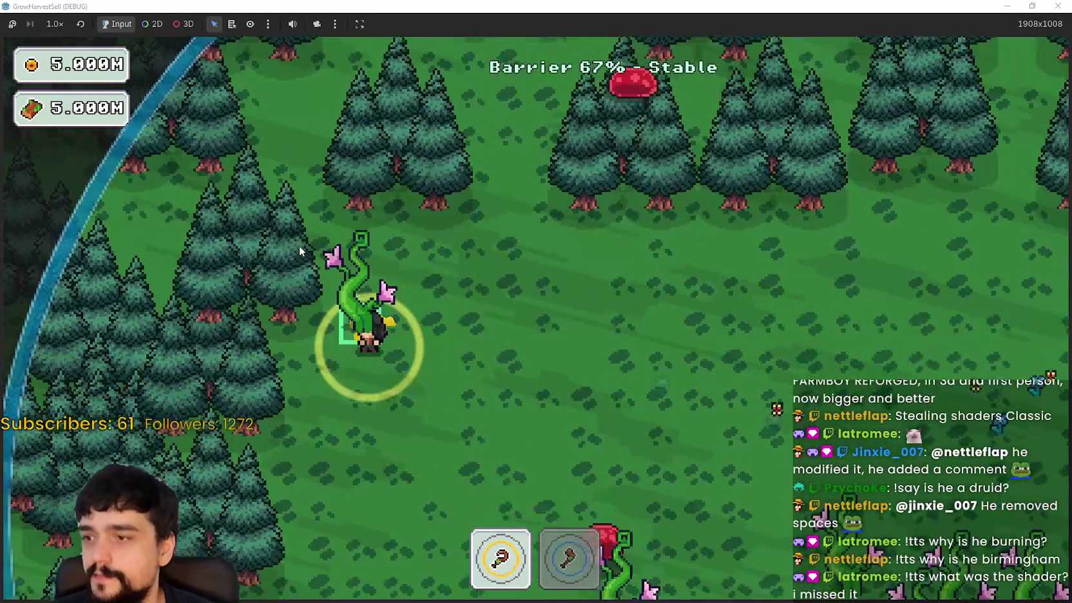
pyautogui.press('s')
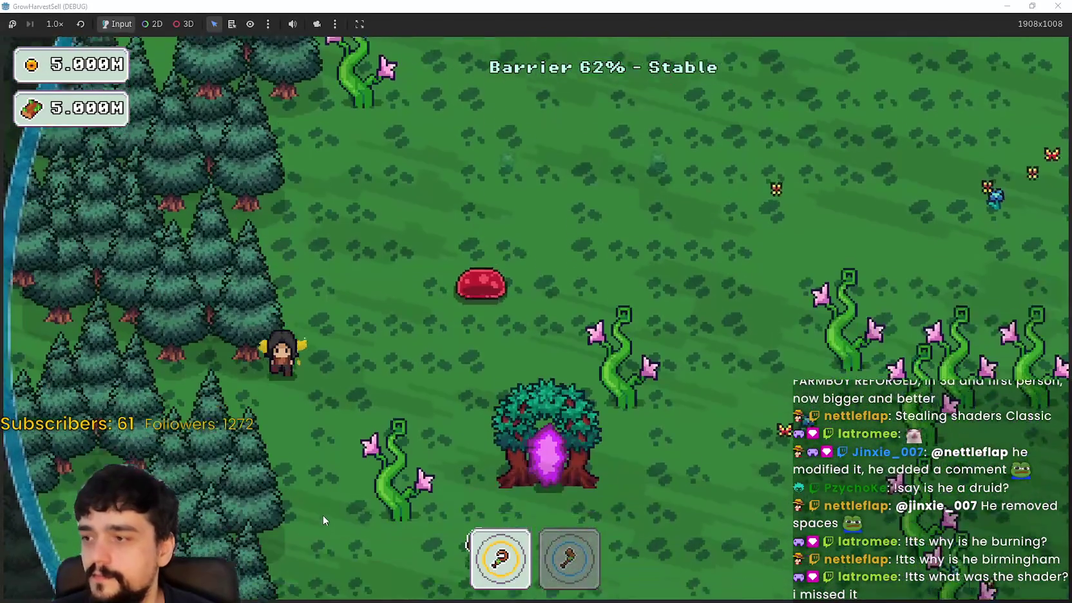
pyautogui.press('s')
pyautogui.press('d')
pyautogui.press('s')
pyautogui.press('d')
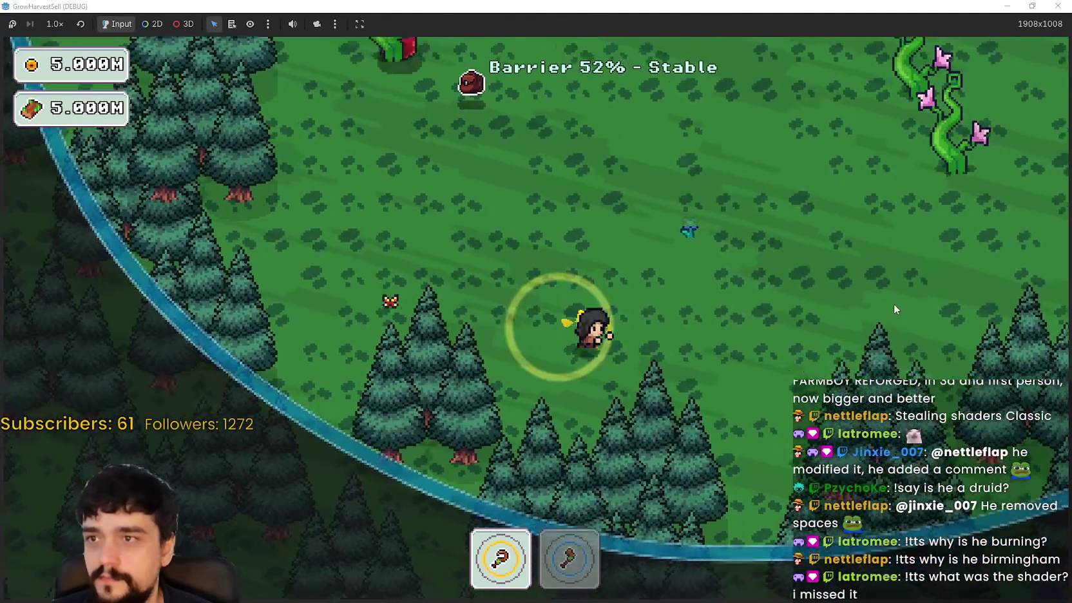
# - Keep walking inside the shrinking barrier through the clearing until it collapses
pyautogui.press('d')
pyautogui.press('w')
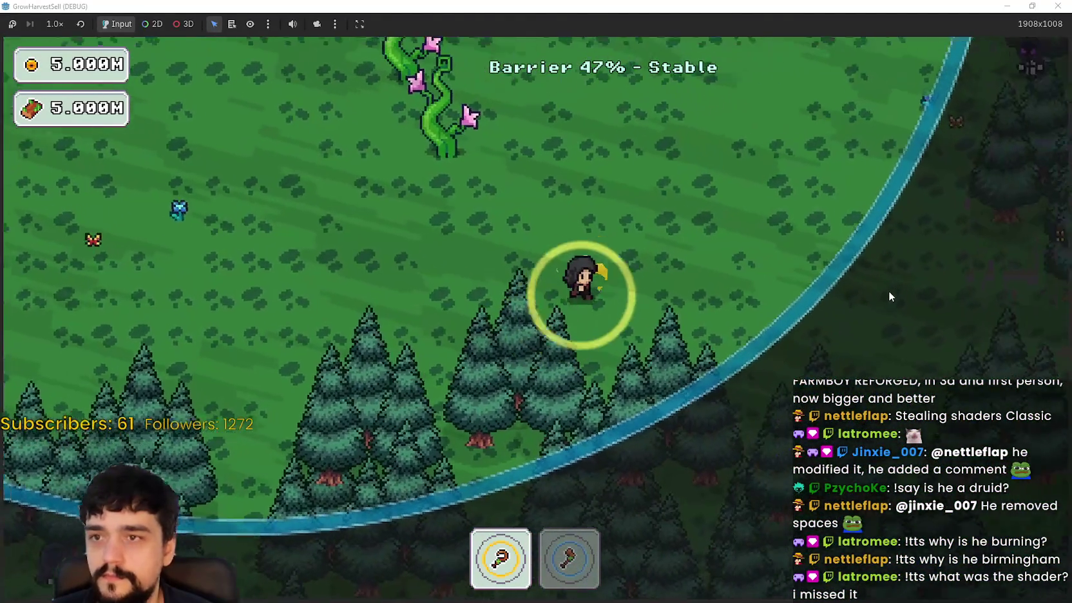
pyautogui.press('w')
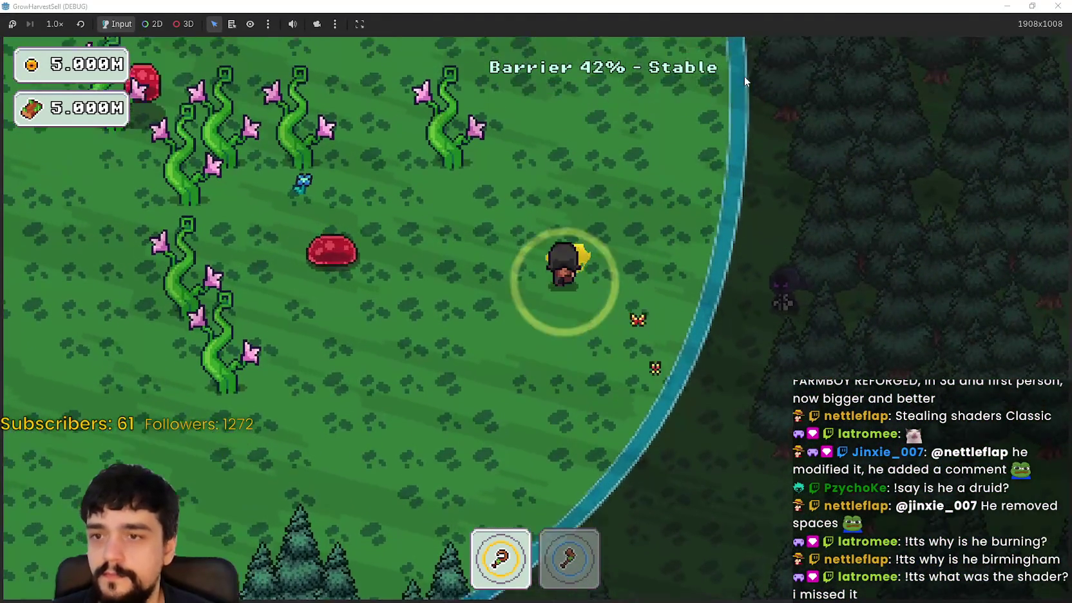
pyautogui.press('w')
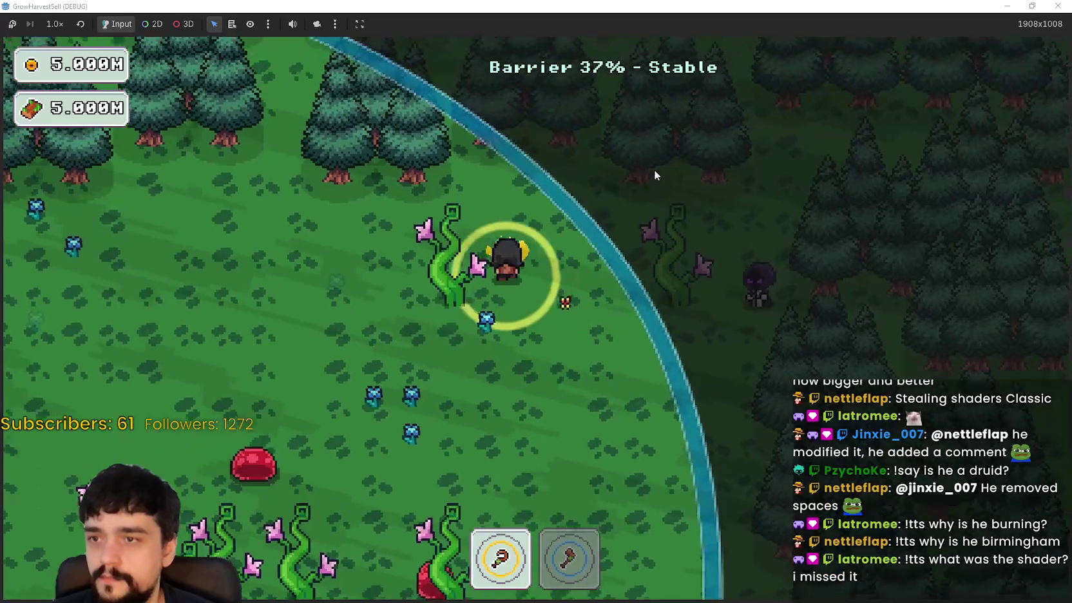
pyautogui.press('a')
pyautogui.press('s')
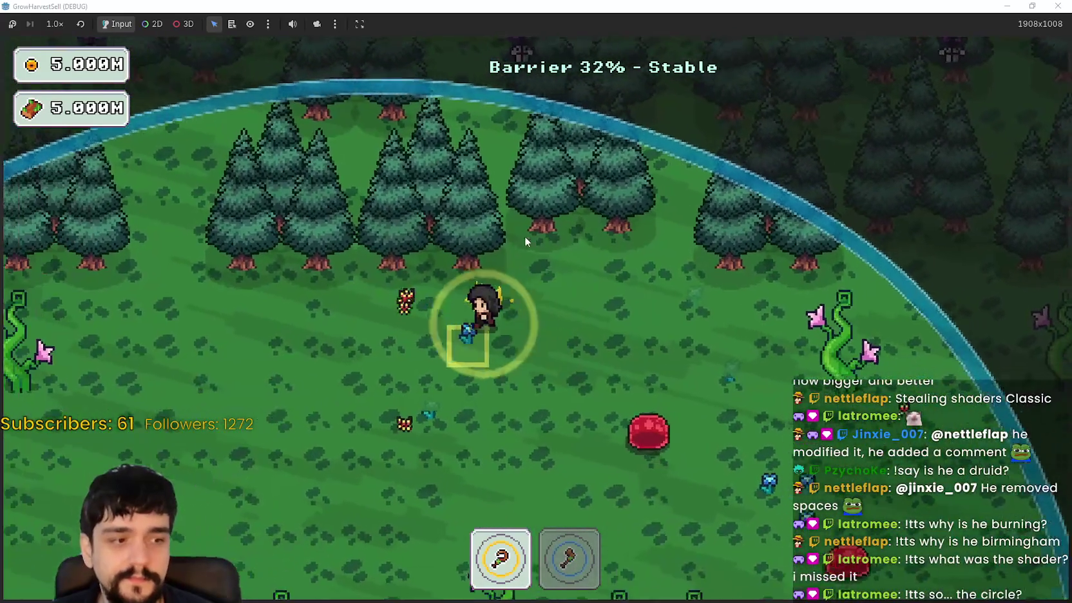
pyautogui.press('a')
pyautogui.press('s')
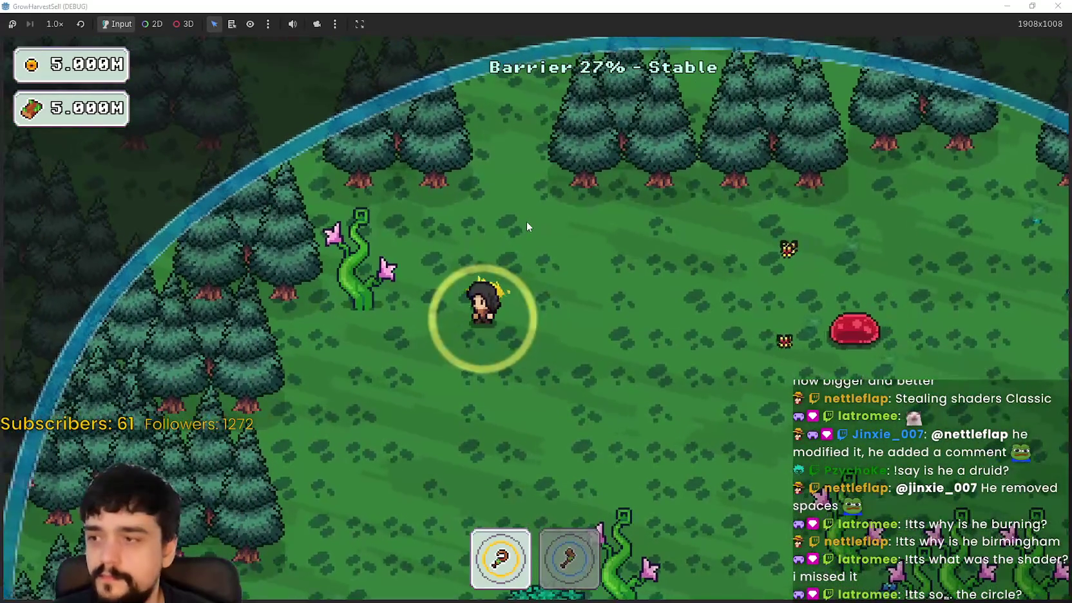
pyautogui.press('s')
pyautogui.press('a')
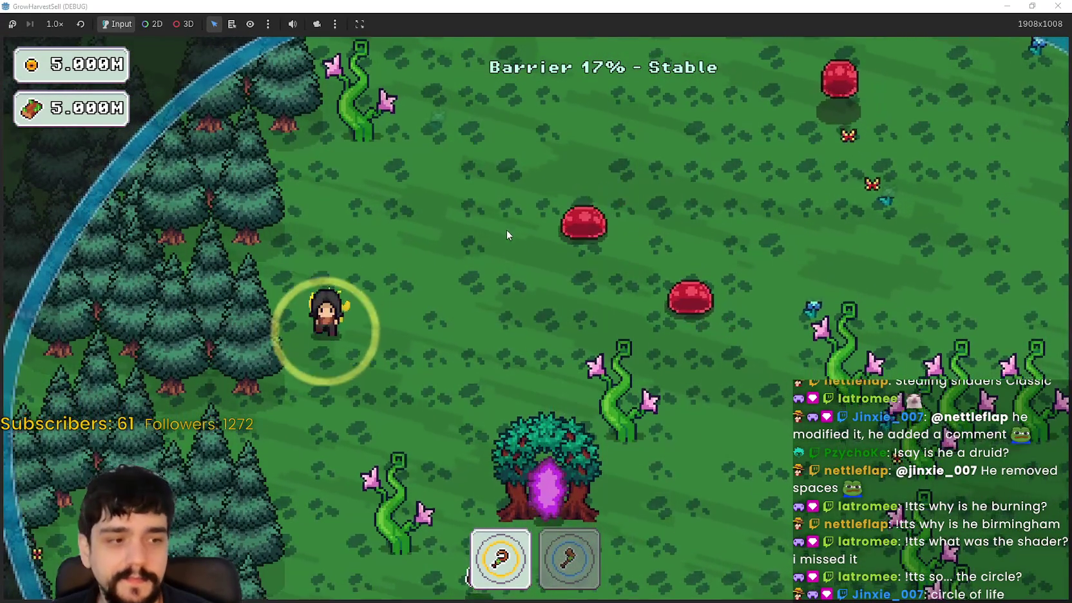
pyautogui.press('s')
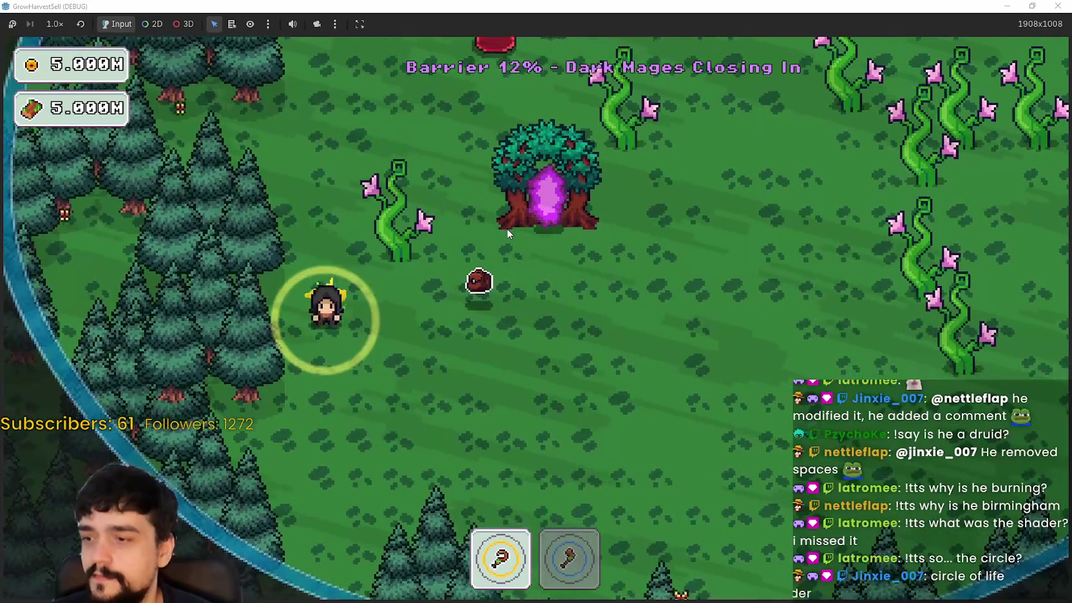
pyautogui.press('d')
pyautogui.press('d')
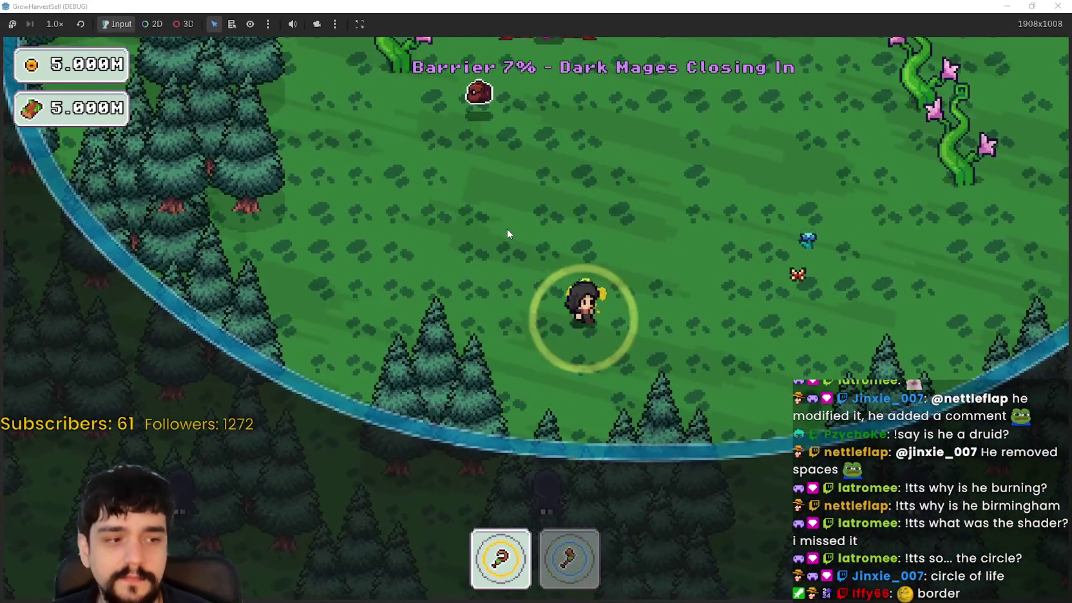
pyautogui.press('w')
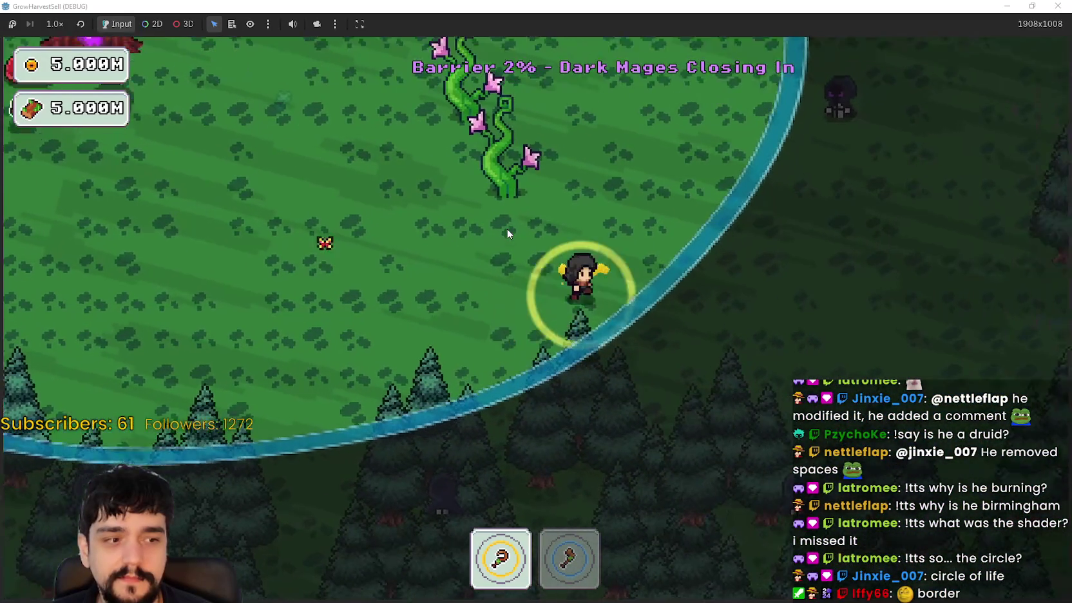
# - Dodge the approaching dark mages and escape through the portal tree to the village
pyautogui.press('w')
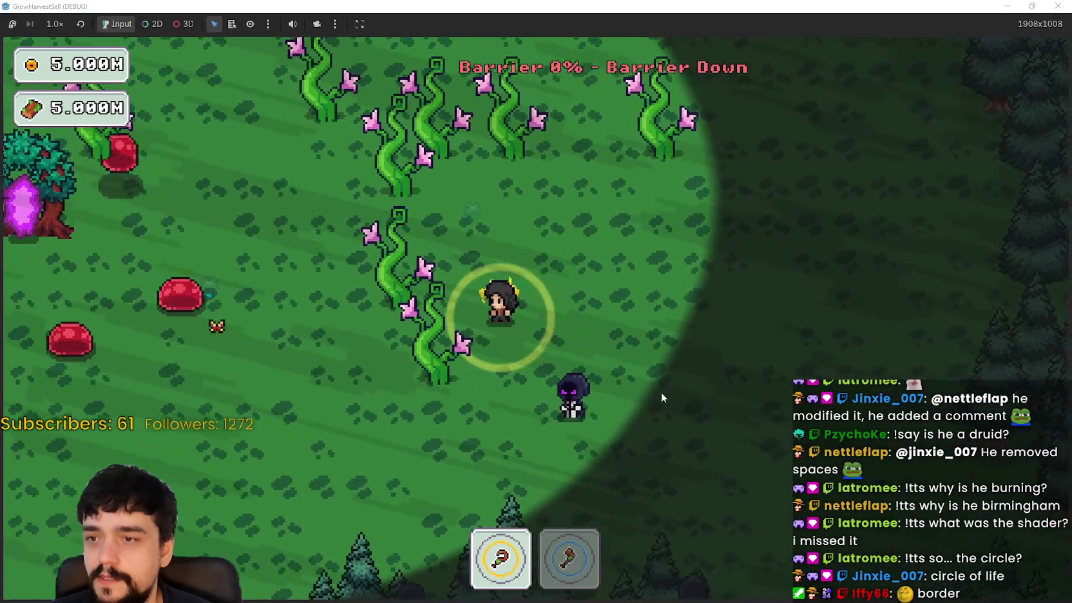
pyautogui.press('w')
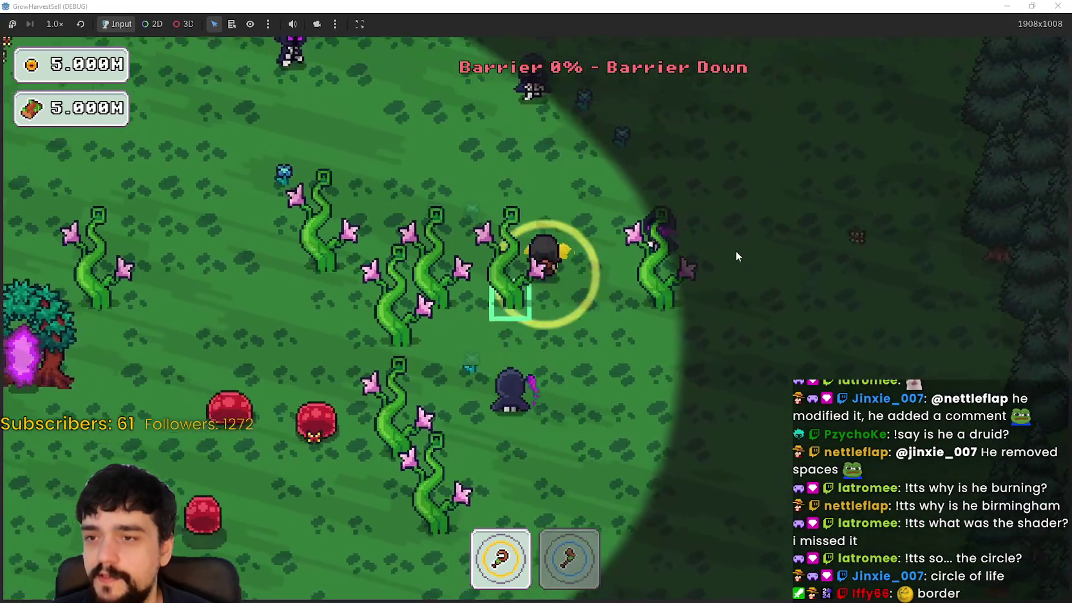
pyautogui.press('a')
pyautogui.press('s')
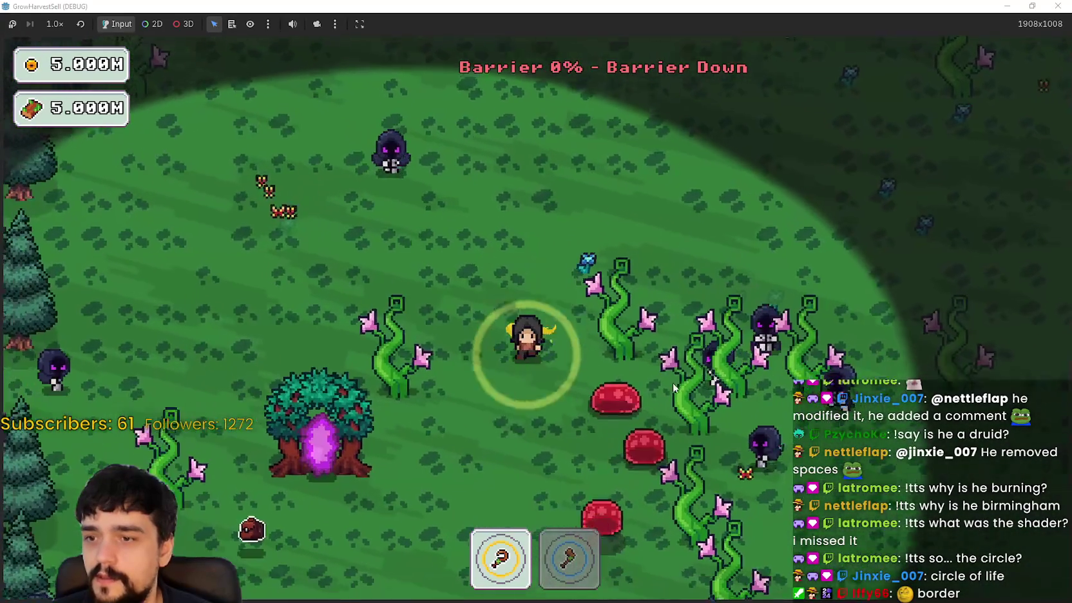
pyautogui.press('s')
pyautogui.press('a')
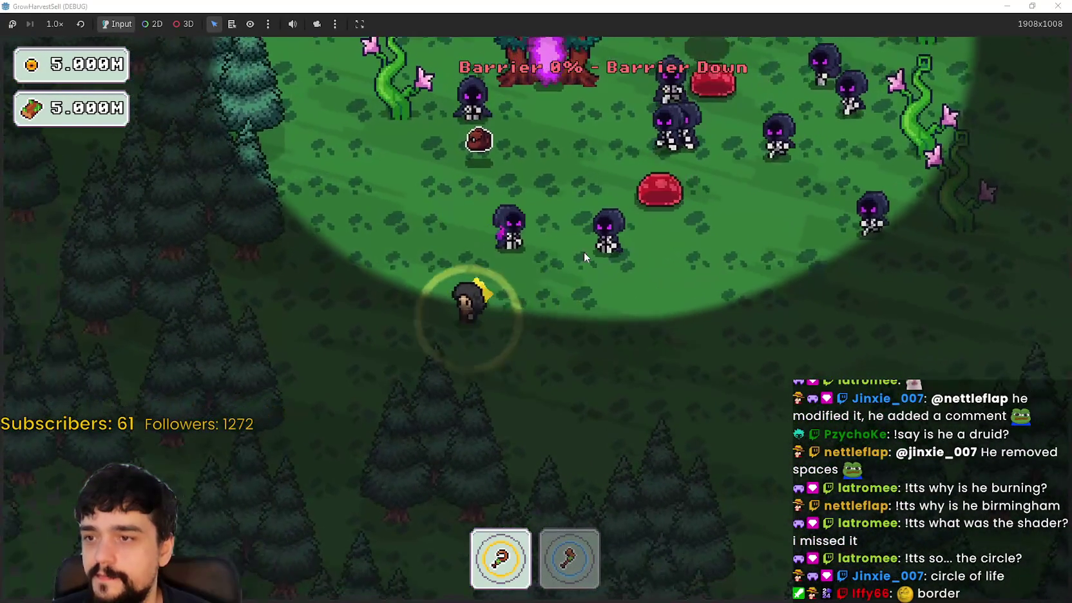
pyautogui.press('w')
pyautogui.press('d')
pyautogui.press('d')
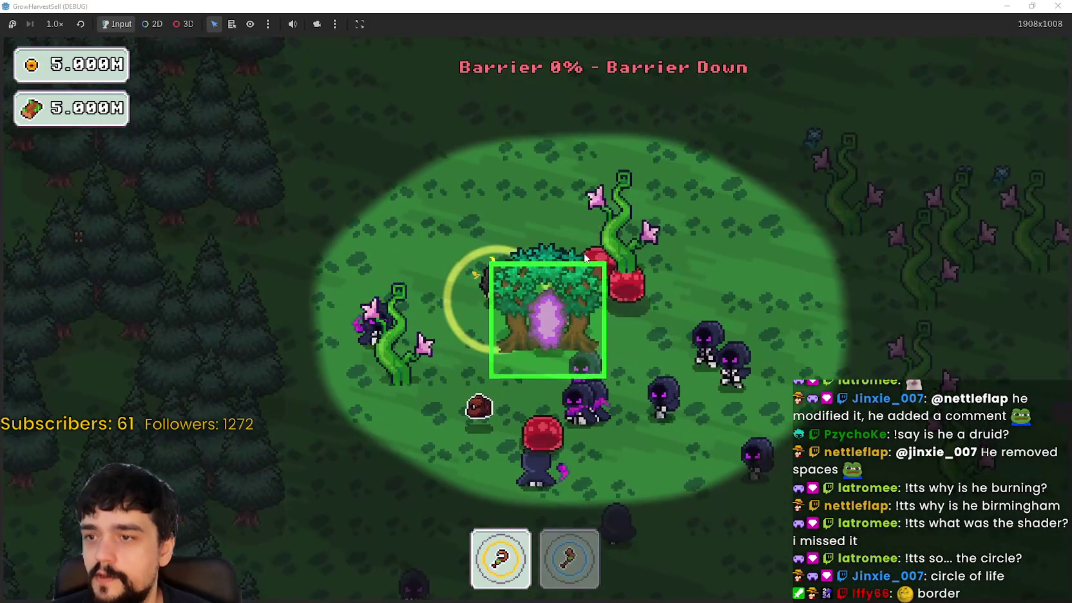
pyautogui.press('d')
# - Sell the harvested items at the village shop stall
pyautogui.press('w')
pyautogui.press('a')
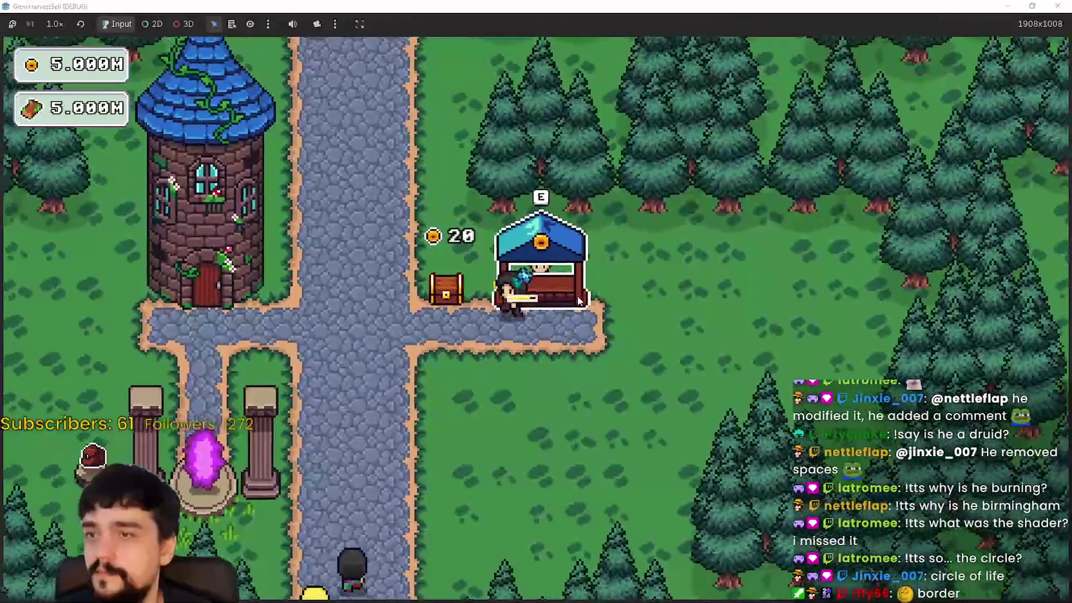
pyautogui.press('e')
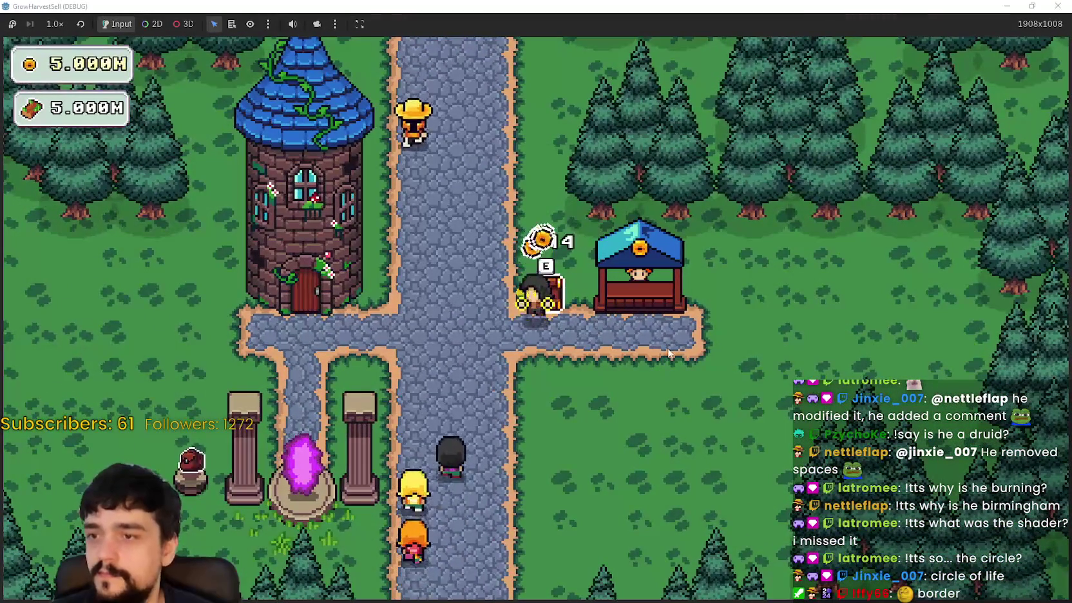
pyautogui.press('e')
# - Use the village portal to start a new run on The Forest stage
pyautogui.press('a')
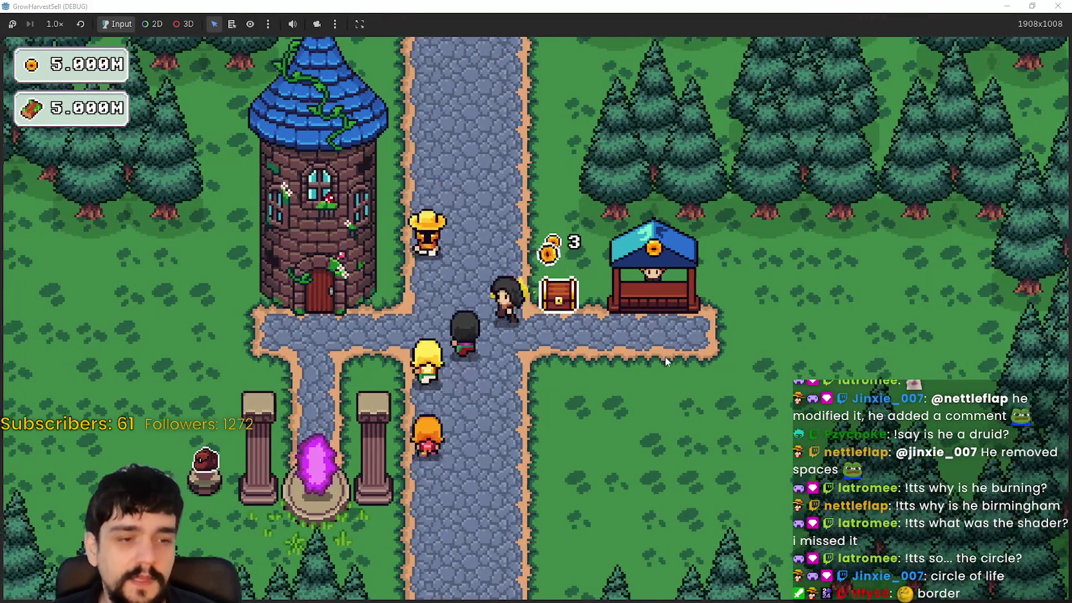
pyautogui.press('s')
pyautogui.press('e')
pyautogui.click(271, 522)
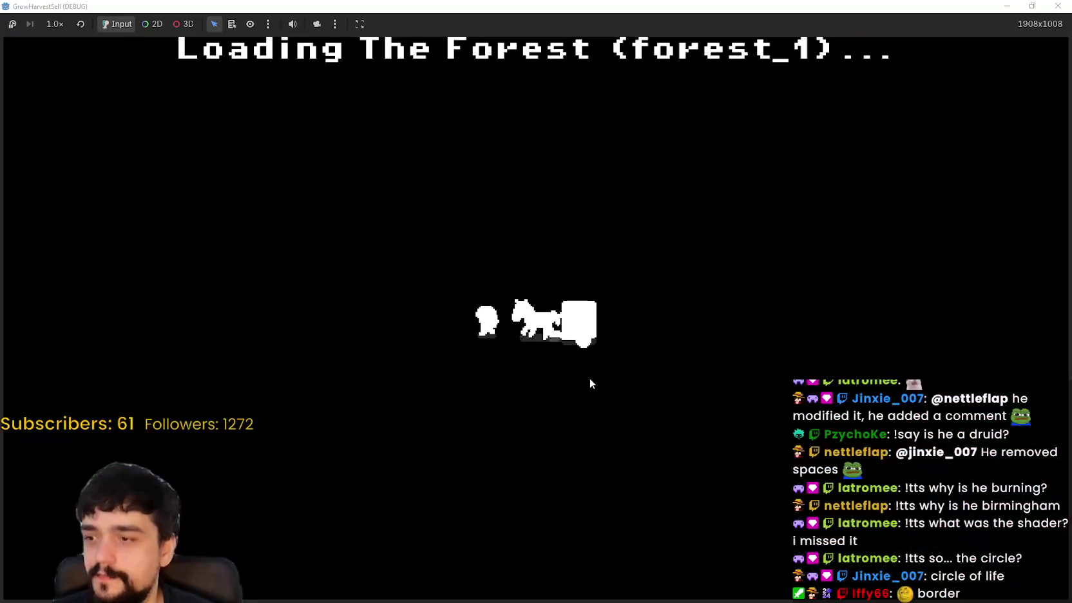
# - Walk through the vine clearing up to the barrier's northern edge
pyautogui.press('d')
pyautogui.press('s')
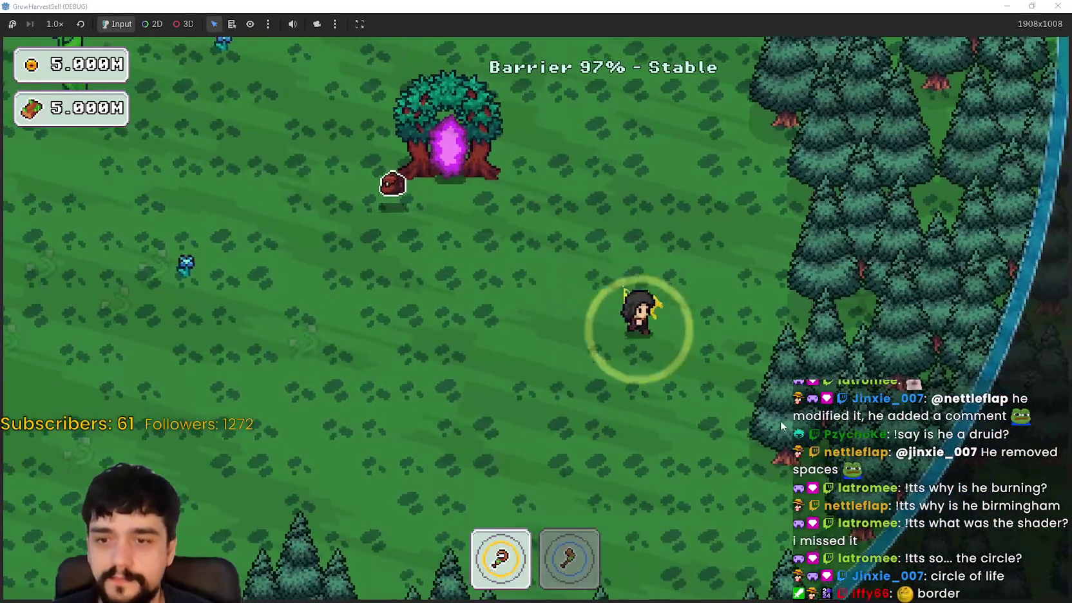
pyautogui.press('a')
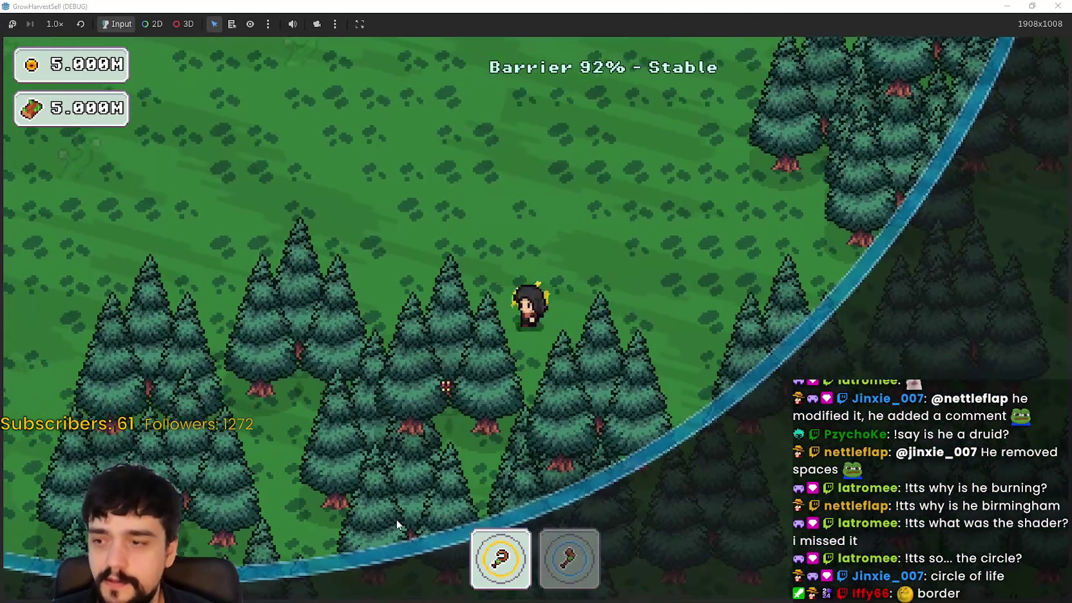
pyautogui.press('w')
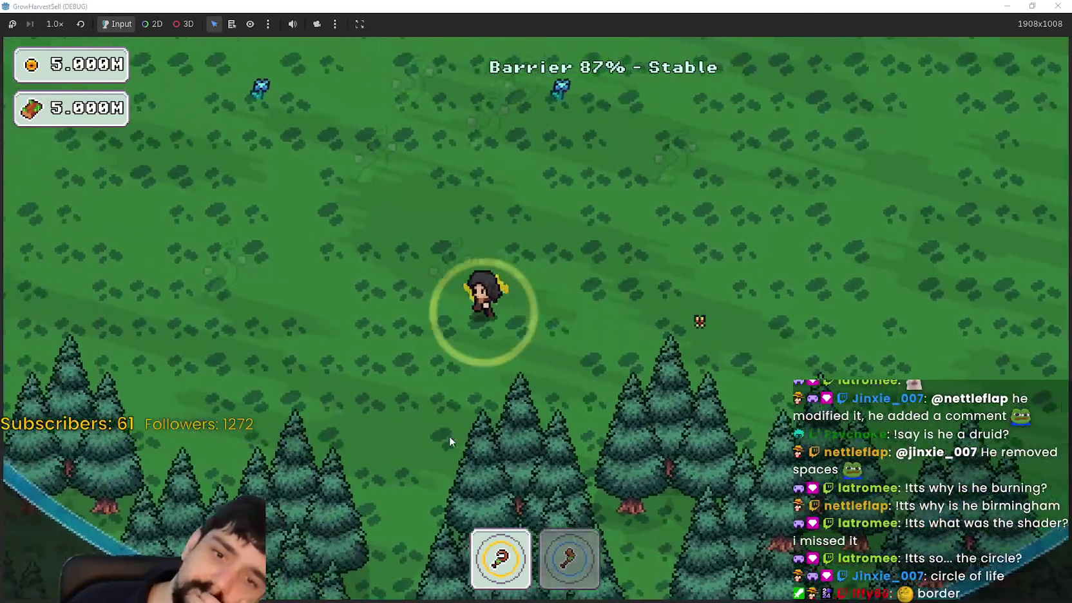
pyautogui.press('w')
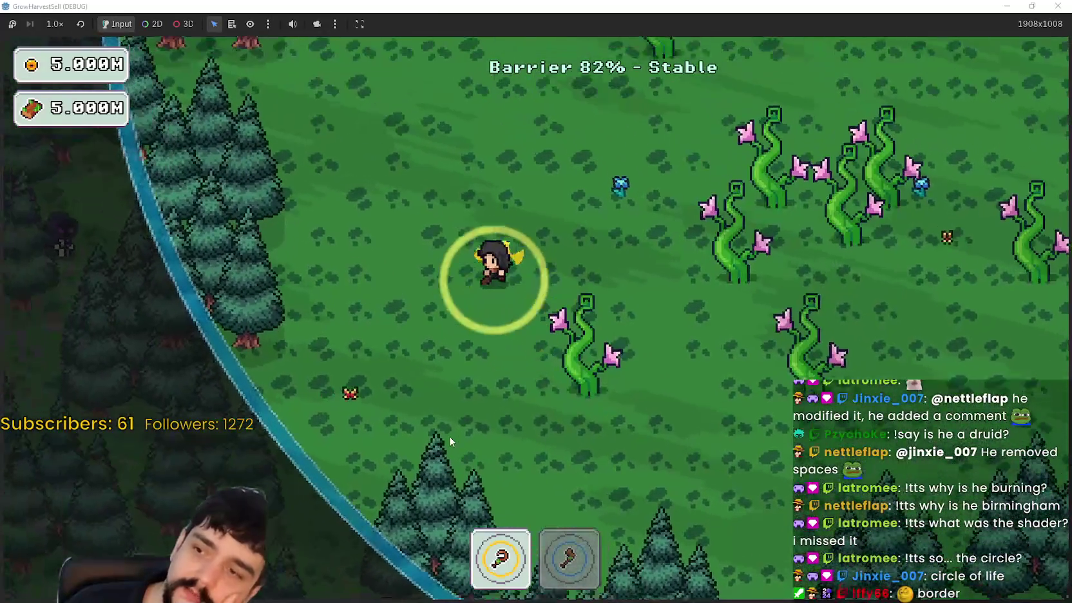
pyautogui.press('w')
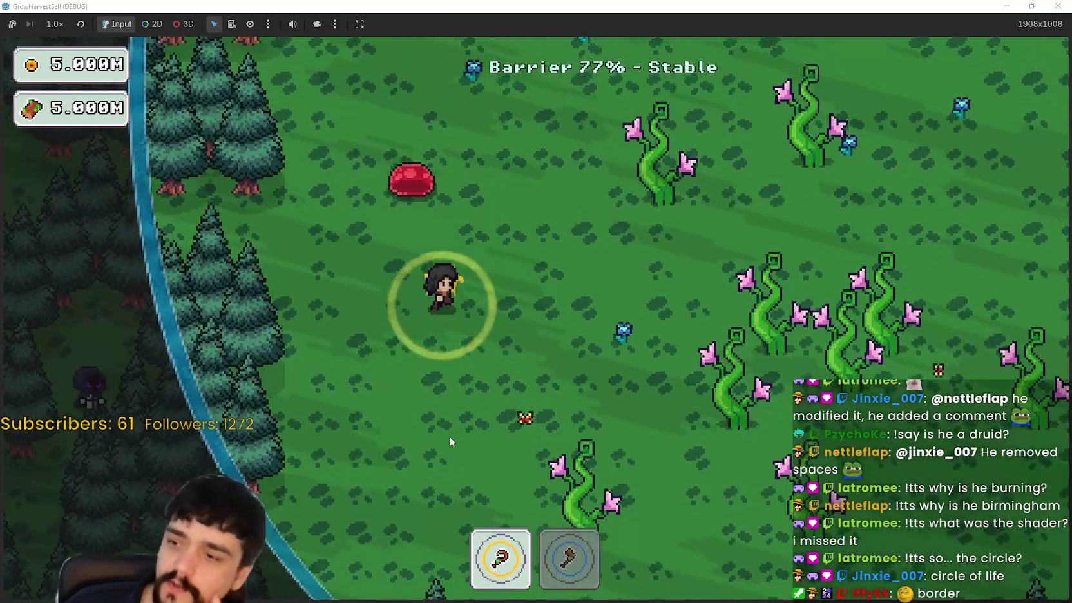
pyautogui.press('d')
pyautogui.press('a')
pyautogui.press('w')
pyautogui.press('a')
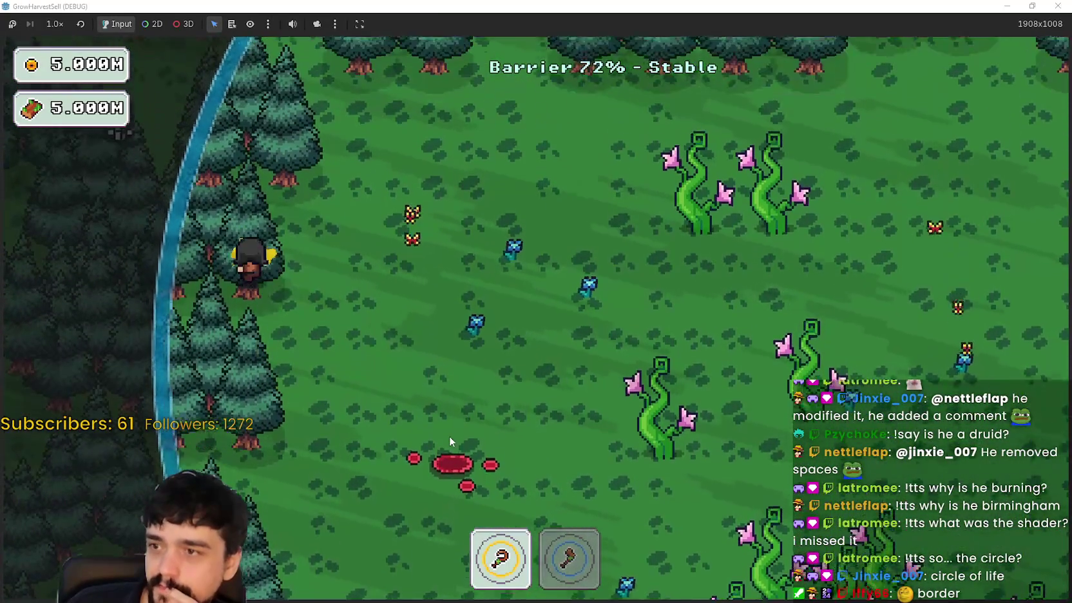
pyautogui.press('d')
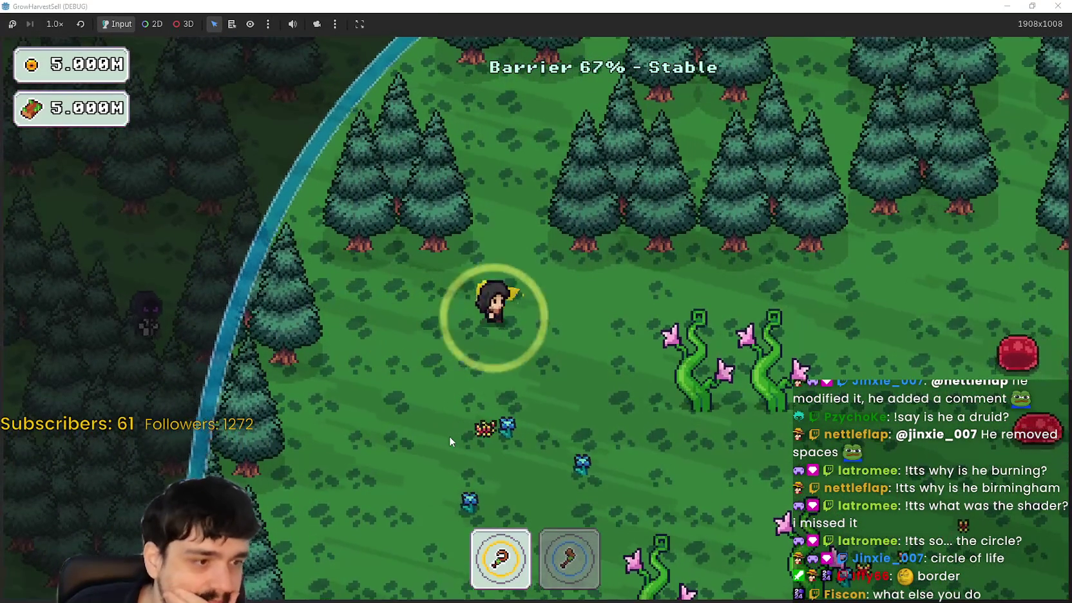
pyautogui.press('w')
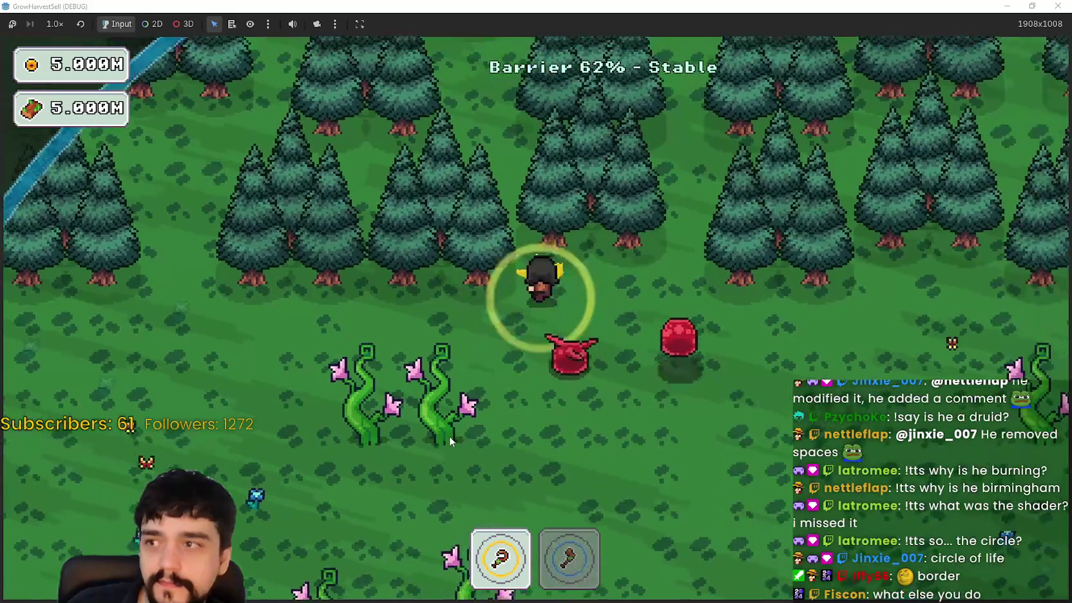
pyautogui.press('d')
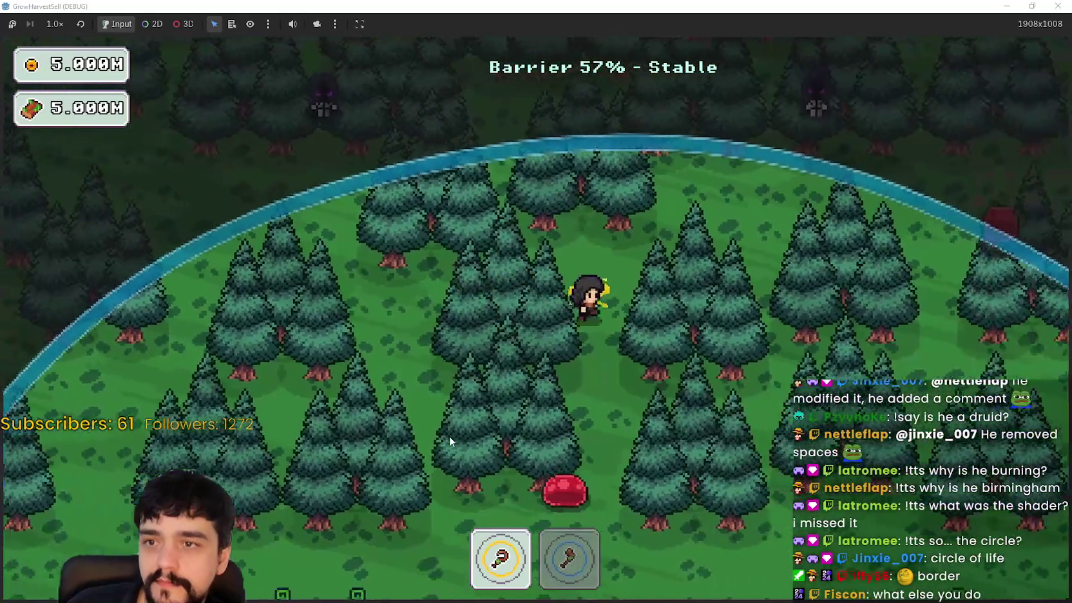
# - Circle past the portal tree to the southern forest and the barrier's west edge
pyautogui.press('s')
pyautogui.press('d')
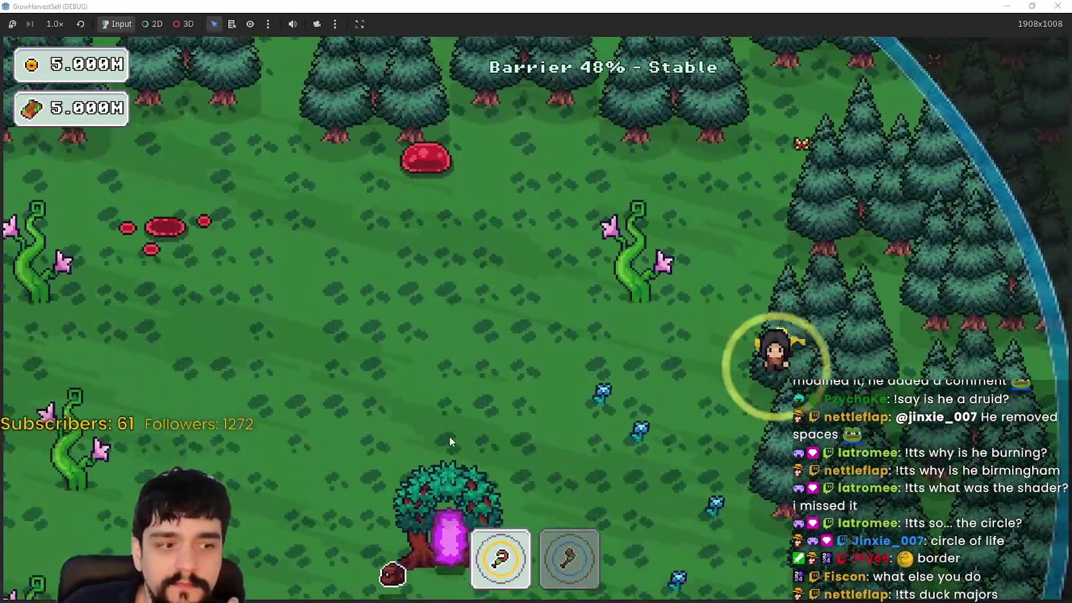
pyautogui.press('s')
pyautogui.press('d')
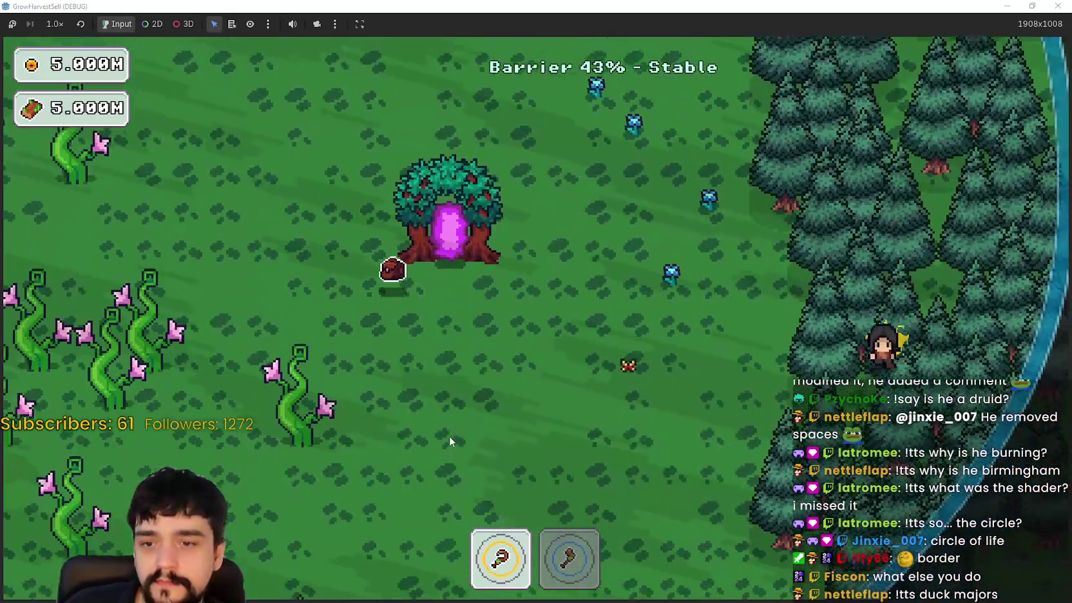
pyautogui.press('s')
pyautogui.press('a')
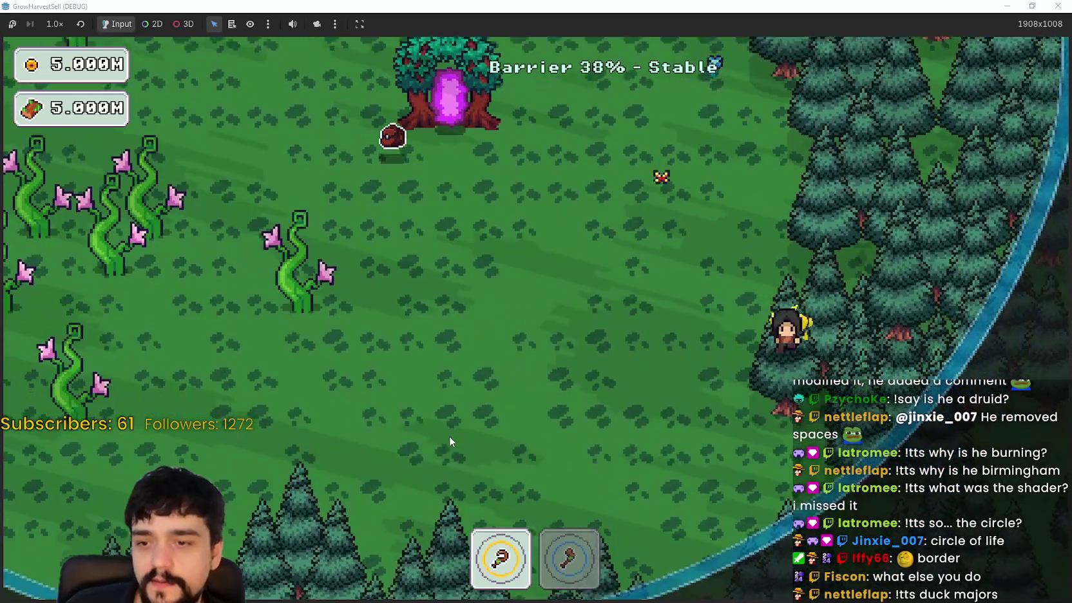
pyautogui.press('s')
pyautogui.press('a')
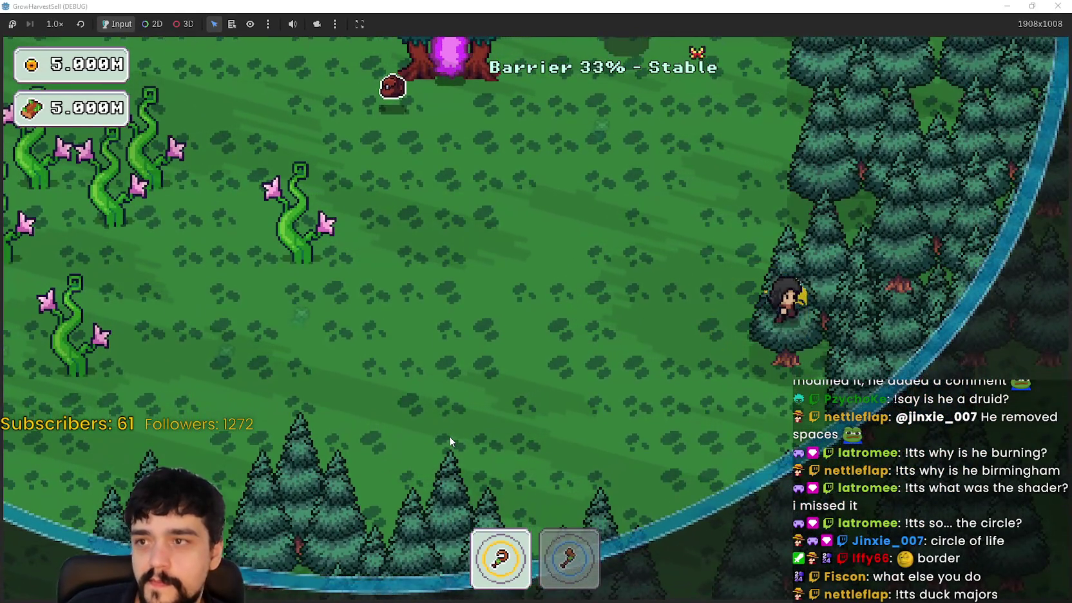
pyautogui.press('w')
pyautogui.press('a')
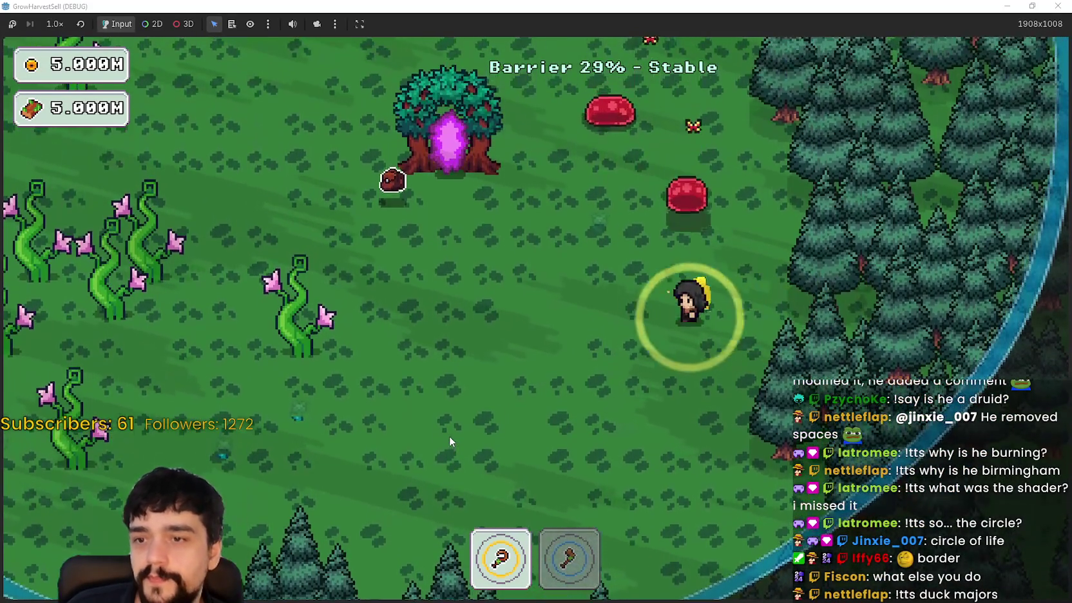
pyautogui.press('s')
pyautogui.press('a')
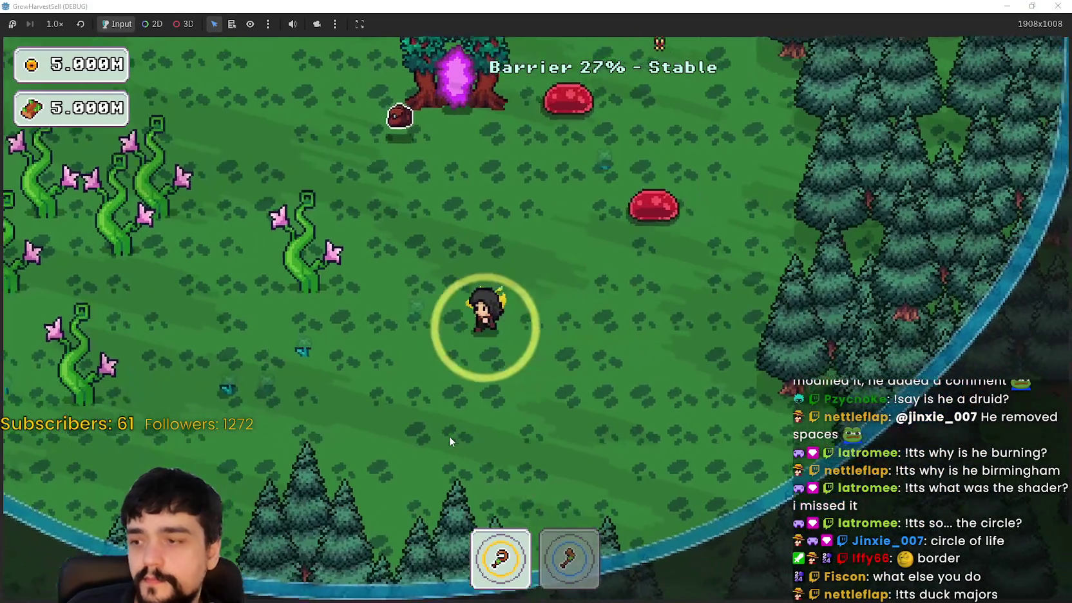
pyautogui.press('a')
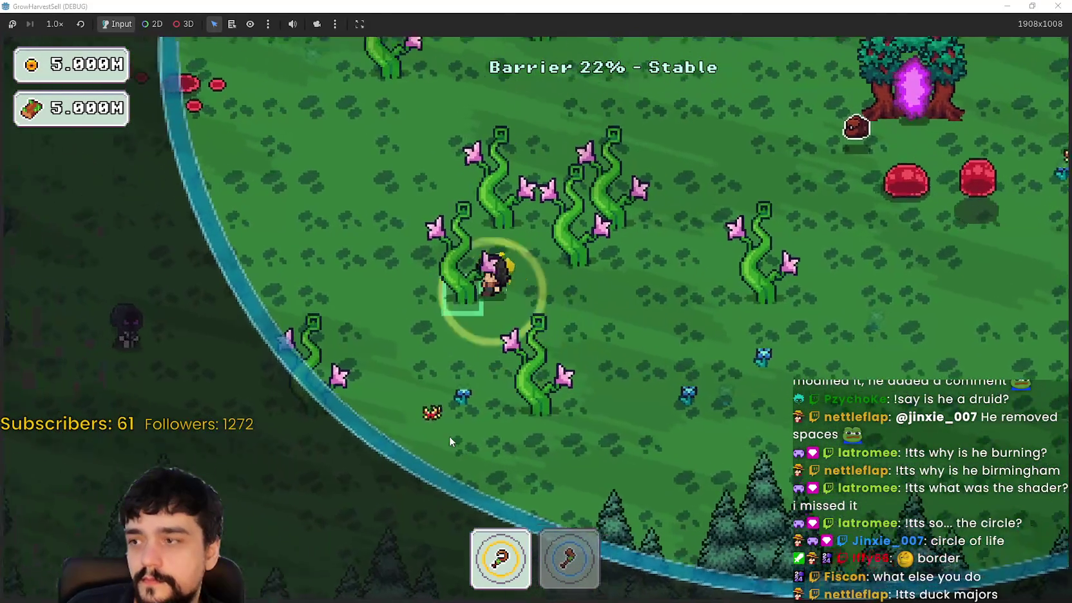
pyautogui.press('w')
pyautogui.press('w')
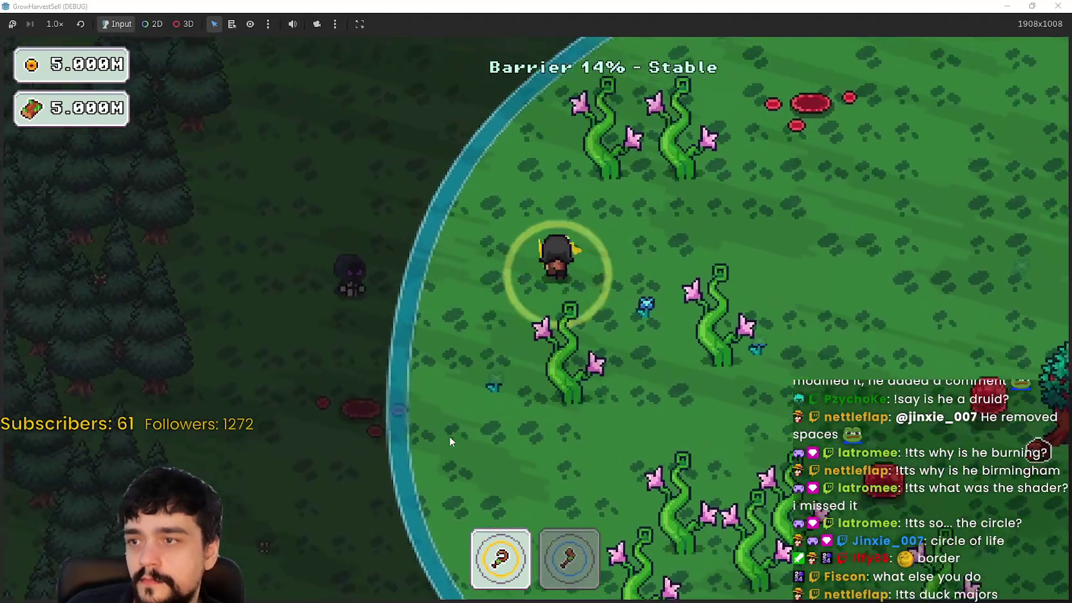
# - Keep moving inside the barrier as it hits 0% and dark mages close in
pyautogui.press('d')
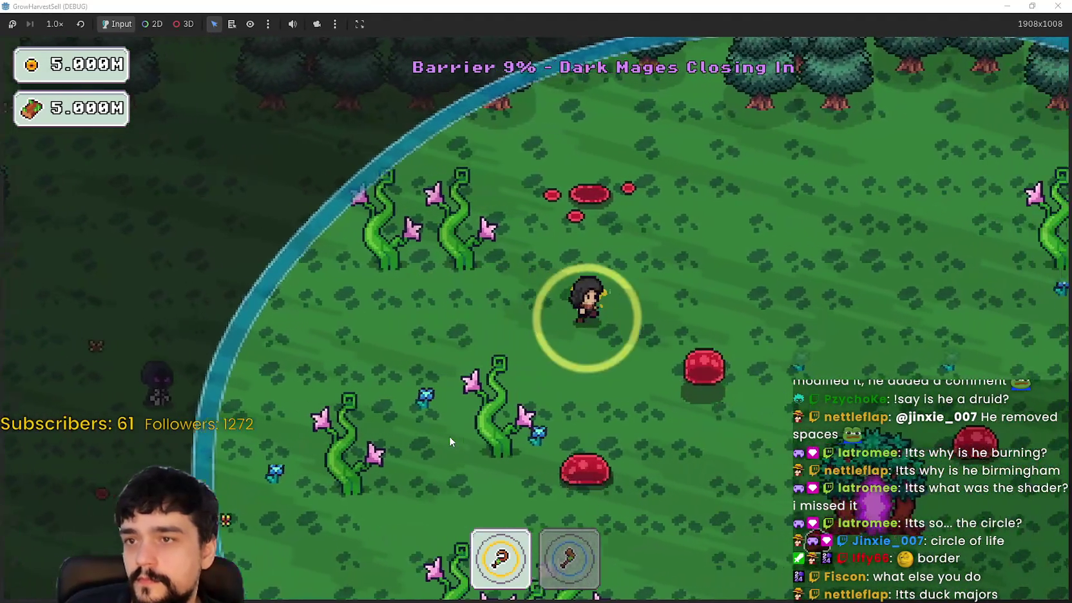
pyautogui.press('d')
pyautogui.press('w')
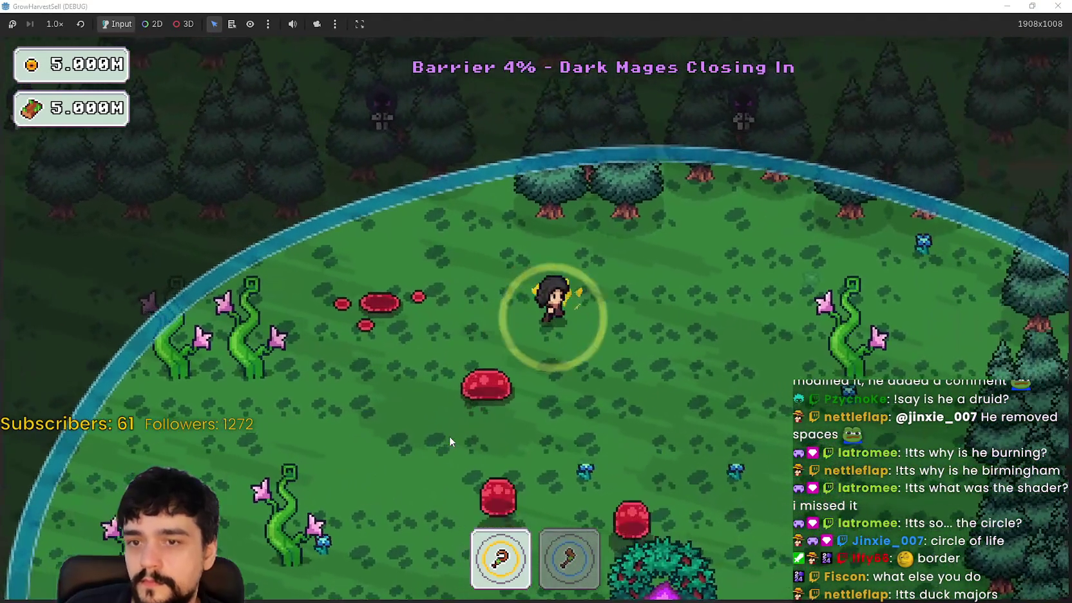
pyautogui.press('d')
pyautogui.press('s')
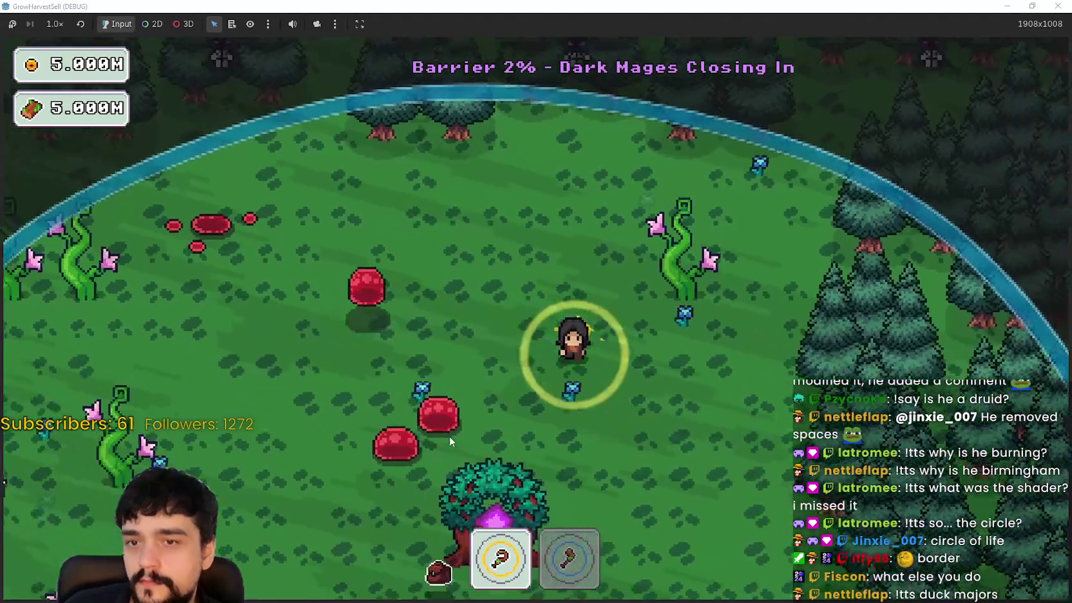
pyautogui.press('s')
pyautogui.press('a')
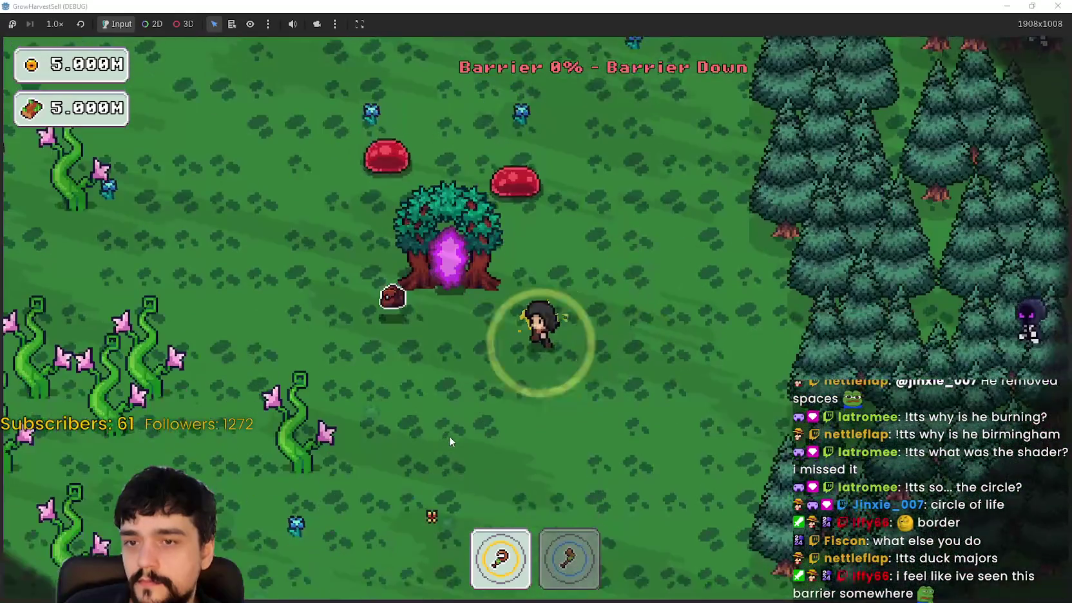
pyautogui.press('w')
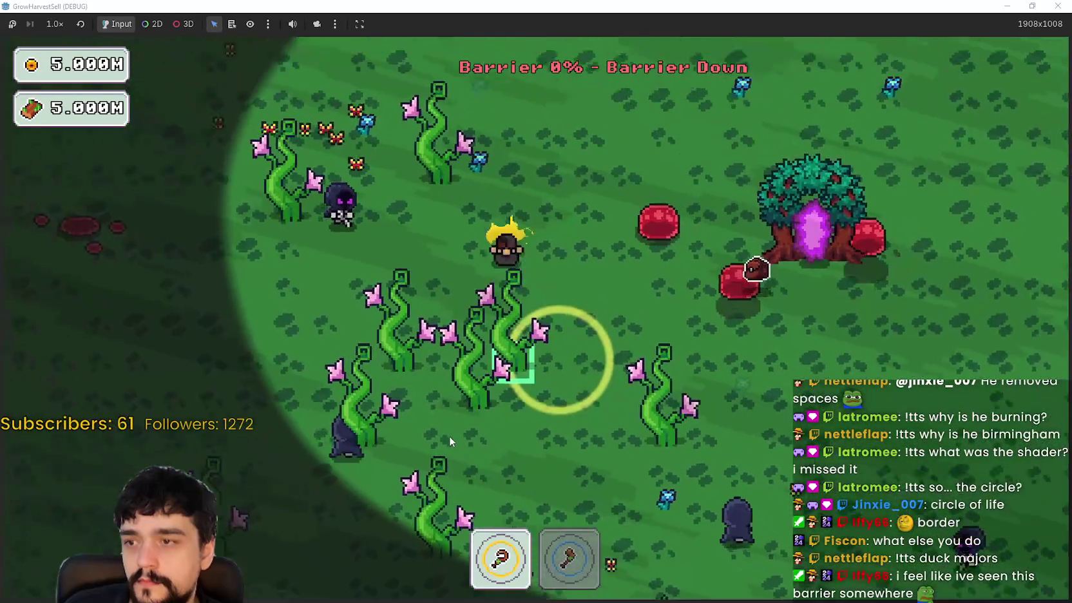
pyautogui.press('d')
pyautogui.press('d')
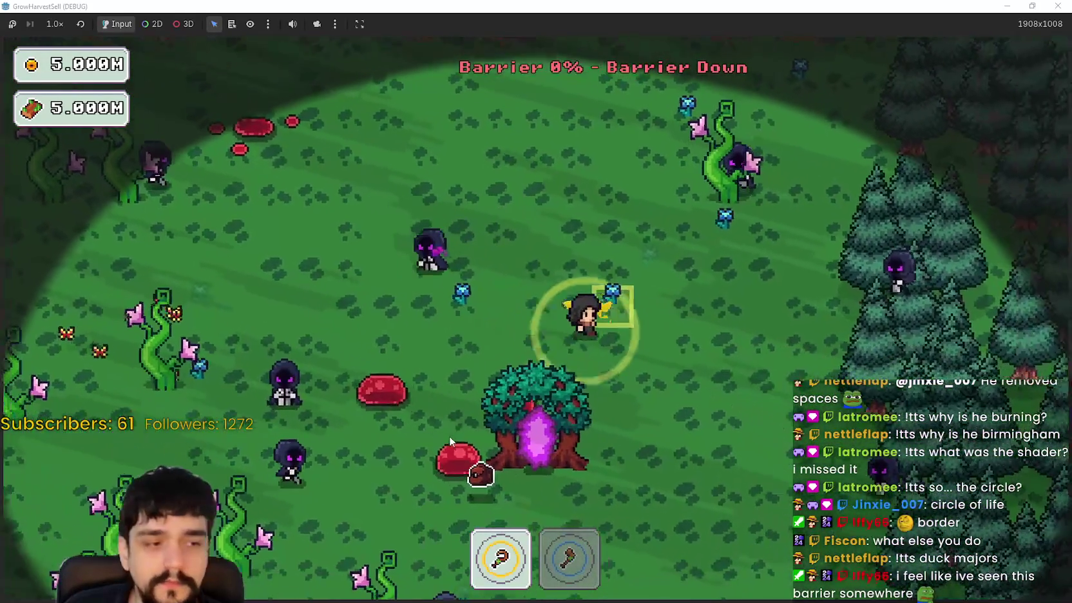
pyautogui.press('s')
pyautogui.press('a')
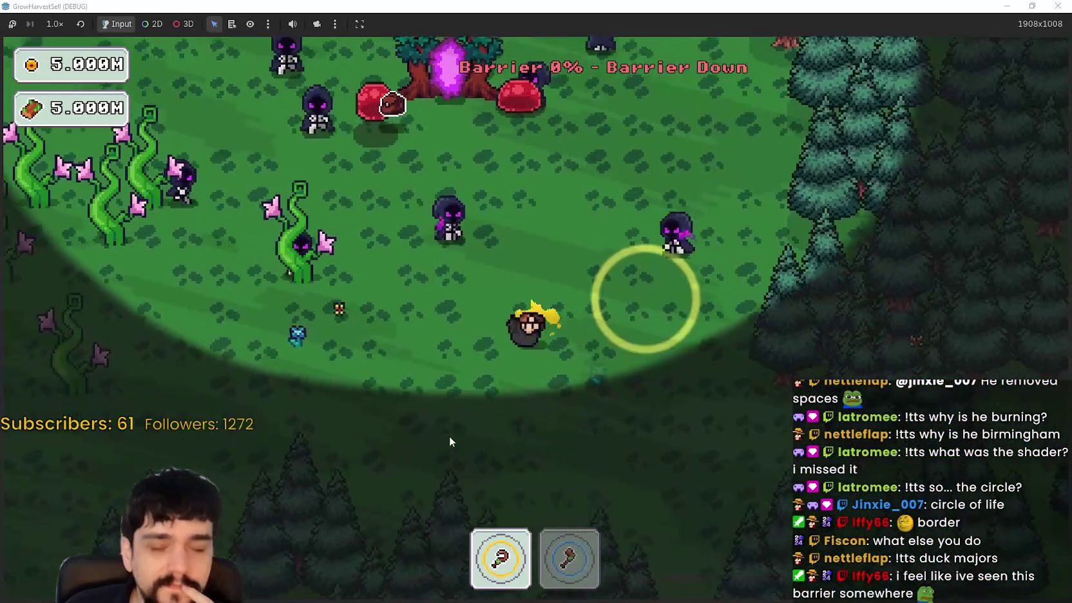
pyautogui.press('w')
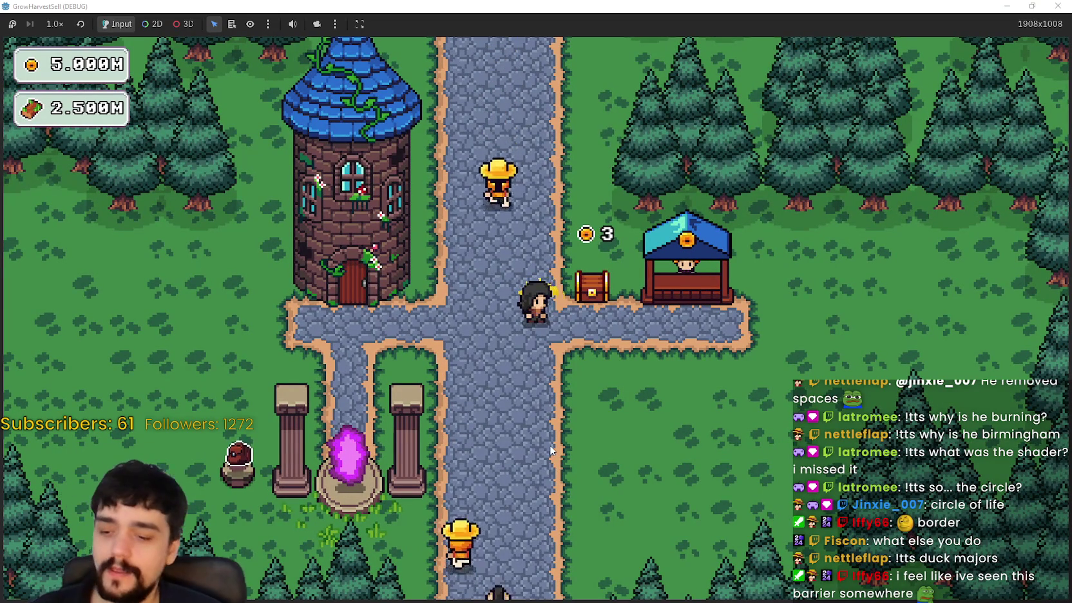
# - Walk to the portal between the pillars and travel to forest Stage 1
pyautogui.press('a')
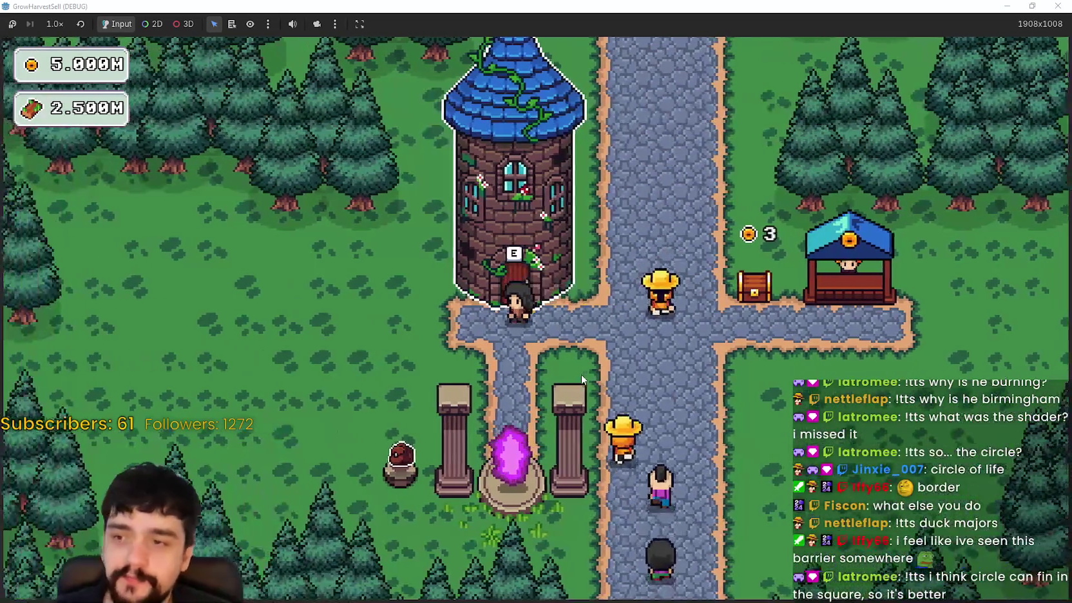
pyautogui.press('s')
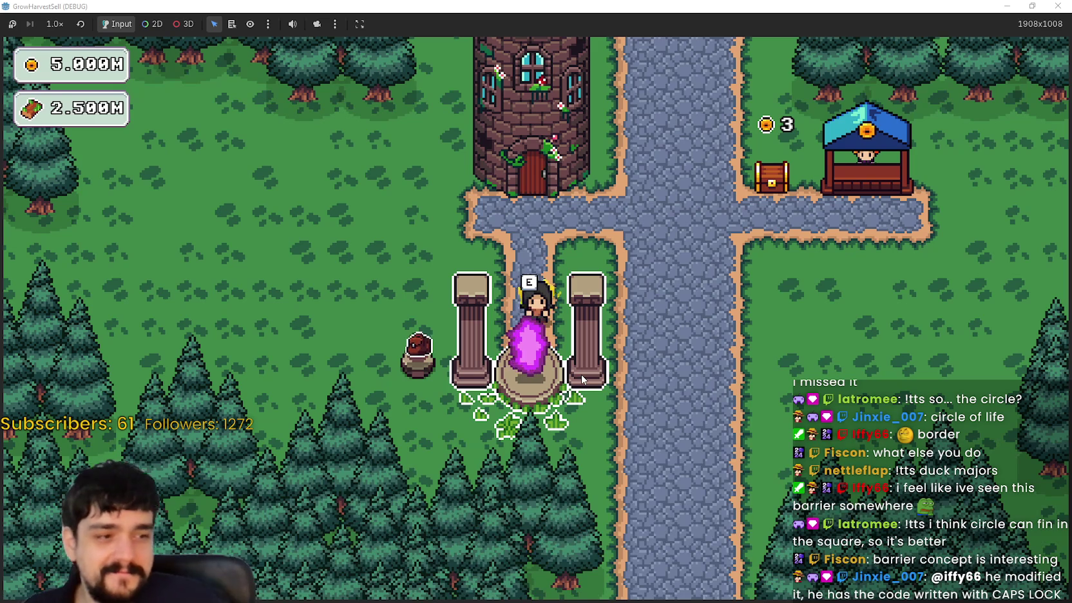
pyautogui.press('e')
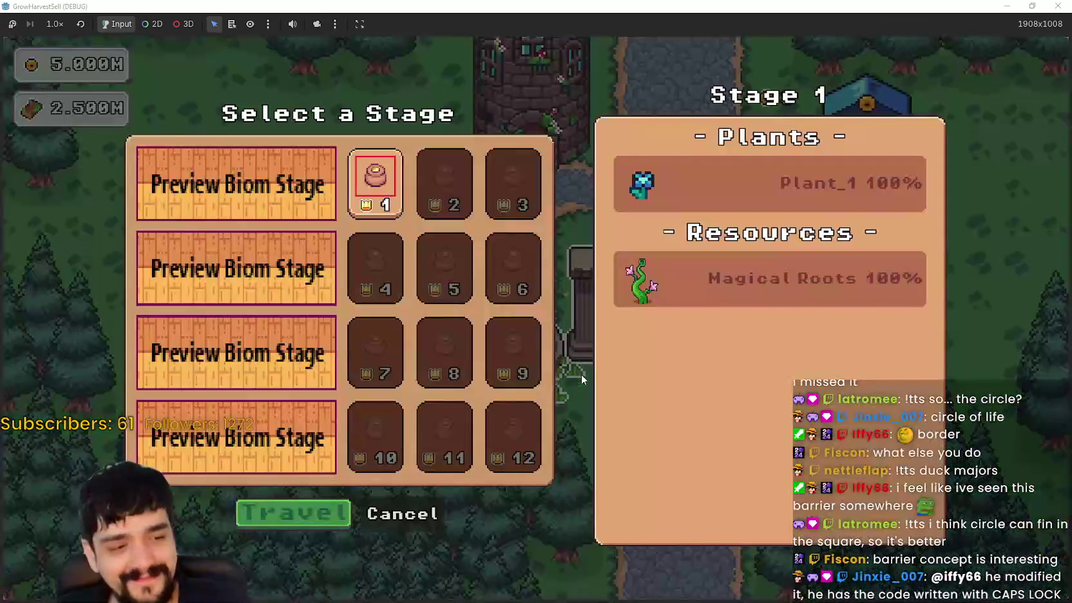
pyautogui.click(340, 516)
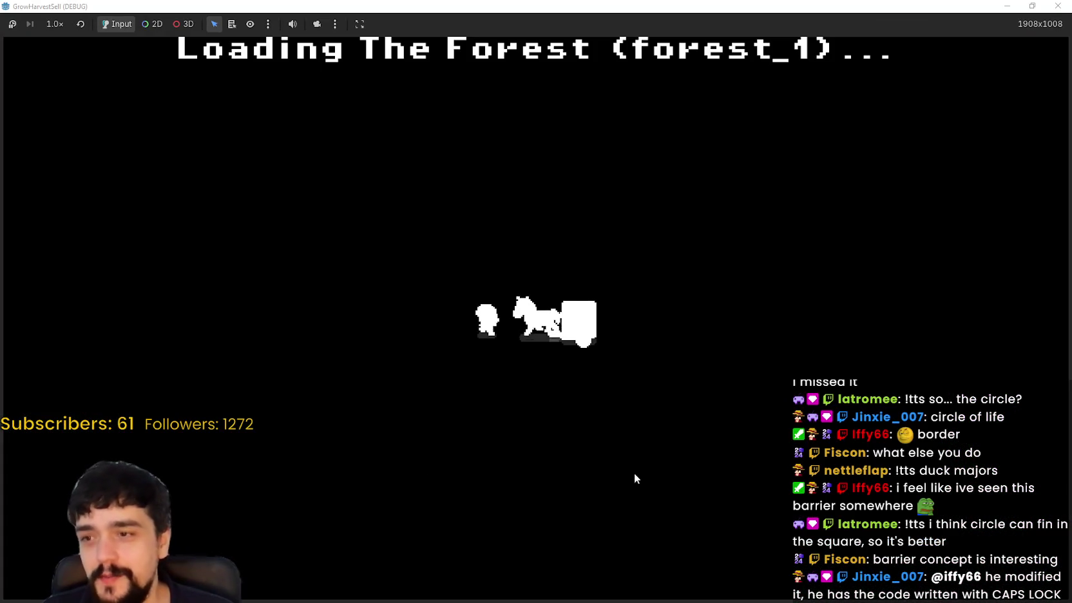
# - Walk down from the portal tree, then left across the clearing toward the tree line
pyautogui.press('d')
pyautogui.press('s')
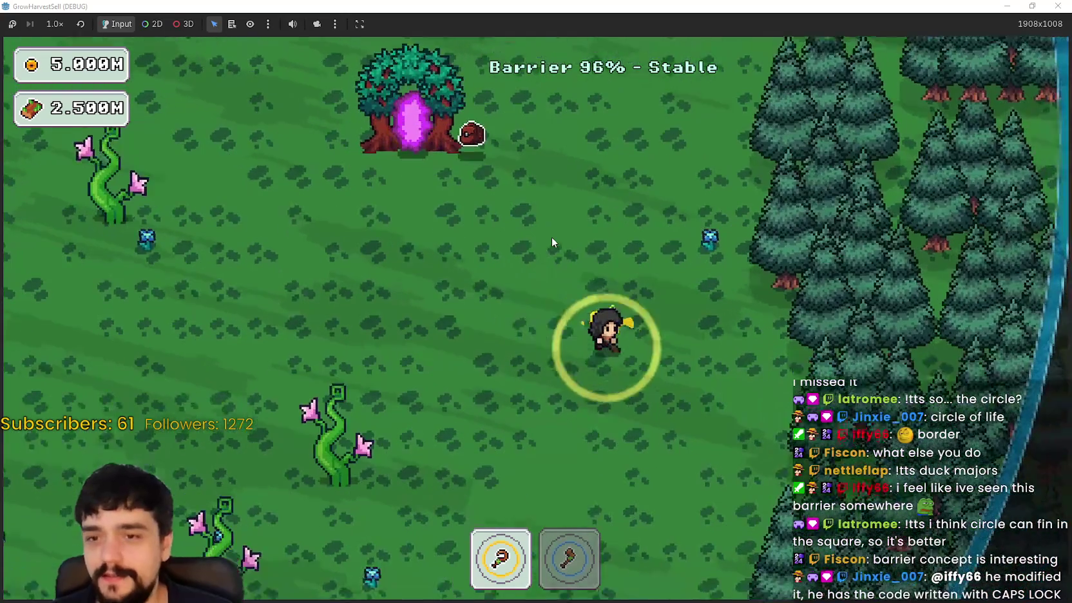
pyautogui.press('d')
pyautogui.press('s')
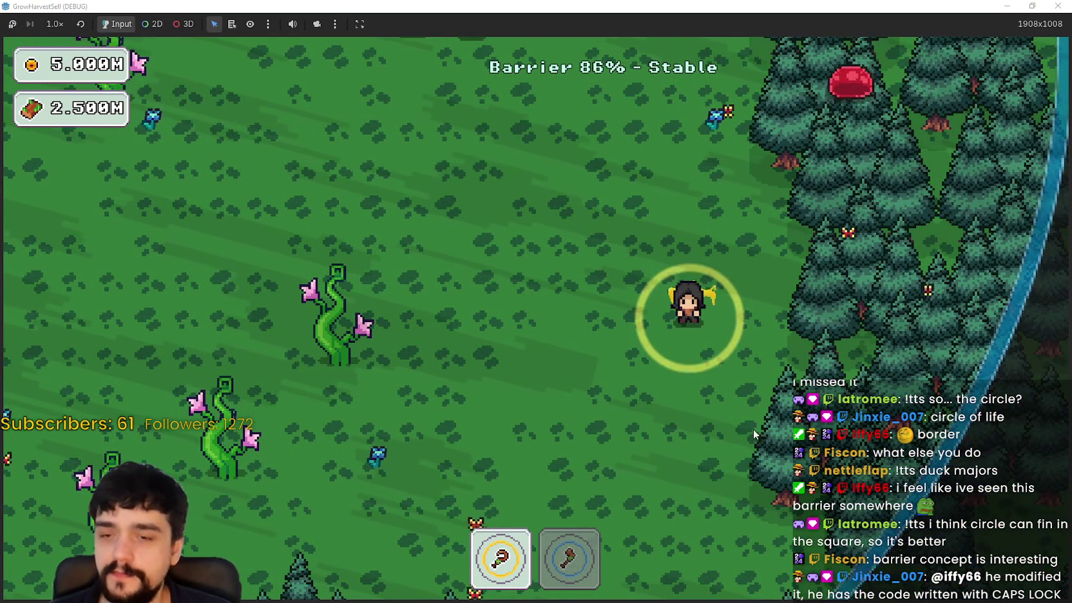
pyautogui.press('s')
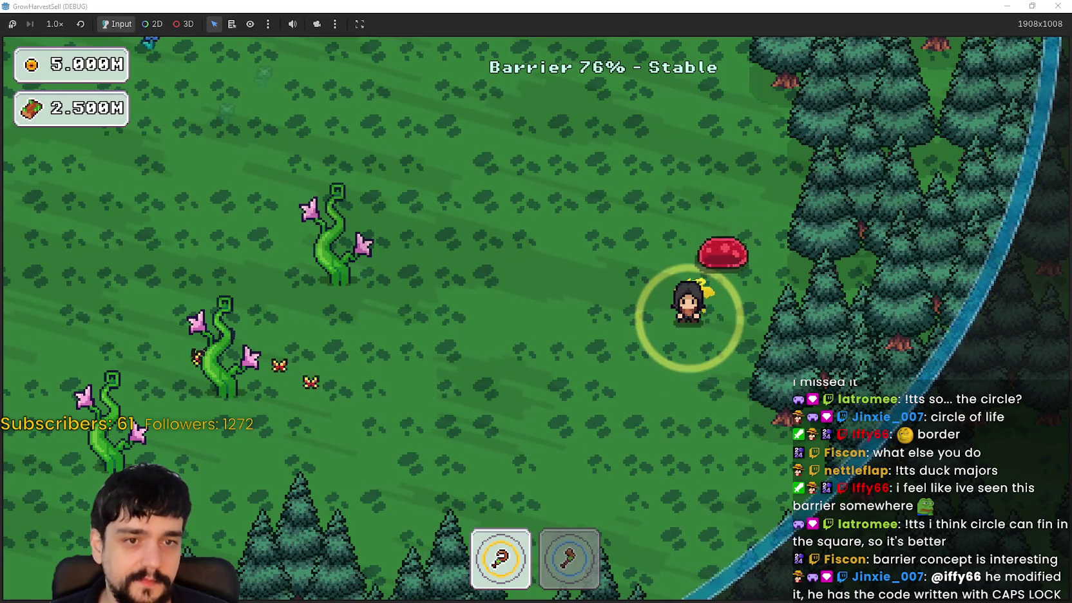
pyautogui.press('s')
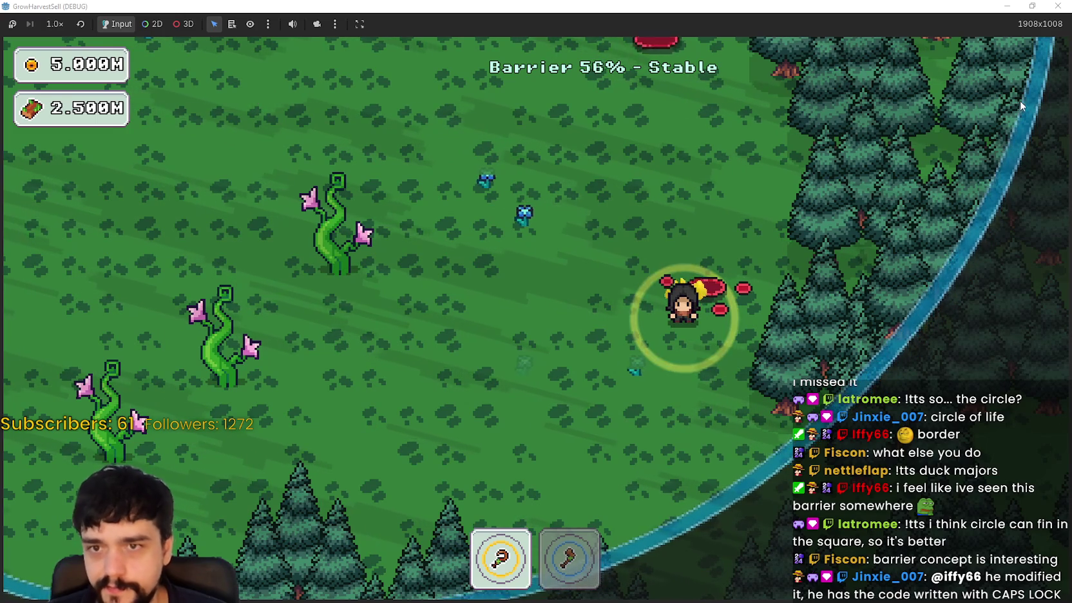
pyautogui.press('a')
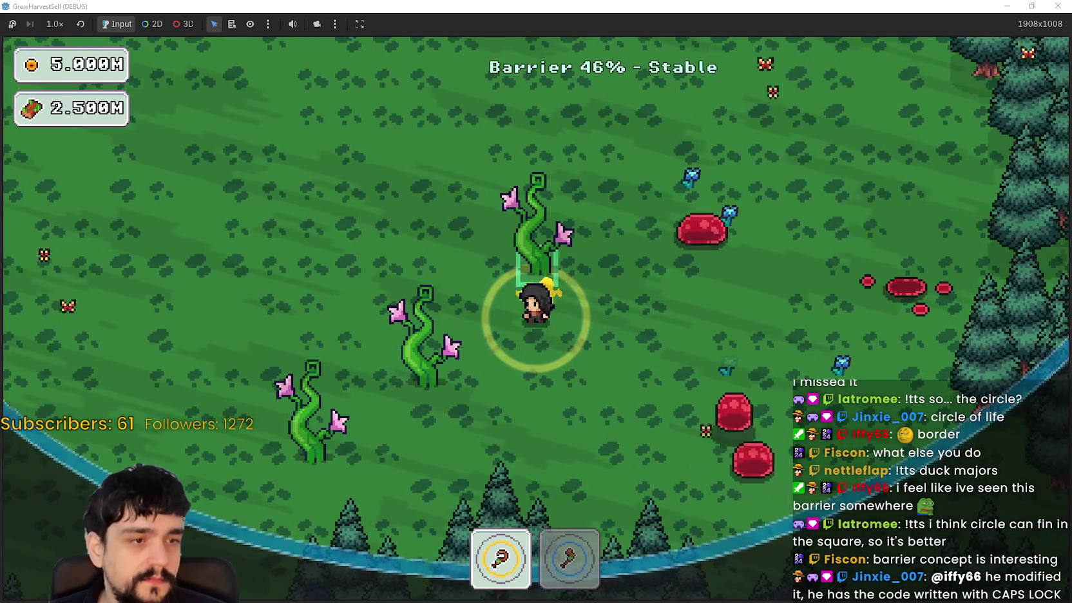
pyautogui.press('a')
pyautogui.press('a')
pyautogui.press('w')
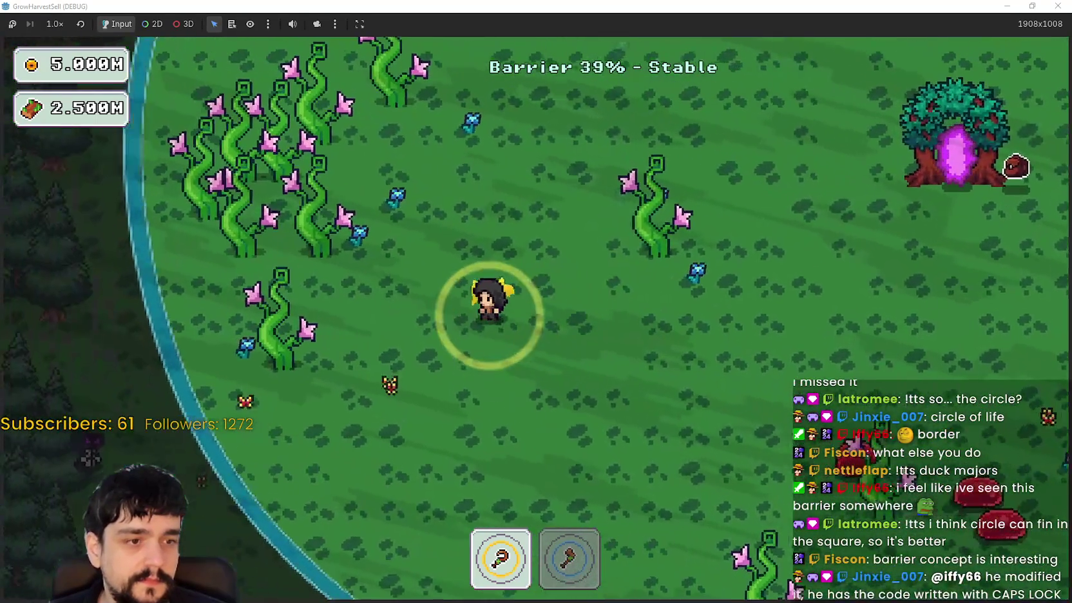
pyautogui.press('w')
pyautogui.press('a')
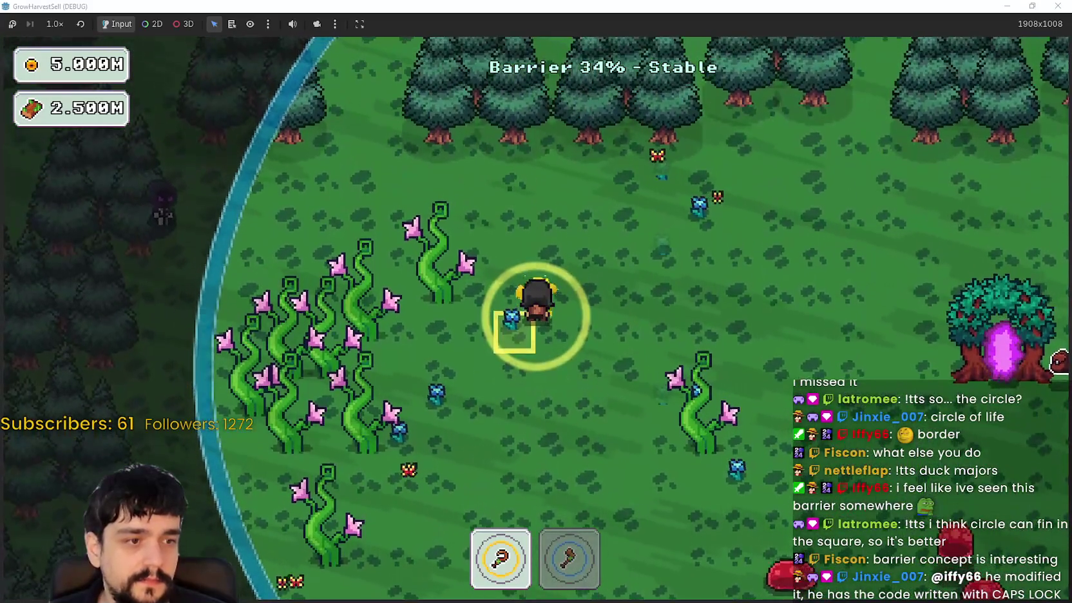
pyautogui.press('a')
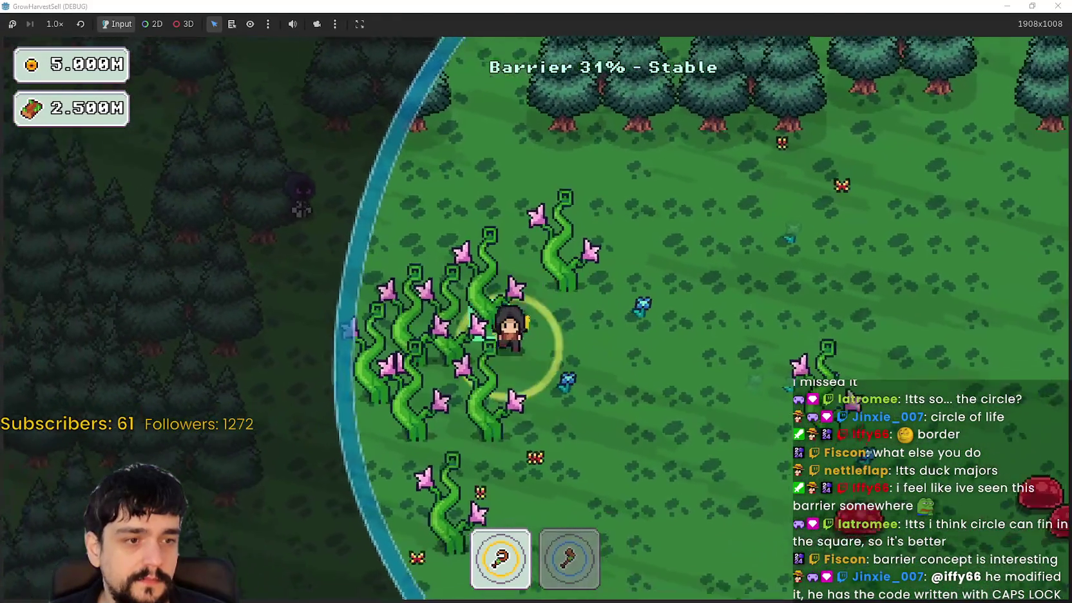
# - Move along the barrier's left edge up to the top trees as mages approach
pyautogui.press('s')
pyautogui.press('s')
pyautogui.press('d')
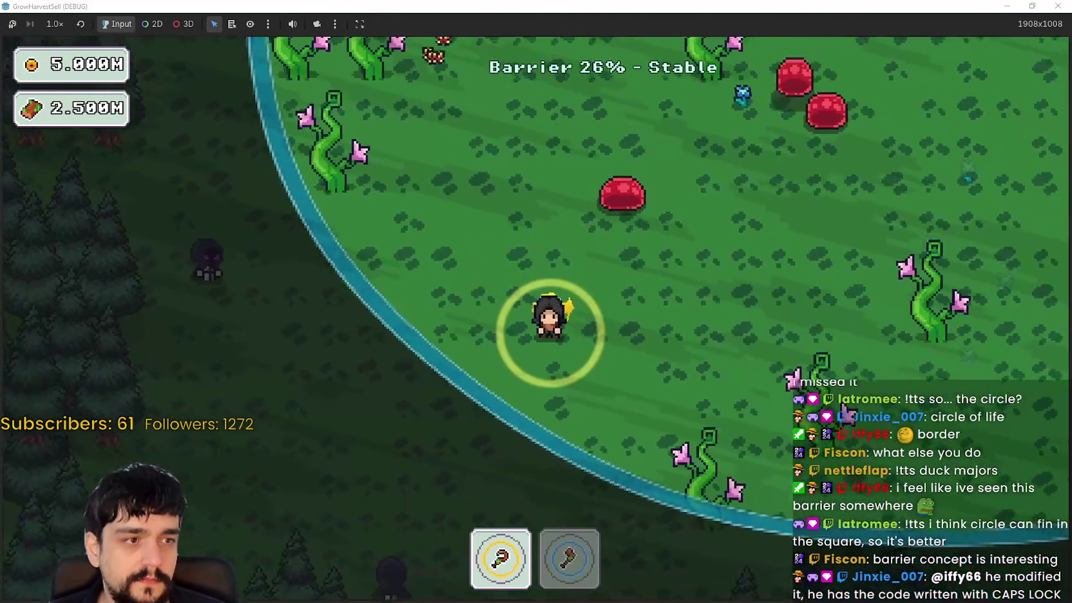
pyautogui.press('w')
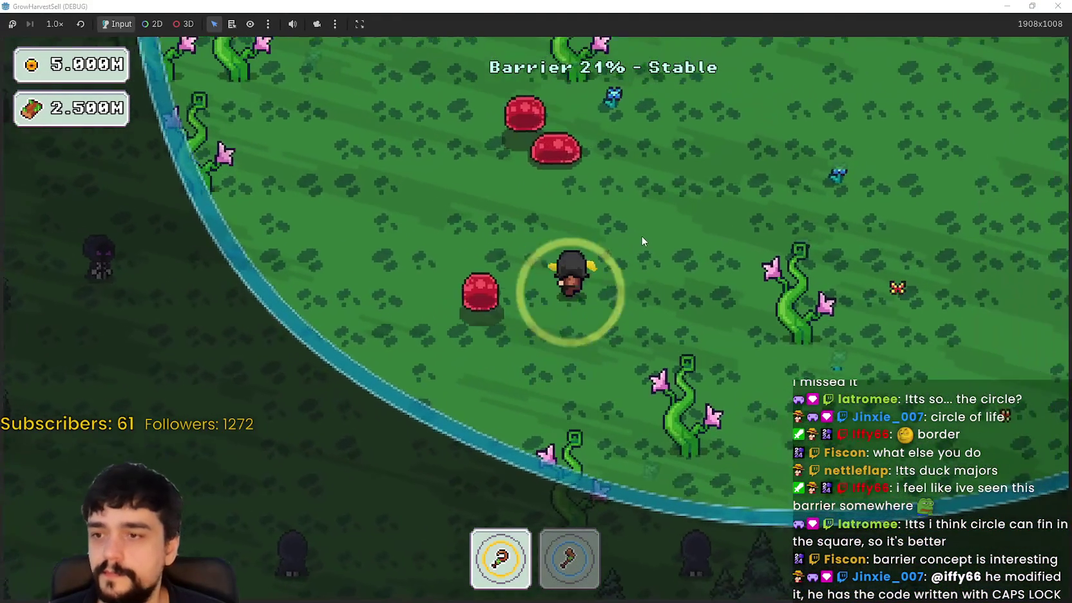
pyautogui.press('a')
pyautogui.press('w')
pyautogui.press('a')
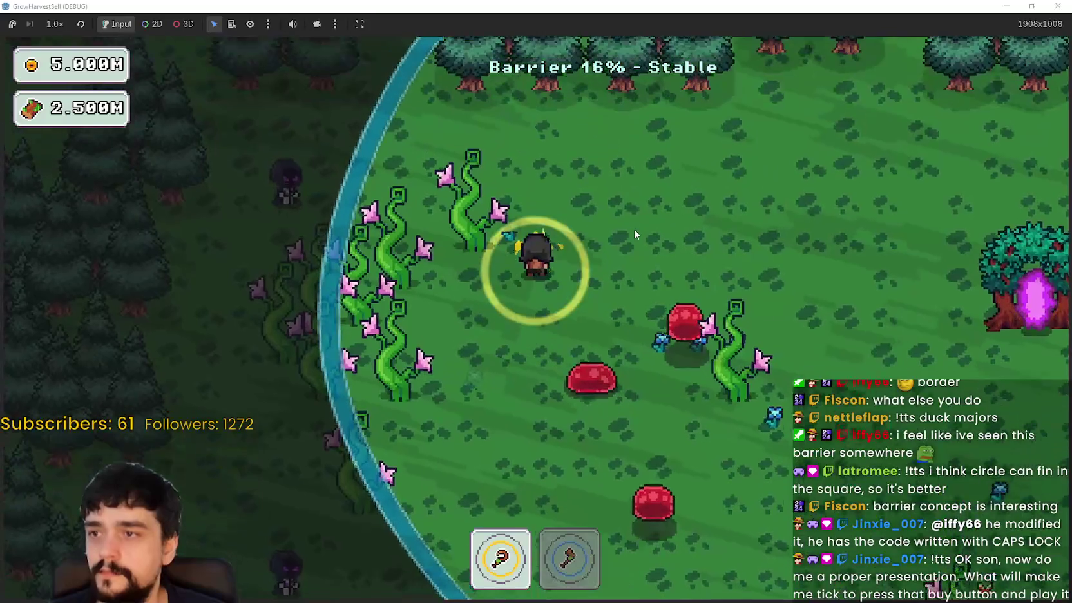
pyautogui.press('w')
pyautogui.press('d')
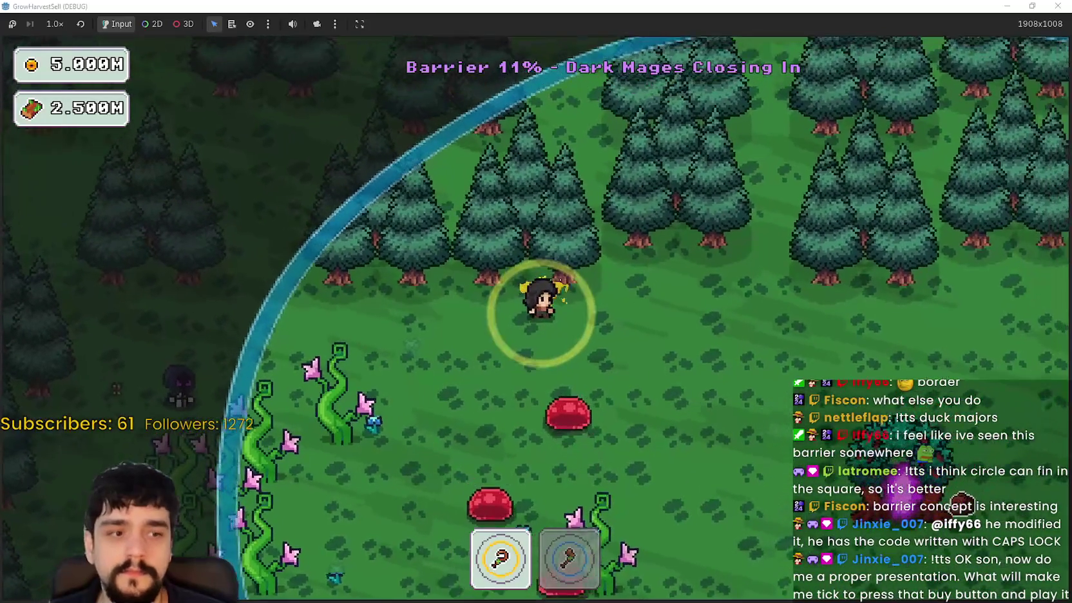
pyautogui.press('d')
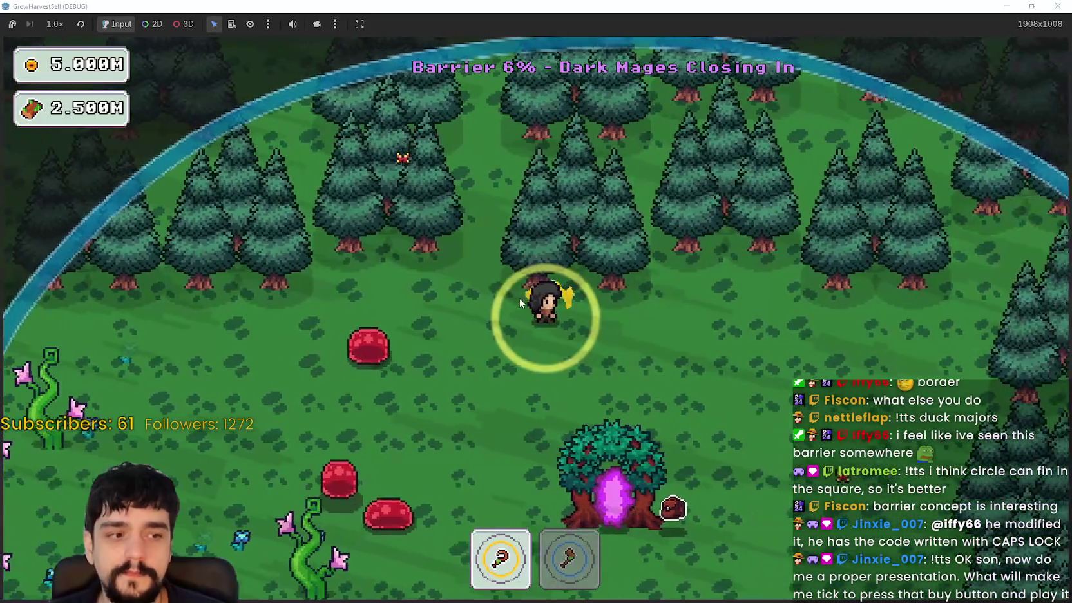
# - Keep moving among the dark mages until the barrier hits 0% and collapses
pyautogui.press('d')
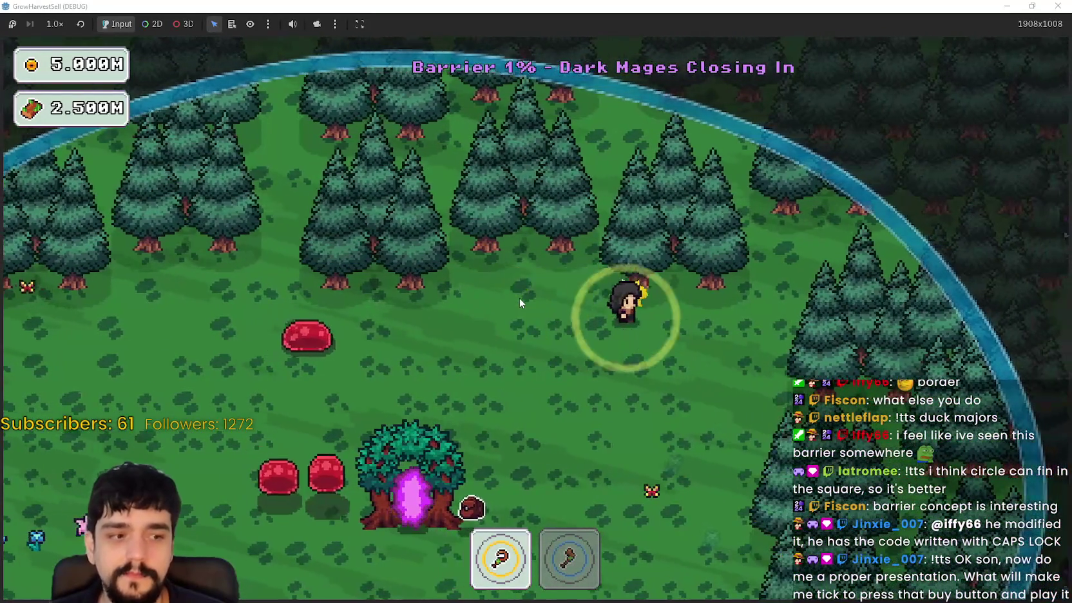
pyautogui.press('s')
pyautogui.press('s')
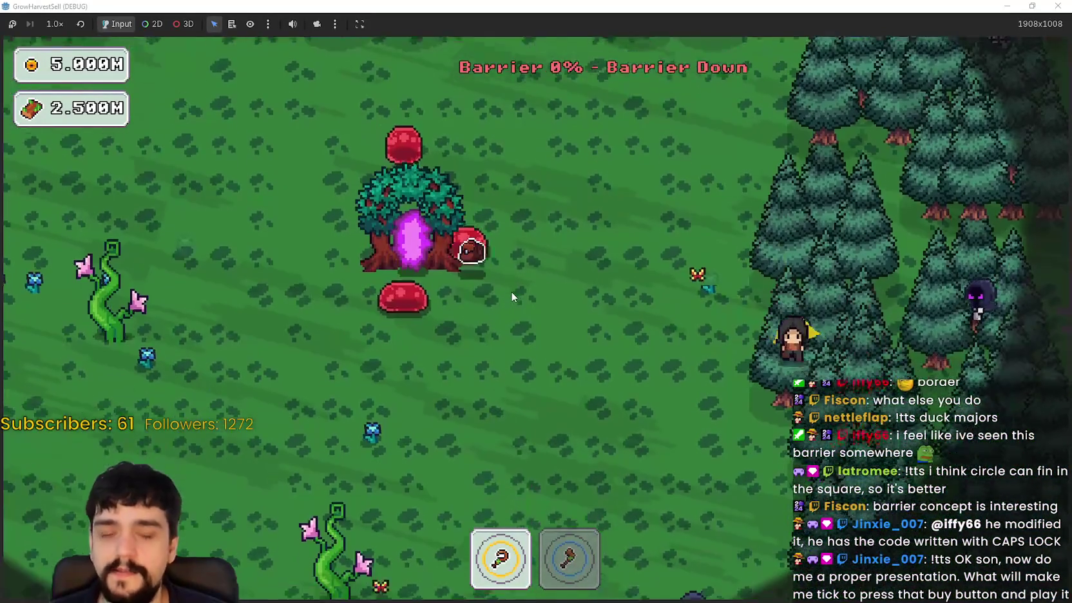
pyautogui.press('s')
pyautogui.press('a')
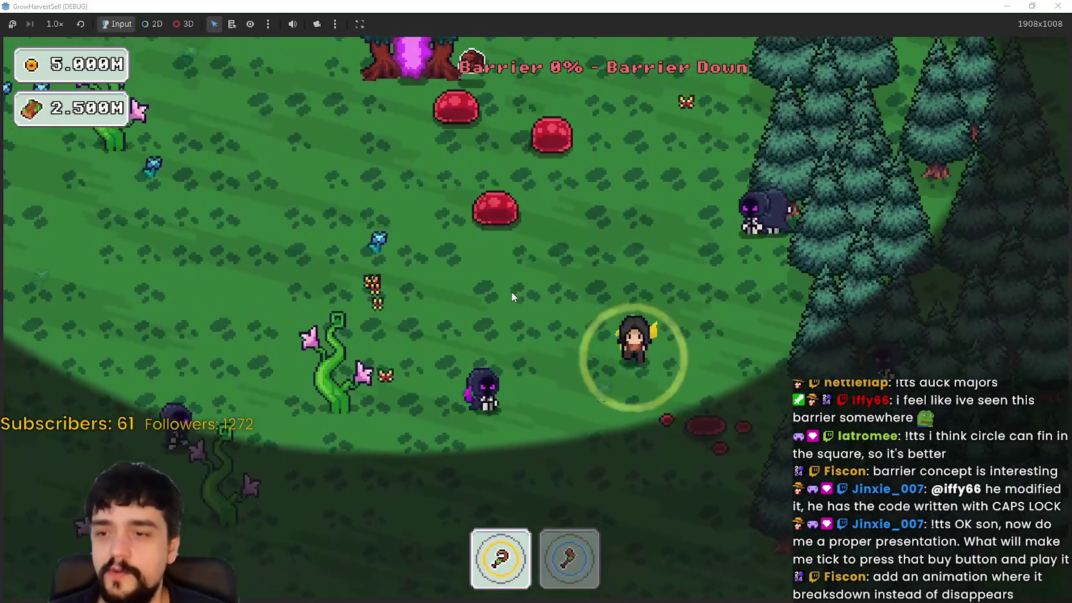
pyautogui.press('w')
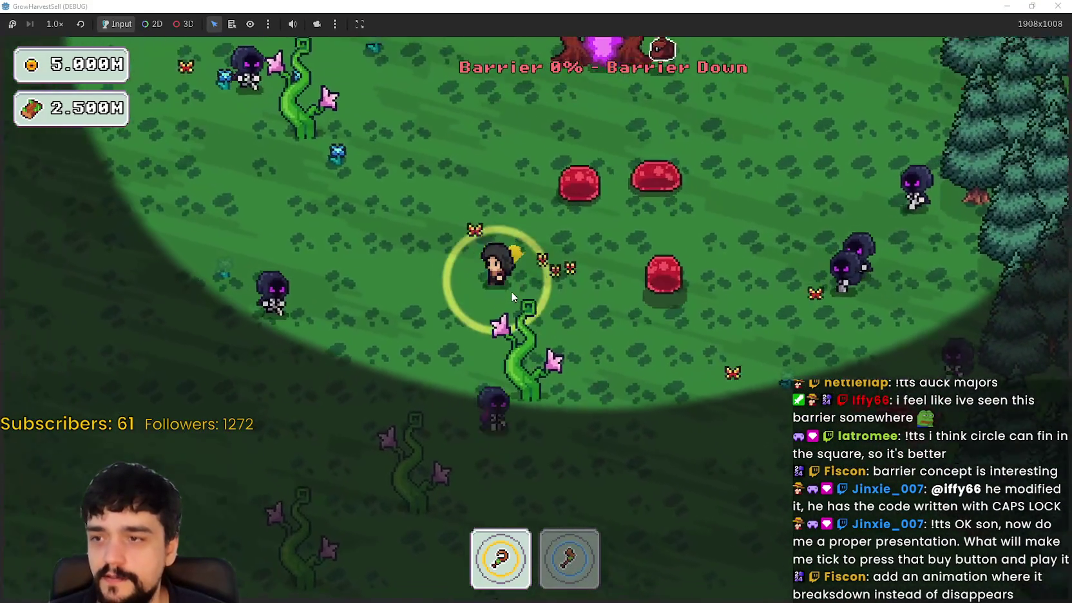
pyautogui.press('w')
pyautogui.press('a')
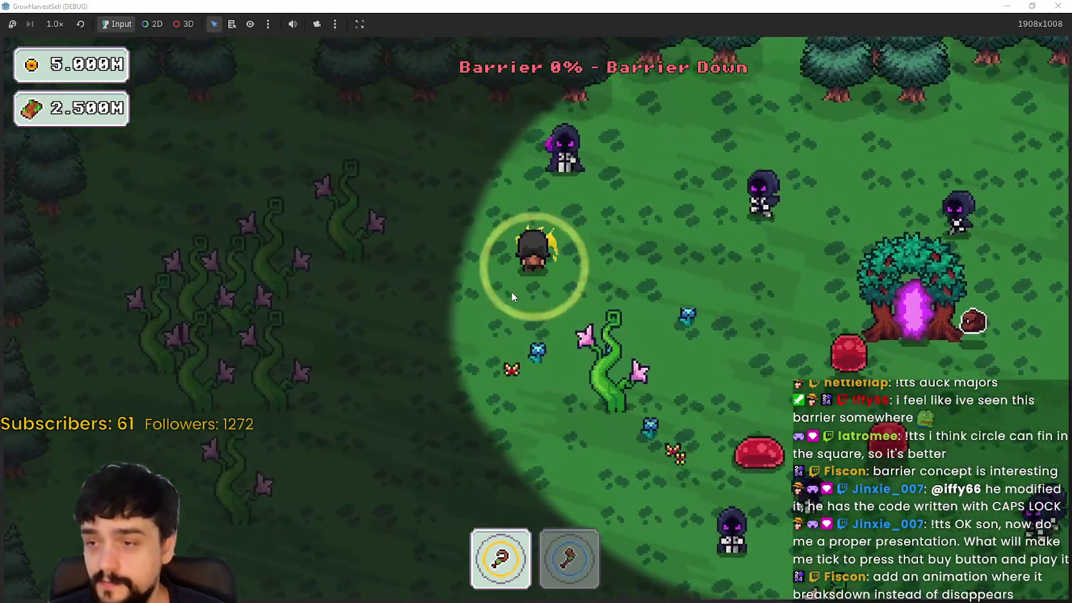
pyautogui.press('d')
pyautogui.press('d')
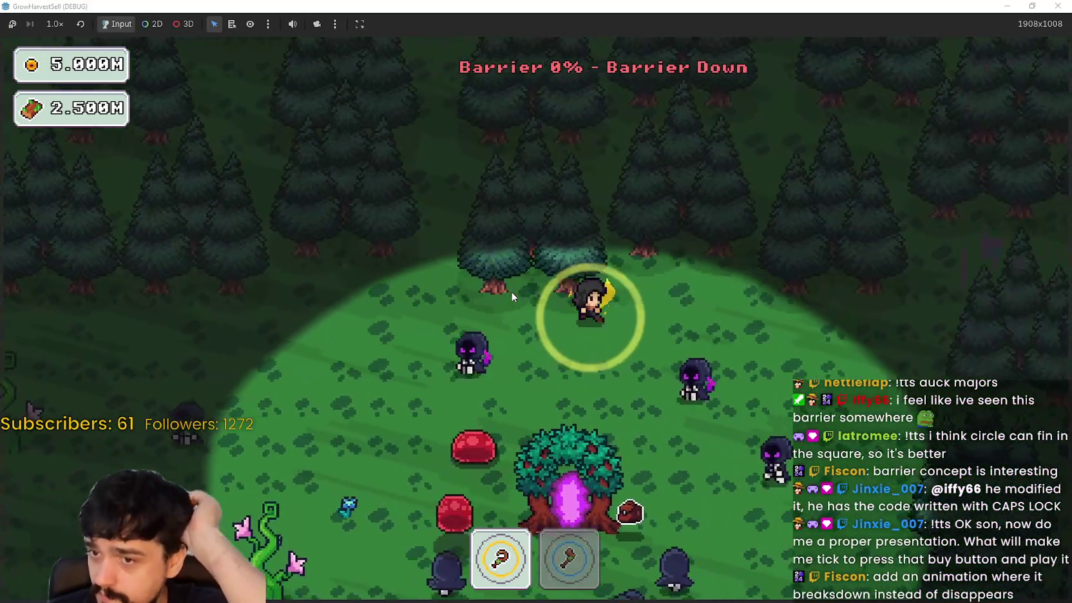
pyautogui.press('s')
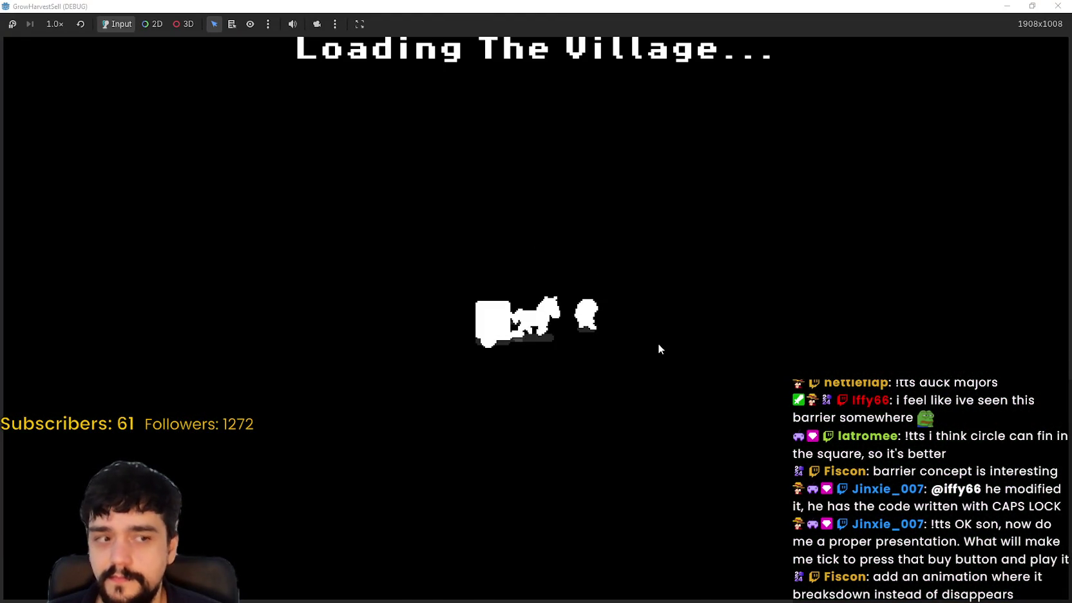
# - Walk to the purple village portal and travel to forest Stage 1
pyautogui.press('a')
pyautogui.press('s')
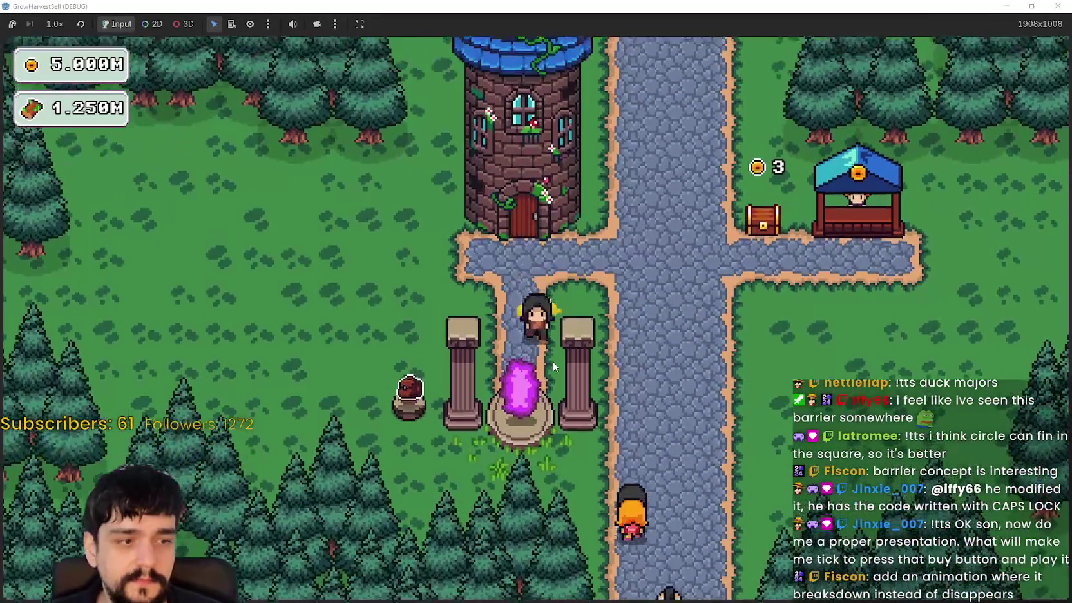
pyautogui.press('e')
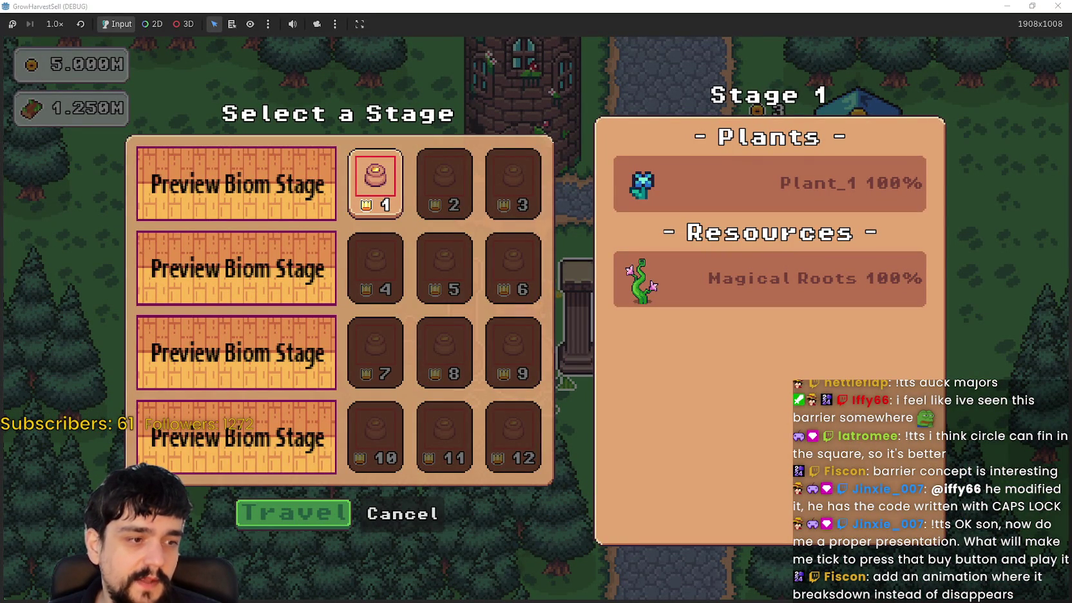
pyautogui.click(283, 526)
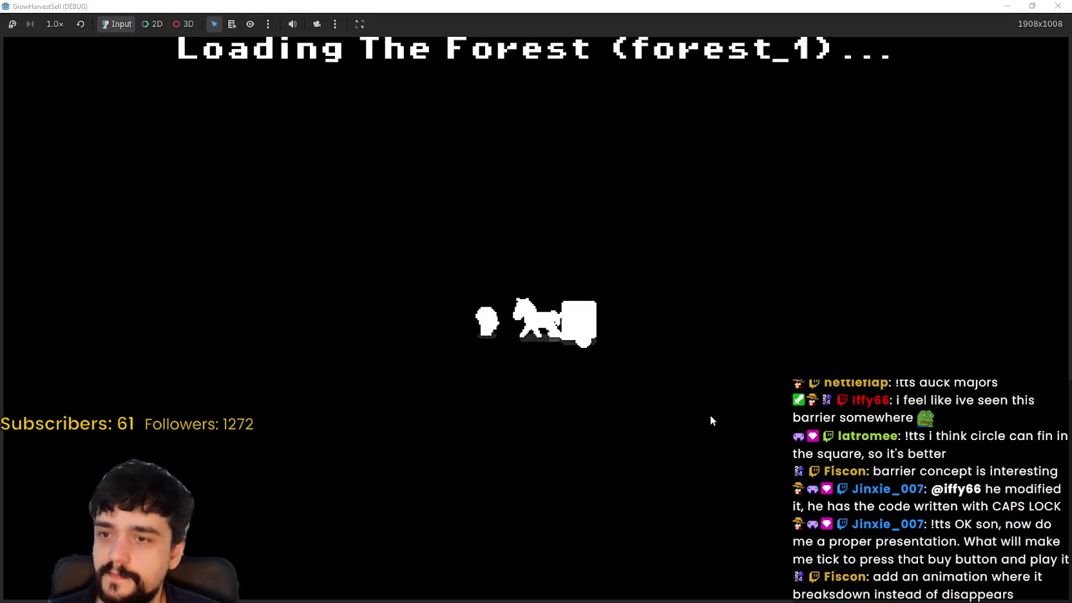
# - Roam left to the barrier's southern edge, then up and right toward the portal tree
pyautogui.press('a')
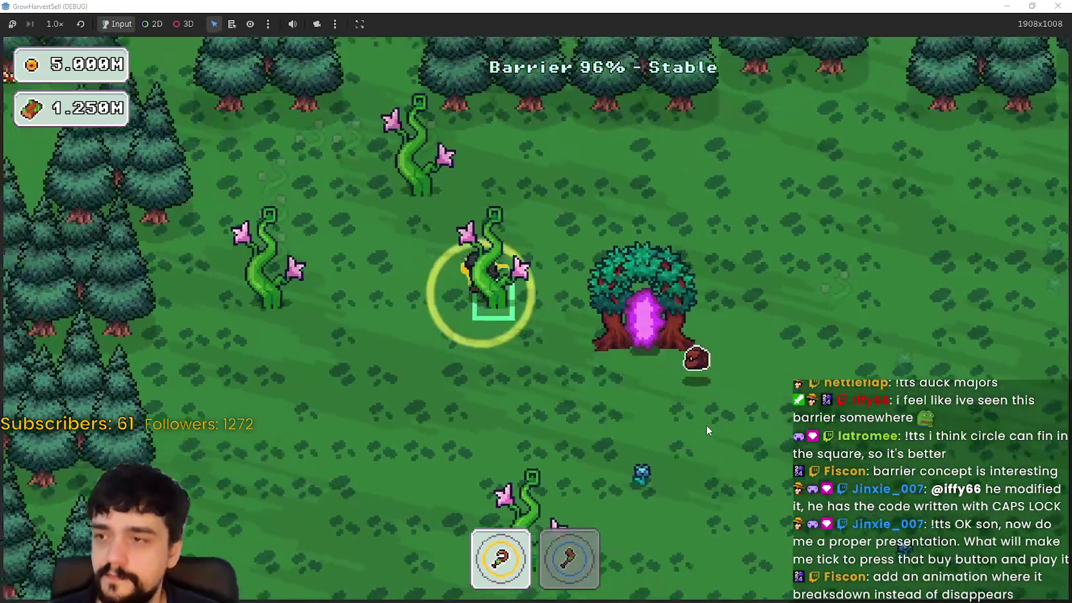
pyautogui.press('s')
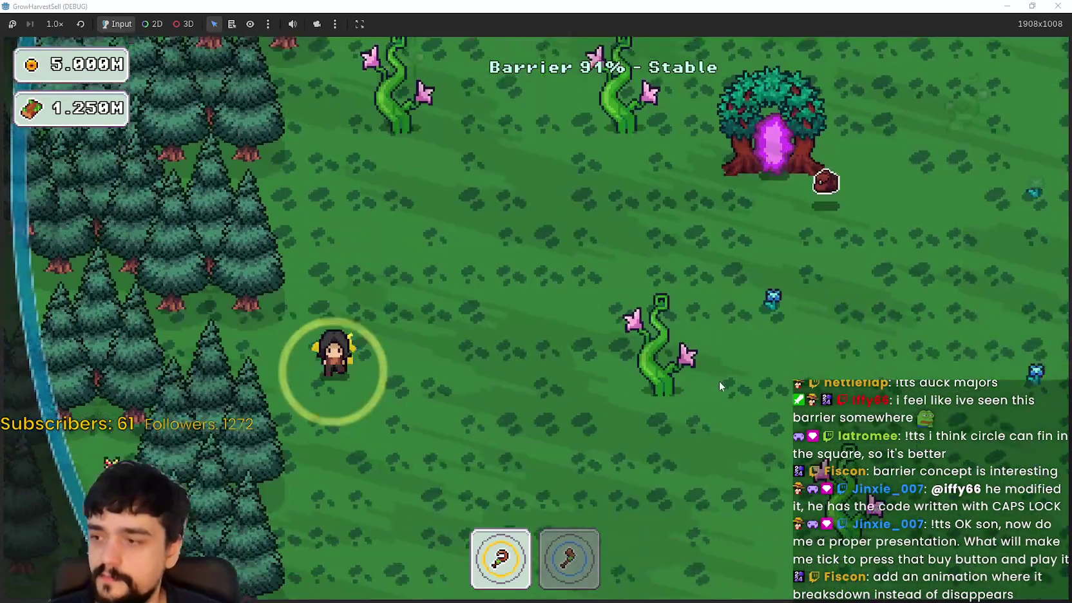
pyautogui.press('a')
pyautogui.press('d')
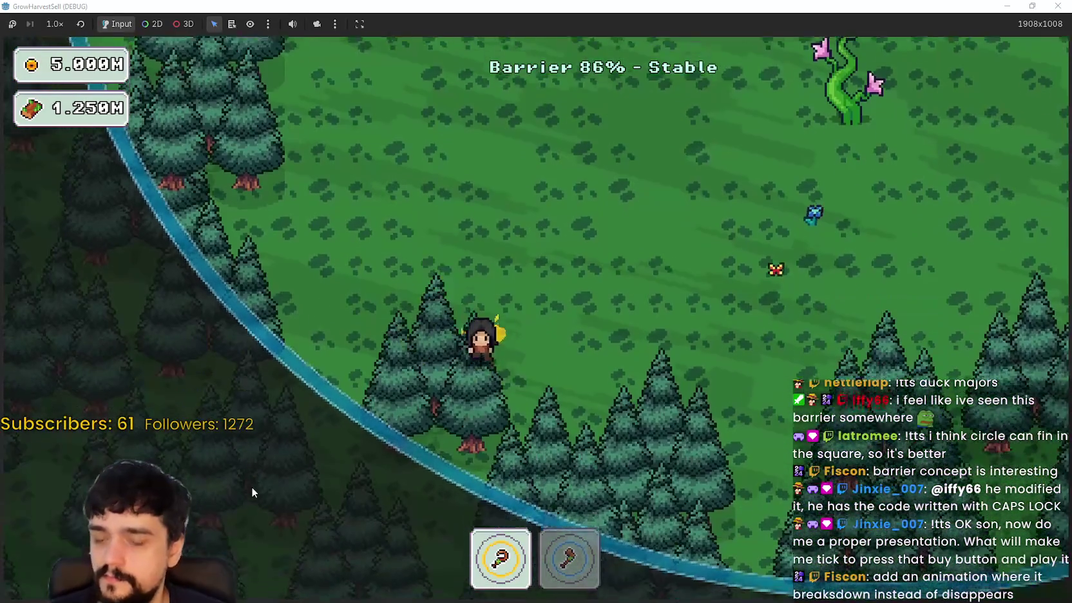
pyautogui.press('w')
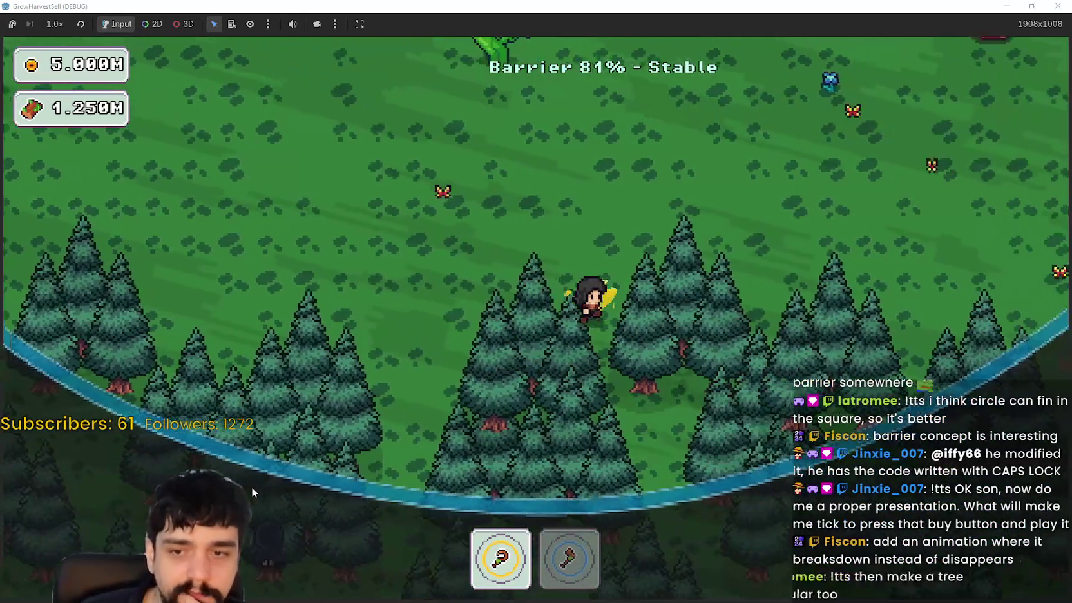
pyautogui.press('d')
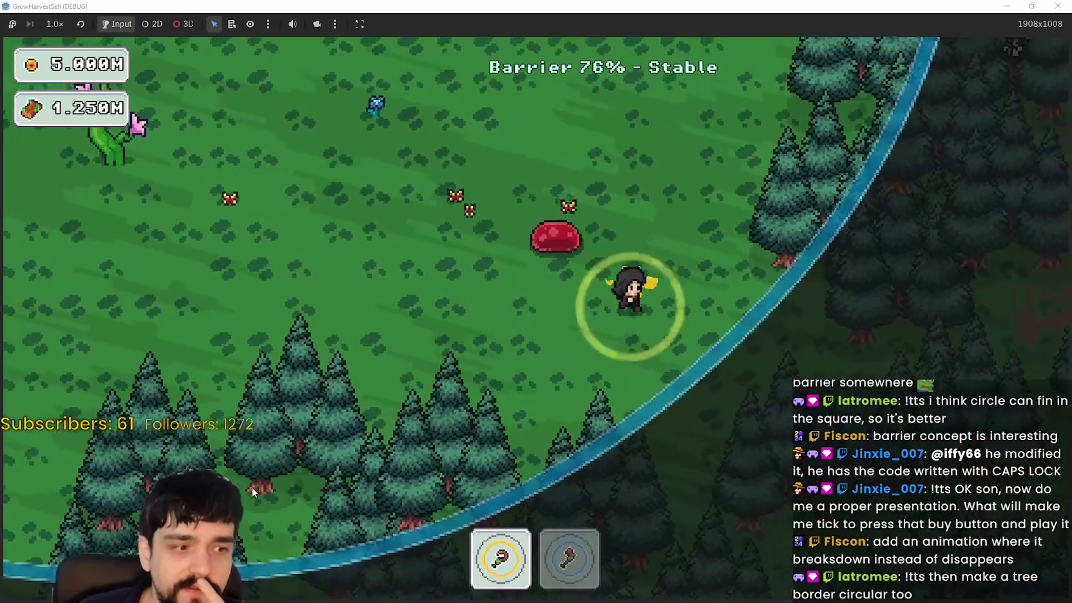
pyautogui.press('w')
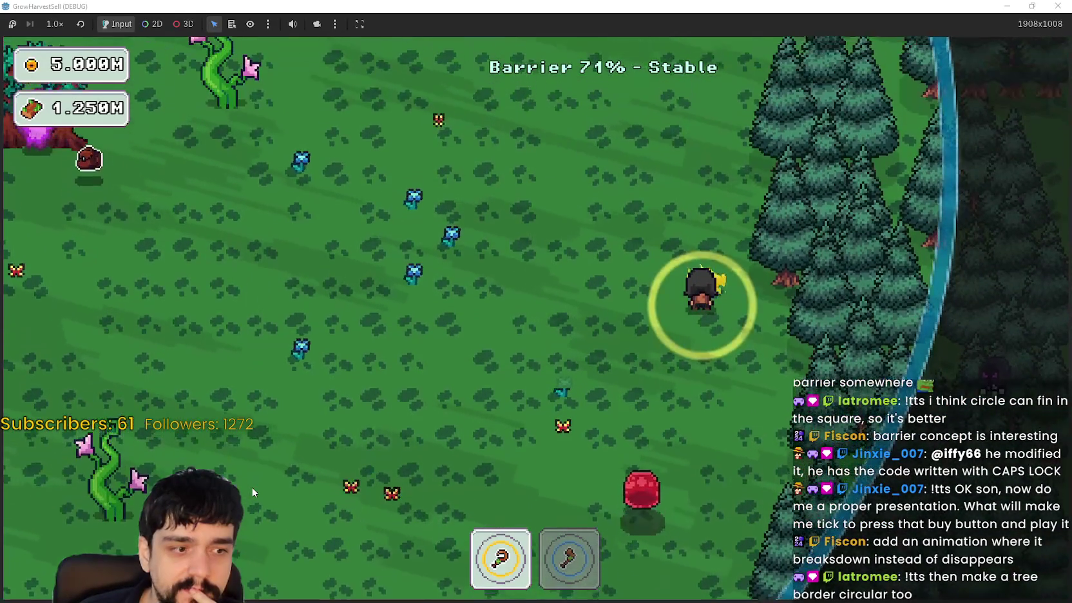
pyautogui.press('w')
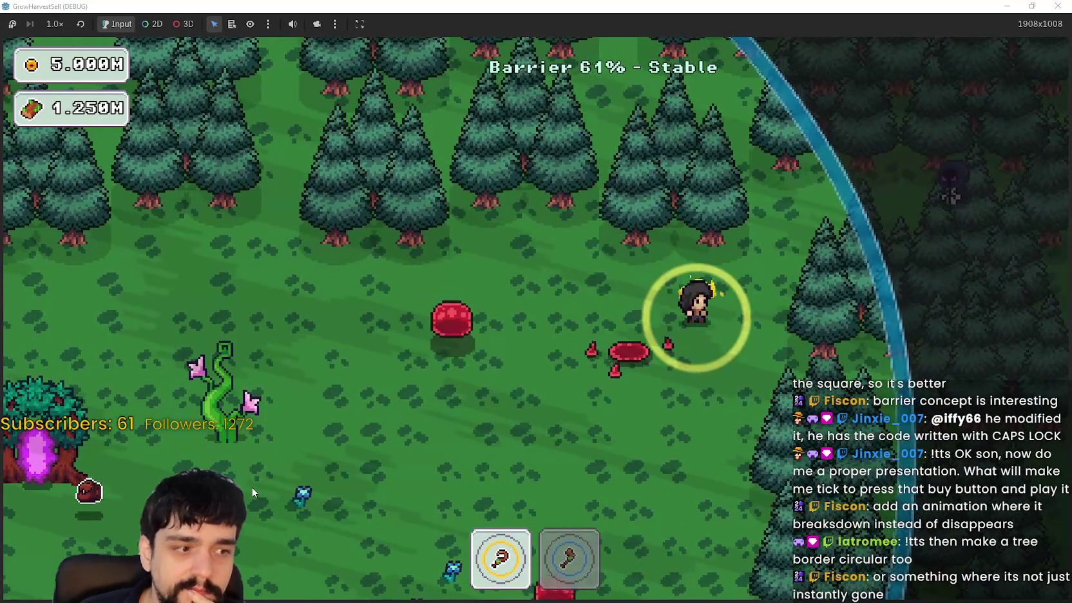
# - Burst the slime and wander the clearing down, right and up toward the treeline
pyautogui.press('a')
pyautogui.press('s')
pyautogui.press('d')
pyautogui.press('s')
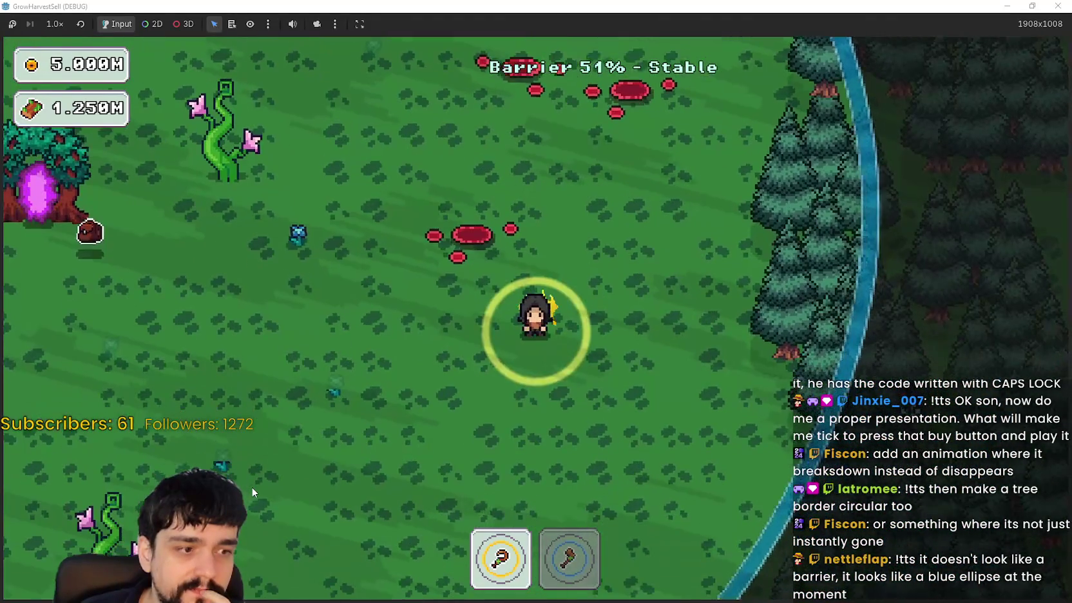
pyautogui.press('d')
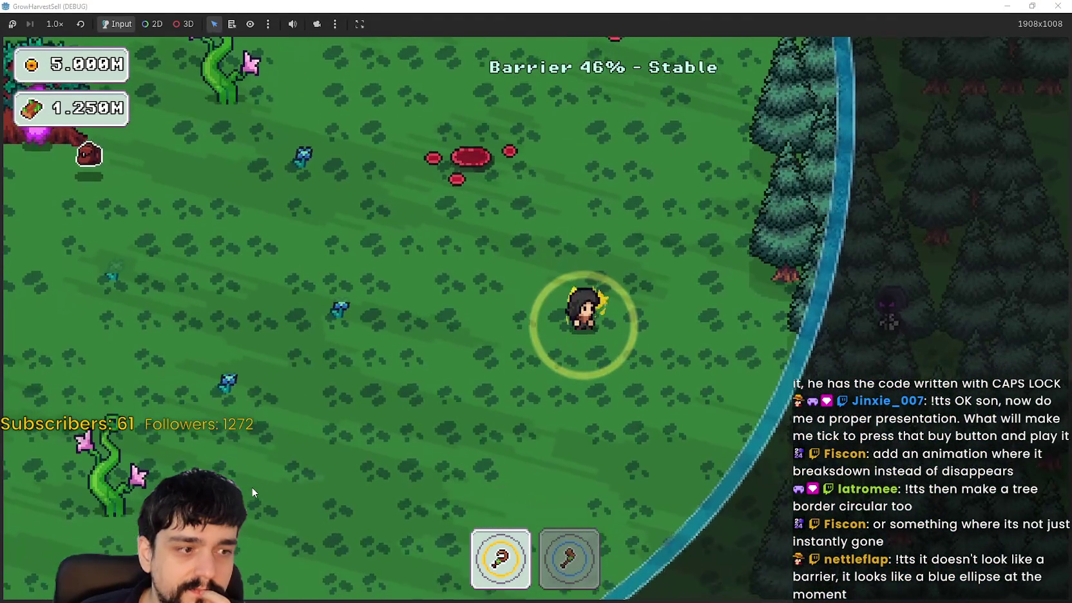
pyautogui.press('w')
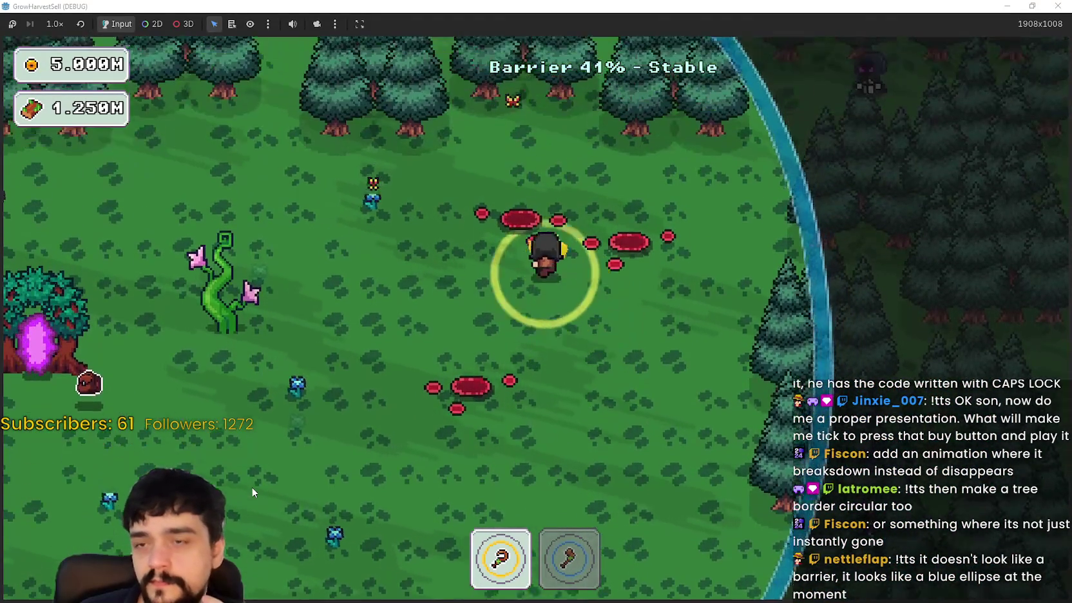
pyautogui.press('a')
pyautogui.press('d')
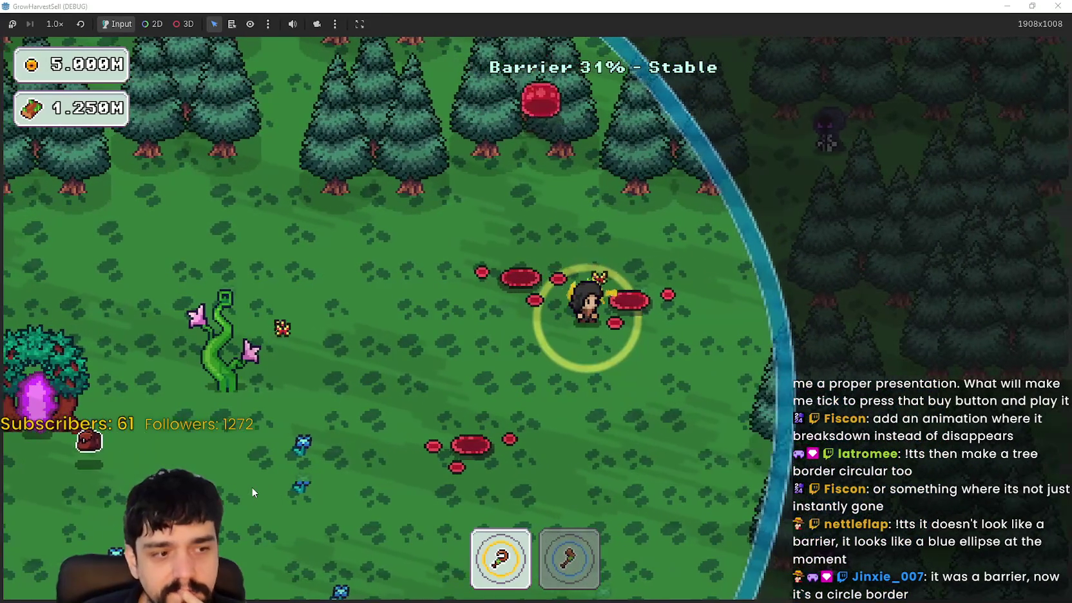
# - Step up past the shrinking barrier, then back inside and down among the vines as it fails
pyautogui.press('a')
pyautogui.press('a')
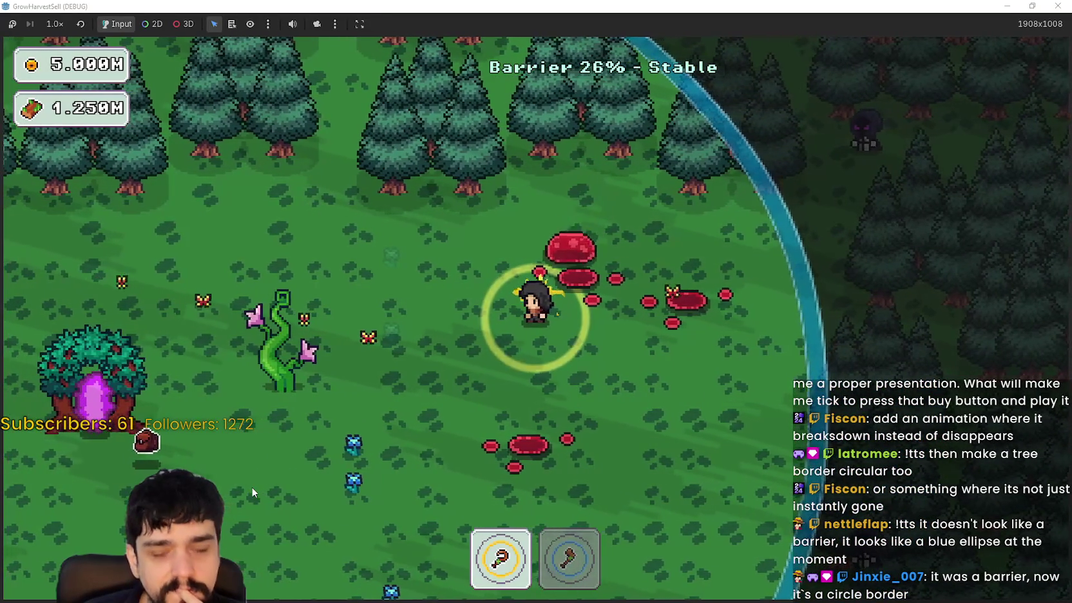
pyautogui.press('d')
pyautogui.press('w')
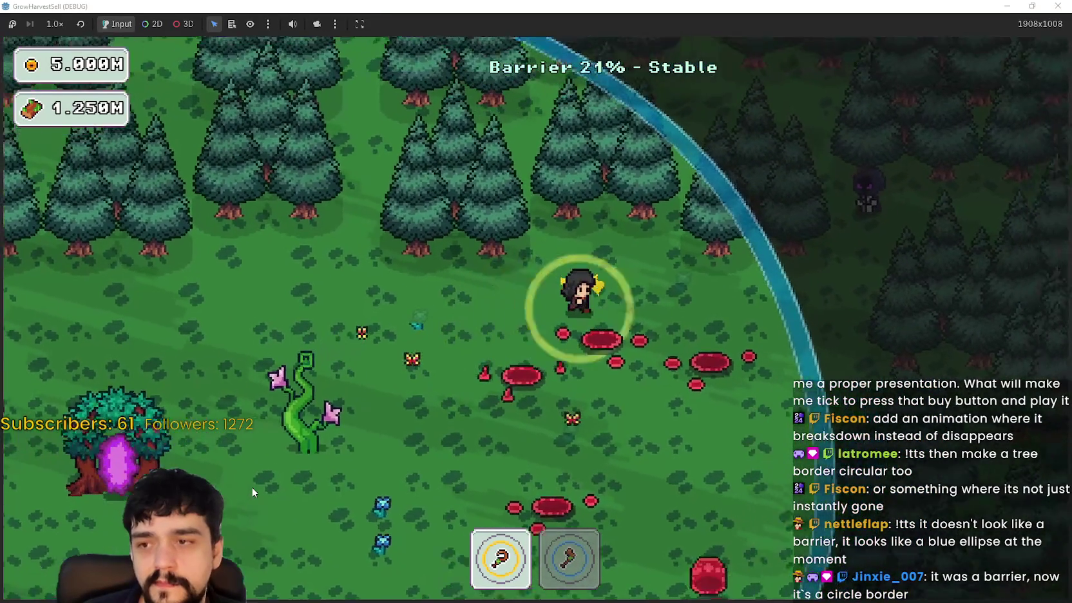
pyautogui.press('w')
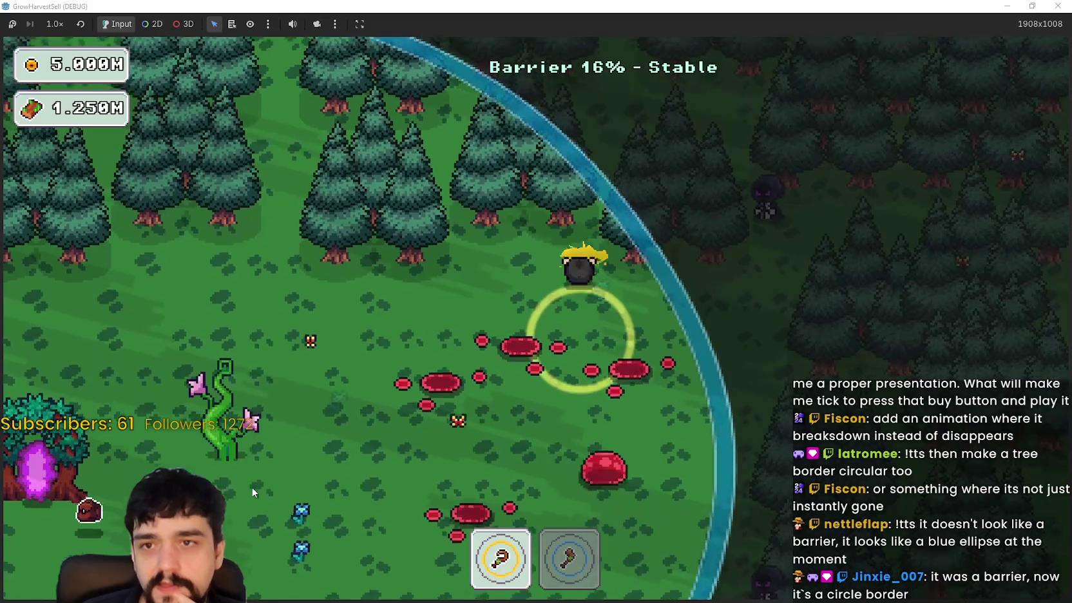
pyautogui.press('s')
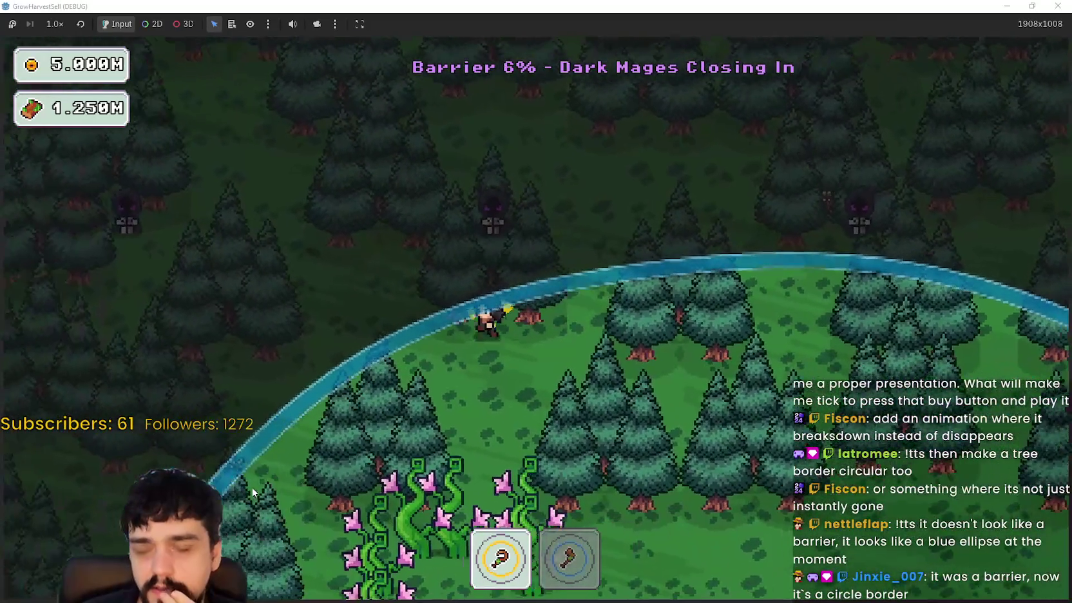
pyautogui.press('a')
pyautogui.press('s')
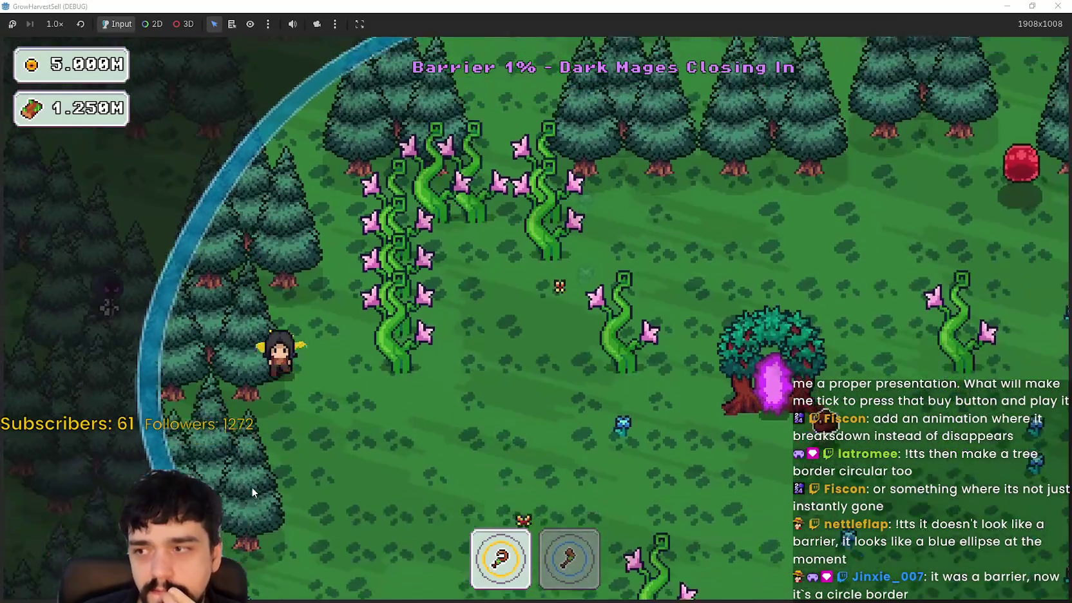
# - Keep dodging the dark mages at 0% barrier until the retreat returns to the village
pyautogui.press('d')
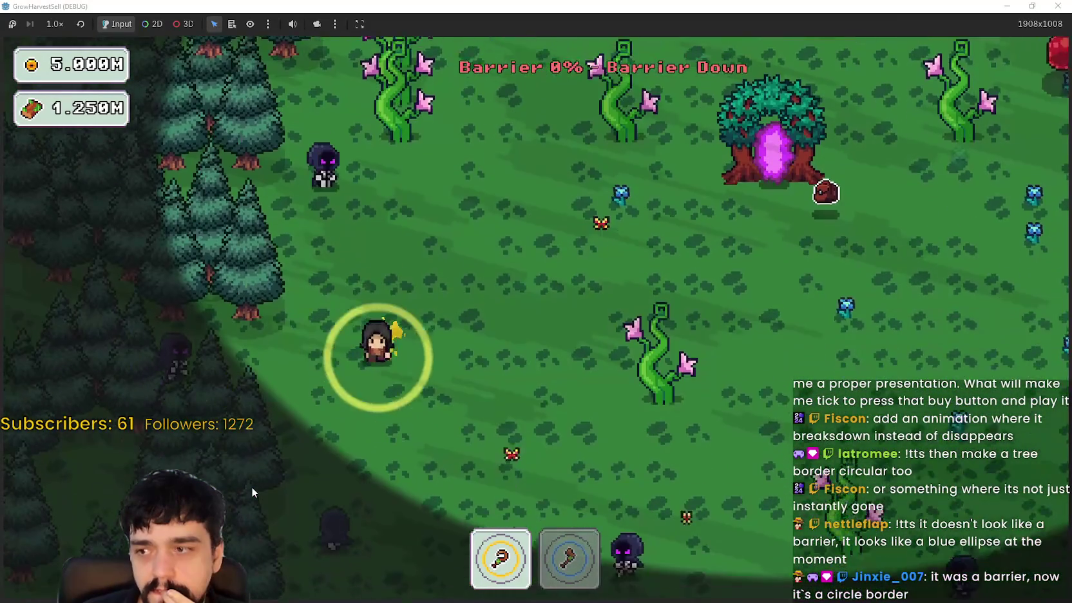
pyautogui.press('s')
pyautogui.press('w')
pyautogui.press('d')
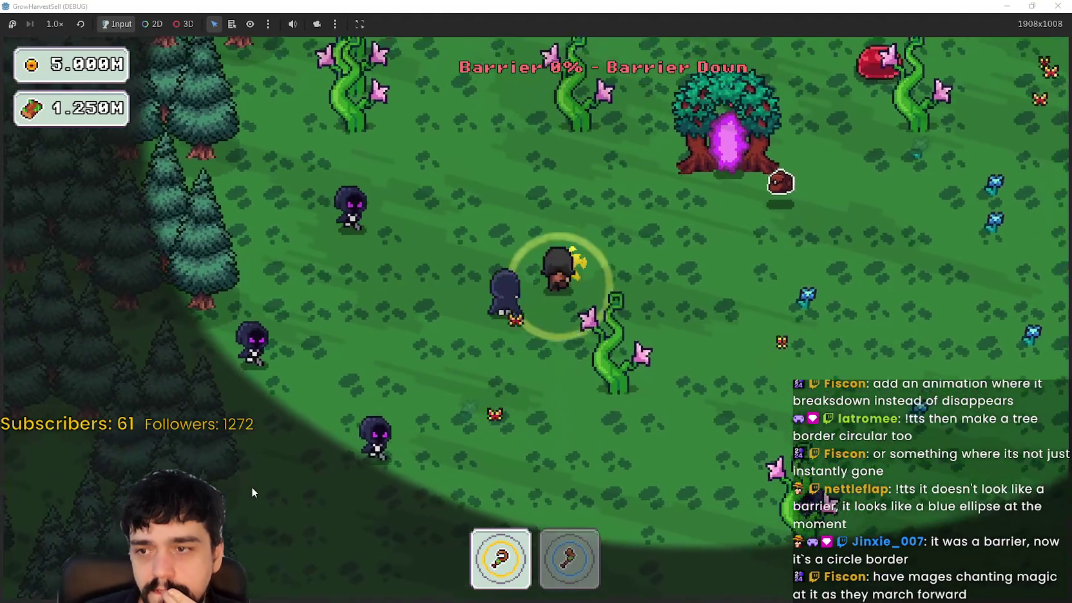
pyautogui.press('d')
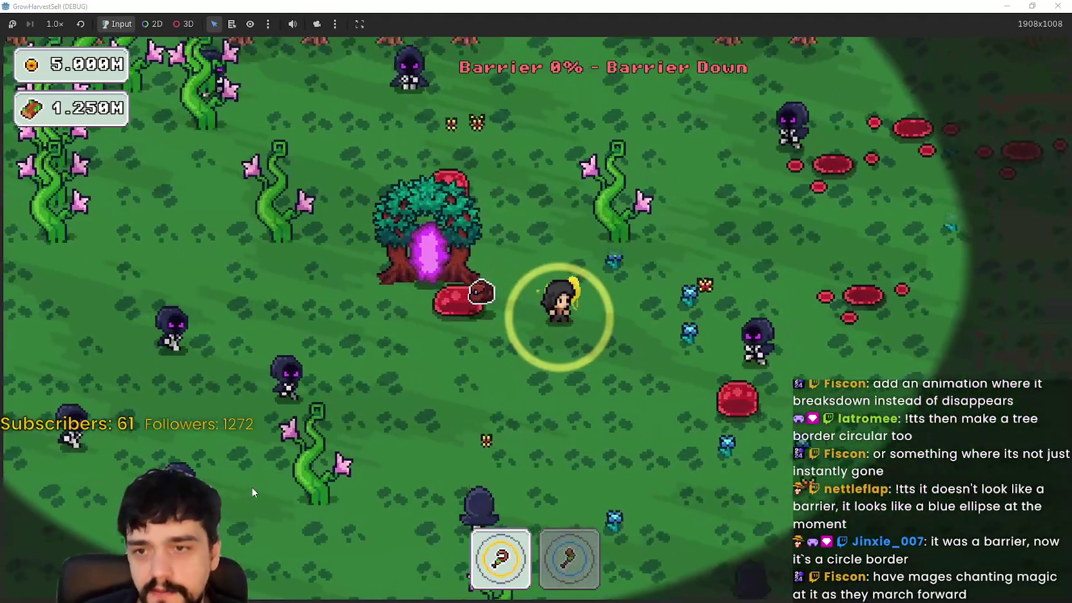
pyautogui.press('s')
pyautogui.press('w')
pyautogui.press('d')
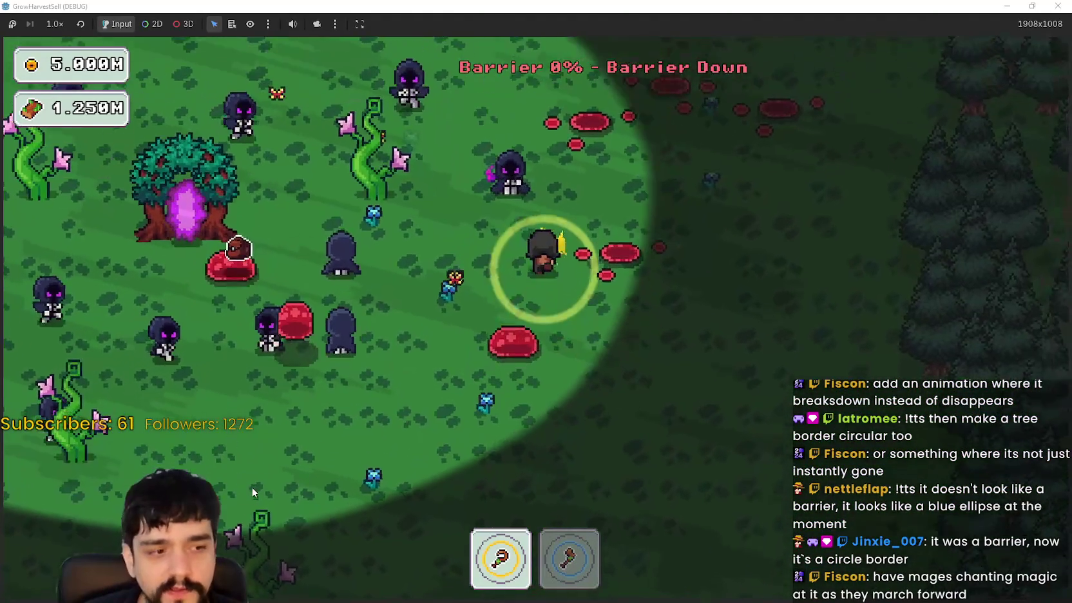
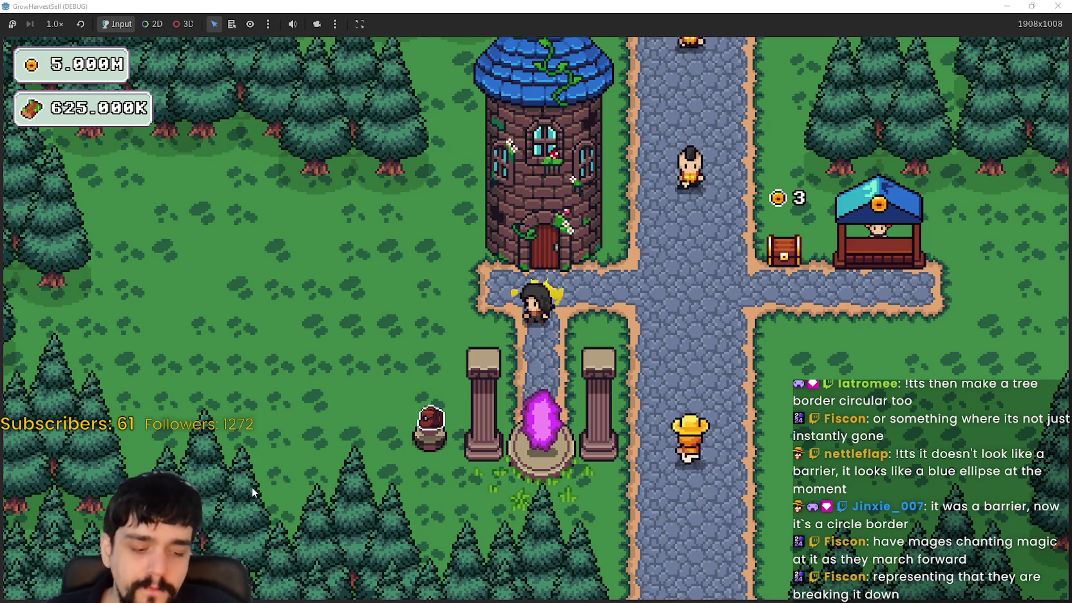
# - Travel from the portal to the stage 1 forest and walk up into the trees
pyautogui.press('s')
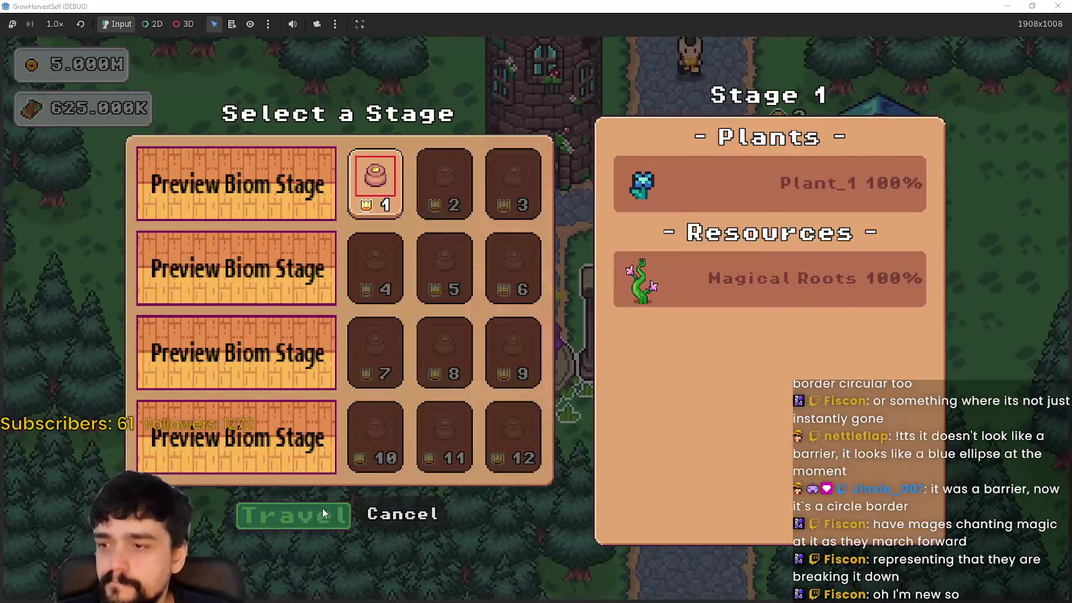
pyautogui.click(324, 514)
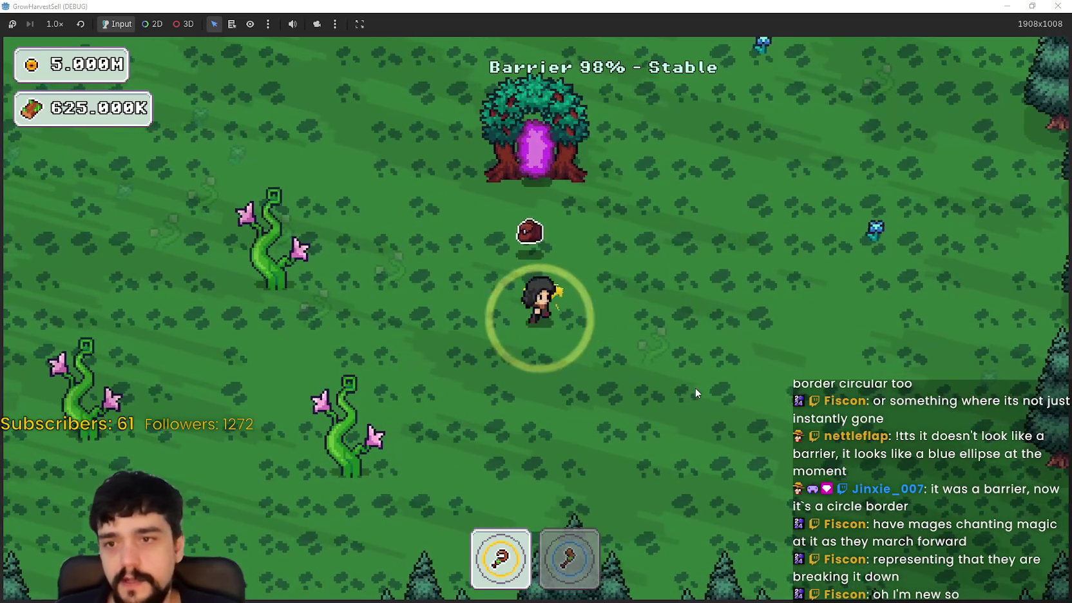
pyautogui.press('d')
pyautogui.press('w')
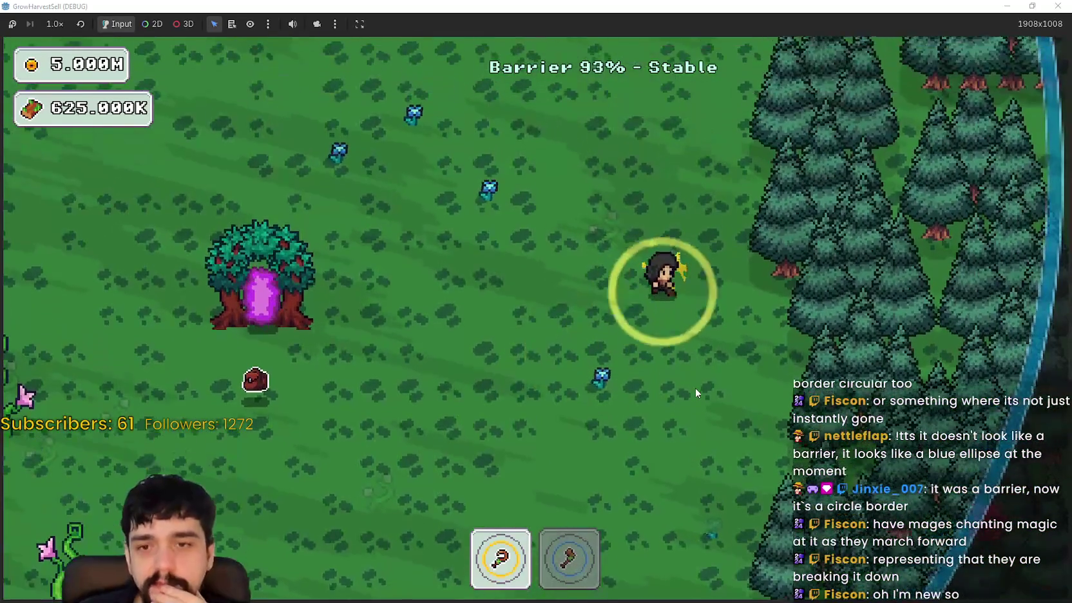
pyautogui.press('w')
# - Walk left along the barrier arc, then down-right across the clearing to its lower edge
pyautogui.press('a')
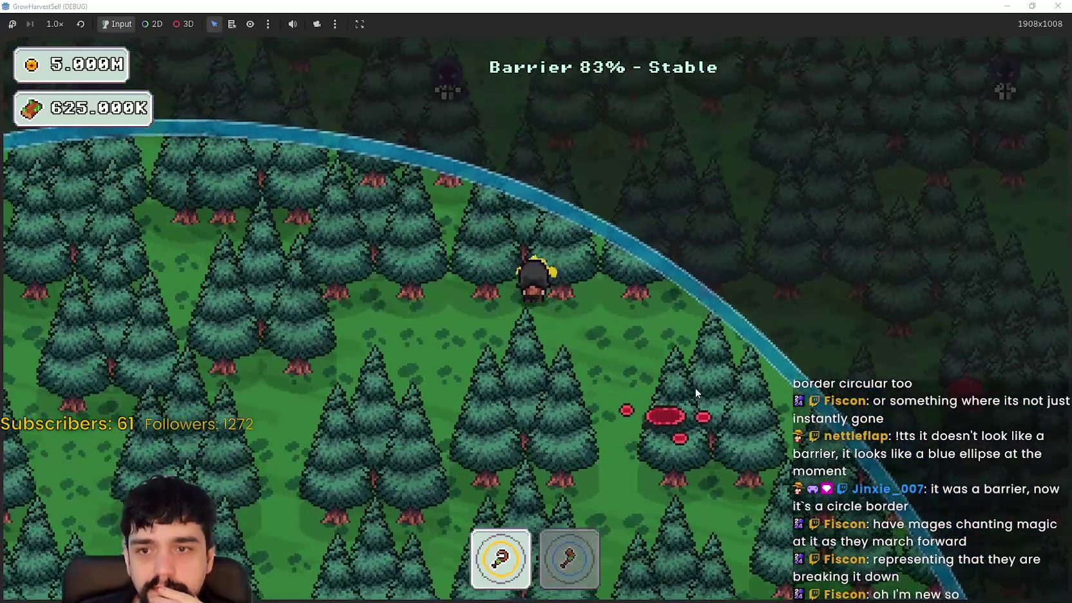
pyautogui.press('w')
pyautogui.press('a')
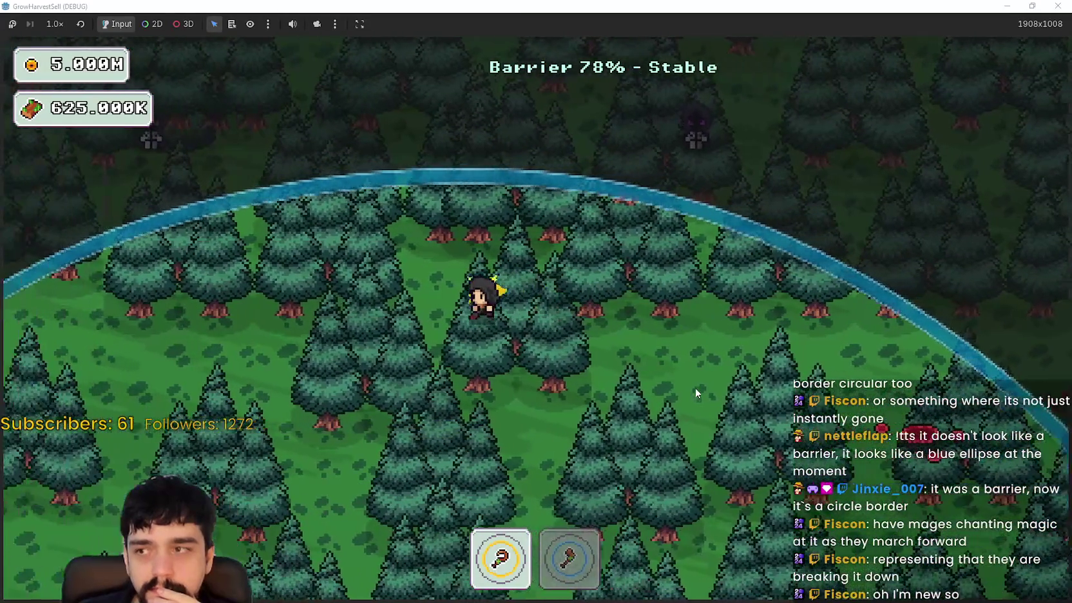
pyautogui.press('a')
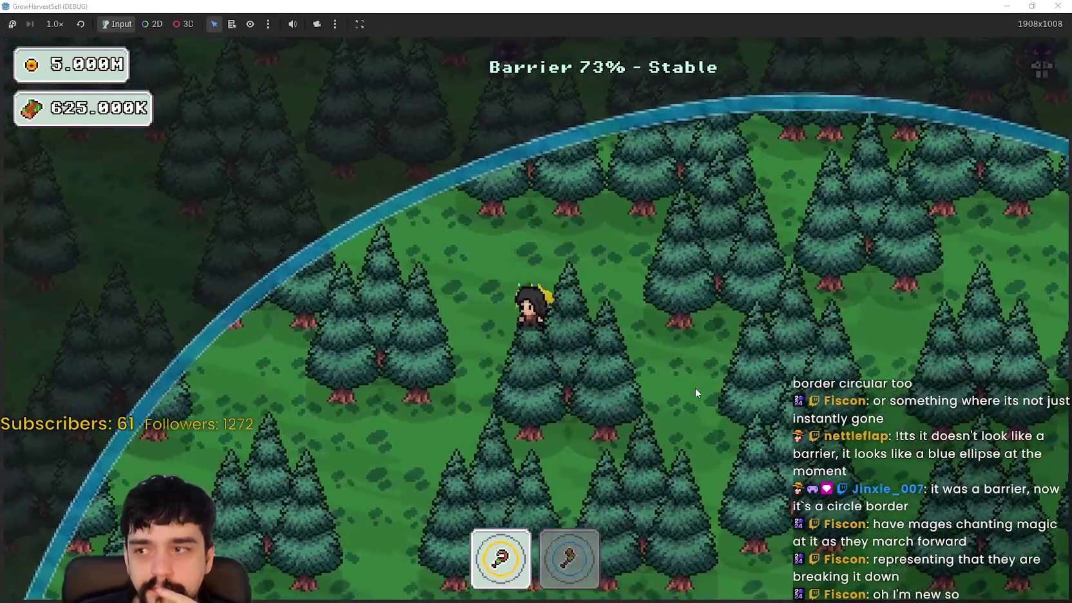
pyautogui.press('a')
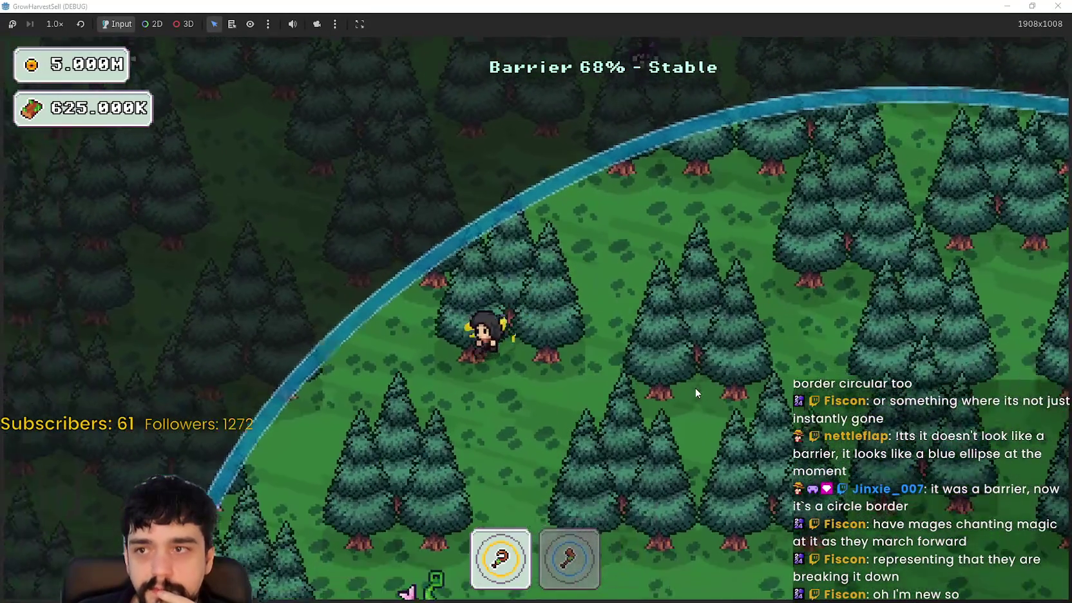
pyautogui.press('a')
pyautogui.press('s')
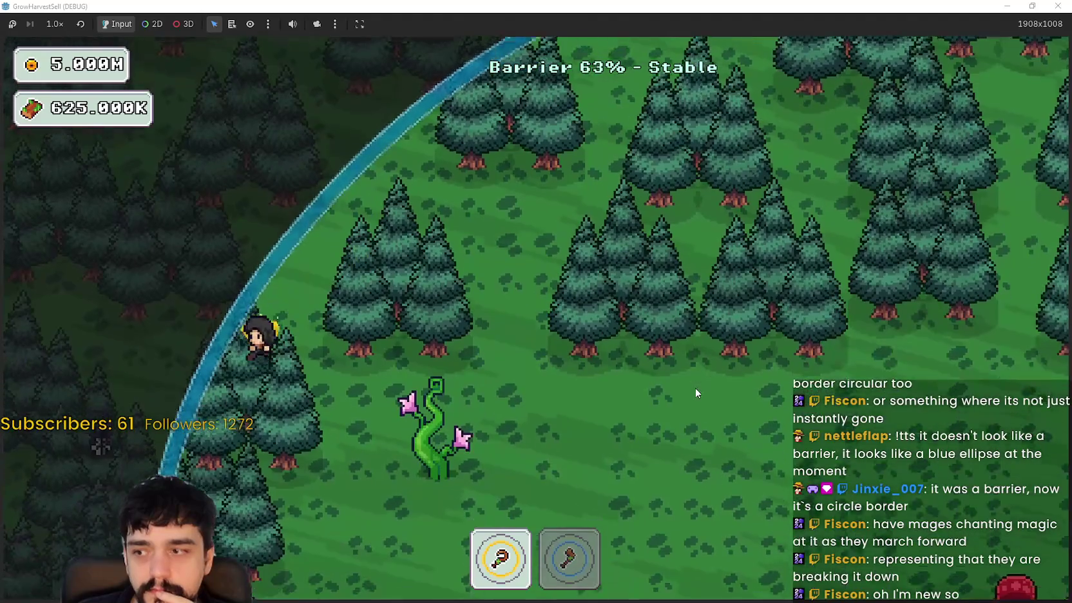
pyautogui.press('s')
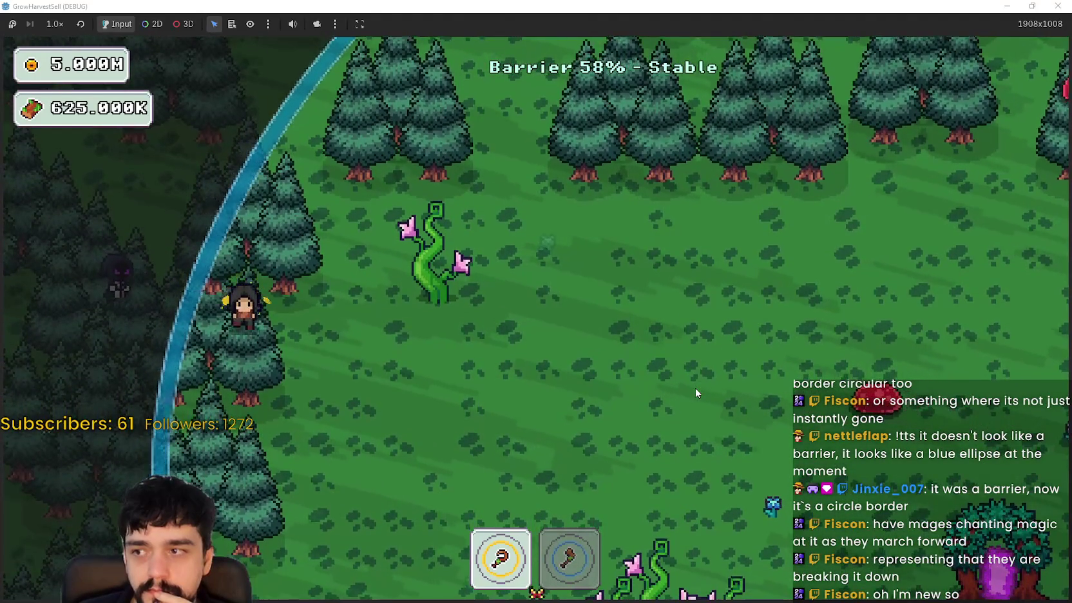
pyautogui.press('s')
pyautogui.press('d')
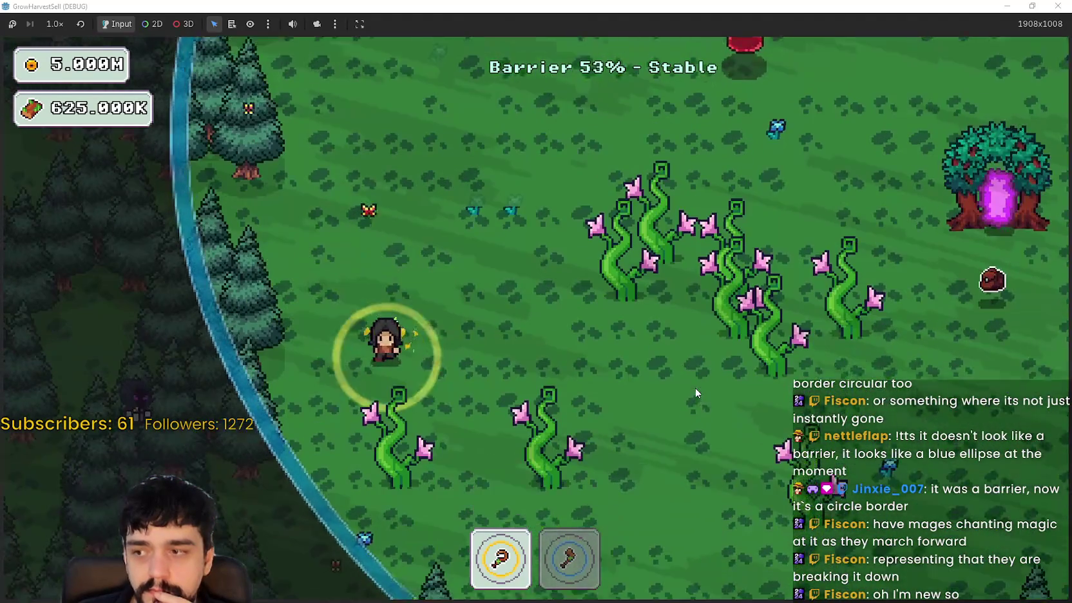
pyautogui.press('s')
pyautogui.press('d')
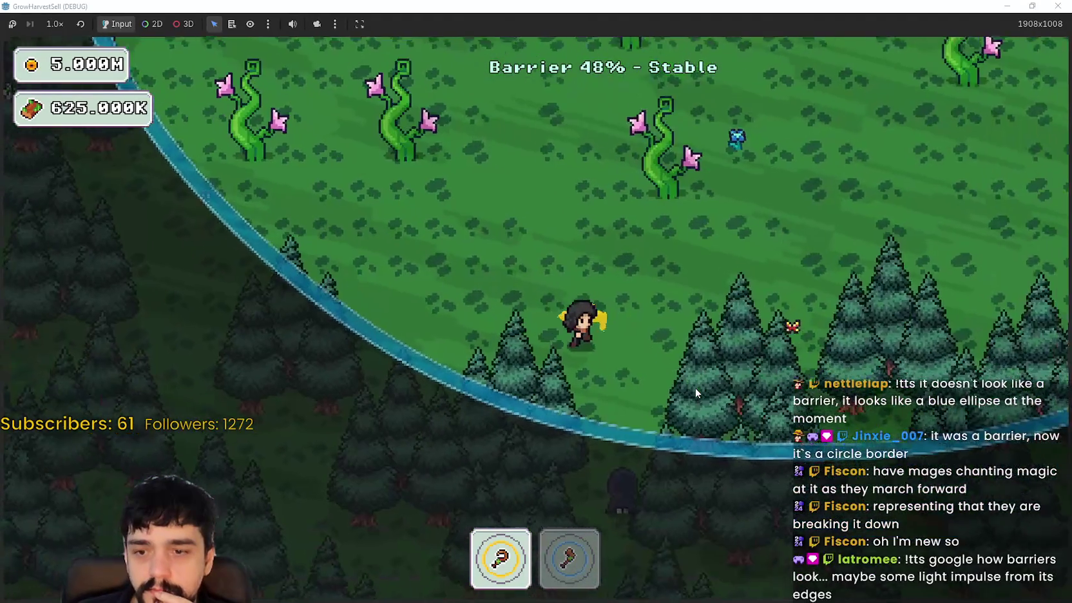
pyautogui.press('d')
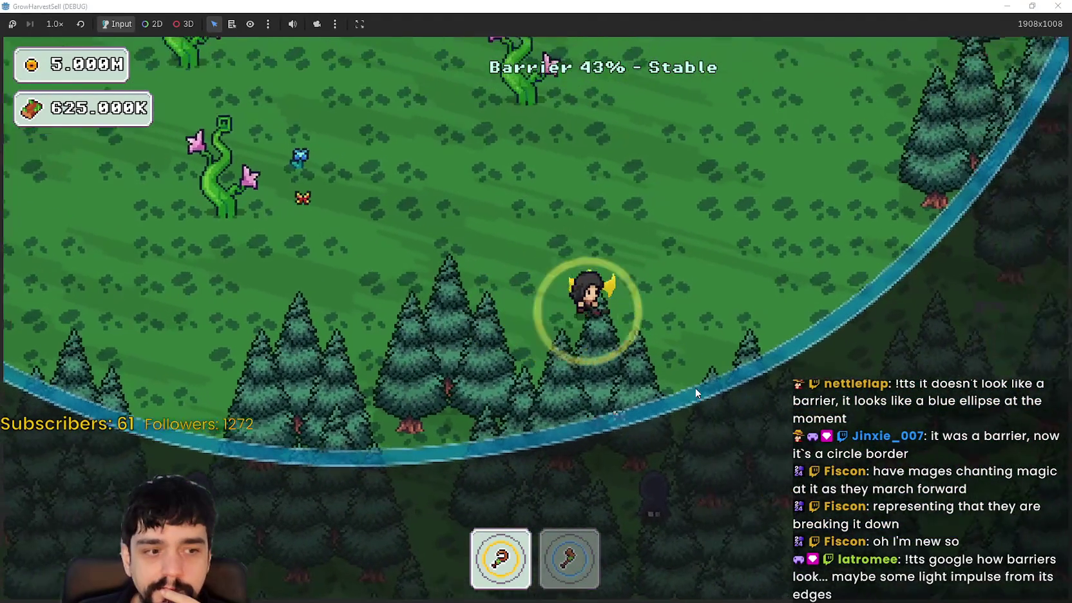
# - Circle inside the barrier past the red slimes until it drains to 3% with dark mages closing in
pyautogui.press('d')
pyautogui.press('w')
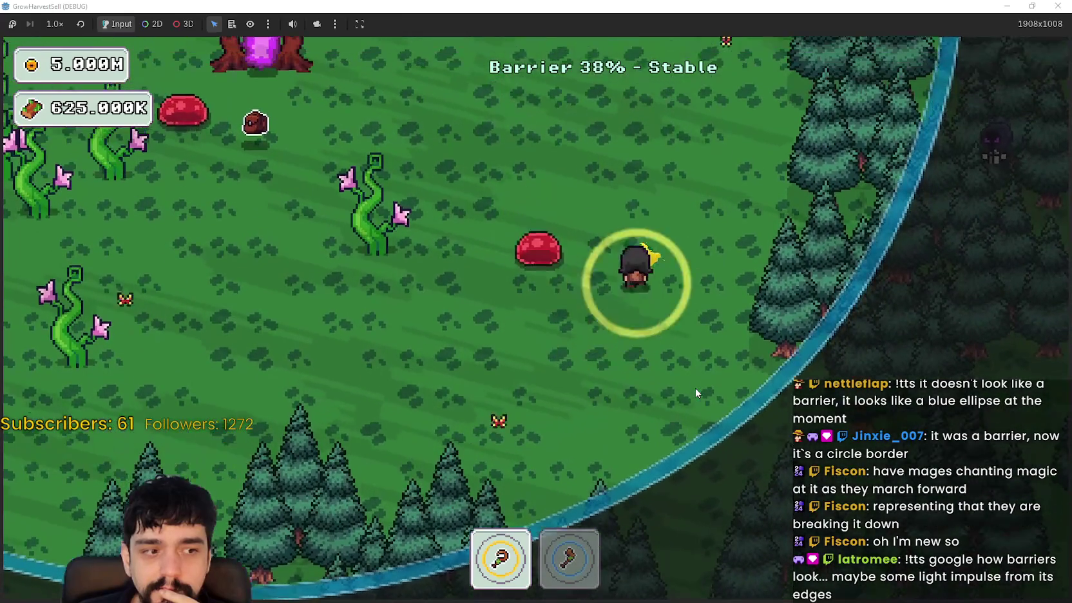
pyautogui.press('w')
pyautogui.press('d')
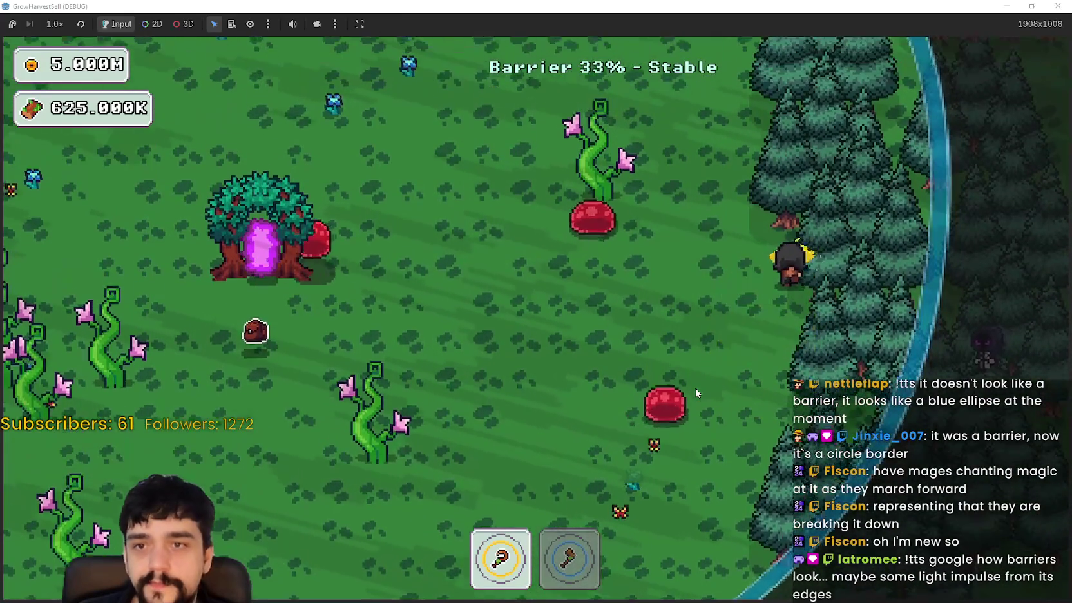
pyautogui.press('w')
pyautogui.press('a')
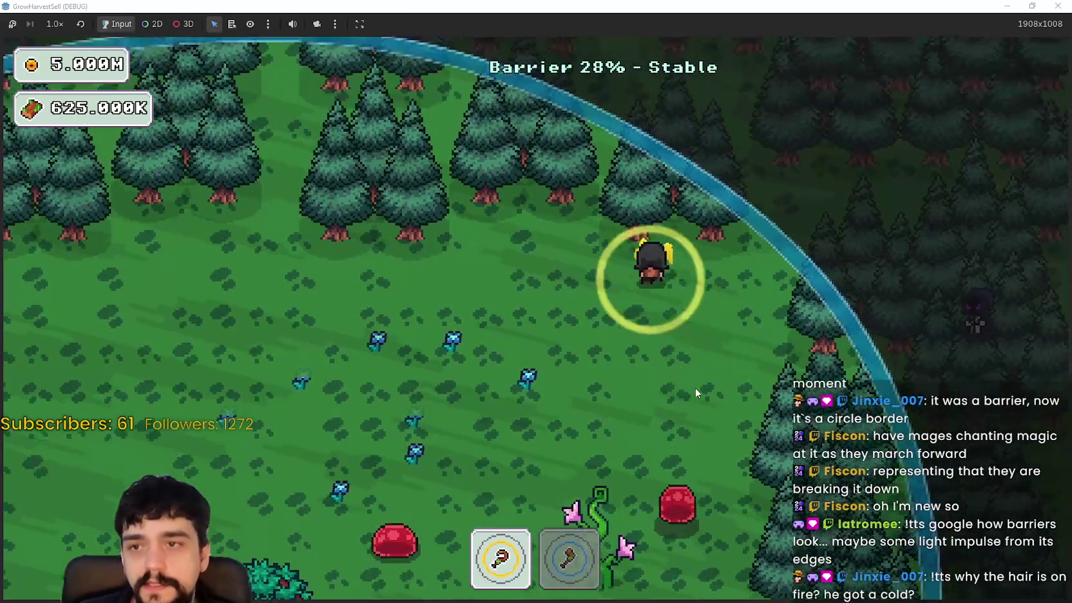
pyautogui.press('w')
pyautogui.press('a')
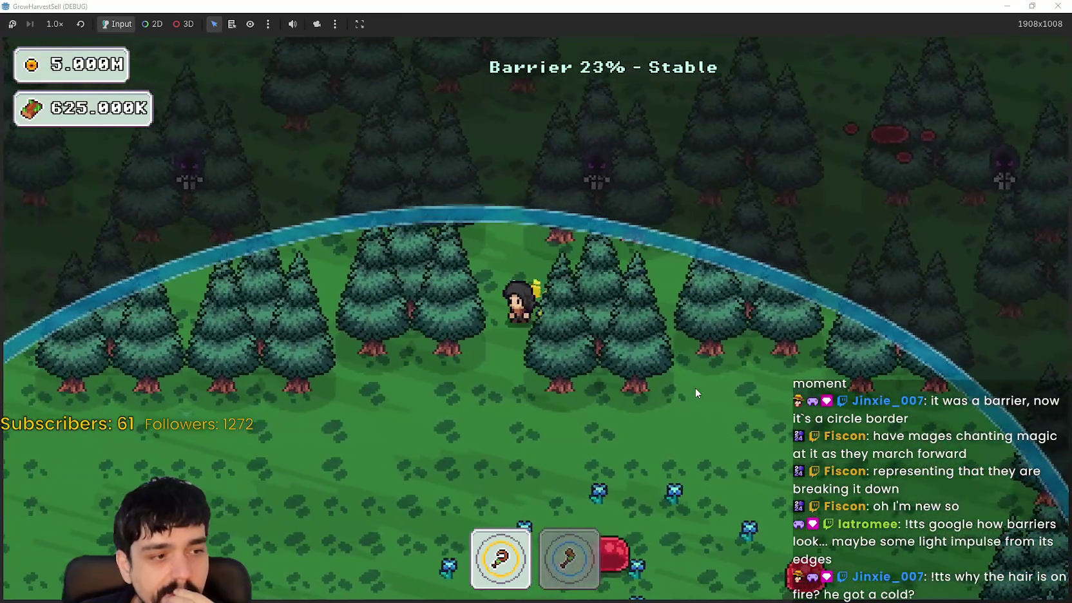
pyautogui.press('a')
pyautogui.press('s')
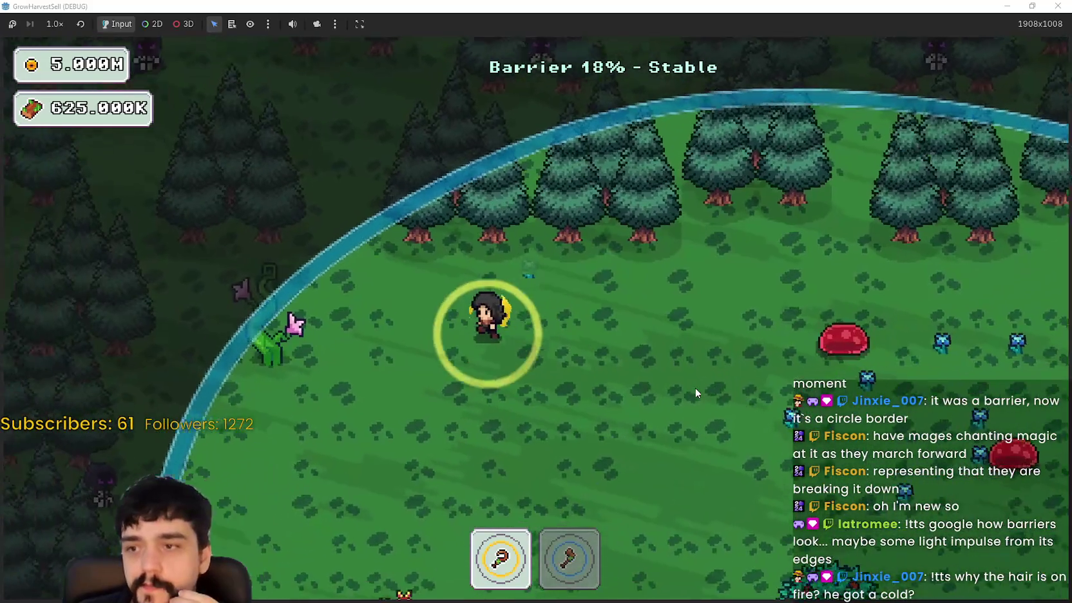
pyautogui.press('s')
pyautogui.press('a')
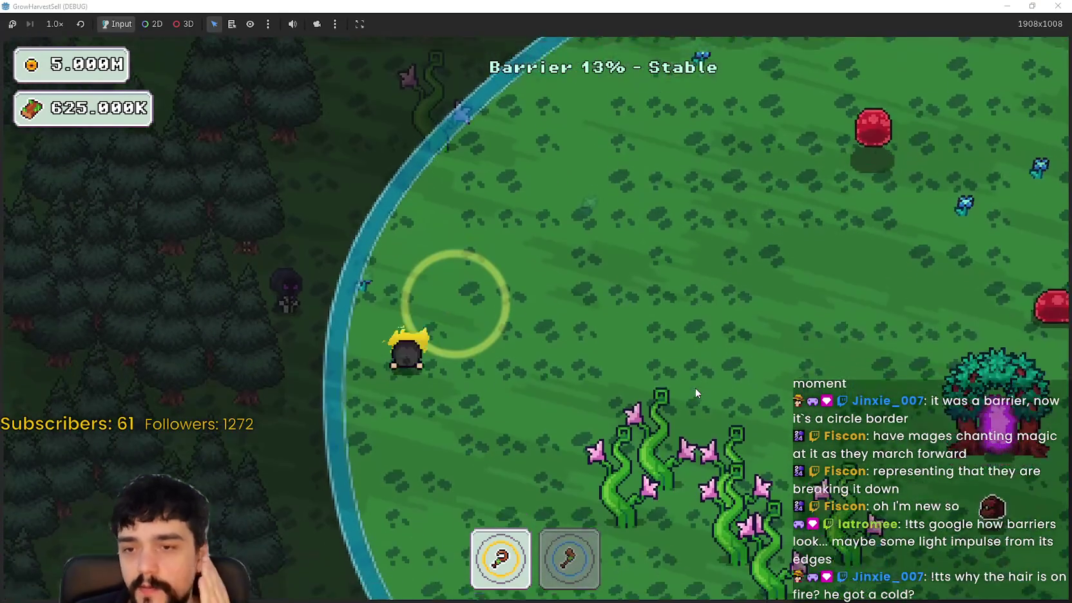
pyautogui.press('s')
pyautogui.press('d')
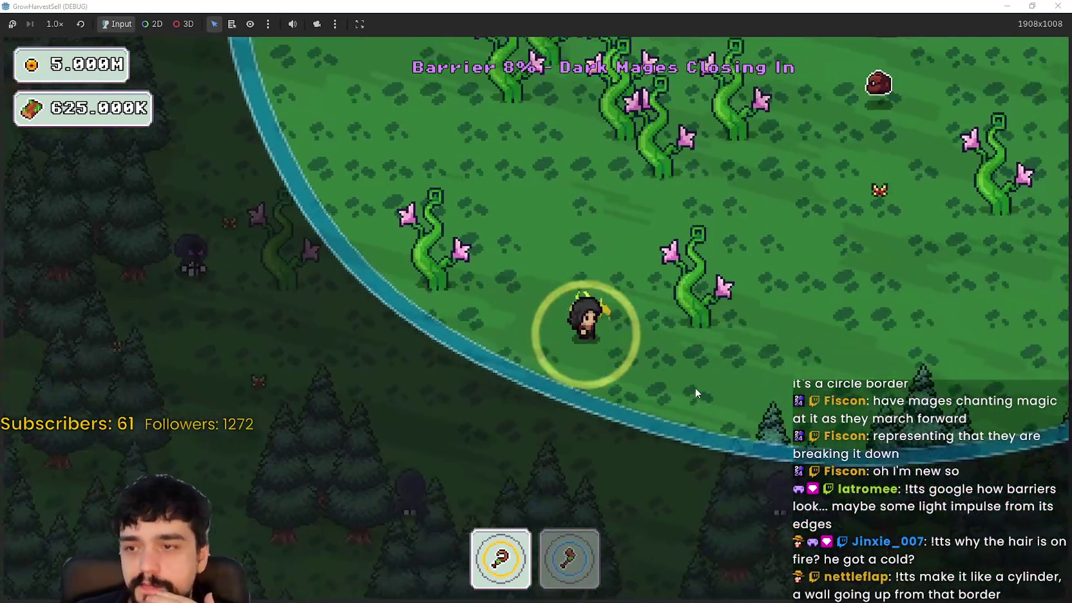
pyautogui.press('w')
pyautogui.press('d')
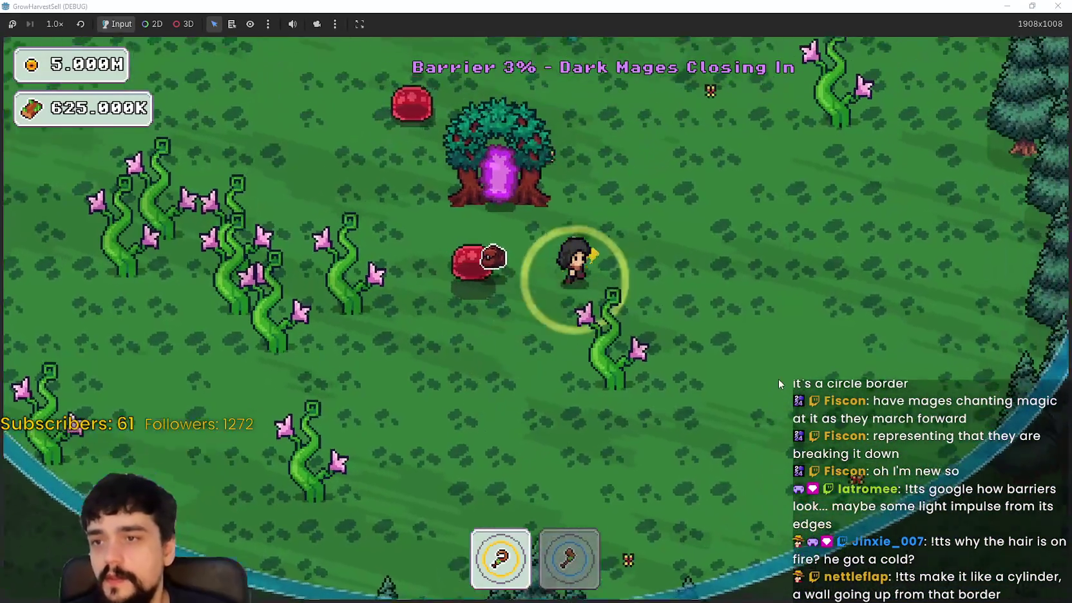
pyautogui.press('w')
pyautogui.press('d')
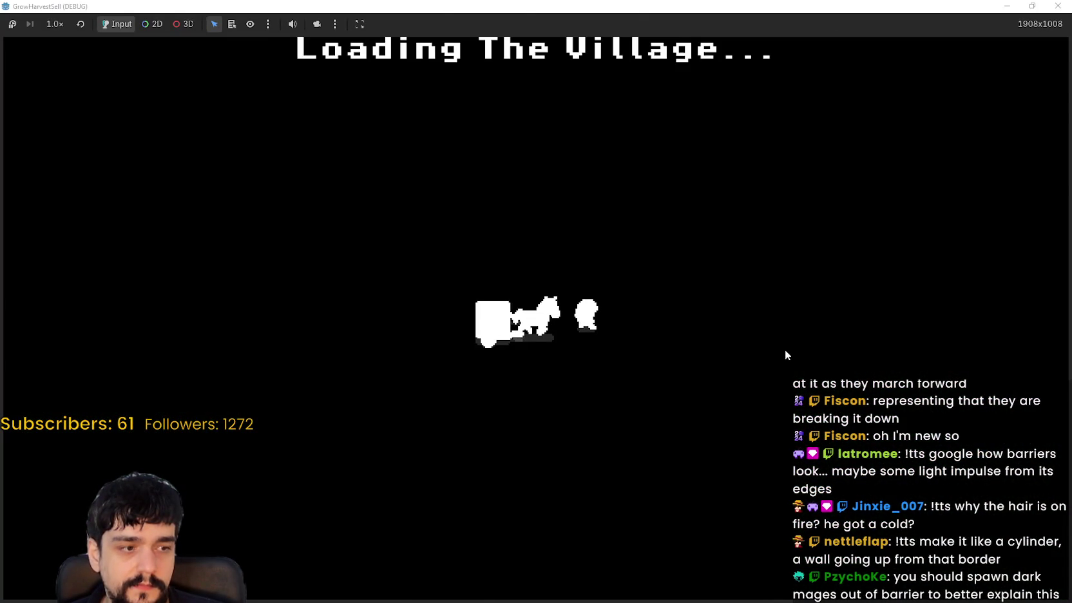
# - Walk to the village portal and travel to the stage 1 forest again
pyautogui.press('a')
pyautogui.press('s')
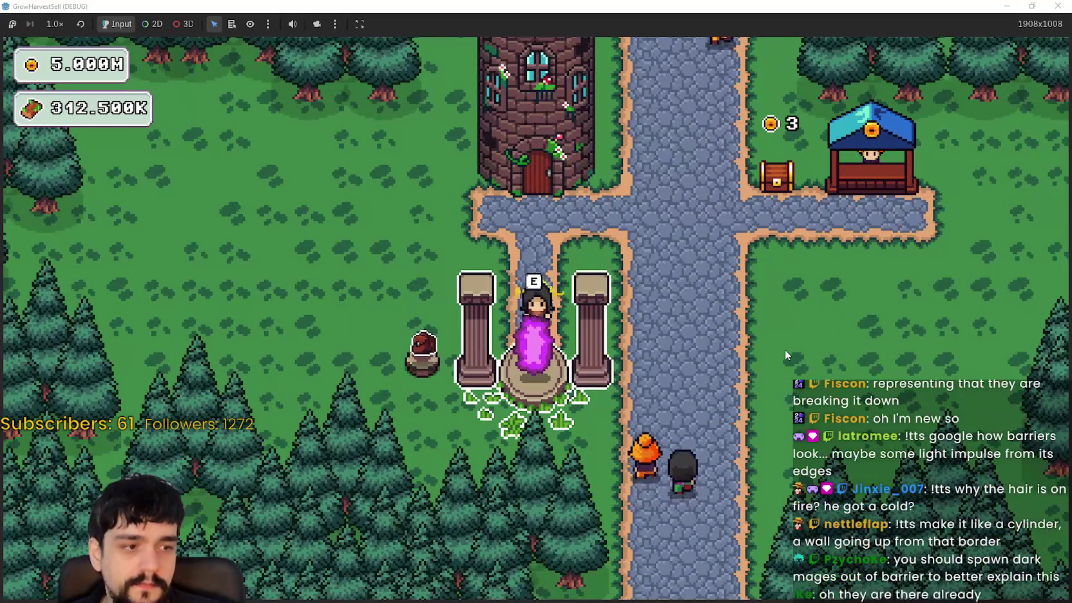
pyautogui.press('e')
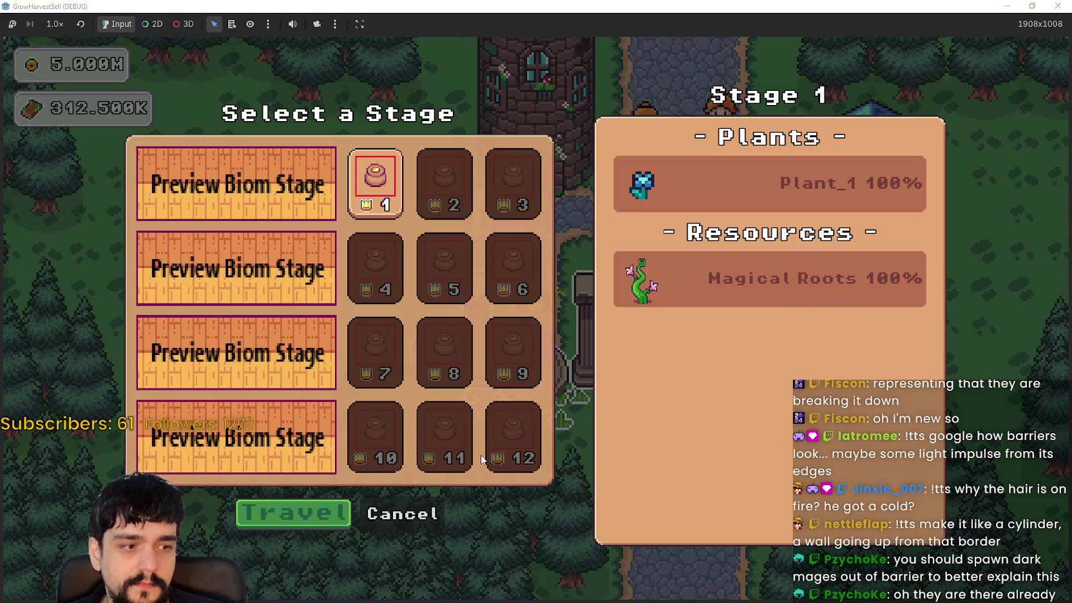
pyautogui.click(309, 502)
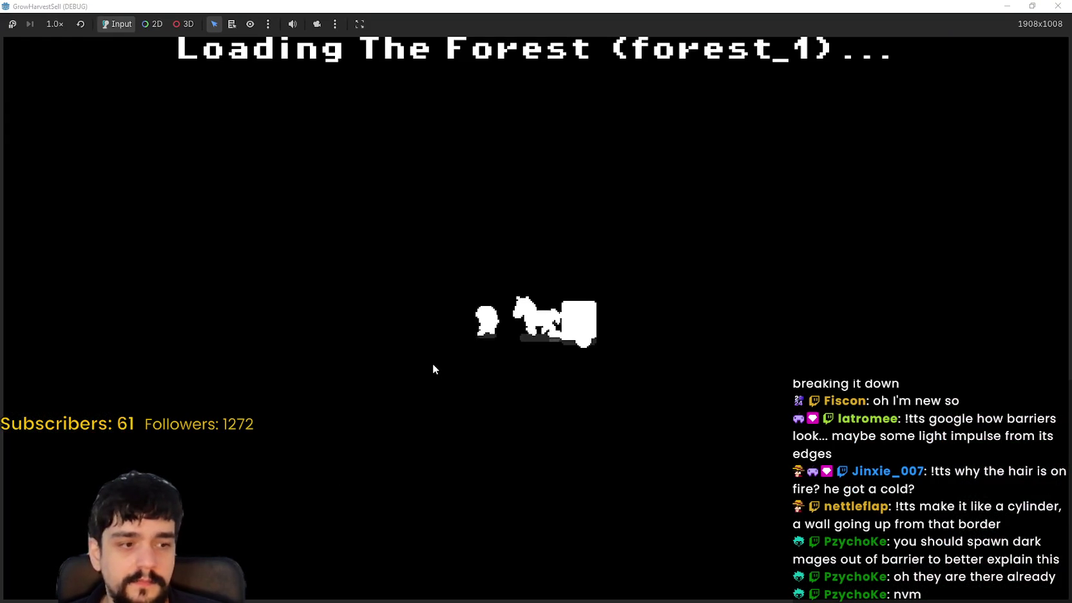
# - Roam the forest along the barrier edge toward the vines and portal tree
pyautogui.press('d')
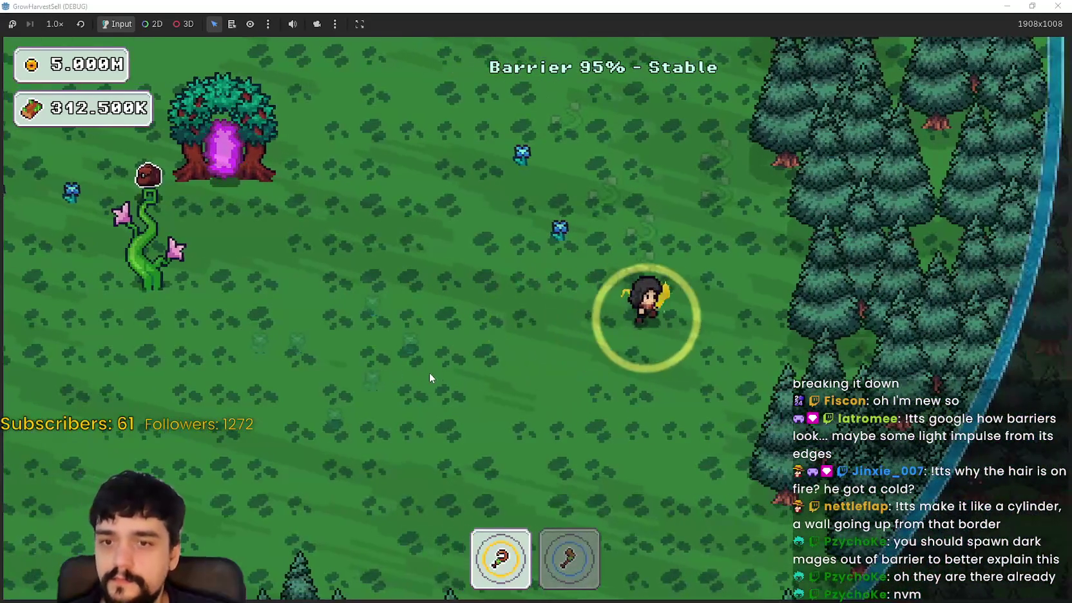
pyautogui.press('s')
pyautogui.press('s')
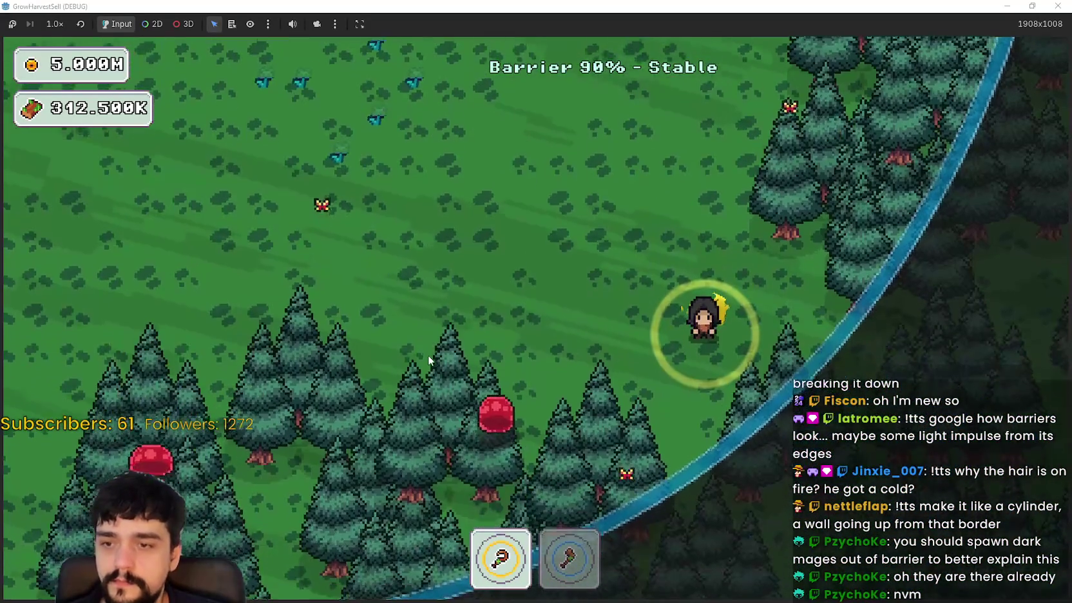
pyautogui.press('a')
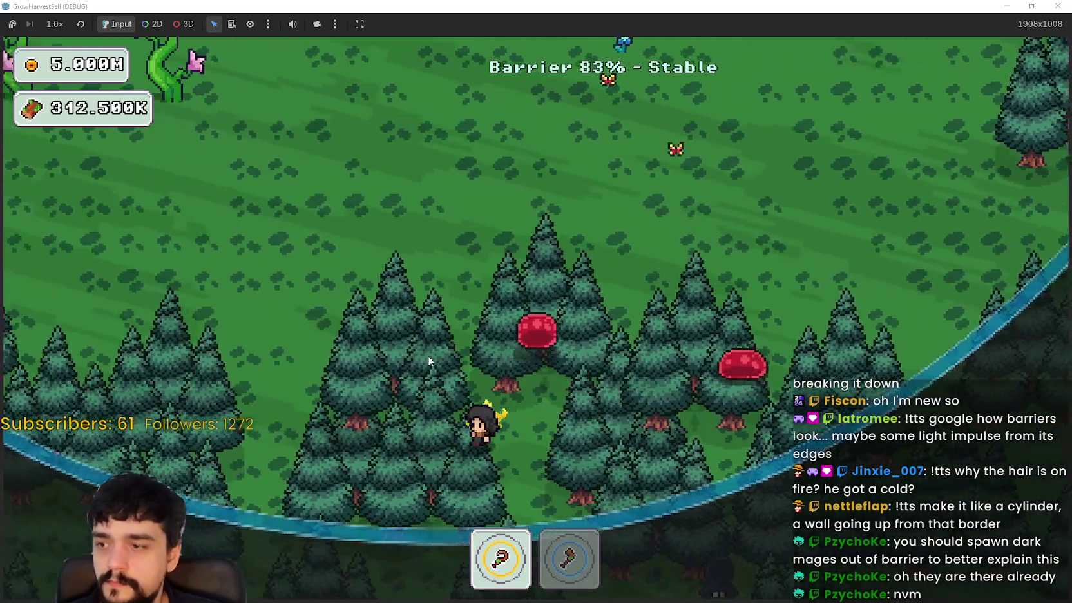
pyautogui.press('a')
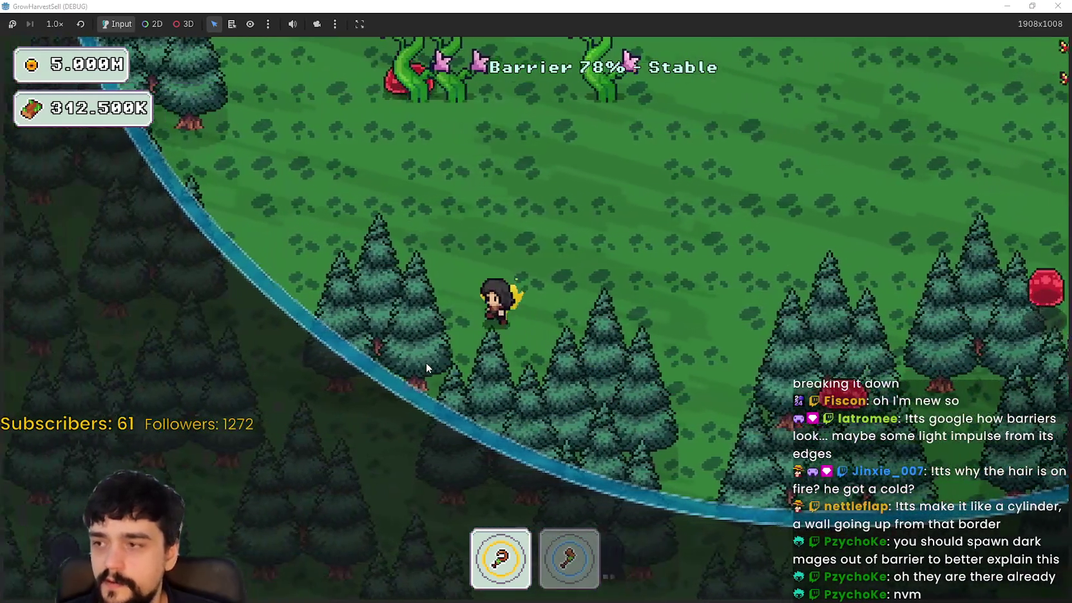
pyautogui.press('w')
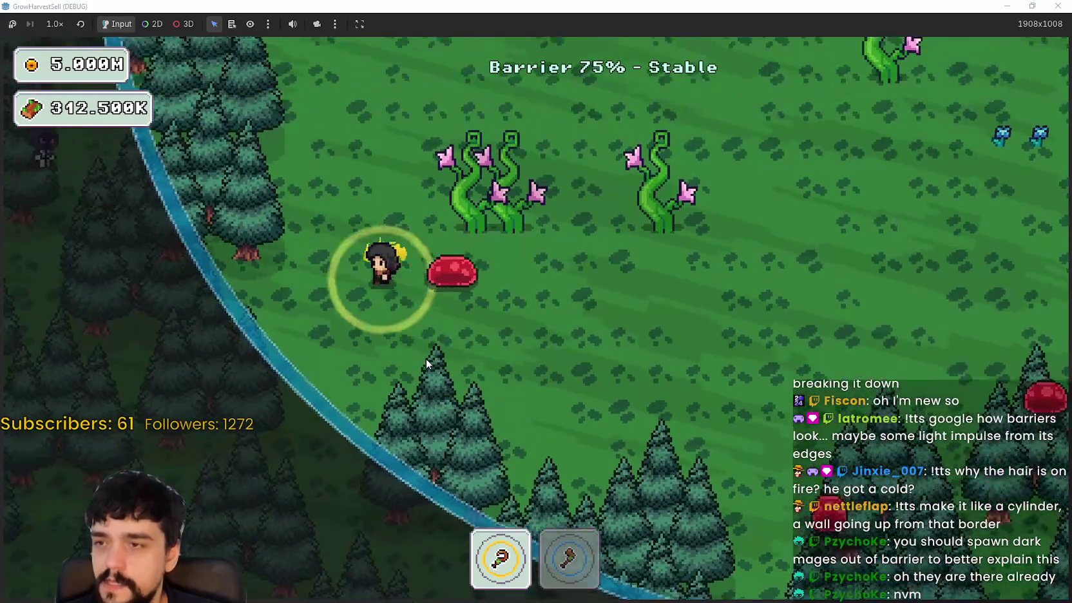
pyautogui.press('w')
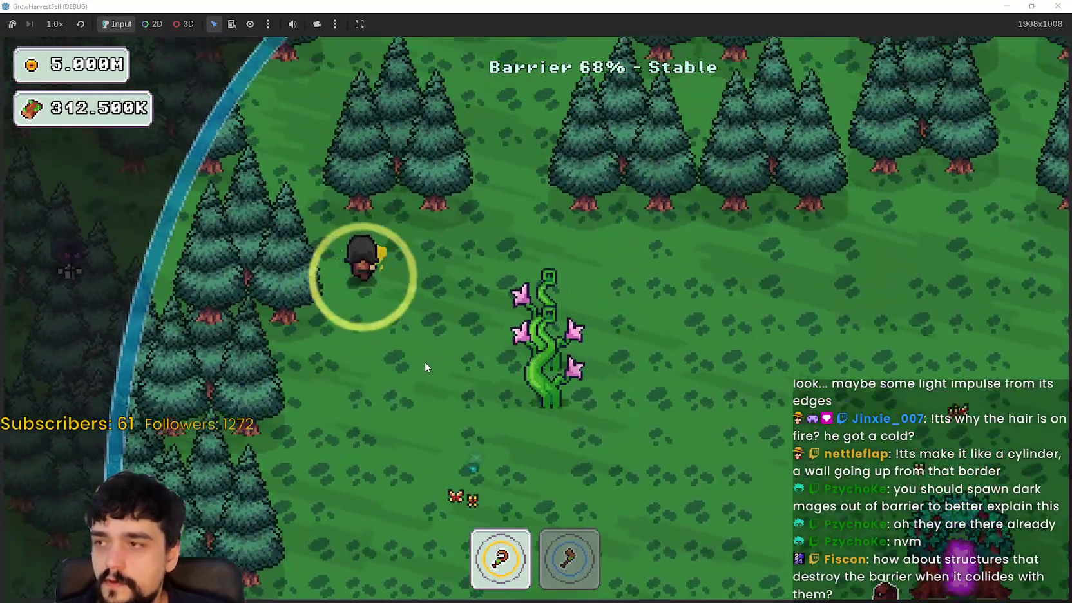
pyautogui.press('d')
pyautogui.press('w')
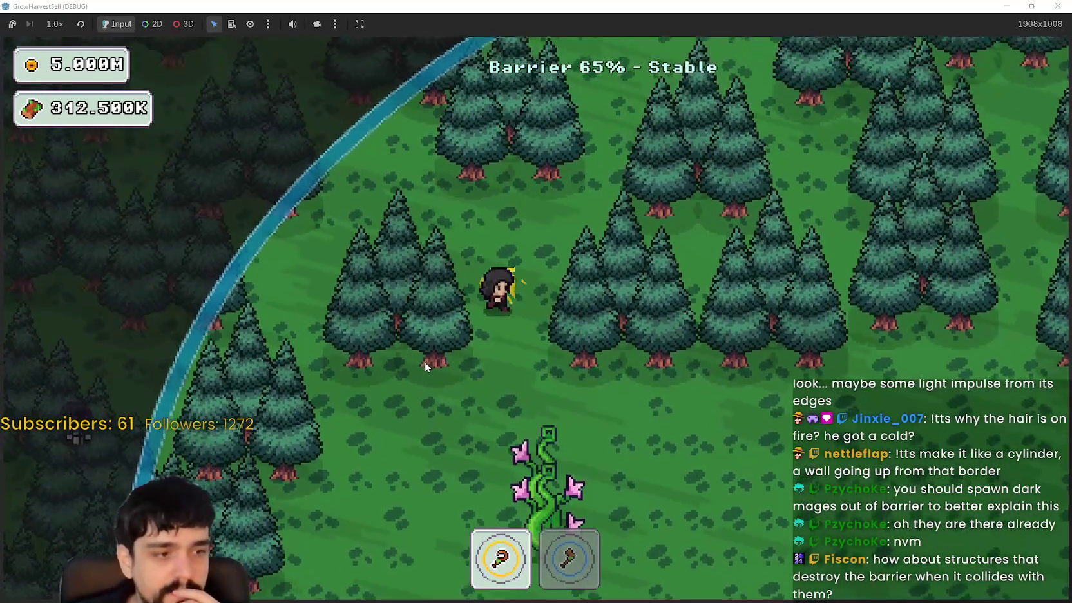
pyautogui.press('w')
pyautogui.press('d')
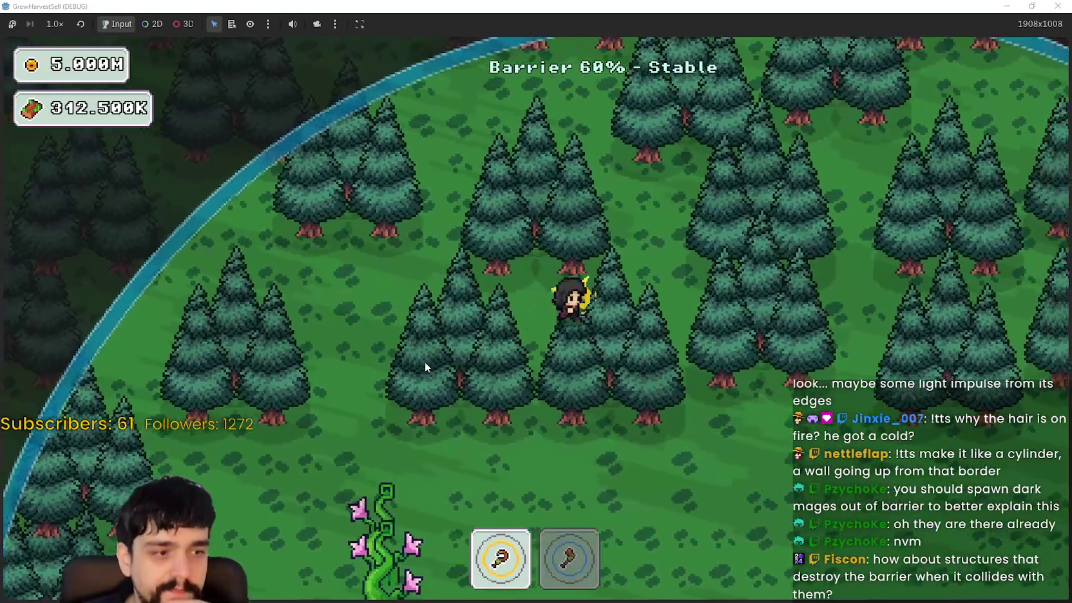
pyautogui.press('w')
pyautogui.press('d')
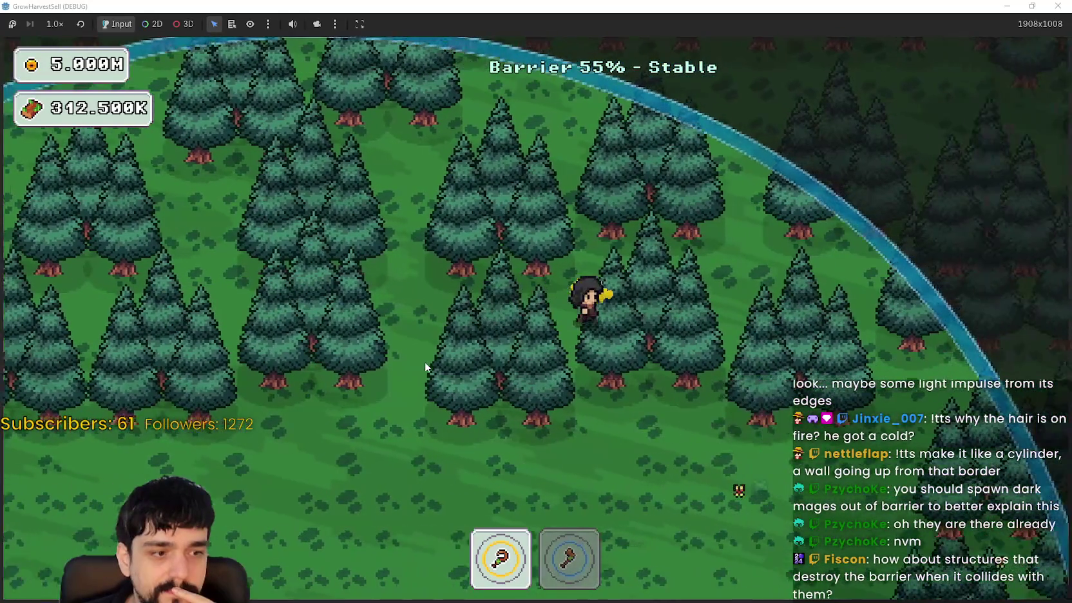
pyautogui.press('s')
pyautogui.press('d')
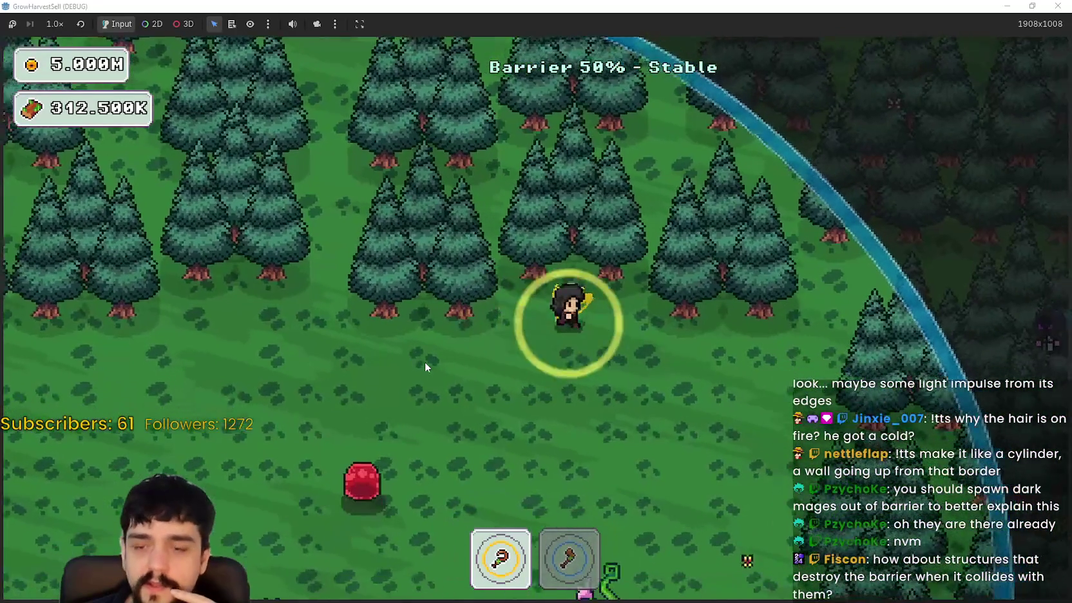
pyautogui.press('s')
pyautogui.press('d')
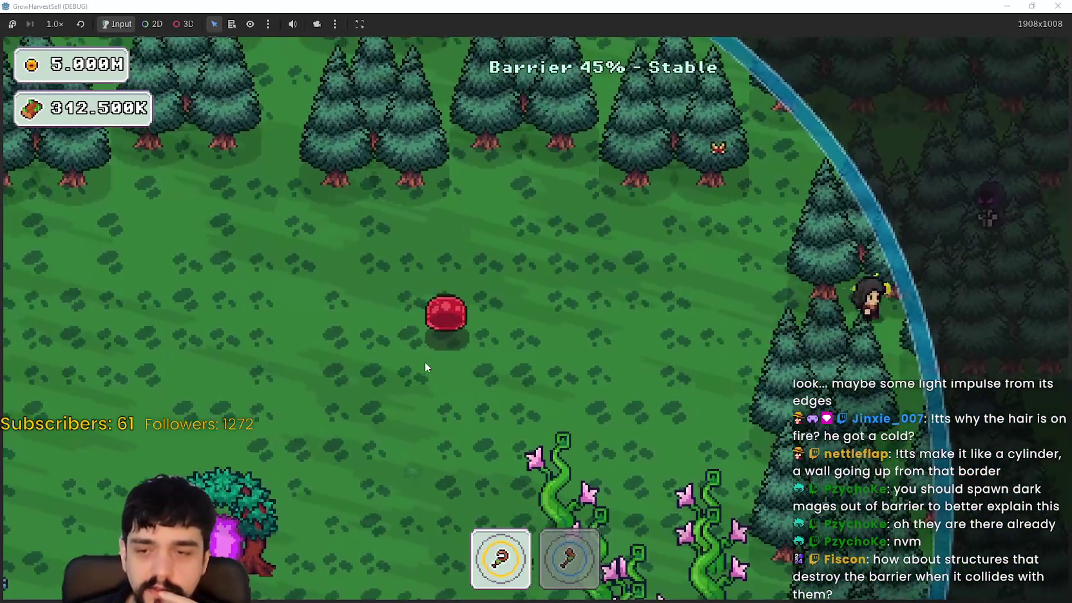
pyautogui.press('s')
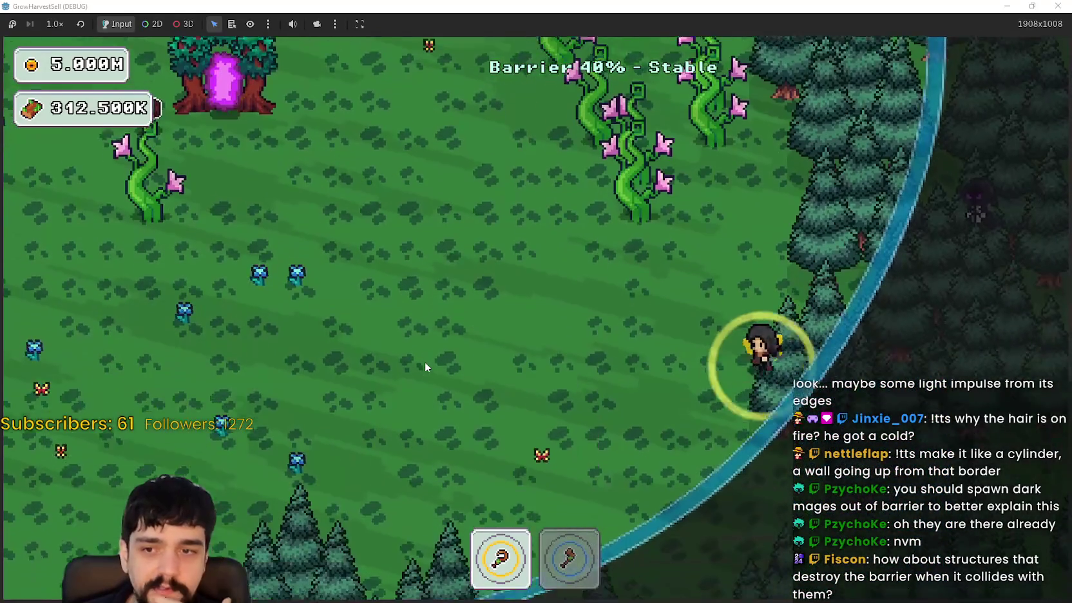
# - Keep circling inside the shrinking barrier until it hits 0% and dark mages close in
pyautogui.press('s')
pyautogui.press('a')
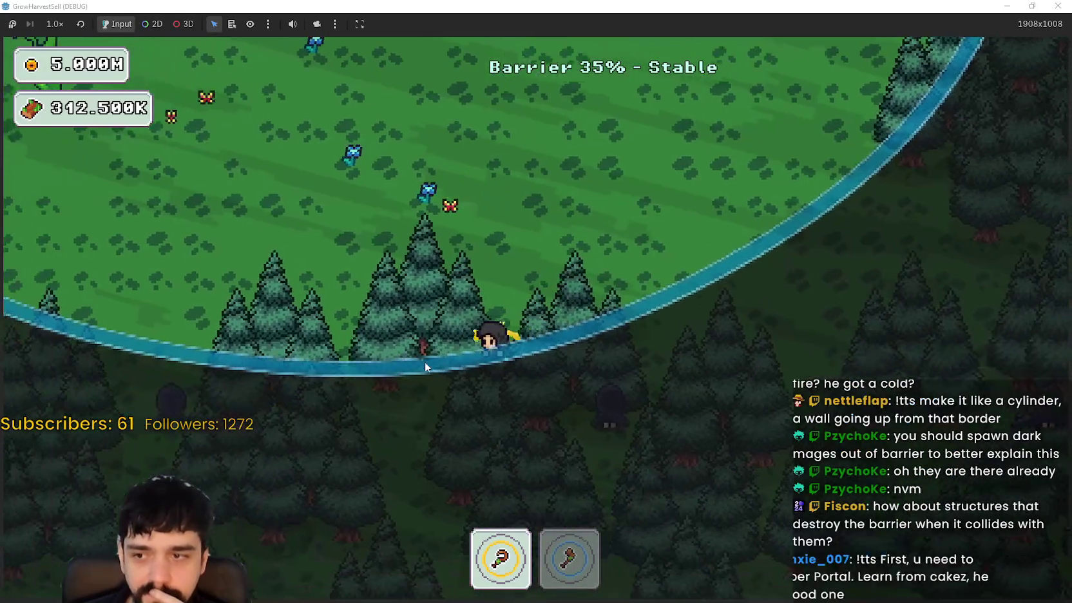
pyautogui.press('a')
pyautogui.press('w')
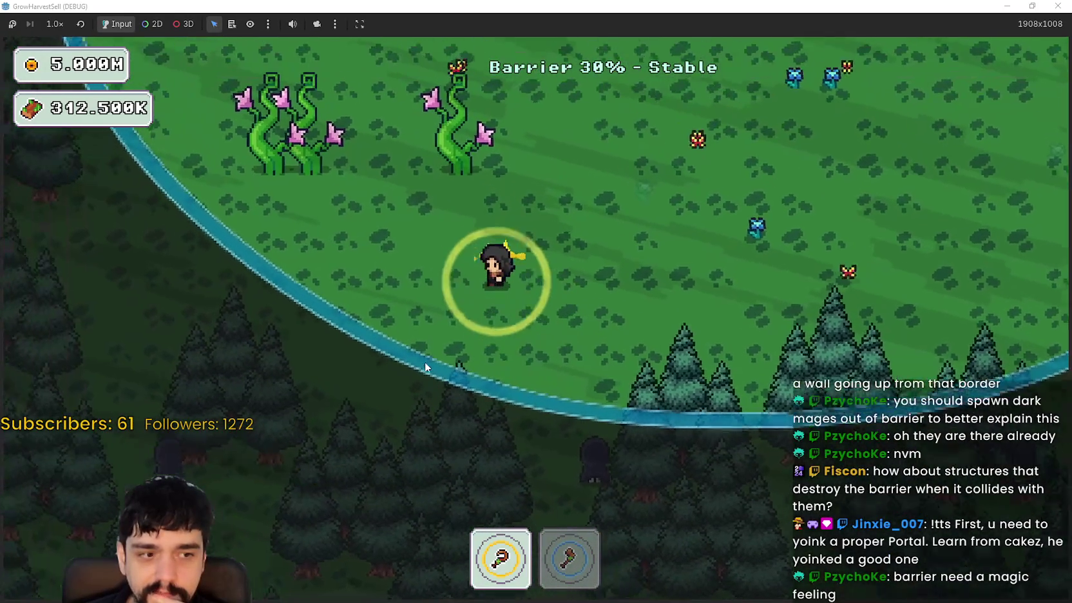
pyautogui.press('a')
pyautogui.press('w')
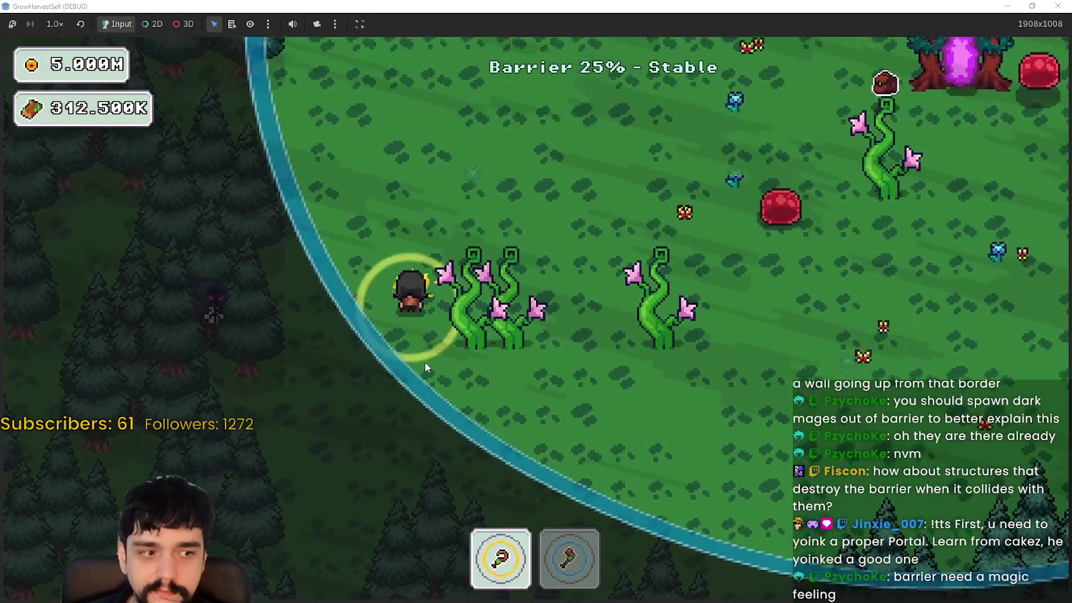
pyautogui.press('w')
pyautogui.press('a')
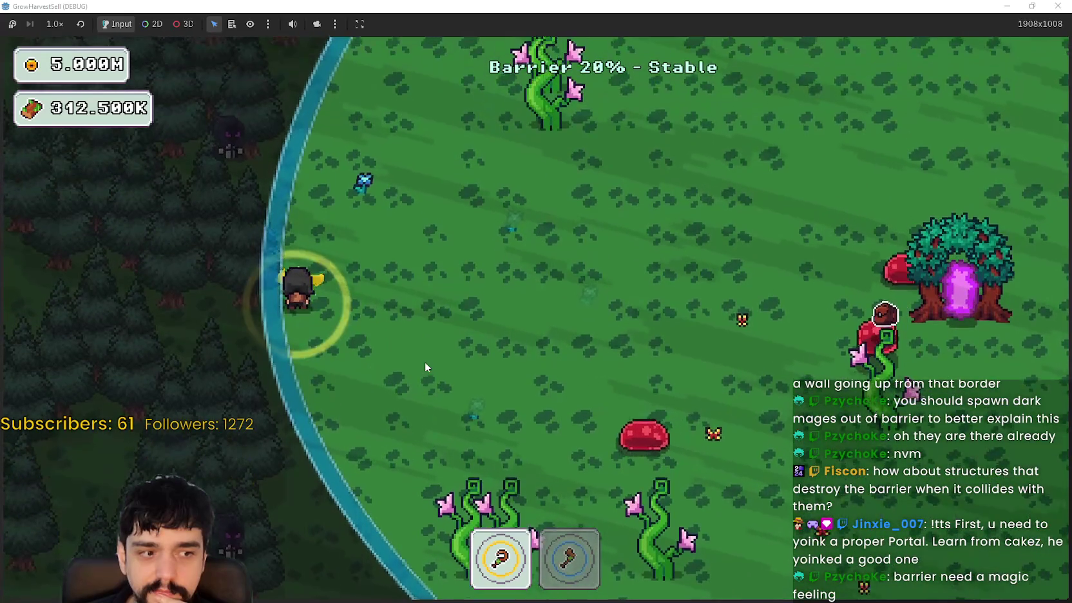
pyautogui.press('w')
pyautogui.press('d')
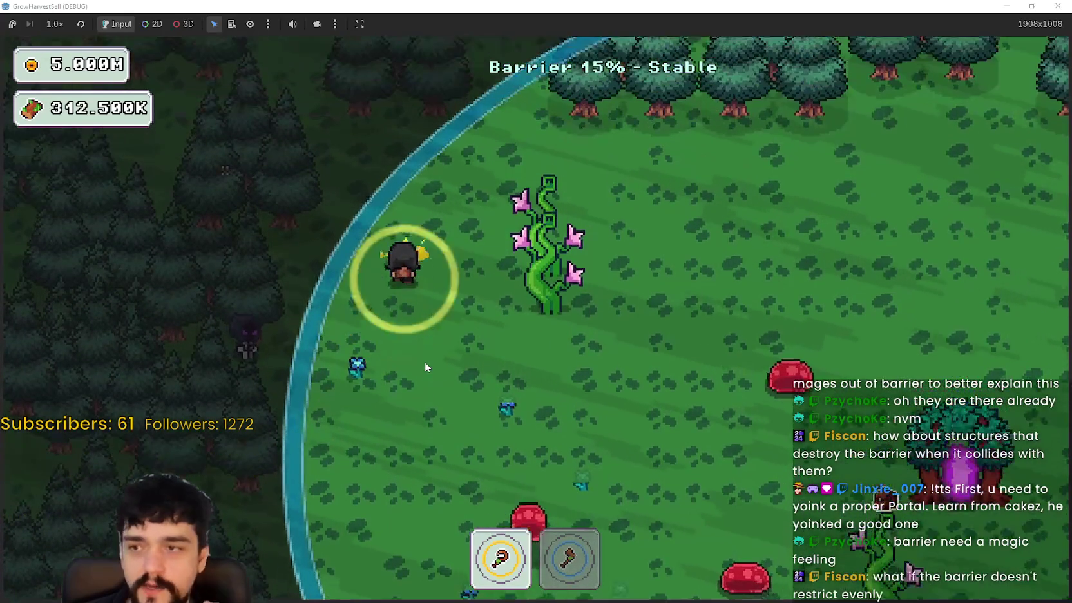
pyautogui.press('d')
pyautogui.press('w')
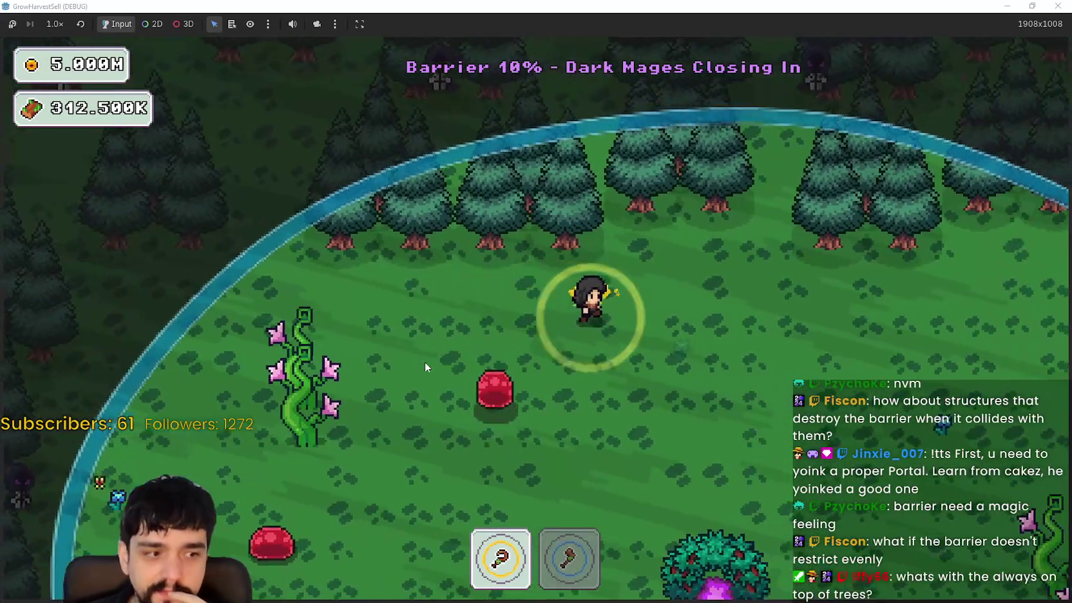
pyautogui.press('d')
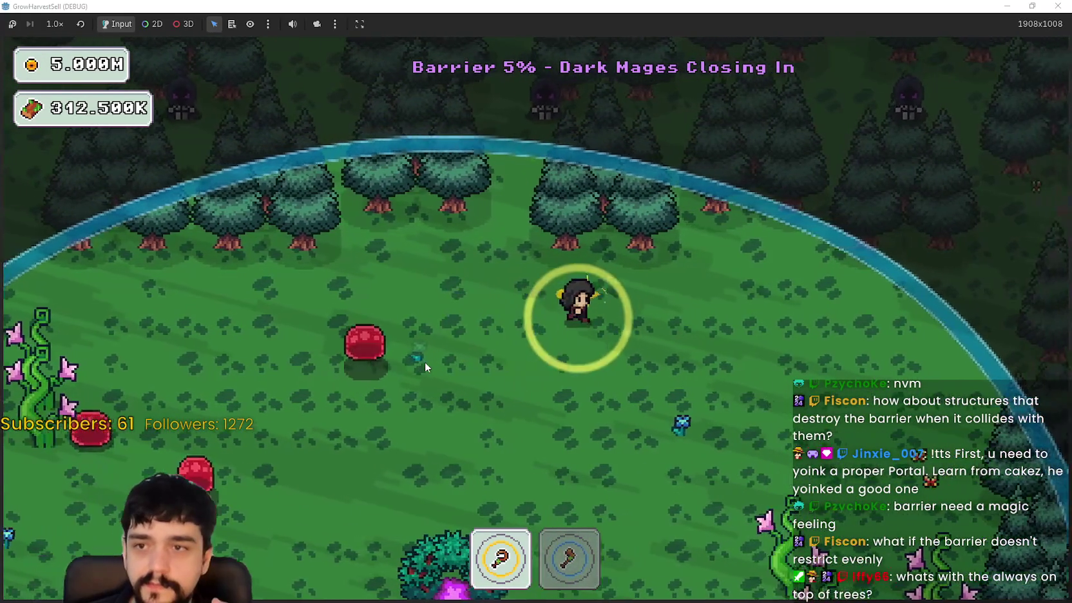
pyautogui.press('s')
pyautogui.press('d')
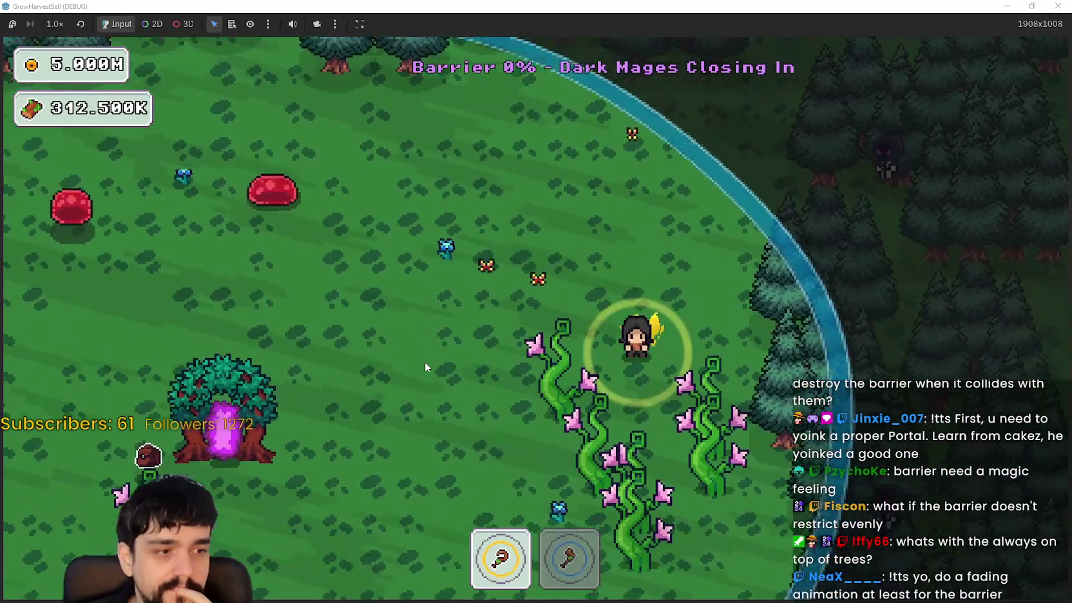
pyautogui.press('s')
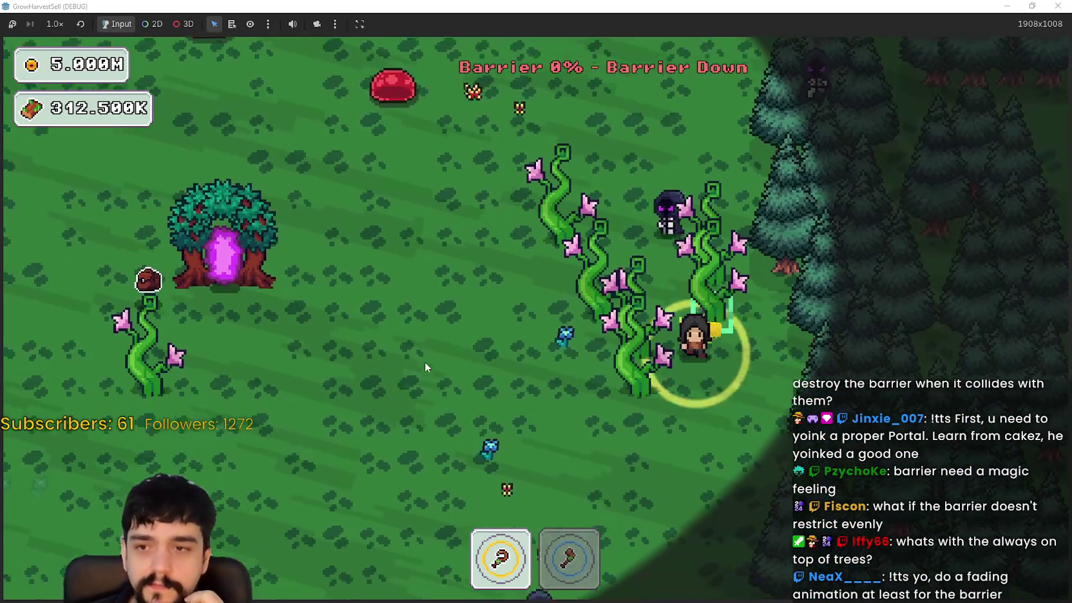
pyautogui.press('a')
pyautogui.press('s')
pyautogui.press('a')
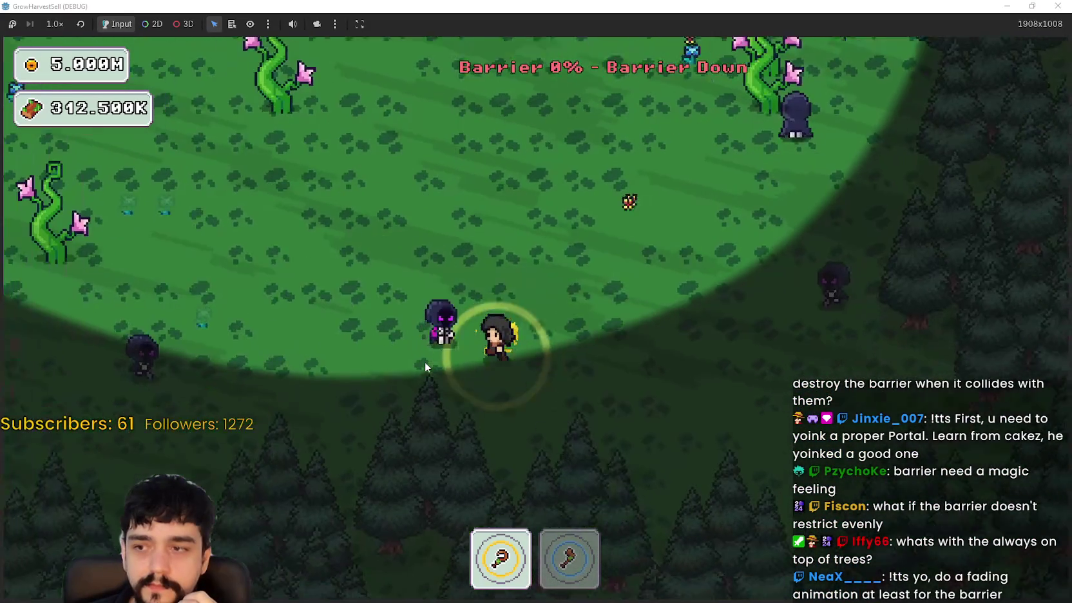
# - Walk into the portal tree to return to The Village
pyautogui.press('a')
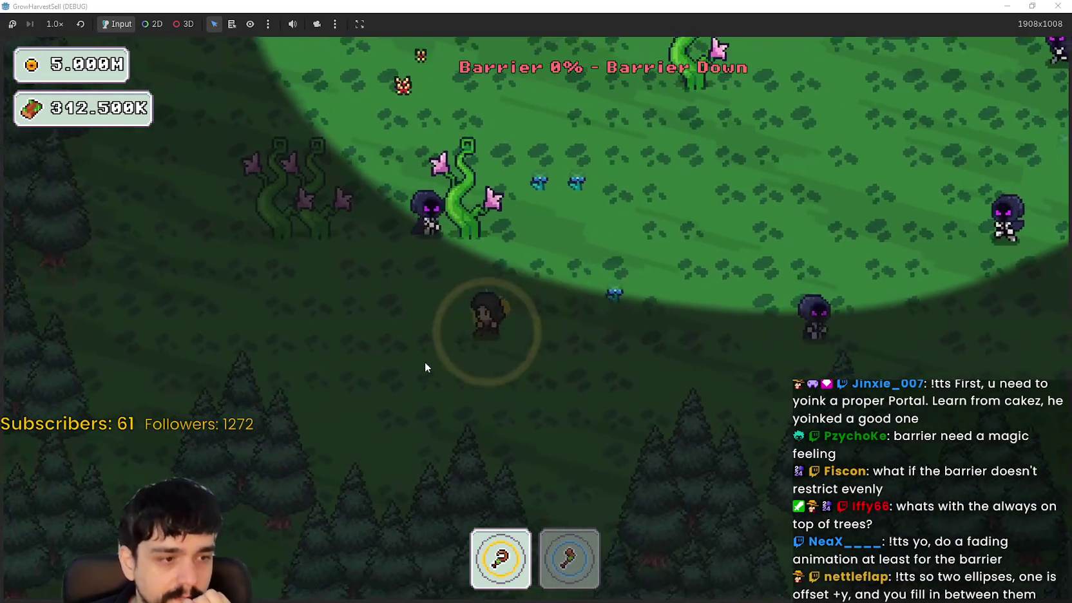
pyautogui.press('w')
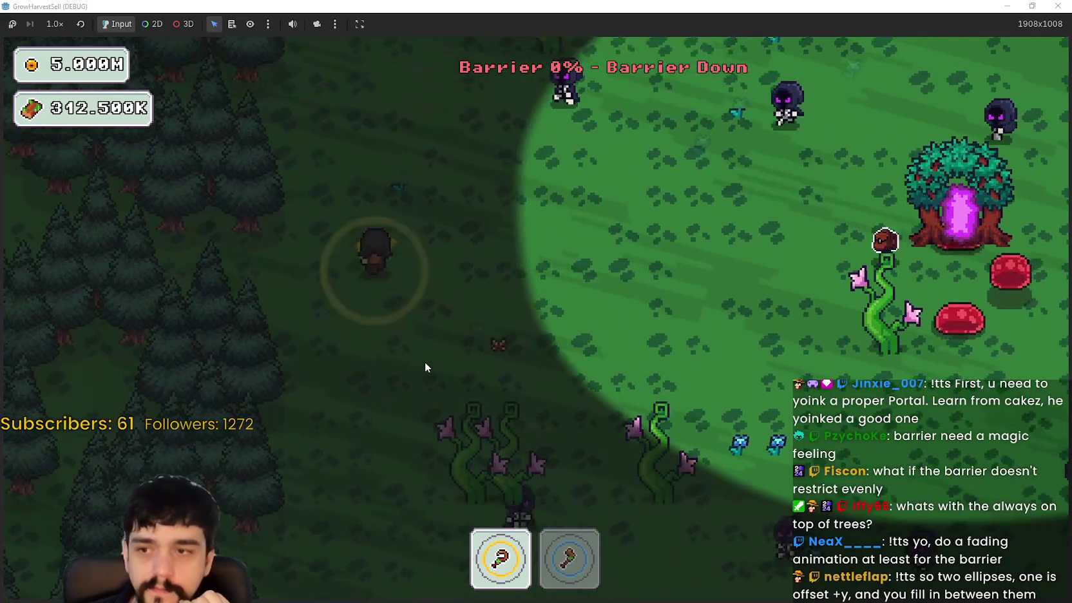
pyautogui.press('d')
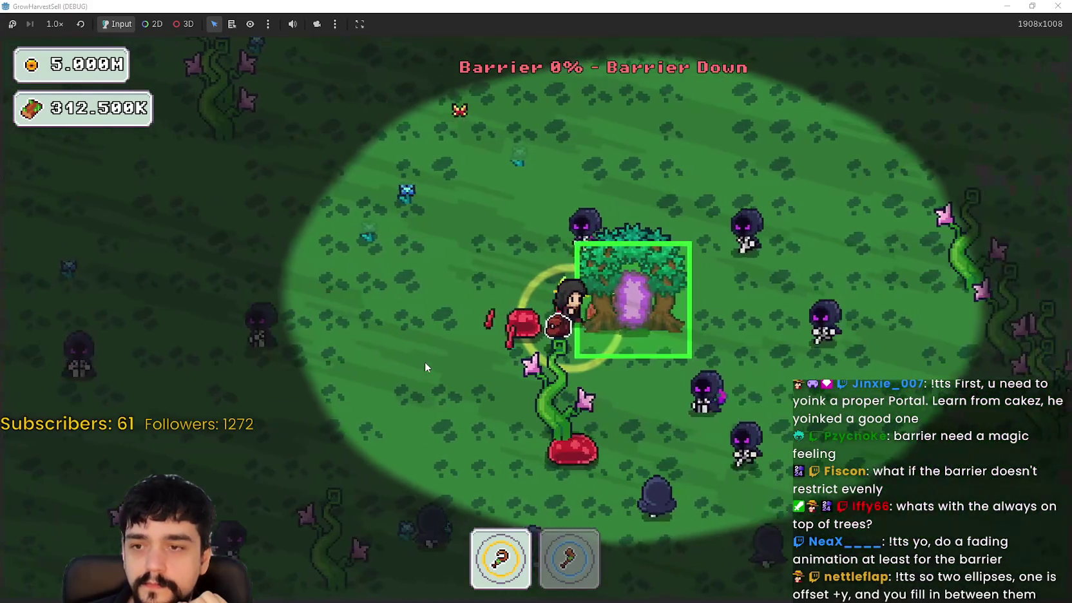
pyautogui.press('d')
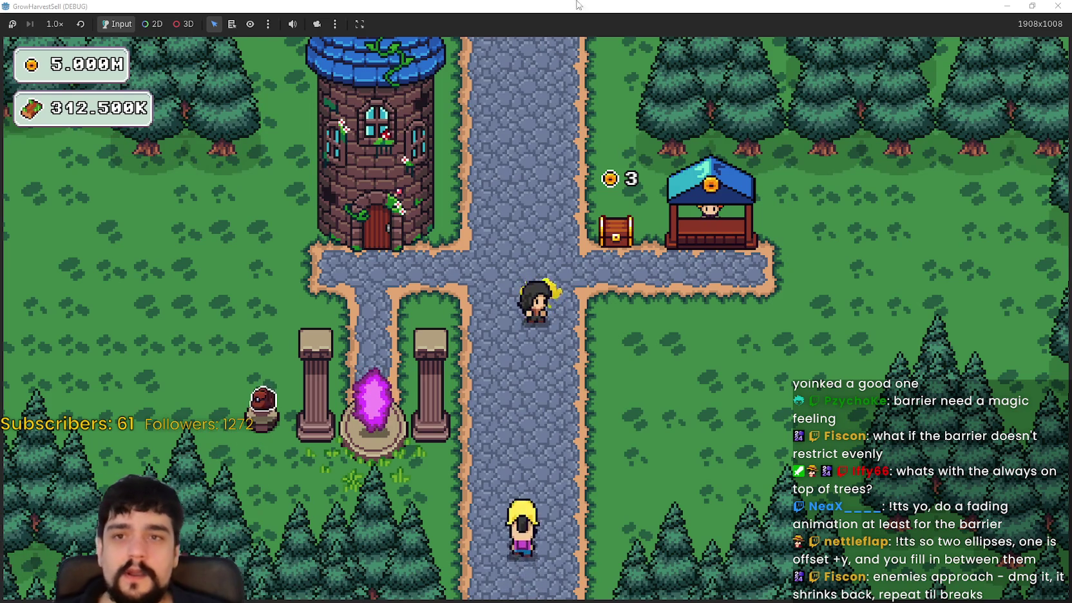
pyautogui.click(1025, 5)
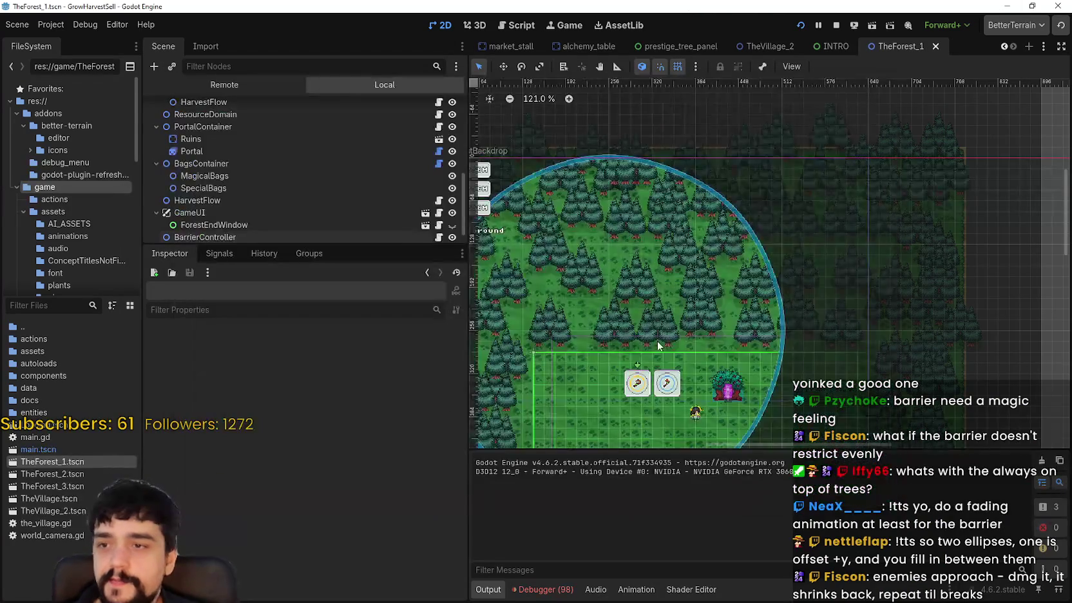
pyautogui.scroll(2, 722, 289)
pyautogui.scroll(-1, 309, 214)
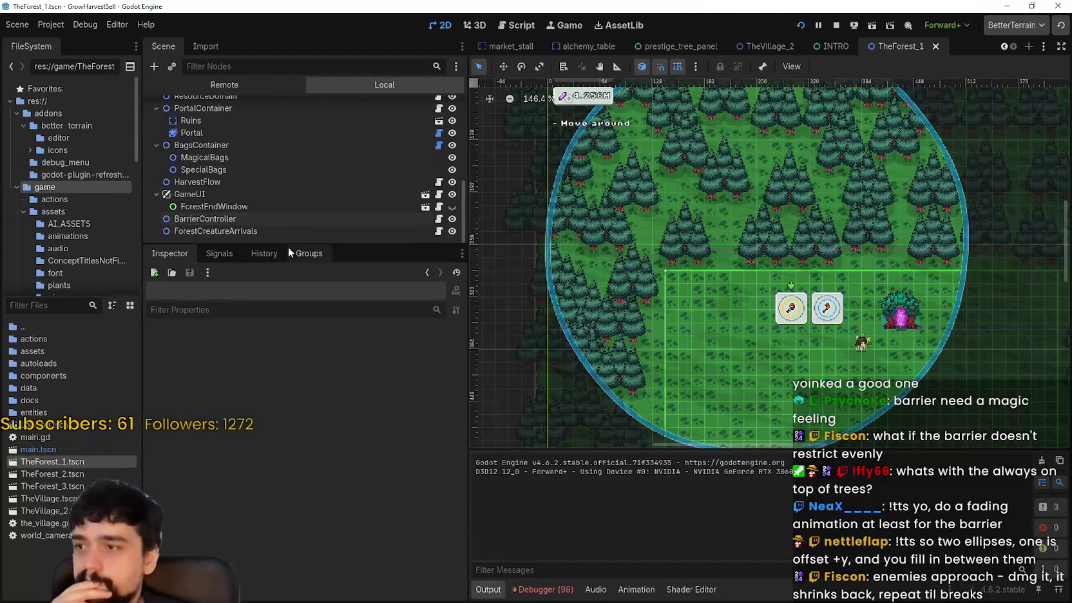
pyautogui.scroll(5, 312, 189)
pyautogui.click(264, 128)
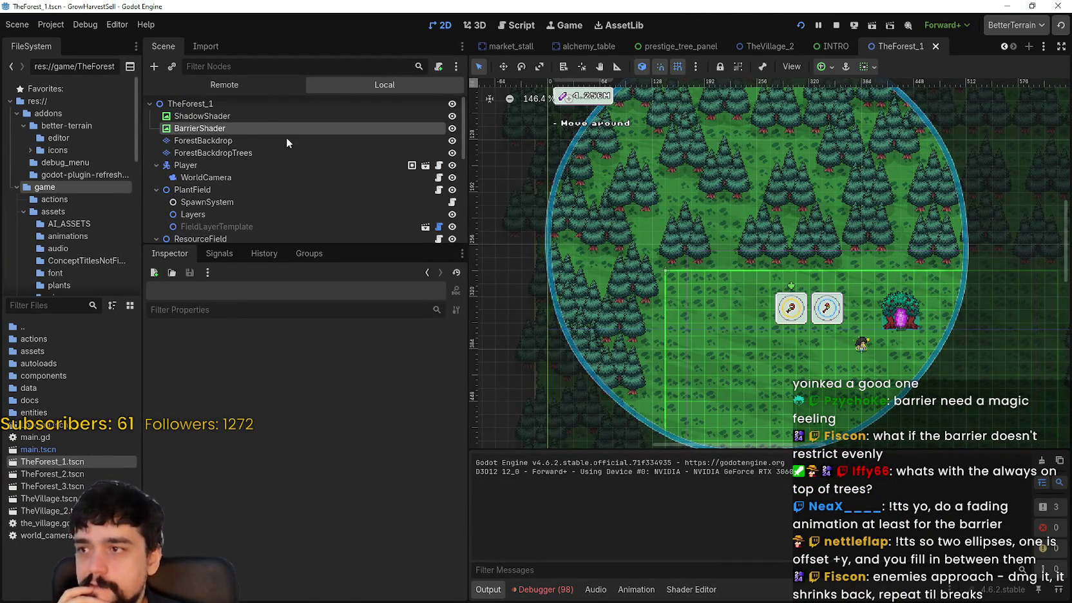
pyautogui.scroll(-4, 850, 304)
pyautogui.hscroll(2, 850, 304)
pyautogui.scroll(-3, 345, 511)
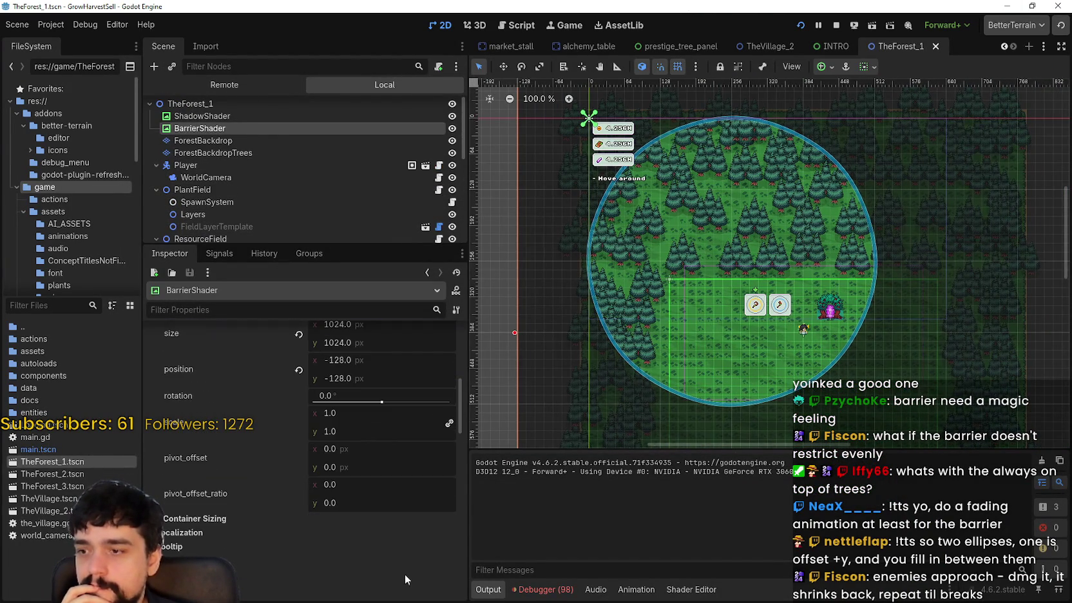
pyautogui.scroll(-8, 336, 499)
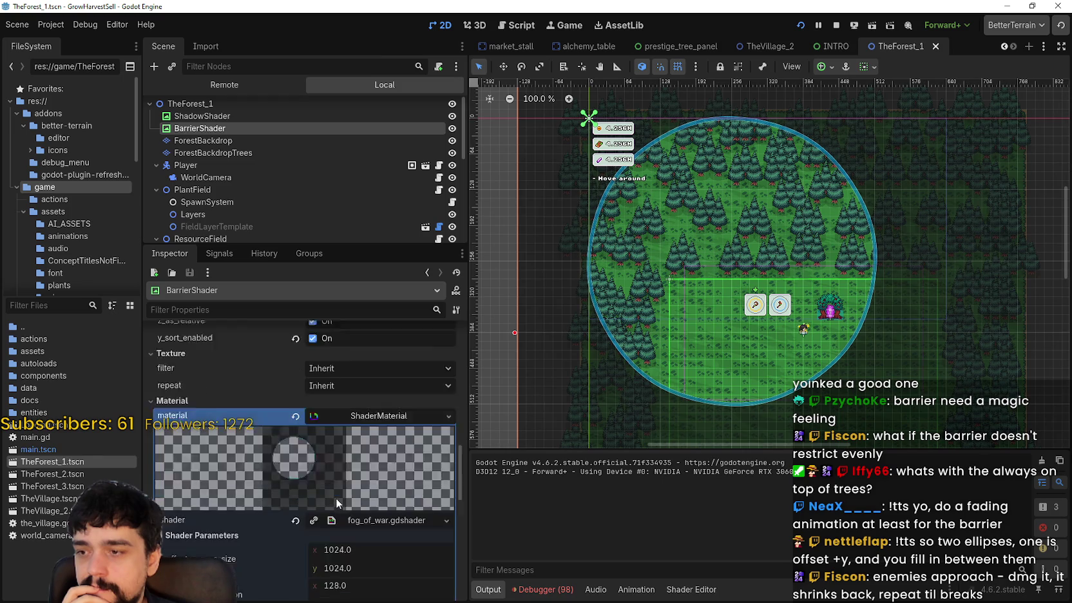
pyautogui.scroll(-4, 372, 521)
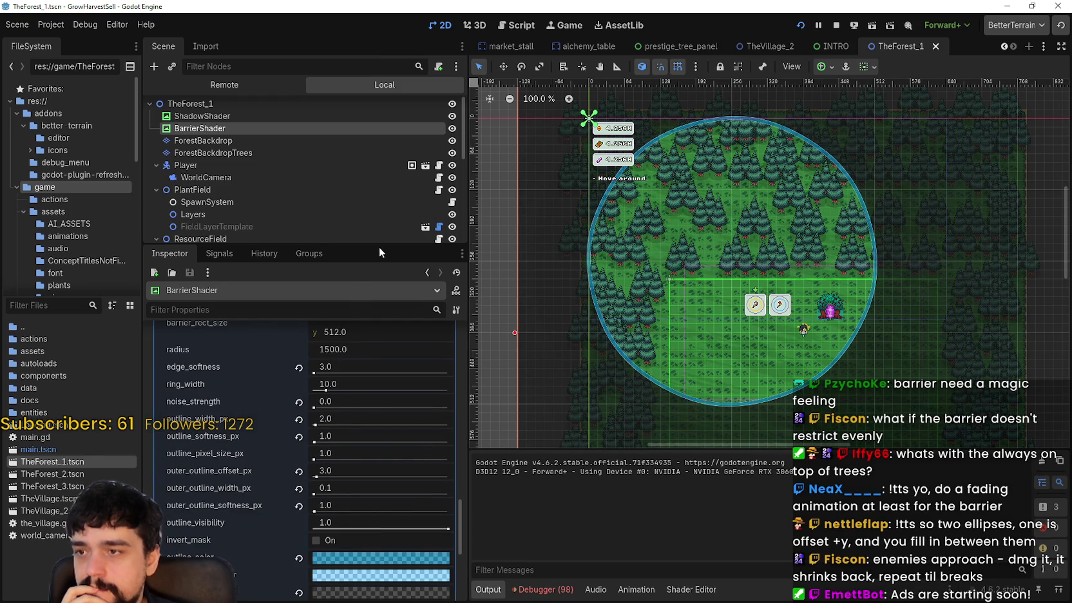
pyautogui.moveTo(378, 246); pyautogui.dragTo(412, 115)
pyautogui.scroll(3, 373, 399)
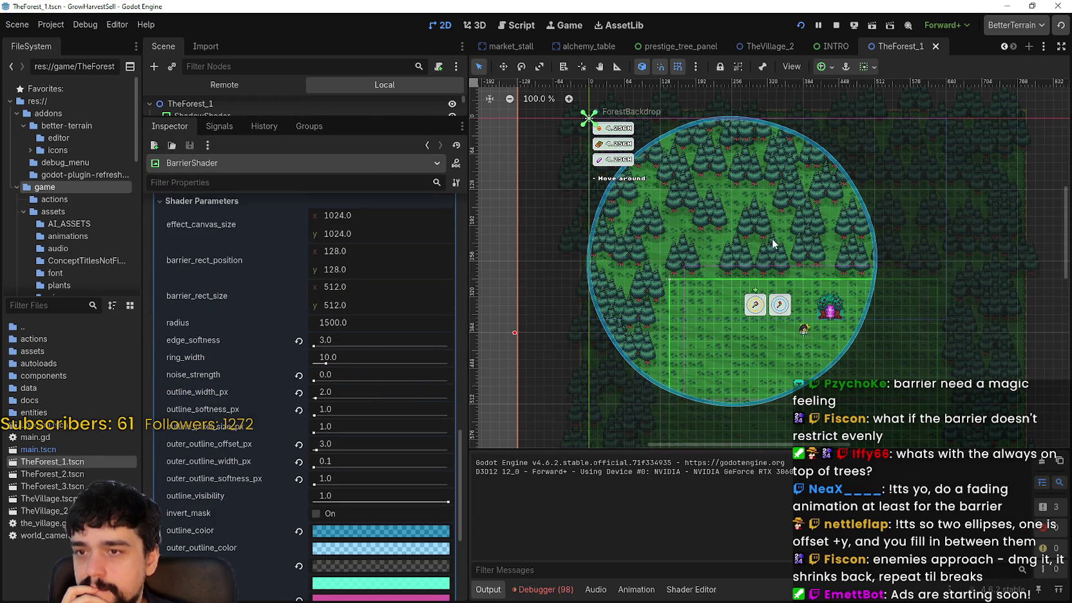
pyautogui.scroll(6, 960, 371)
pyautogui.scroll(5, 875, 313)
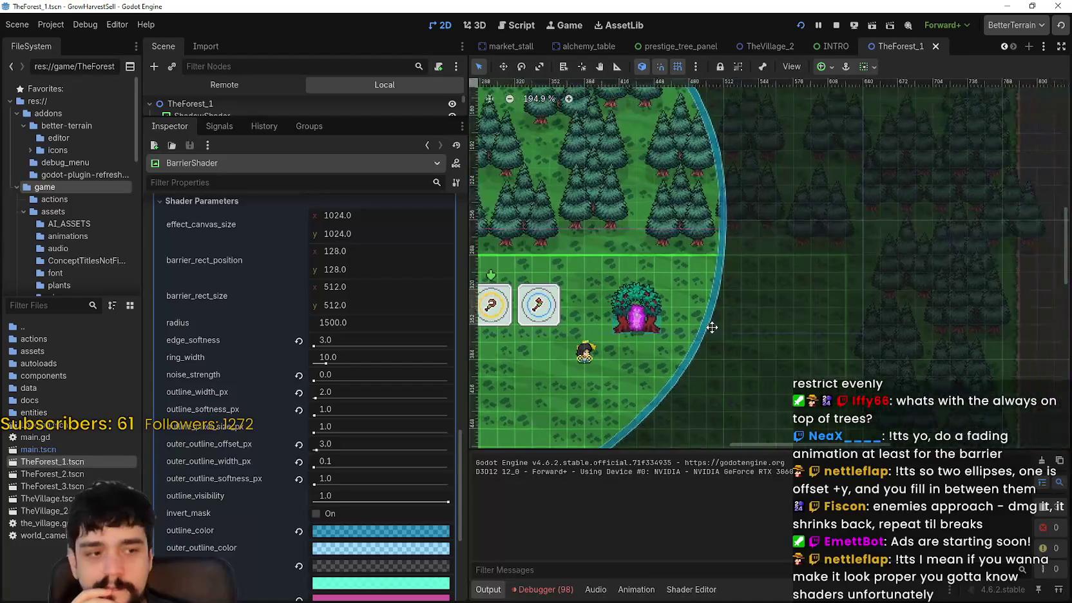
pyautogui.scroll(-2, 687, 305)
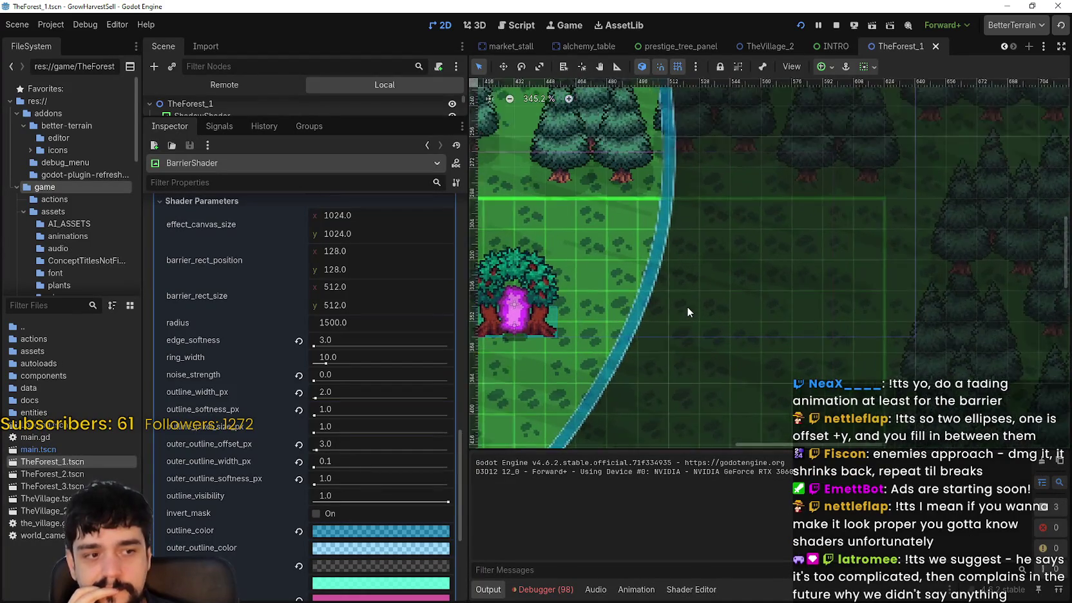
pyautogui.scroll(-3, 689, 305)
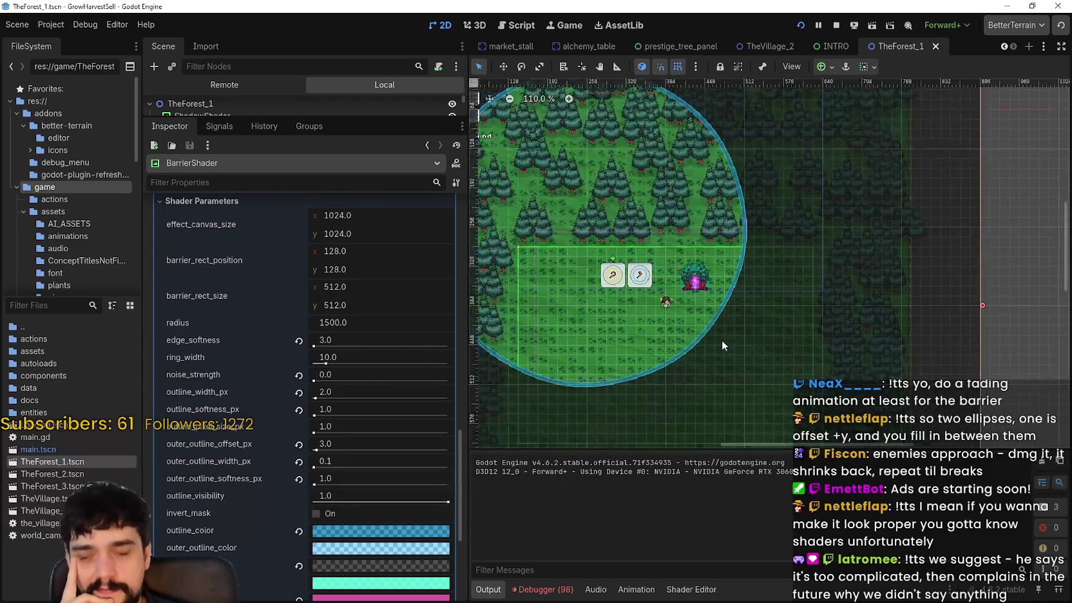
pyautogui.scroll(-2, 720, 341)
pyautogui.scroll(-5, 400, 509)
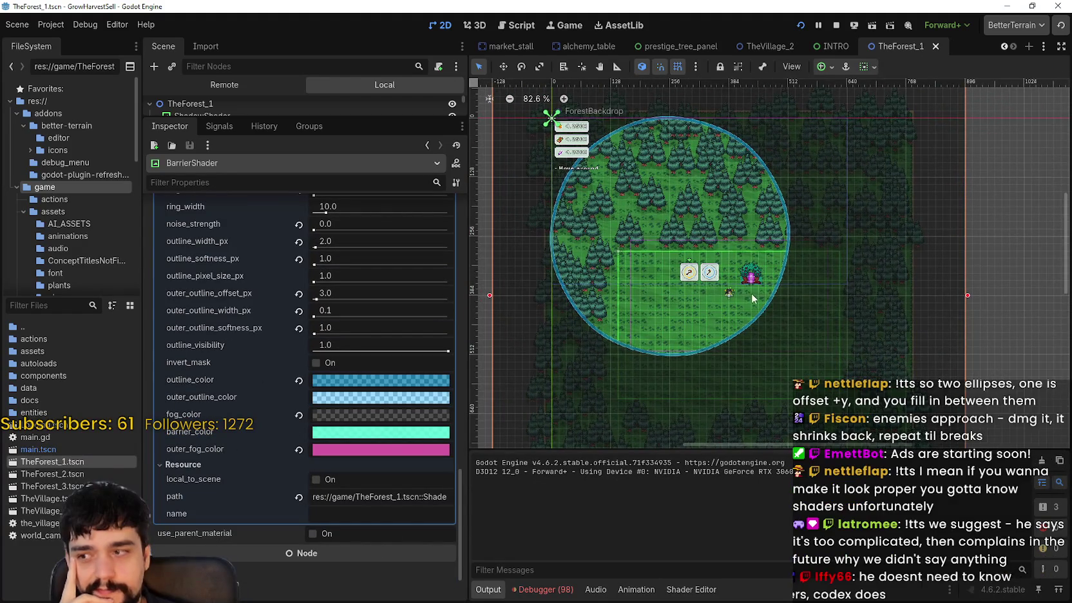
pyautogui.moveTo(756, 287); pyautogui.dragTo(731, 305)
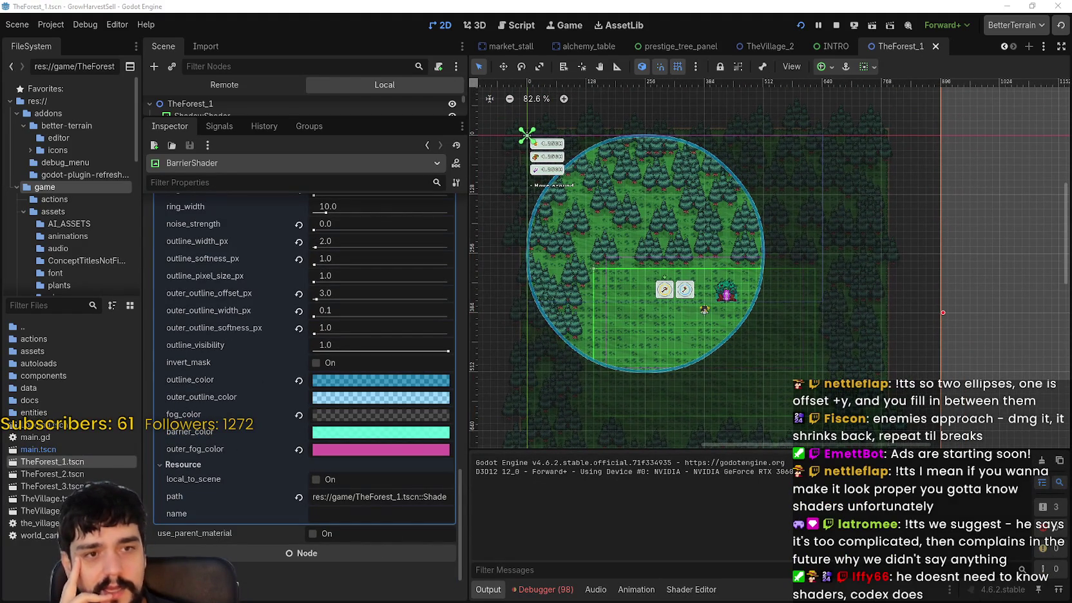
pyautogui.scroll(10, 794, 293)
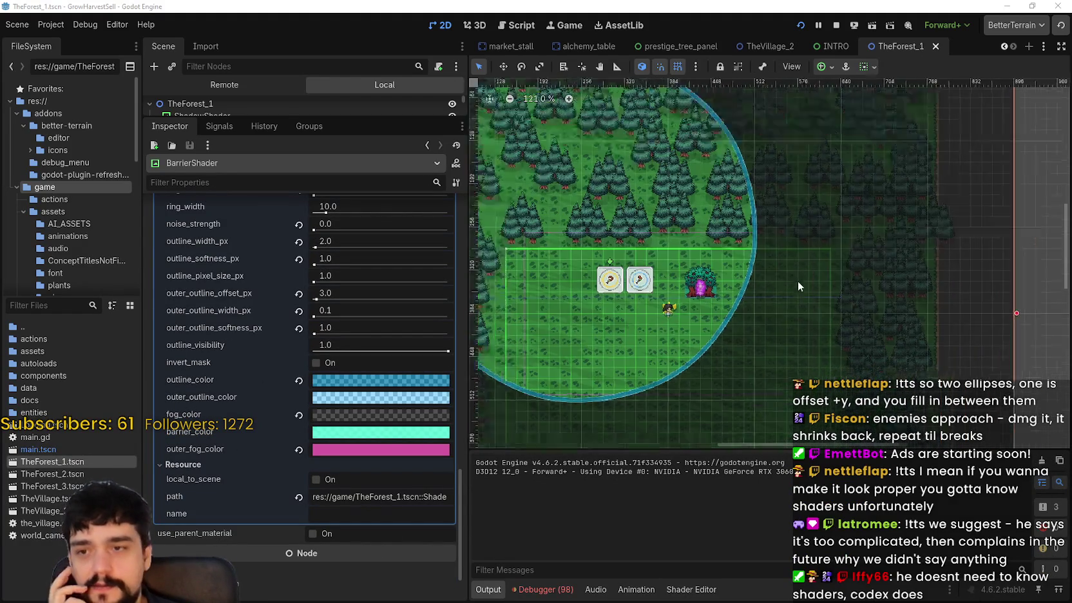
pyautogui.scroll(-6, 734, 338)
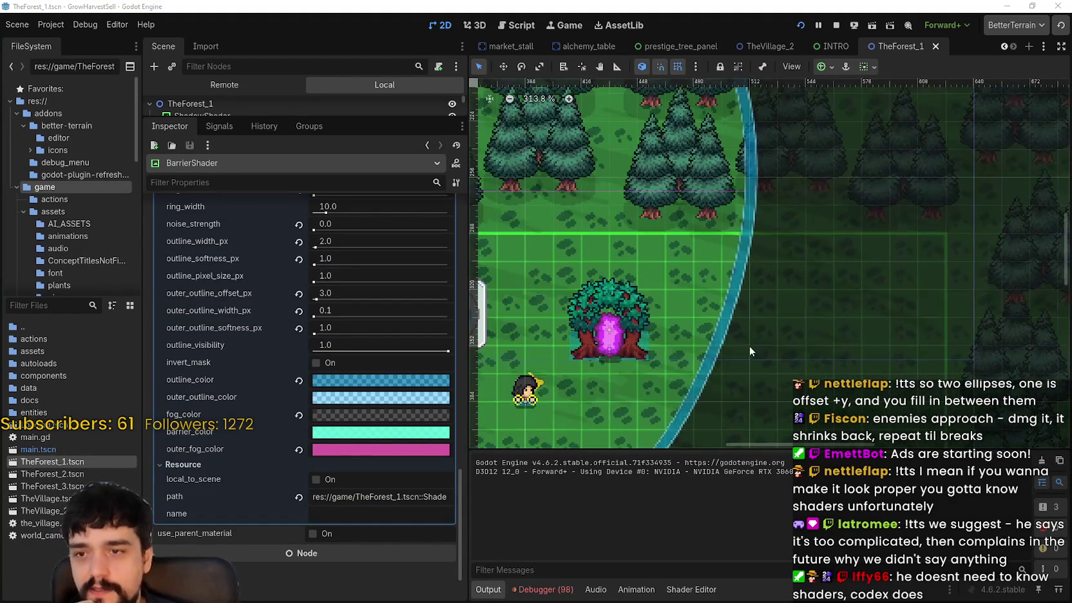
pyautogui.scroll(-1, 613, 405)
pyautogui.hscroll(-6, 556, 350)
pyautogui.scroll(4, 680, 331)
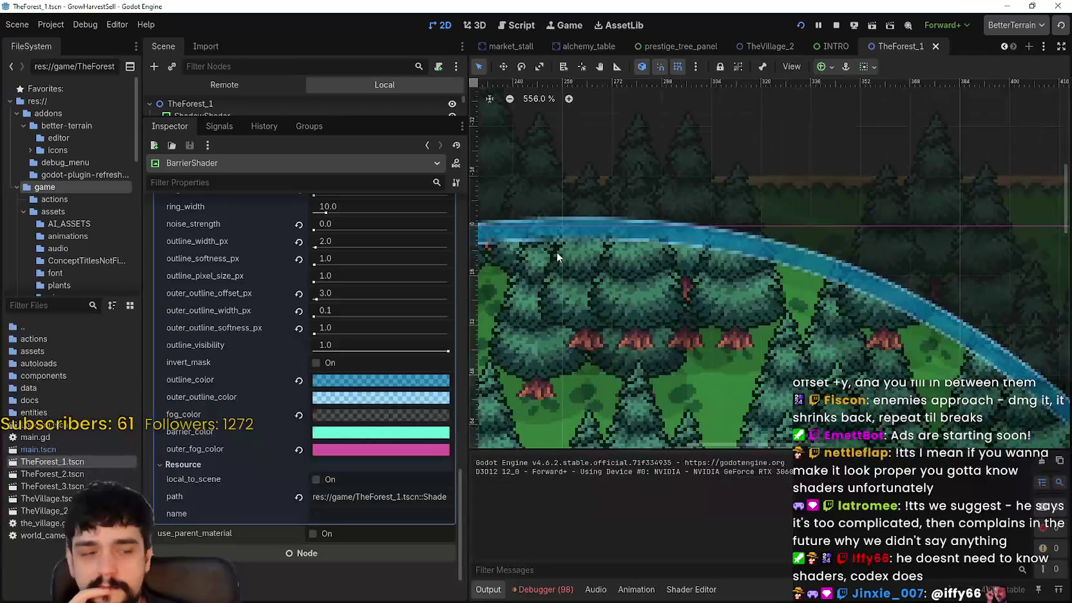
pyautogui.hscroll(-5, 682, 235)
pyautogui.scroll(-2, 788, 372)
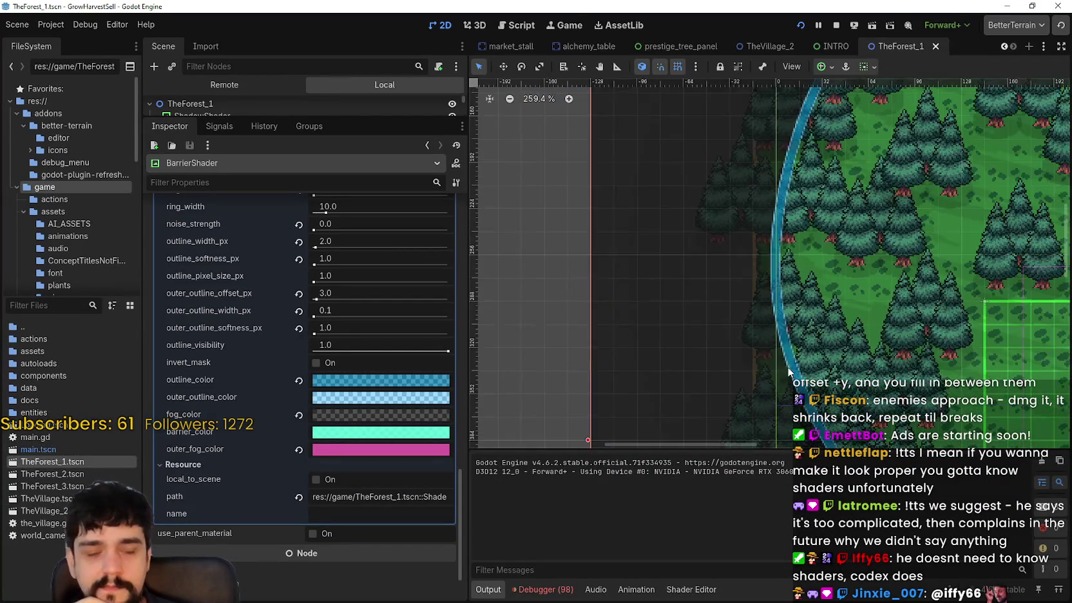
pyautogui.scroll(-12, 787, 367)
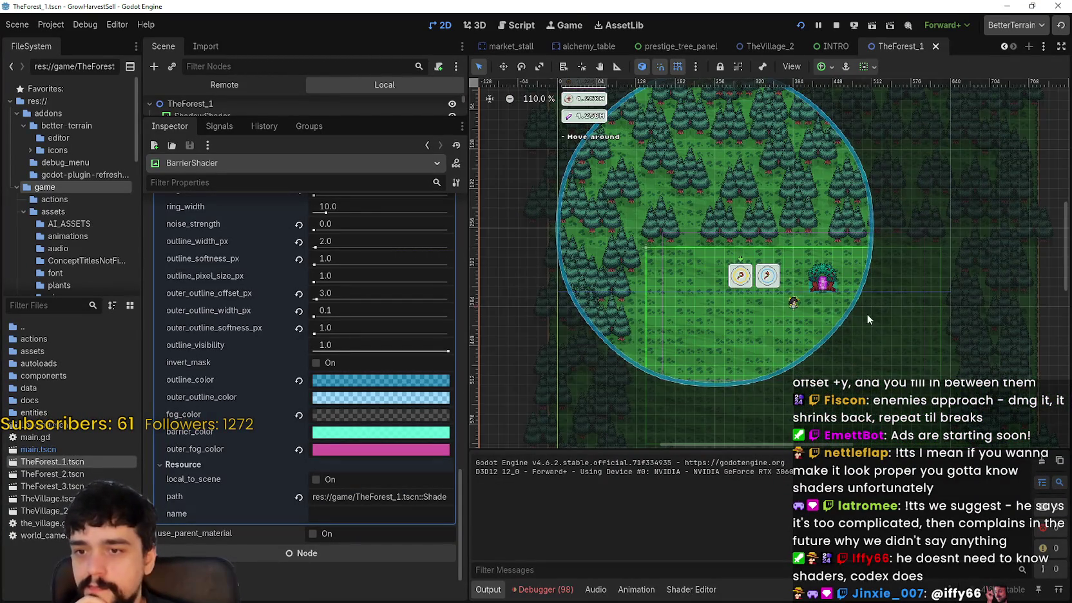
pyautogui.scroll(4, 785, 303)
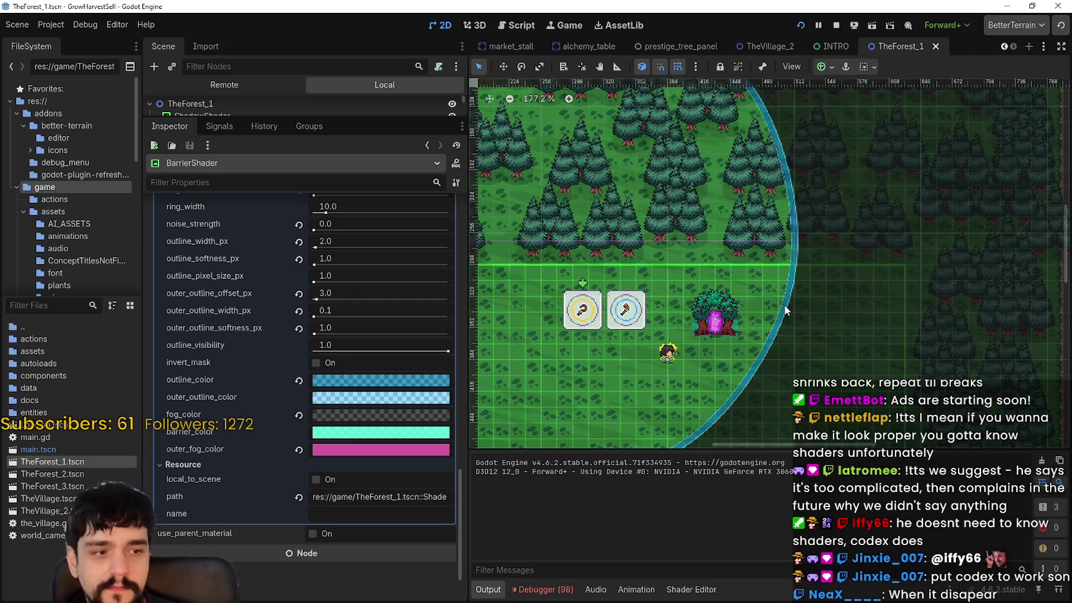
pyautogui.scroll(-3, 784, 304)
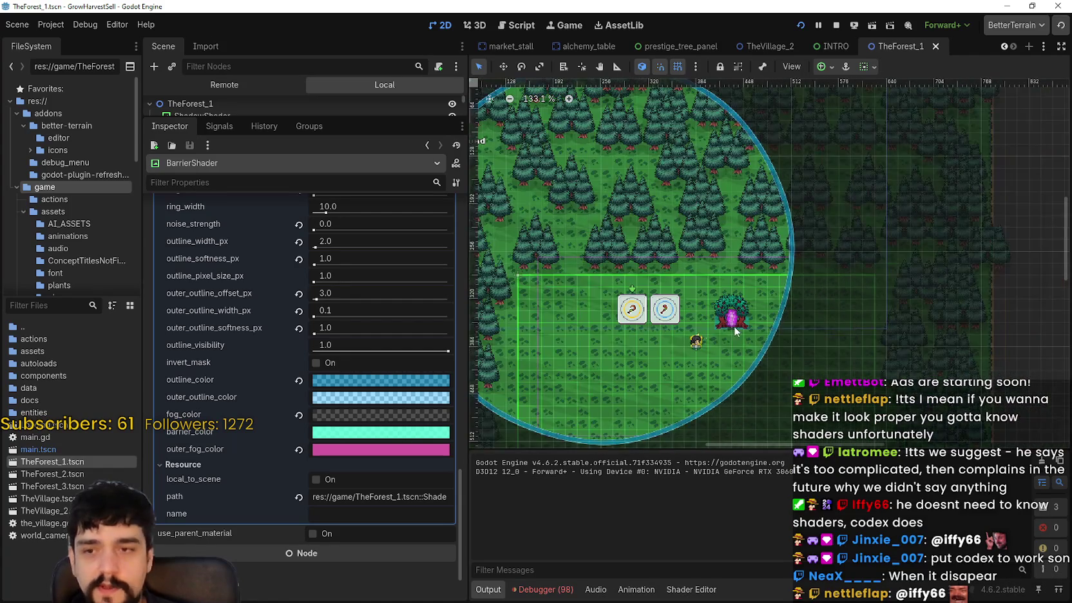
pyautogui.scroll(3, 271, 454)
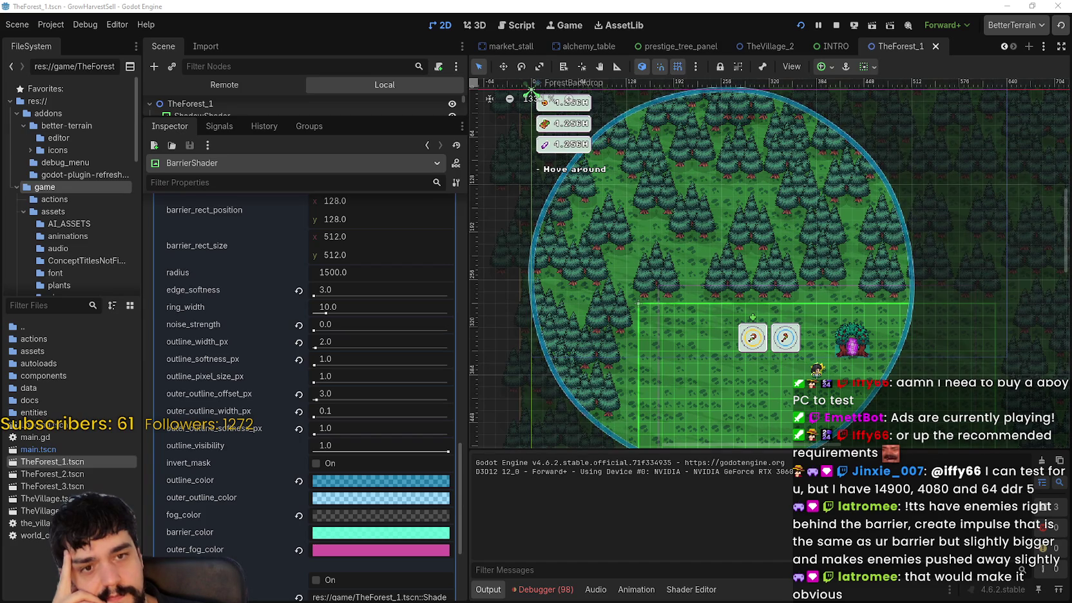
pyautogui.click(835, 25)
# - Relaunch the game with Start Game (Loaded) and maximize its window
pyautogui.click(806, 23)
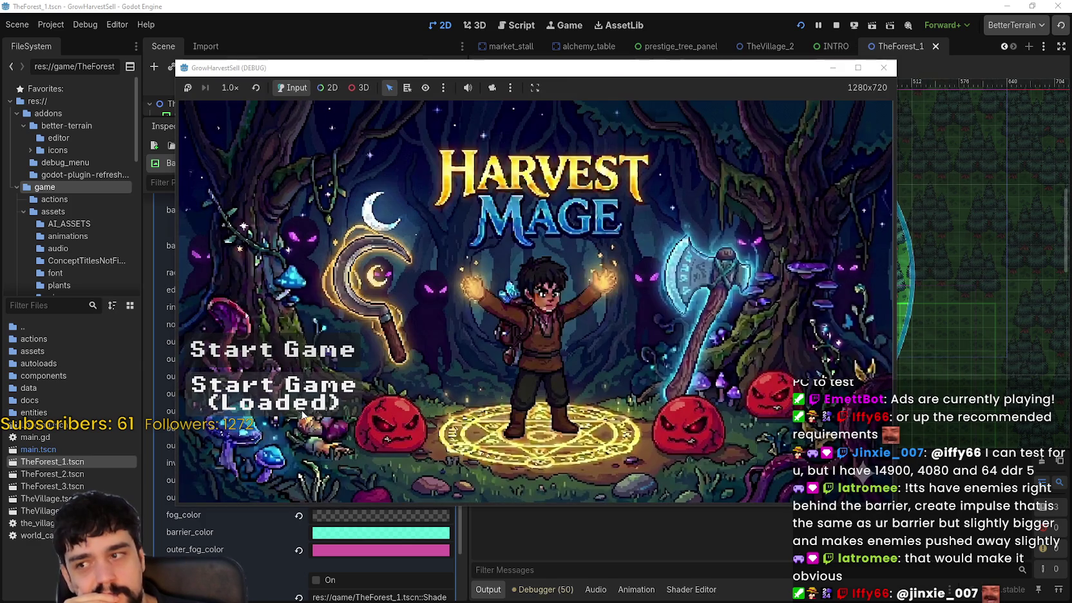
pyautogui.click(303, 408)
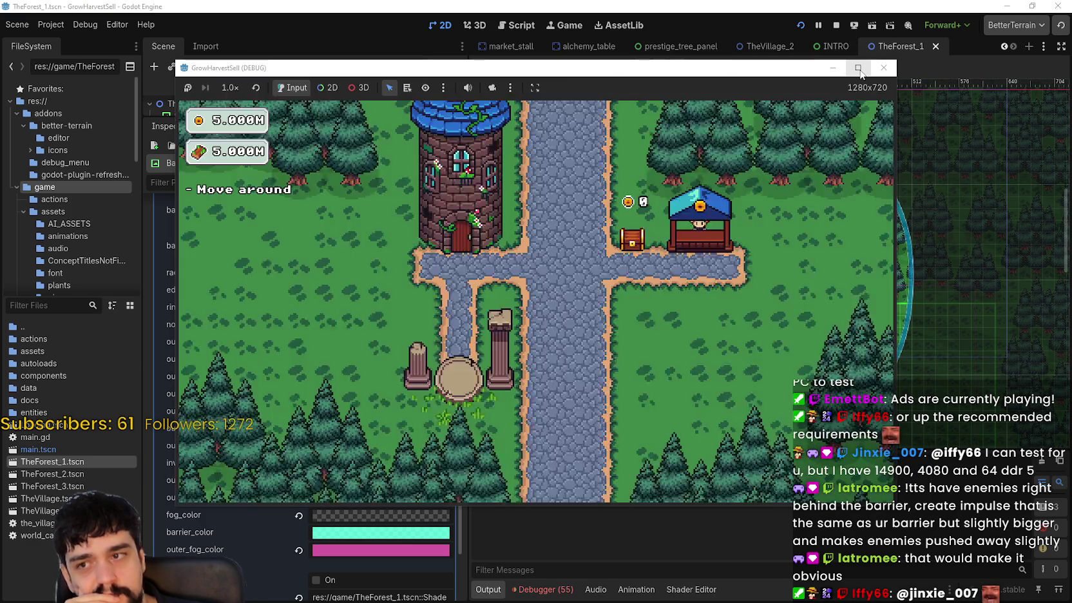
pyautogui.click(858, 71)
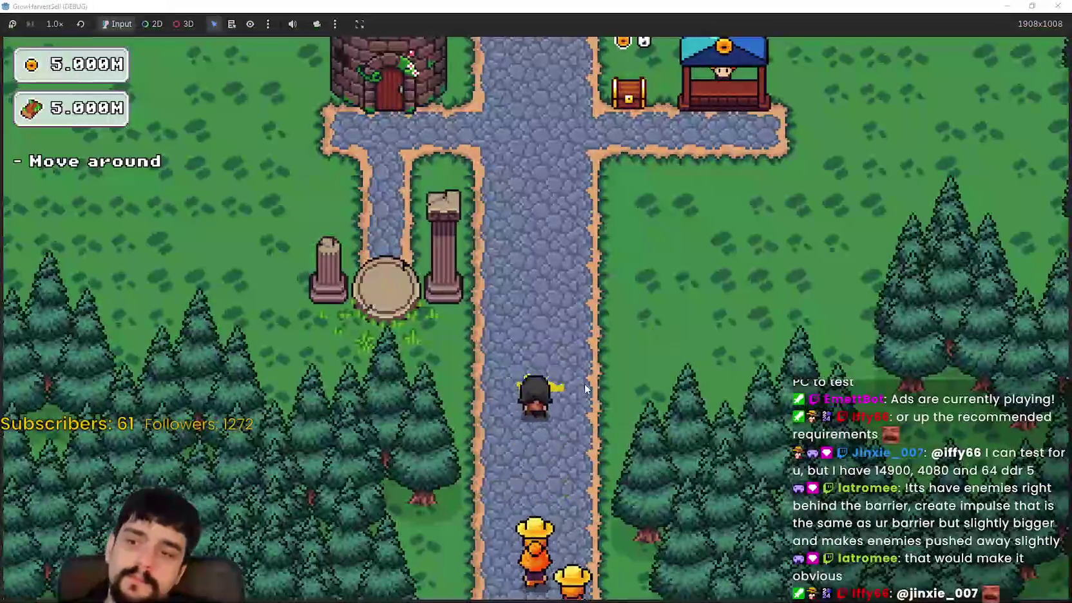
# - Activate the portal at the mage tower and travel to Stage 1
pyautogui.press('w')
pyautogui.press('a')
pyautogui.press('e')
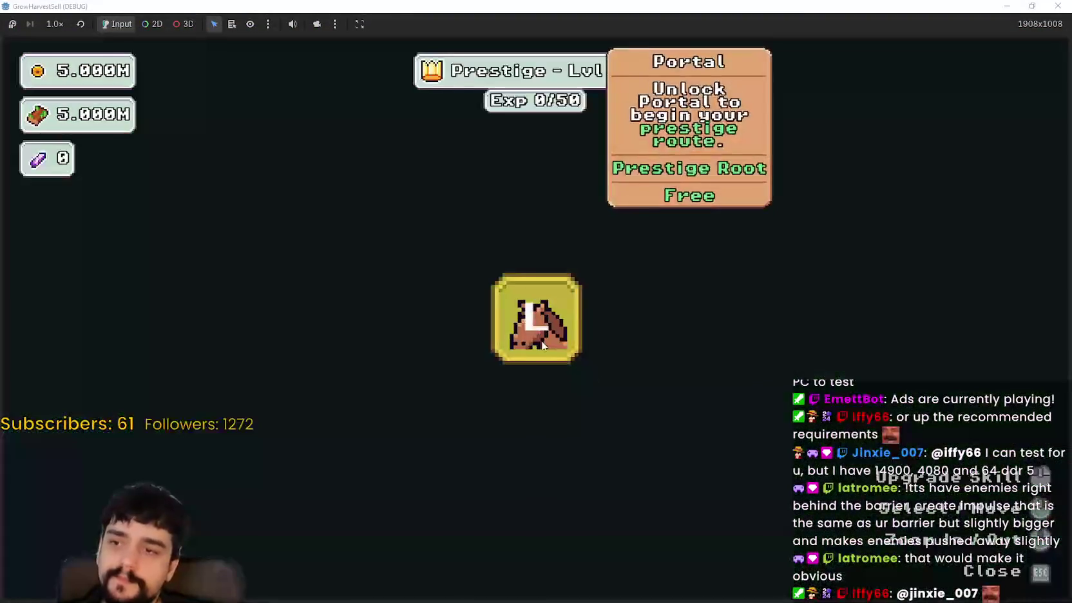
pyautogui.press('s')
pyautogui.press('e')
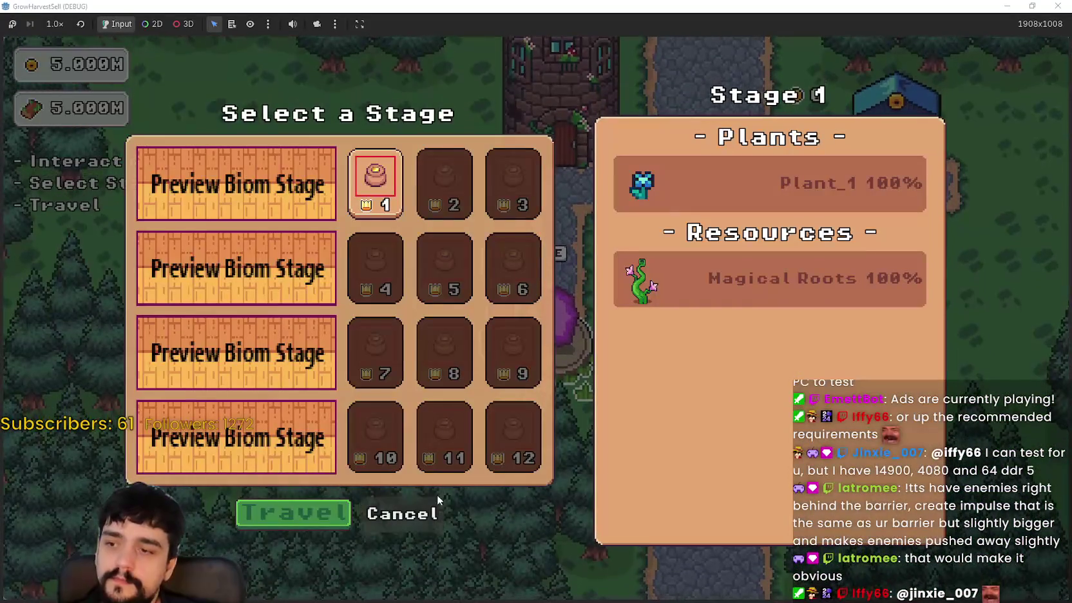
pyautogui.press('Return')
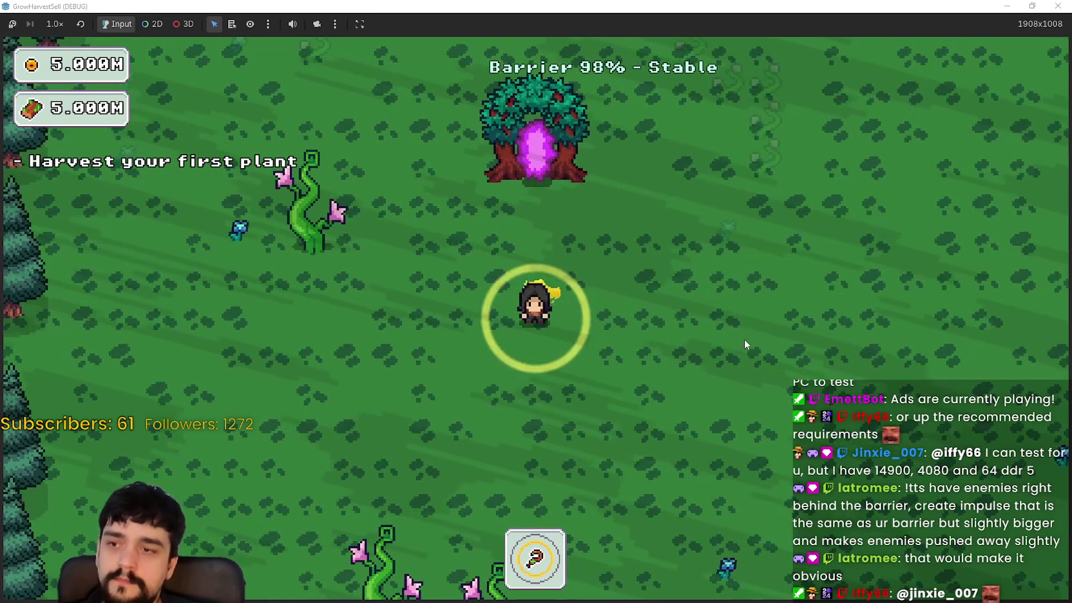
# - Roam the forest past the portal tree and plants while the barrier drains
pyautogui.press('a')
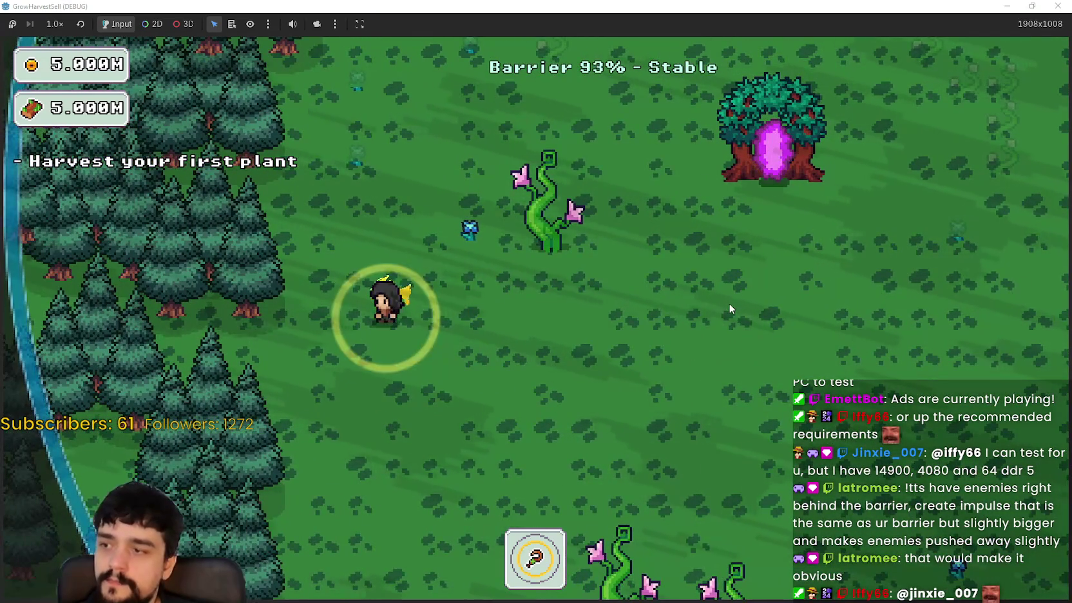
pyautogui.press('s')
pyautogui.press('d')
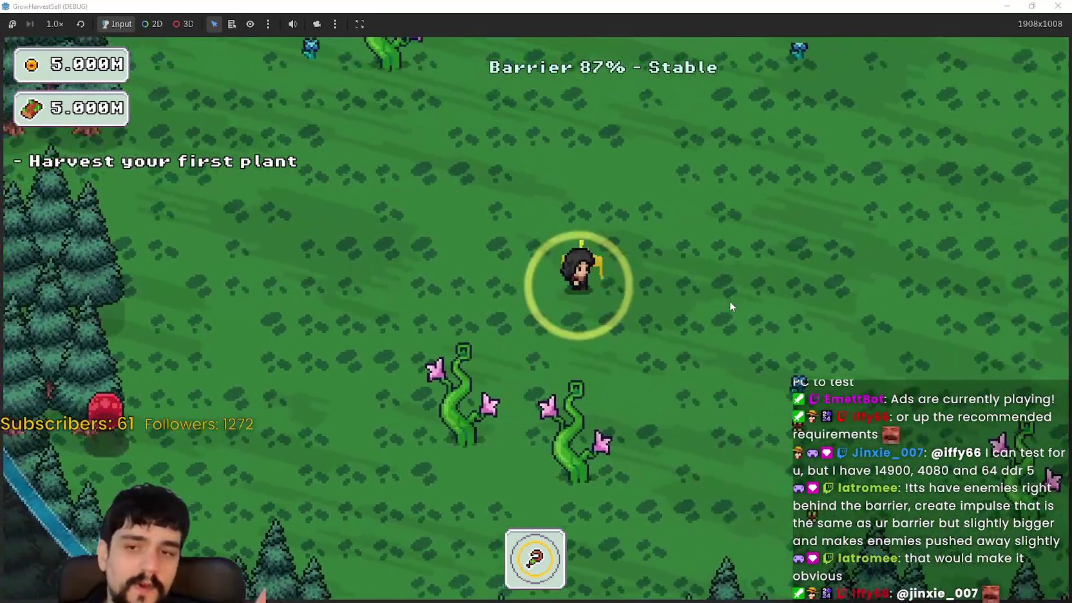
pyautogui.press('w')
pyautogui.press('a')
pyautogui.press('w')
pyautogui.press('a')
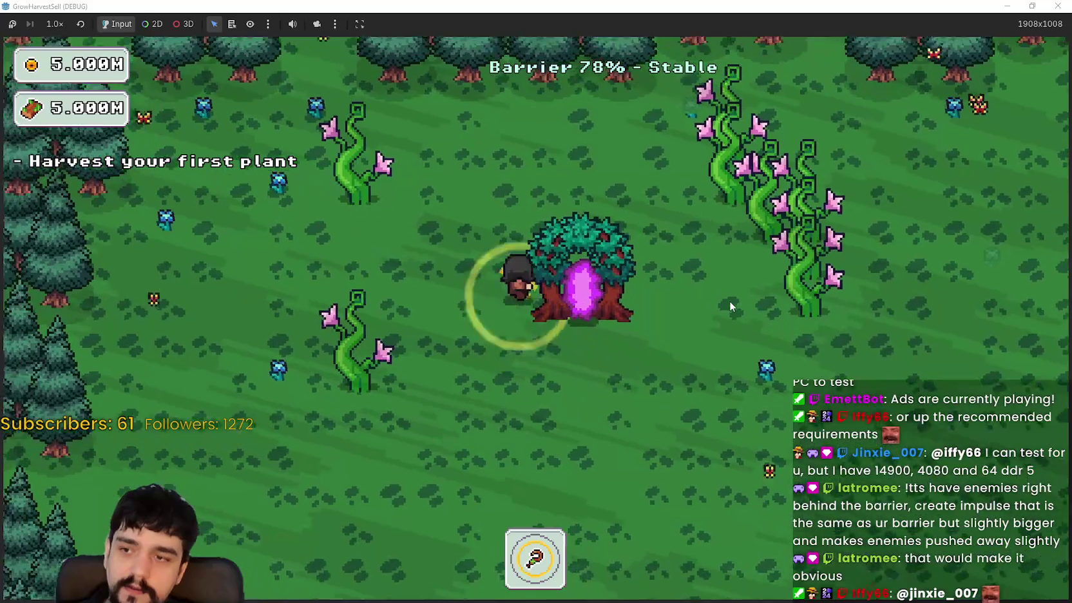
pyautogui.press('d')
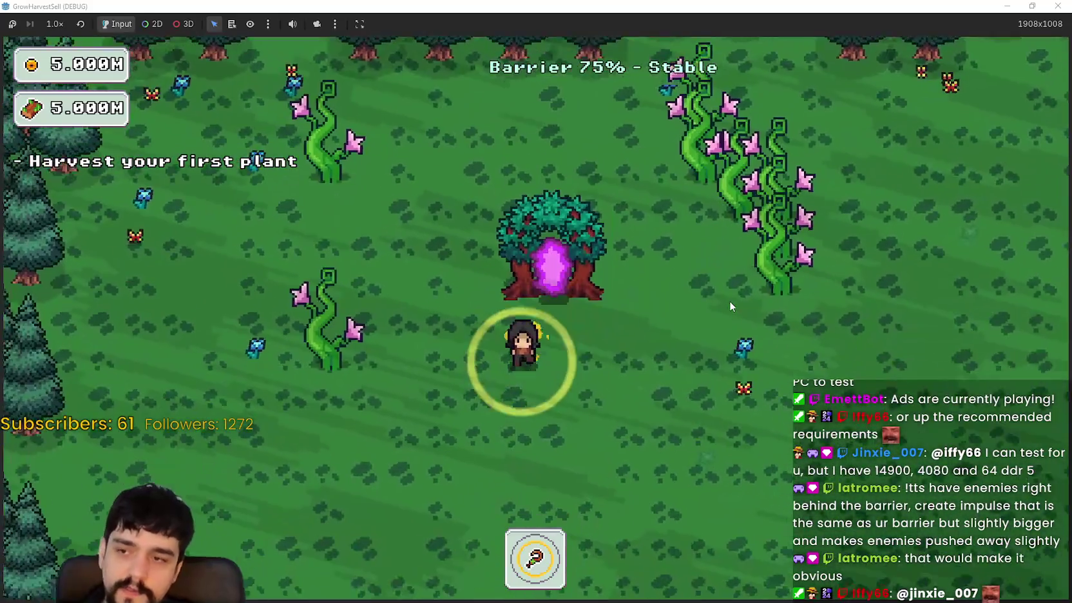
pyautogui.press('s')
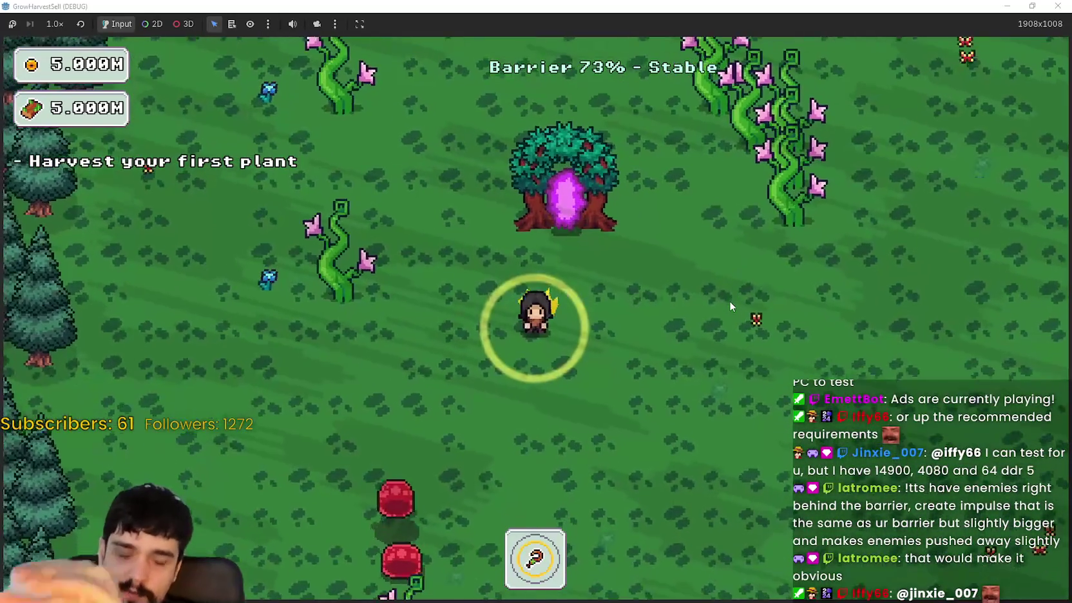
pyautogui.press('d')
pyautogui.press('w')
pyautogui.press('a')
pyautogui.press('s')
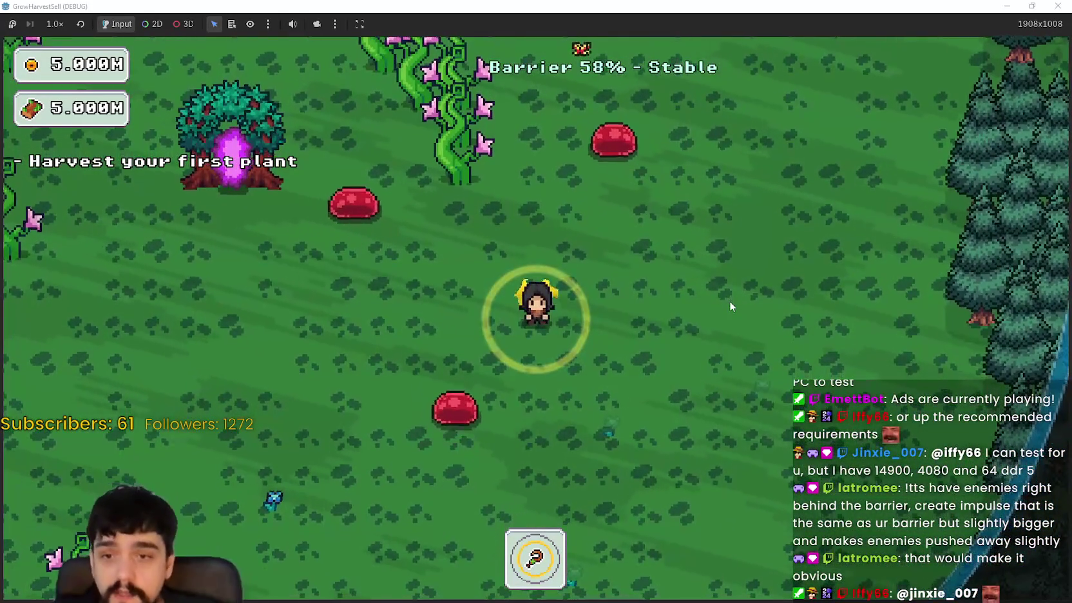
pyautogui.press('s')
pyautogui.press('a')
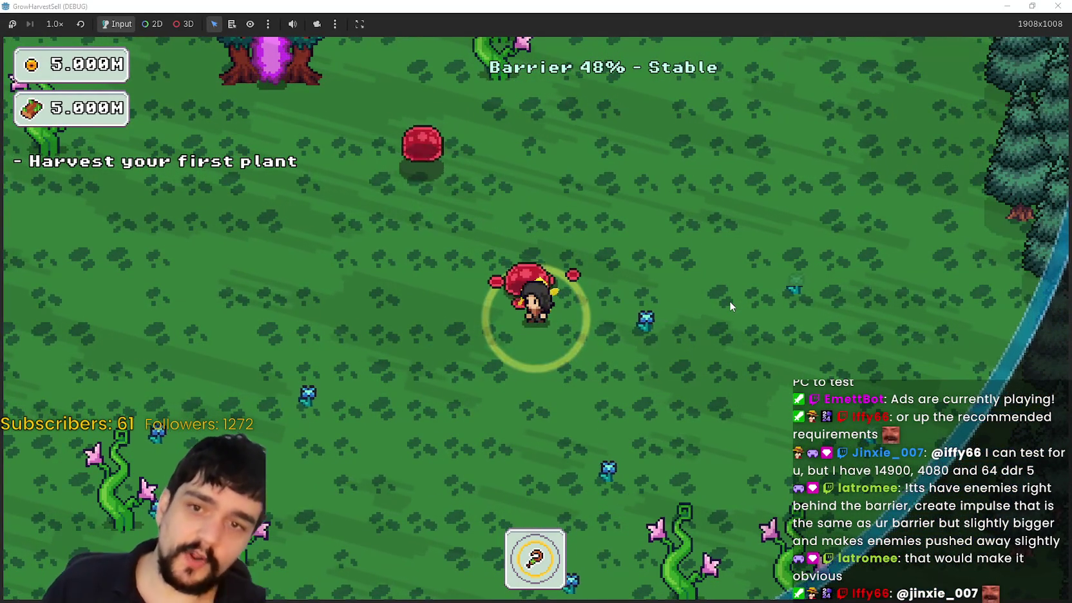
pyautogui.press('s')
pyautogui.press('a')
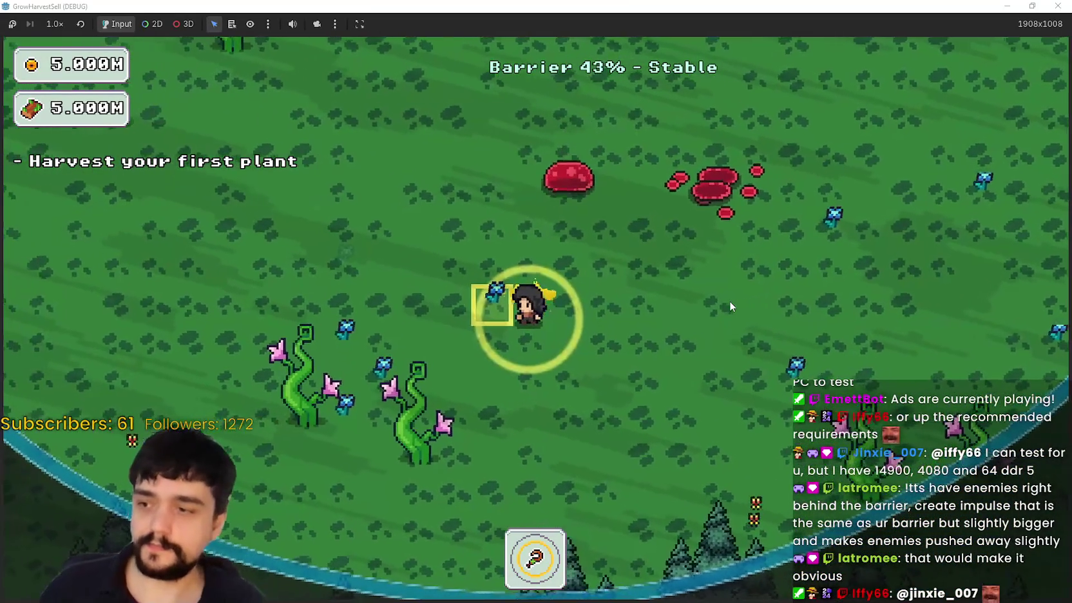
# - Walk along the shrinking barrier ring until it reaches 0% with dark mages closing in
pyautogui.press('a')
pyautogui.press('w')
pyautogui.press('a')
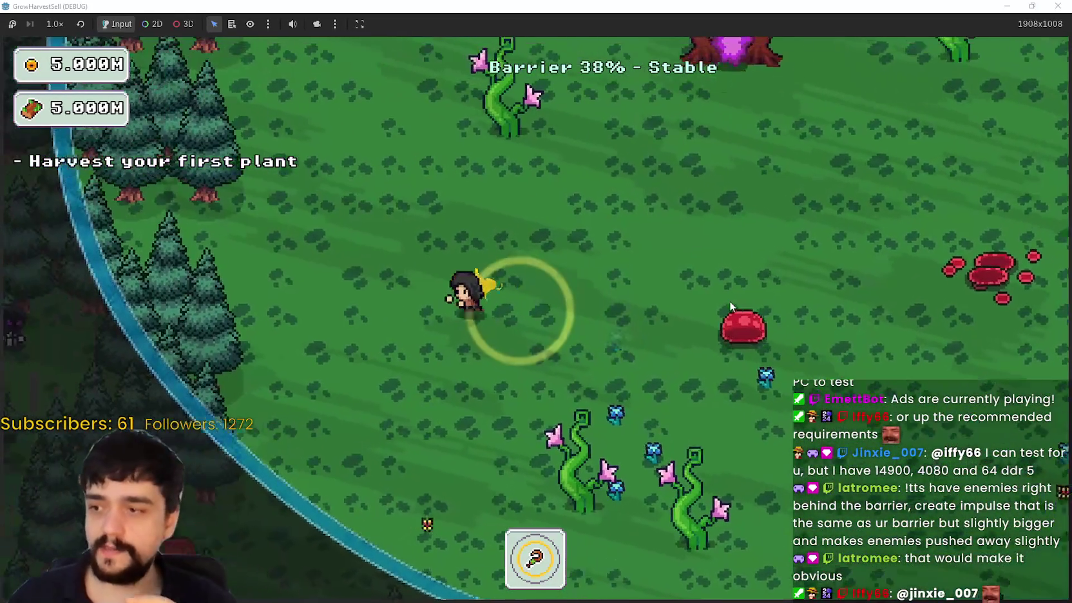
pyautogui.press('w')
pyautogui.press('s')
pyautogui.press('d')
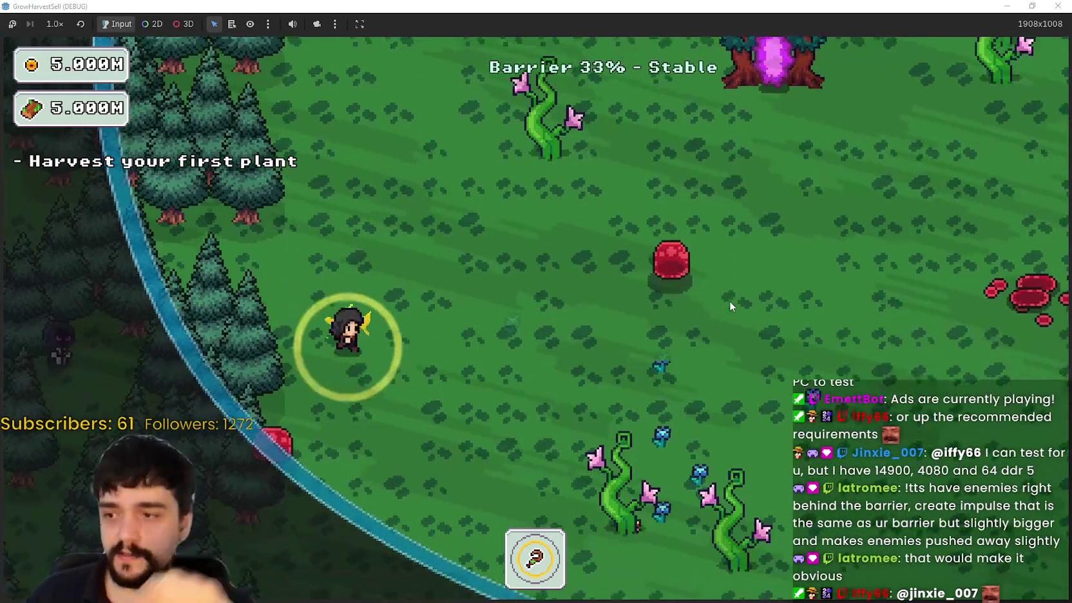
pyautogui.press('d')
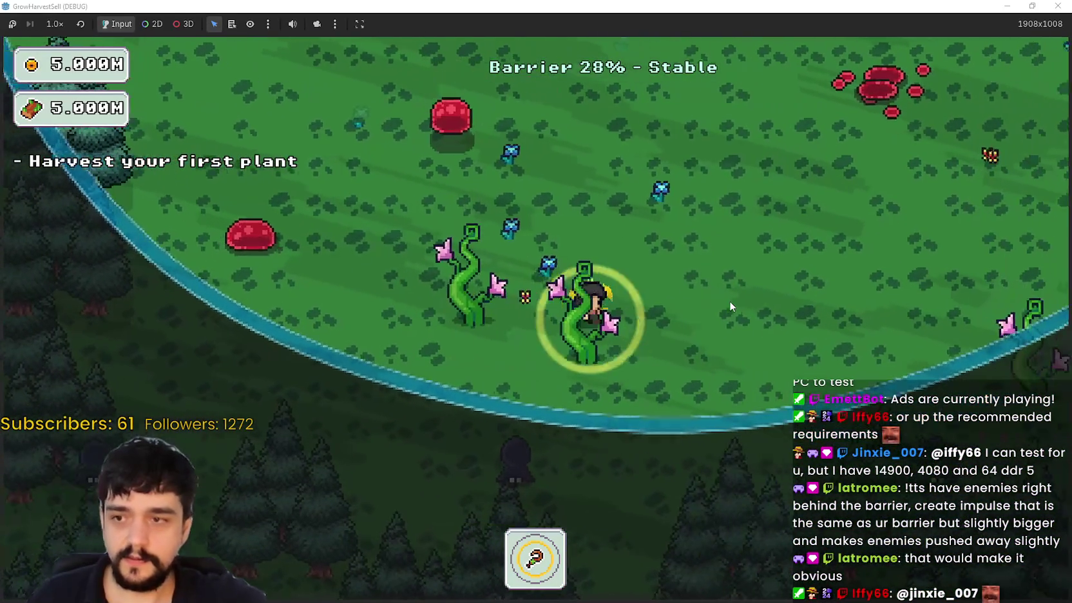
pyautogui.press('w')
pyautogui.press('d')
pyautogui.press('w')
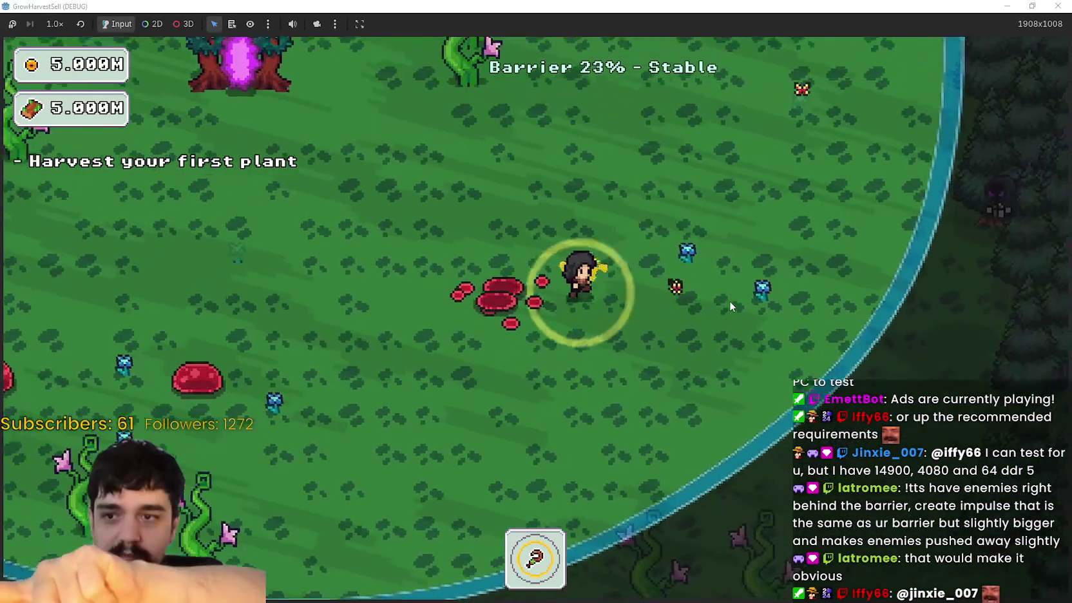
pyautogui.press('a')
pyautogui.press('w')
pyautogui.press('a')
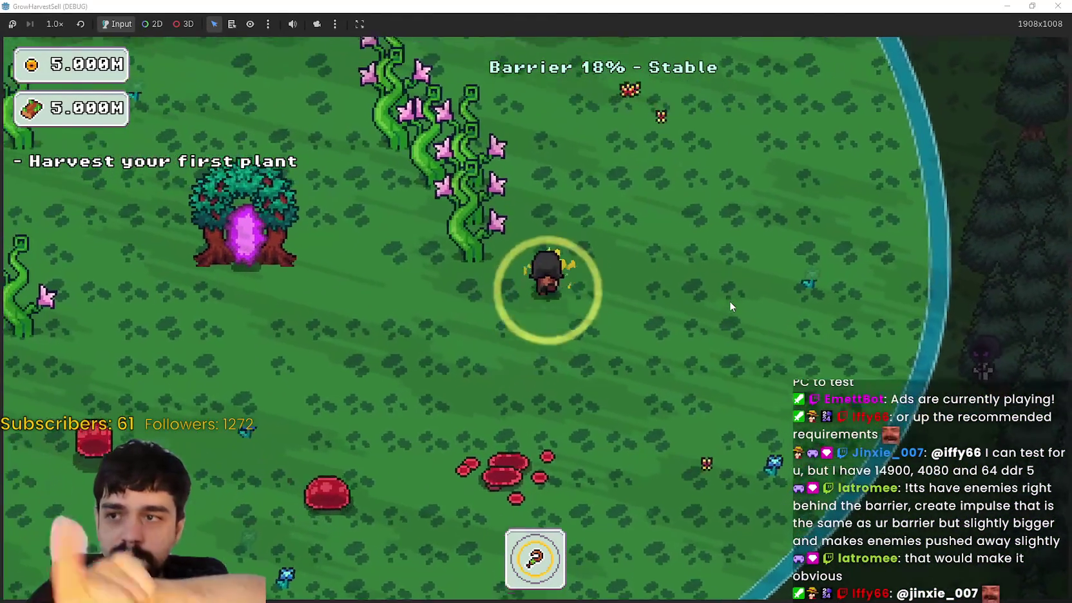
pyautogui.press('a')
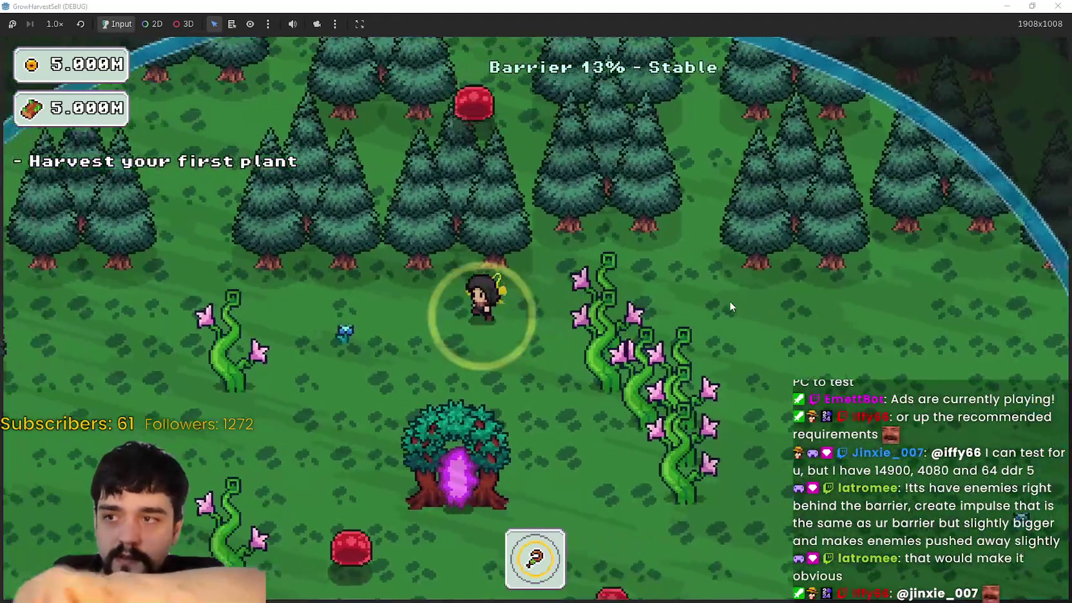
pyautogui.press('s')
pyautogui.press('s')
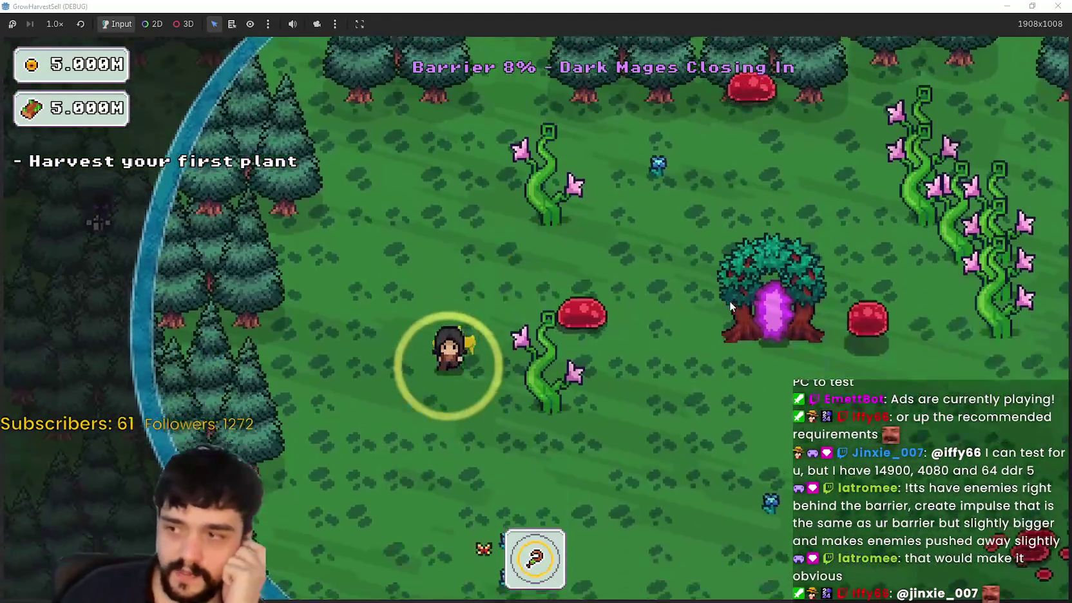
pyautogui.press('d')
pyautogui.press('d')
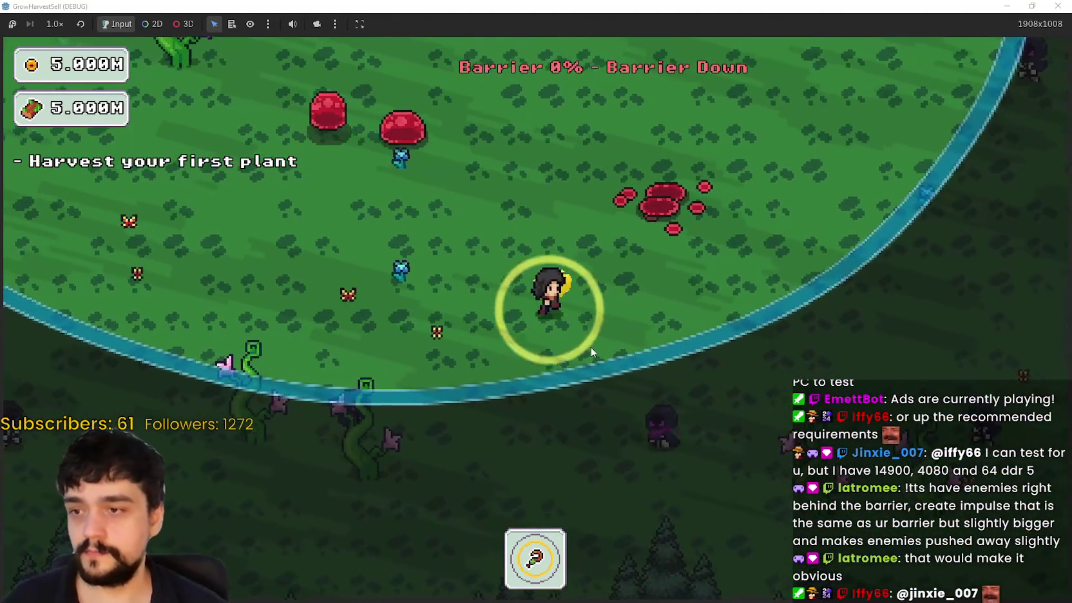
# - Walk back into the portal tree and confirm leaving for the village
pyautogui.press('w')
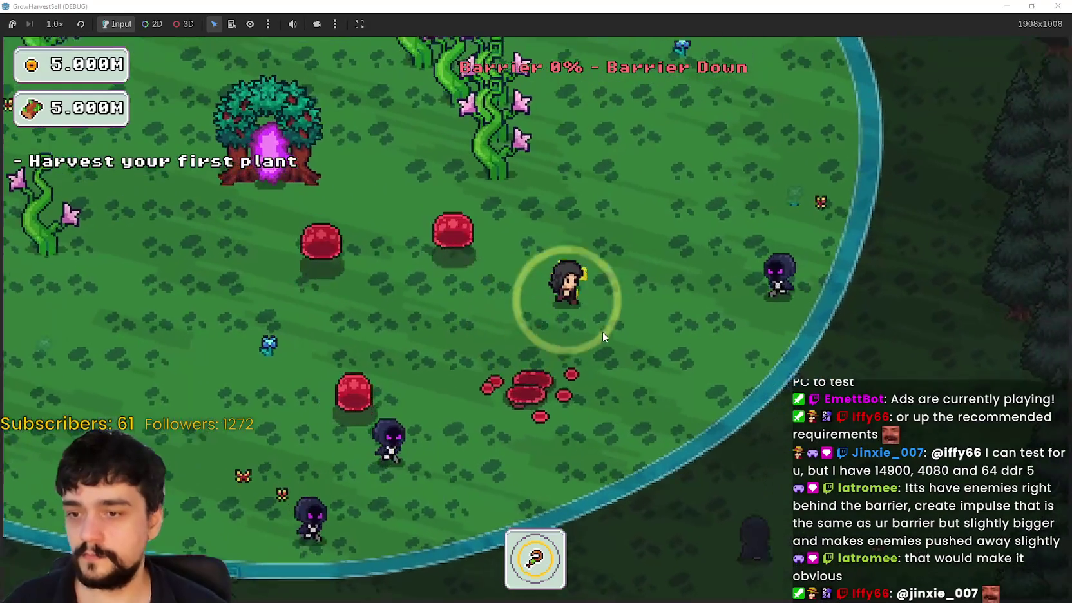
pyautogui.press('a')
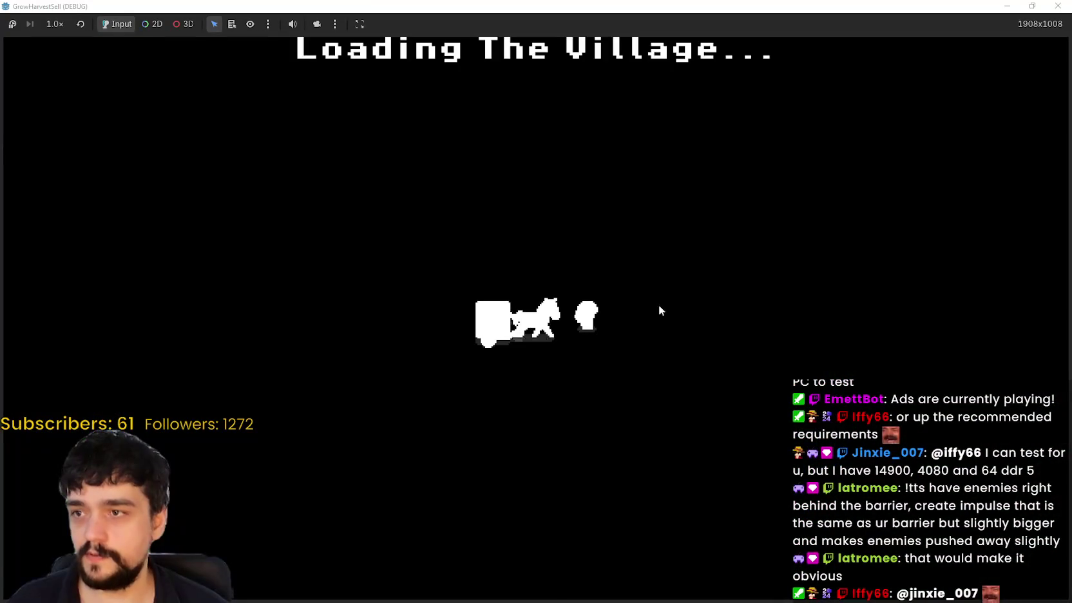
pyautogui.press('s')
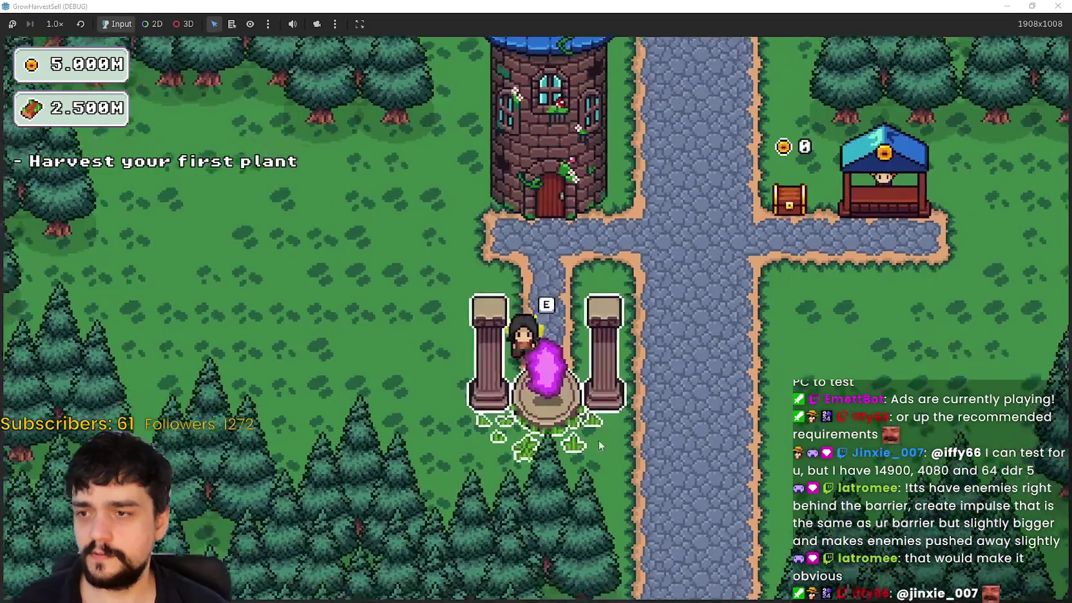
pyautogui.press('Return')
# - Walk the player into the fresh forest, down to the barrier edge, then toward the flowering plants
pyautogui.press('s')
pyautogui.press('d')
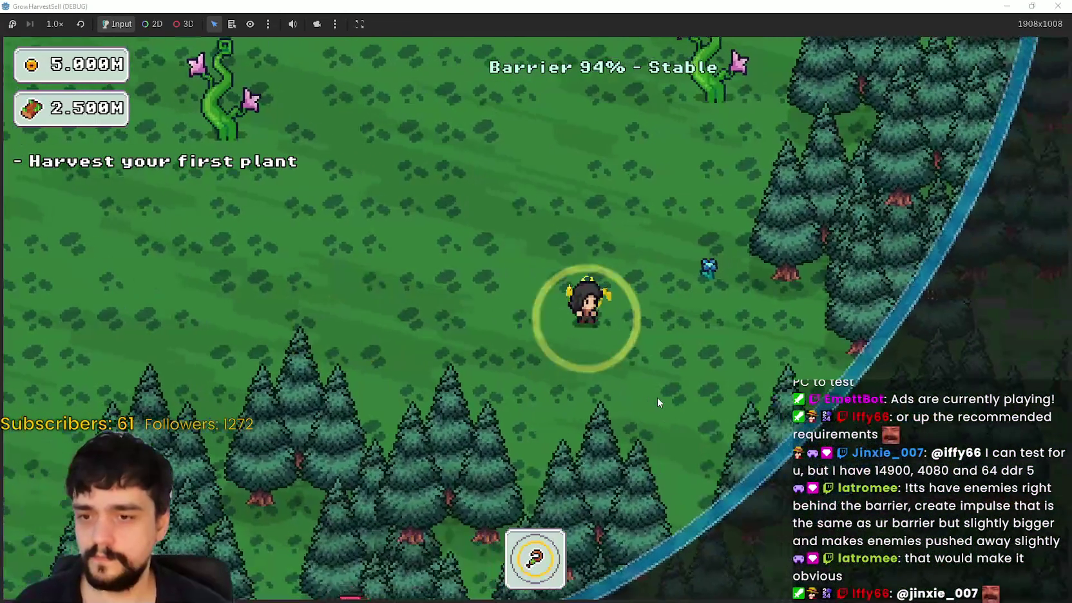
pyautogui.press('a')
pyautogui.press('s')
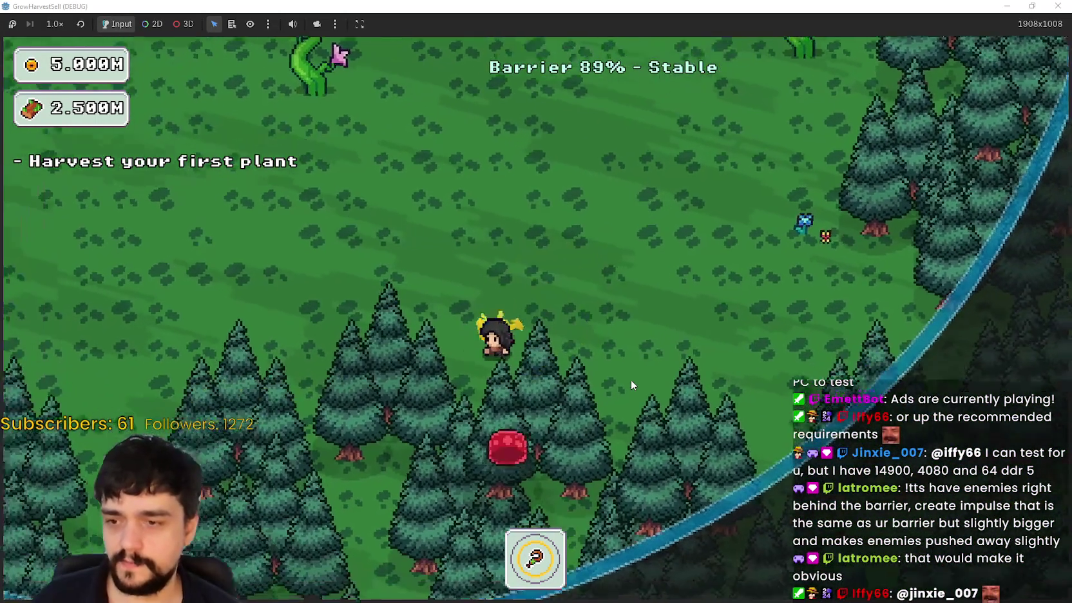
pyautogui.press('w')
pyautogui.press('d')
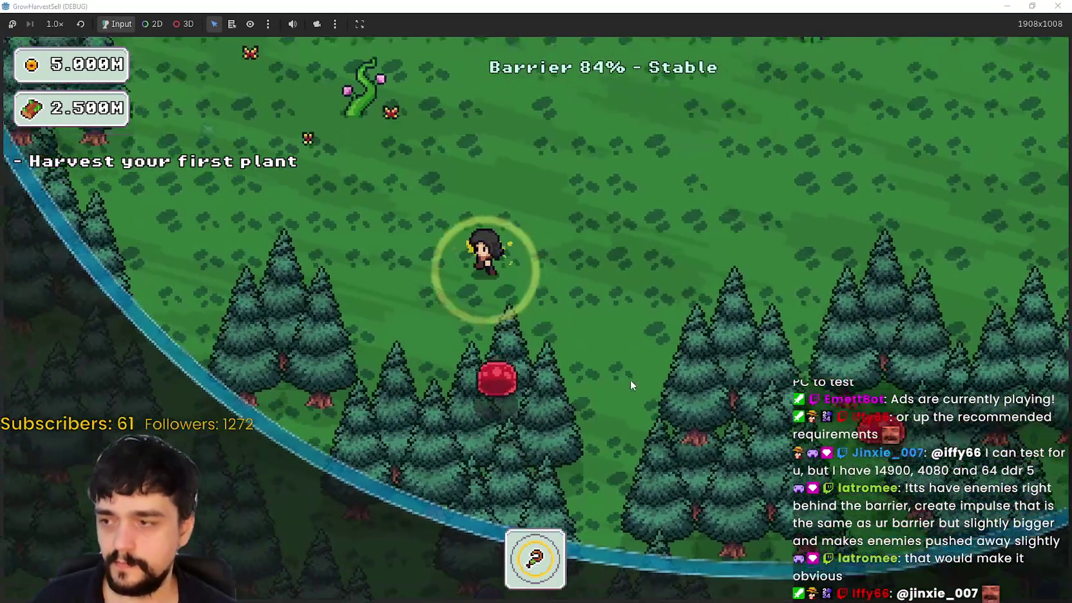
pyautogui.press('w')
pyautogui.press('d')
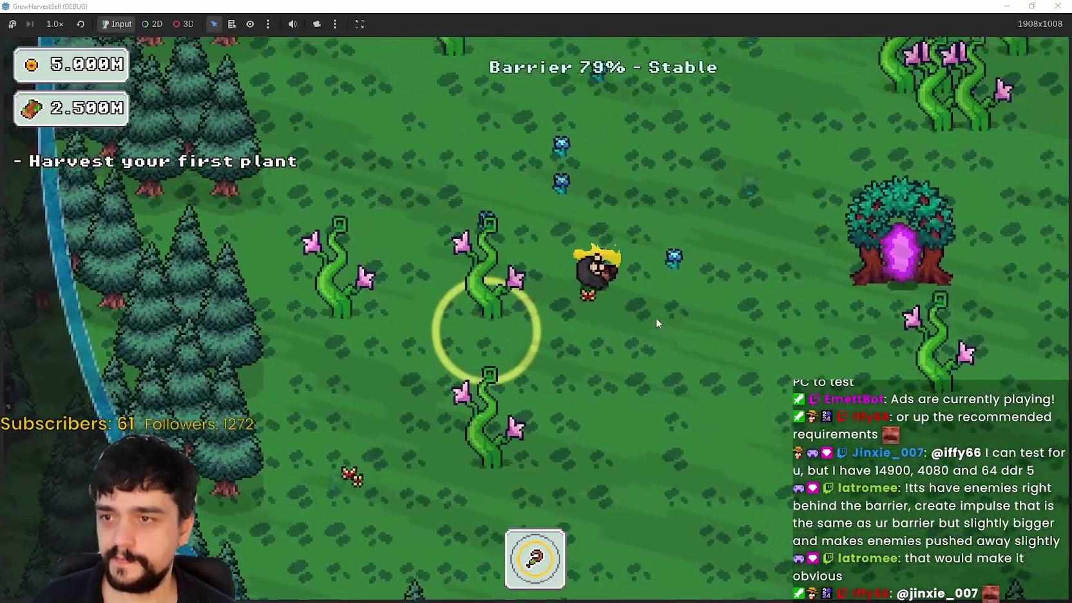
pyautogui.press('d')
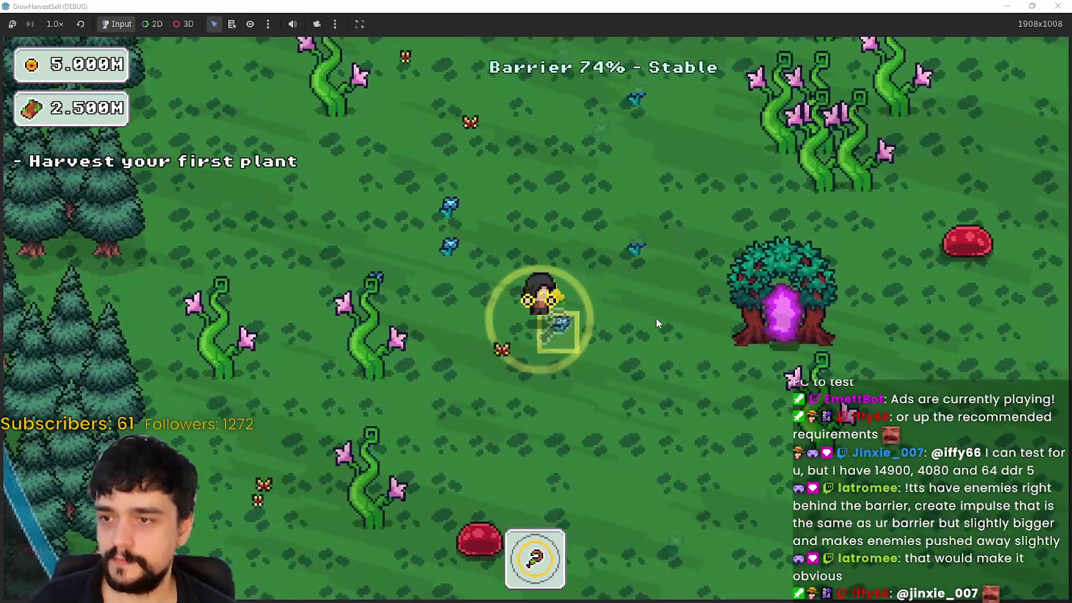
# - Walk up-left through the forest, splattering the red slime, then right to the barrier edge
pyautogui.press('w')
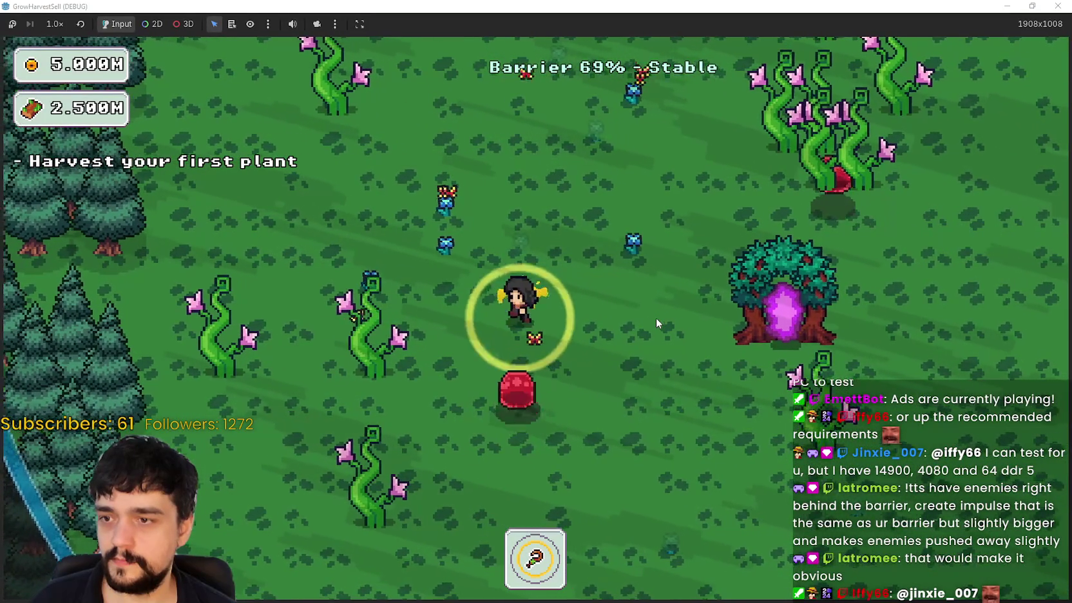
pyautogui.press('a')
pyautogui.press('w')
pyautogui.press('a')
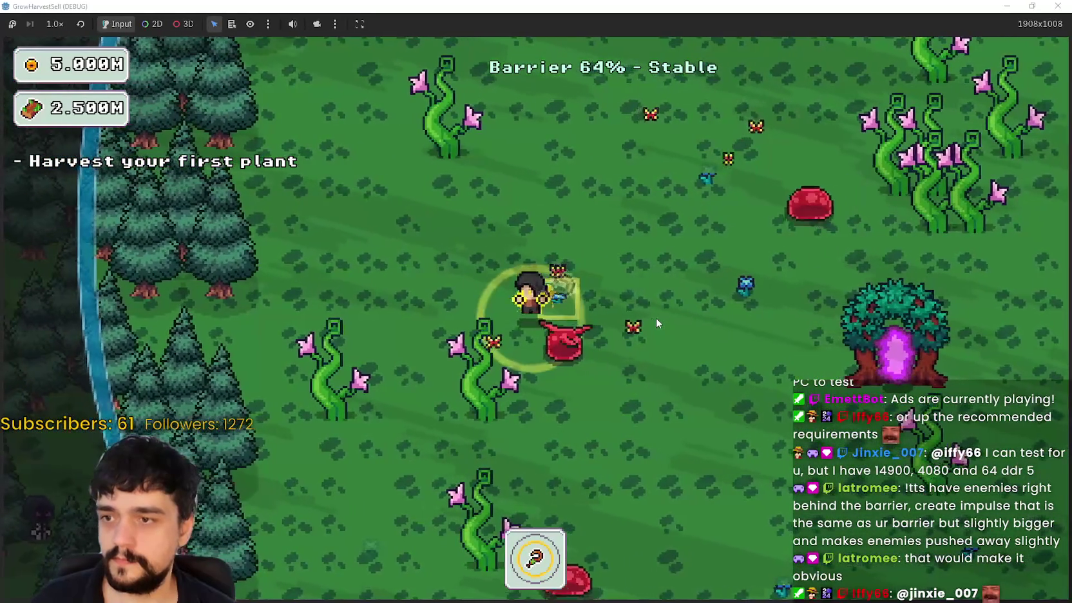
pyautogui.press('w')
pyautogui.press('a')
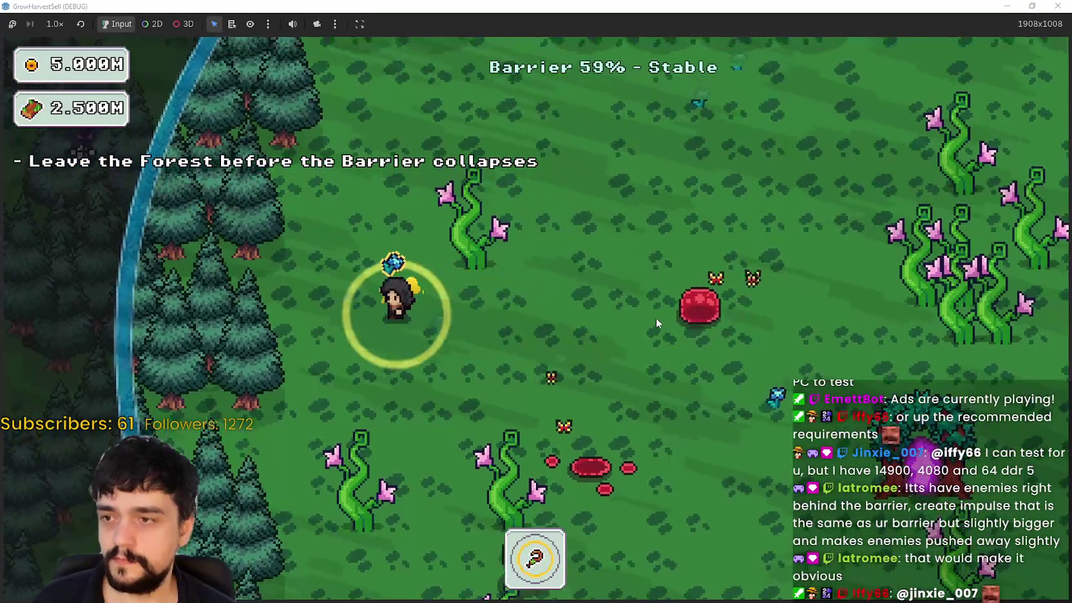
pyautogui.press('d')
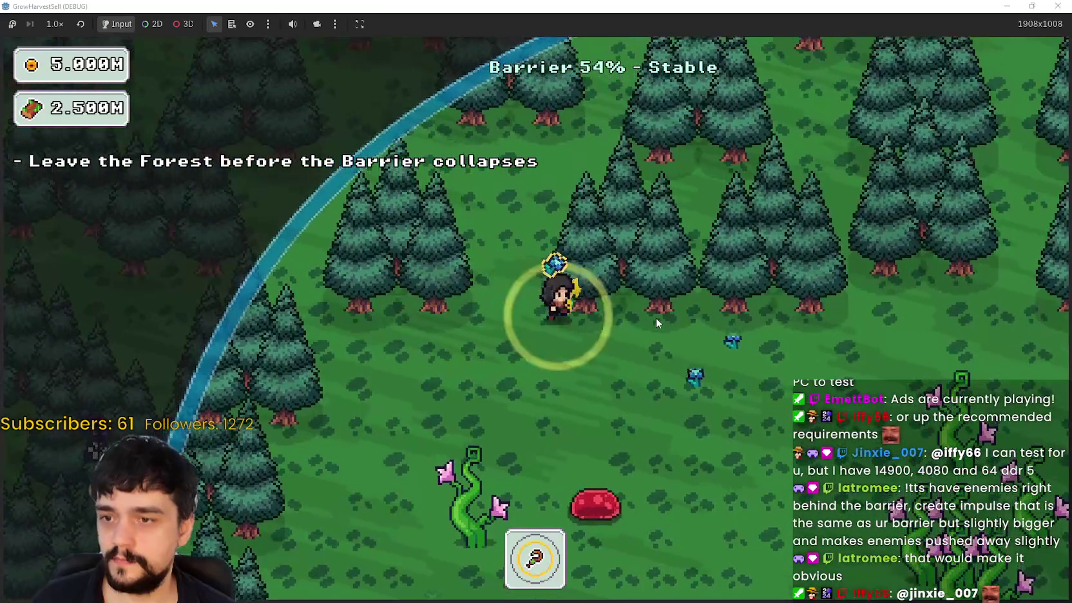
pyautogui.press('d')
pyautogui.press('w')
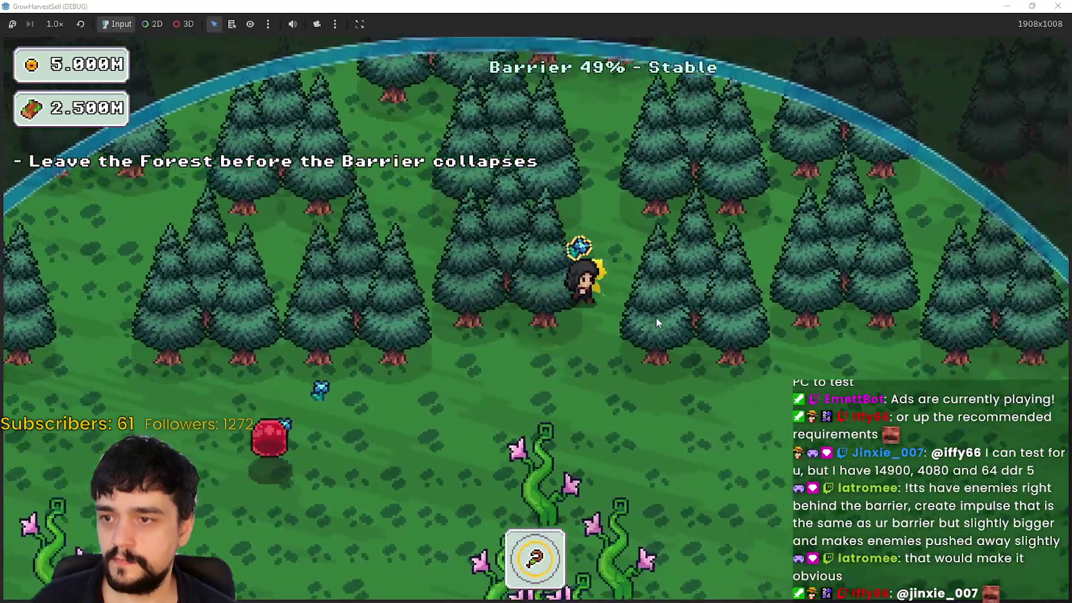
# - Walk back down the clearing, bursting the slime, as the barrier drains to 0% – Barrier Down
pyautogui.press('s')
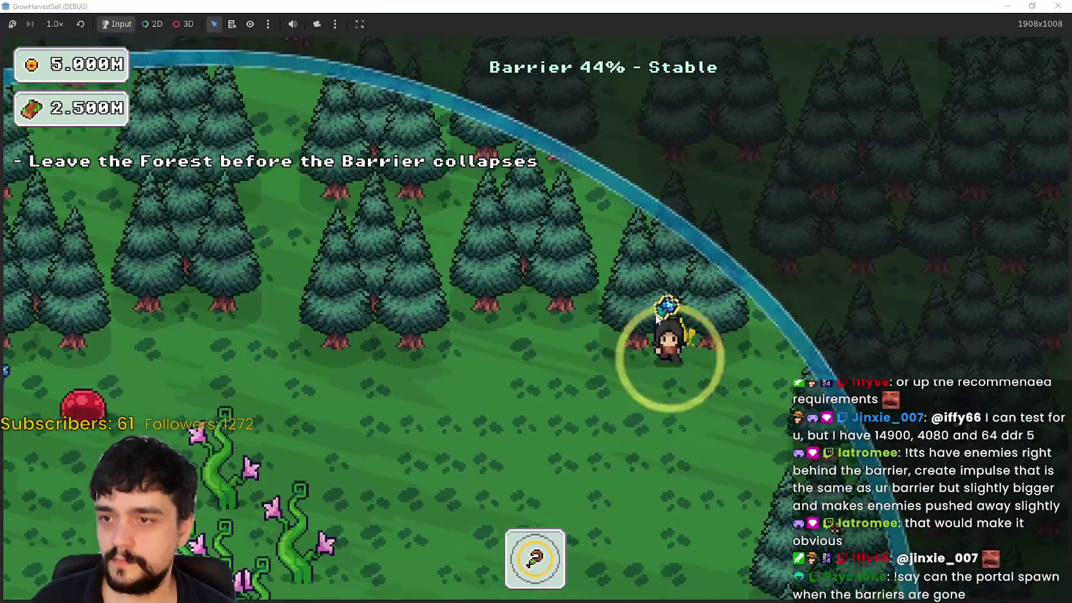
pyautogui.press('s')
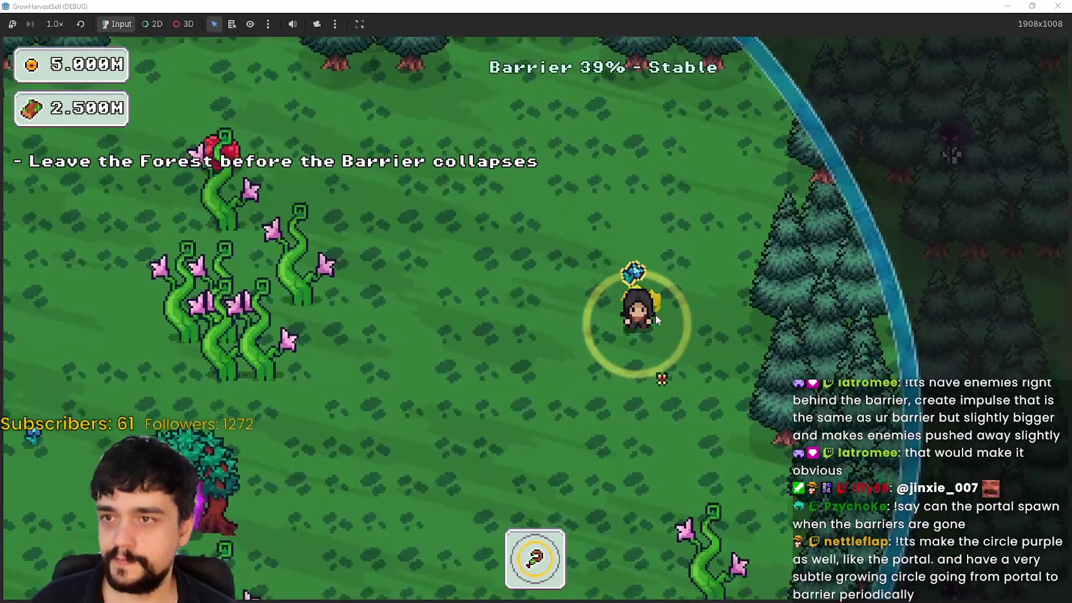
pyautogui.press('a')
pyautogui.press('w')
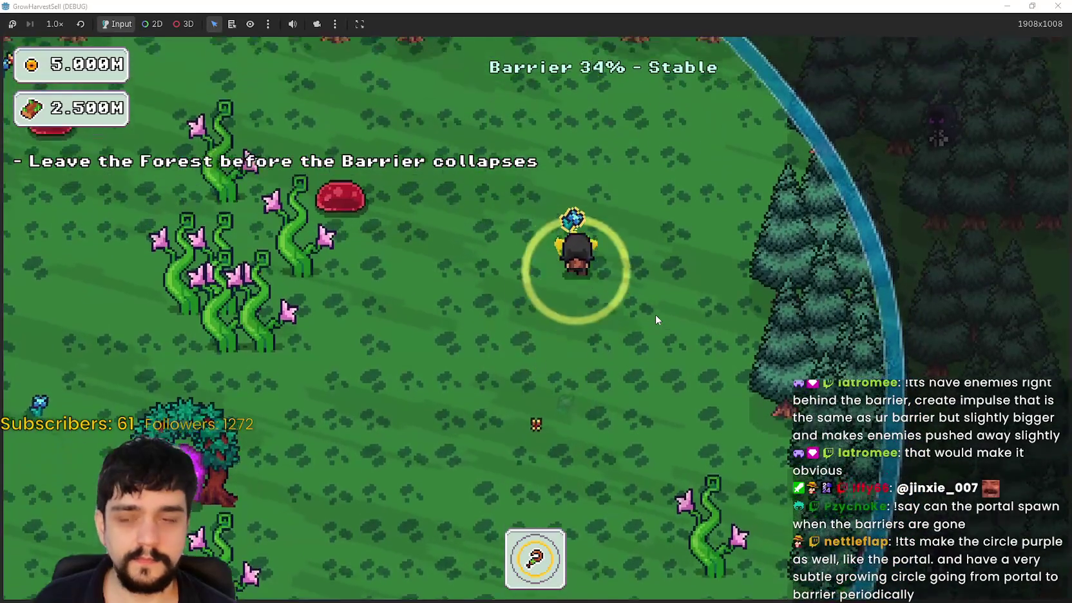
pyautogui.press('a')
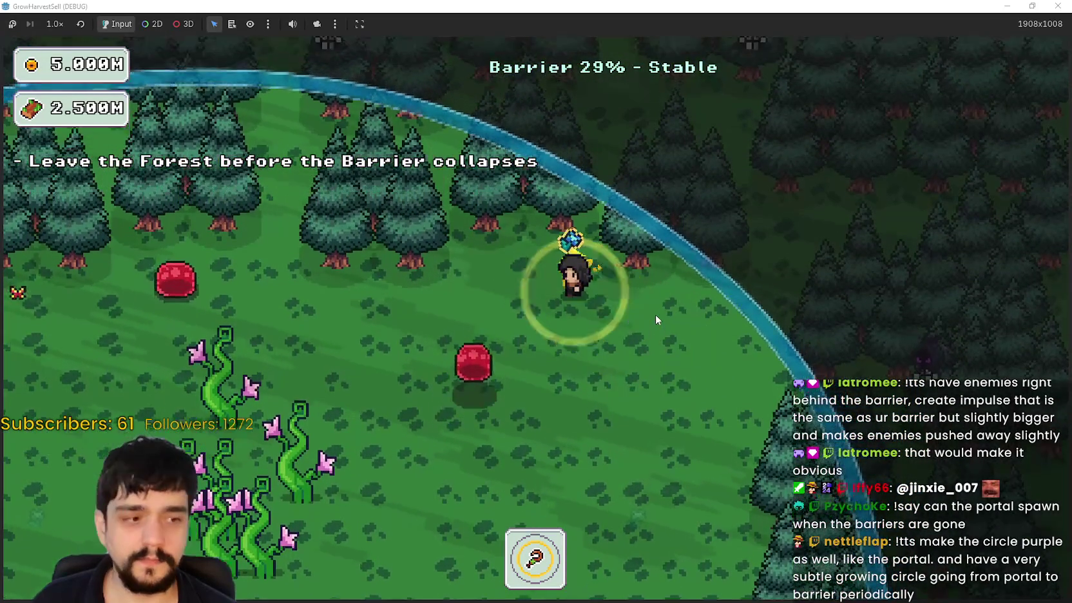
pyautogui.press('s')
pyautogui.press('s')
pyautogui.press('d')
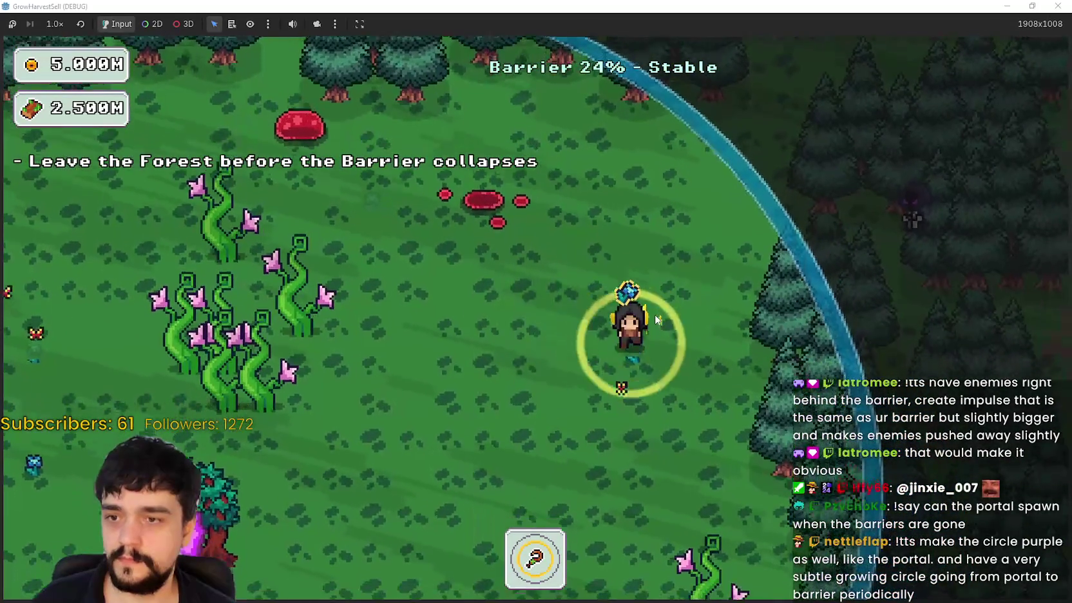
pyautogui.press('s')
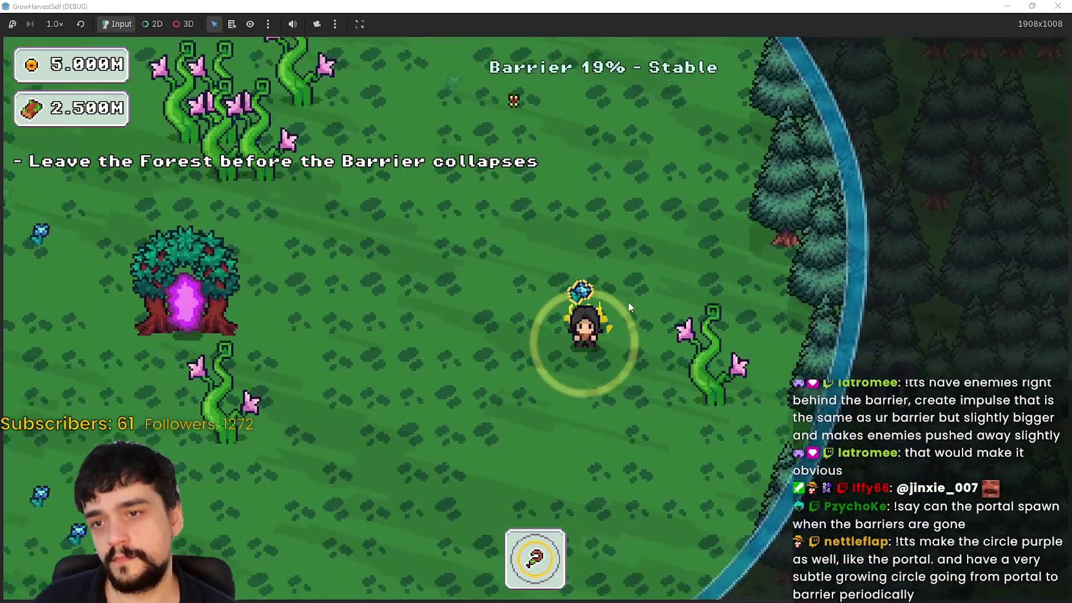
pyautogui.press('s')
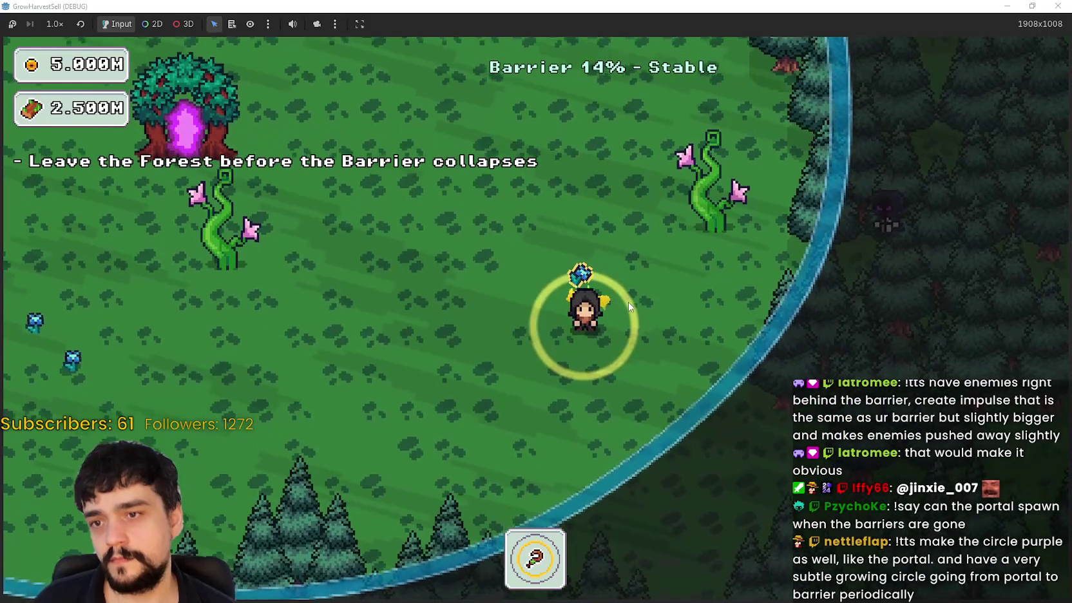
pyautogui.press('s')
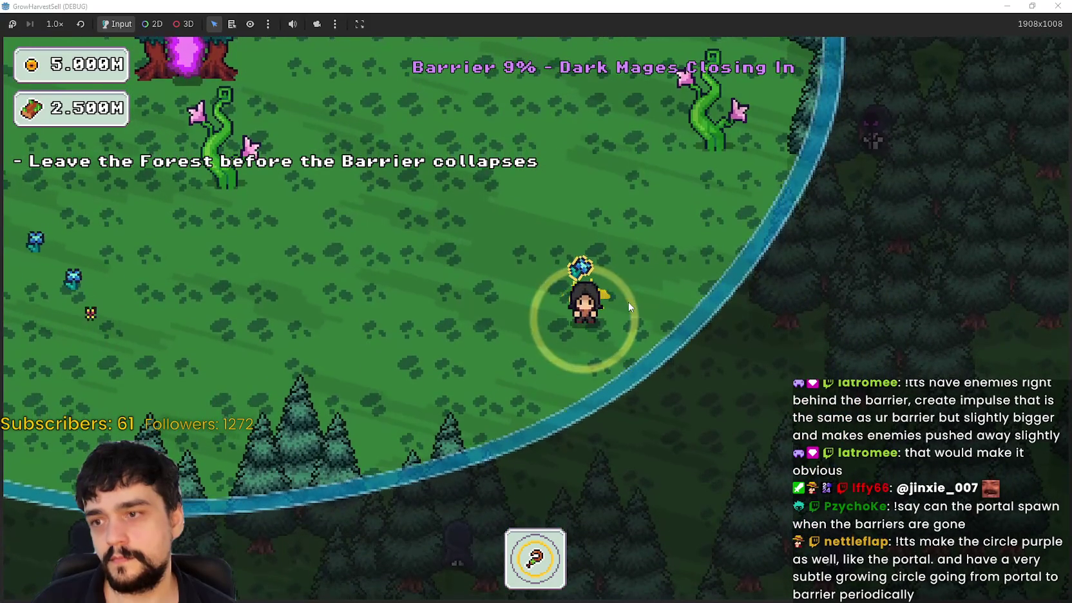
# - Walk toward the purple portal tree as the barrier collapses, then step out into the forest
pyautogui.press('a')
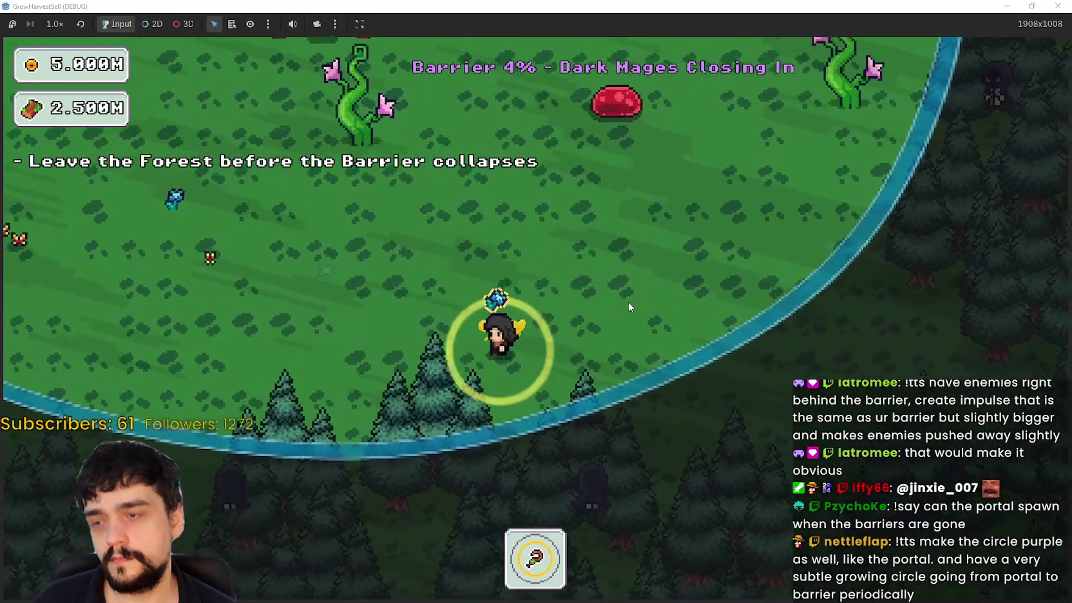
pyautogui.press('w')
pyautogui.press('a')
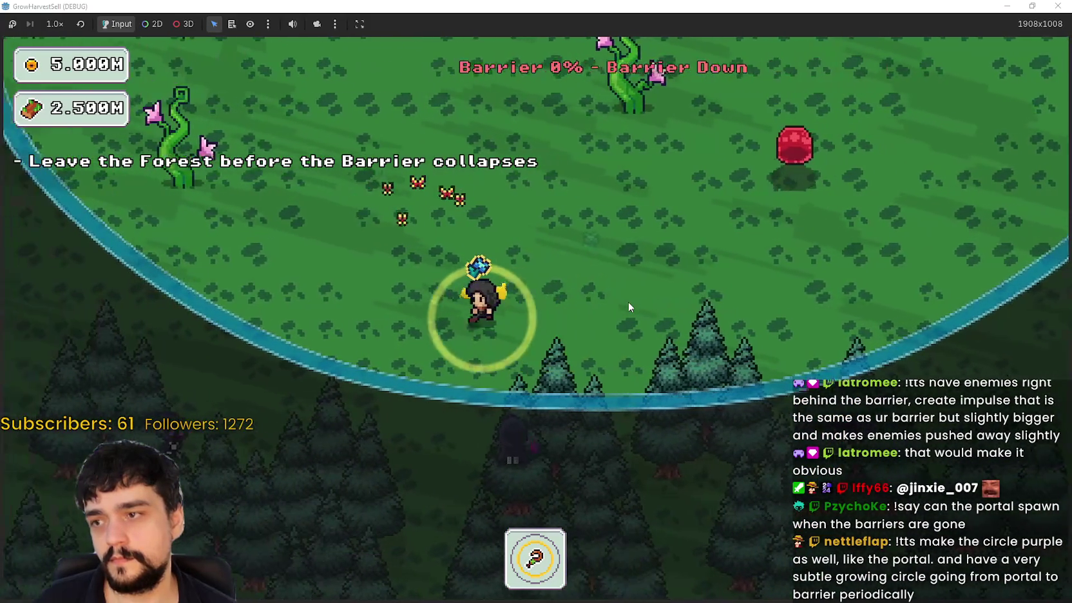
pyautogui.press('w')
pyautogui.press('a')
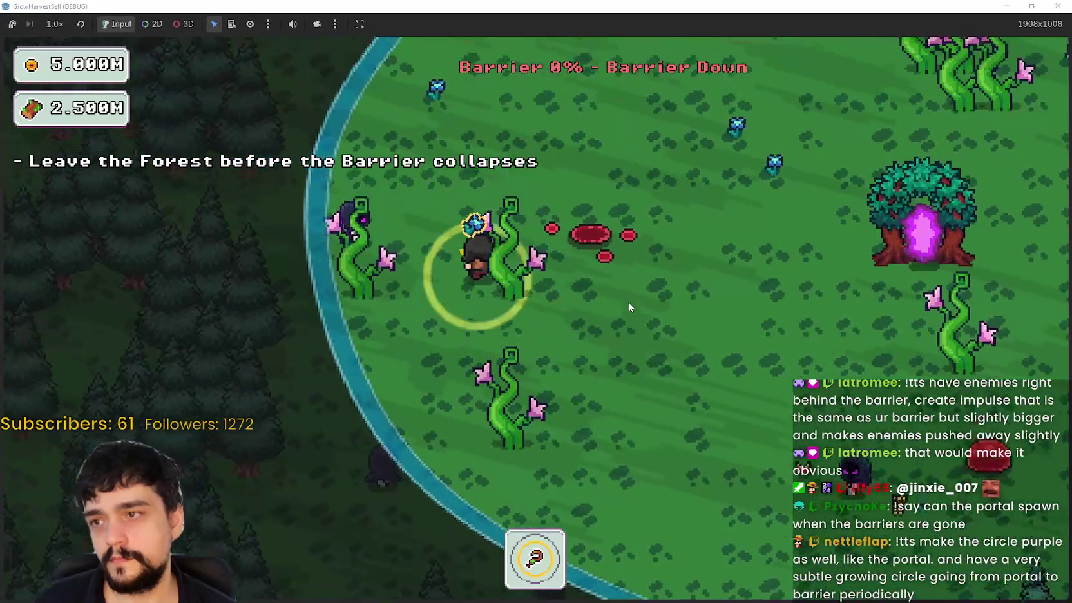
pyautogui.press('w')
pyautogui.press('d')
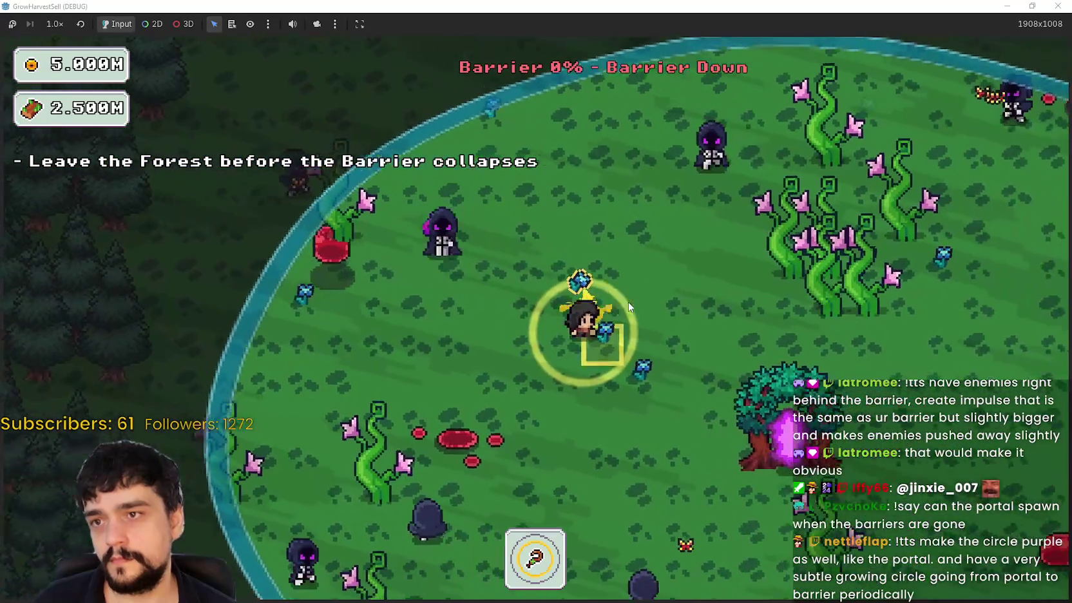
pyautogui.press('d')
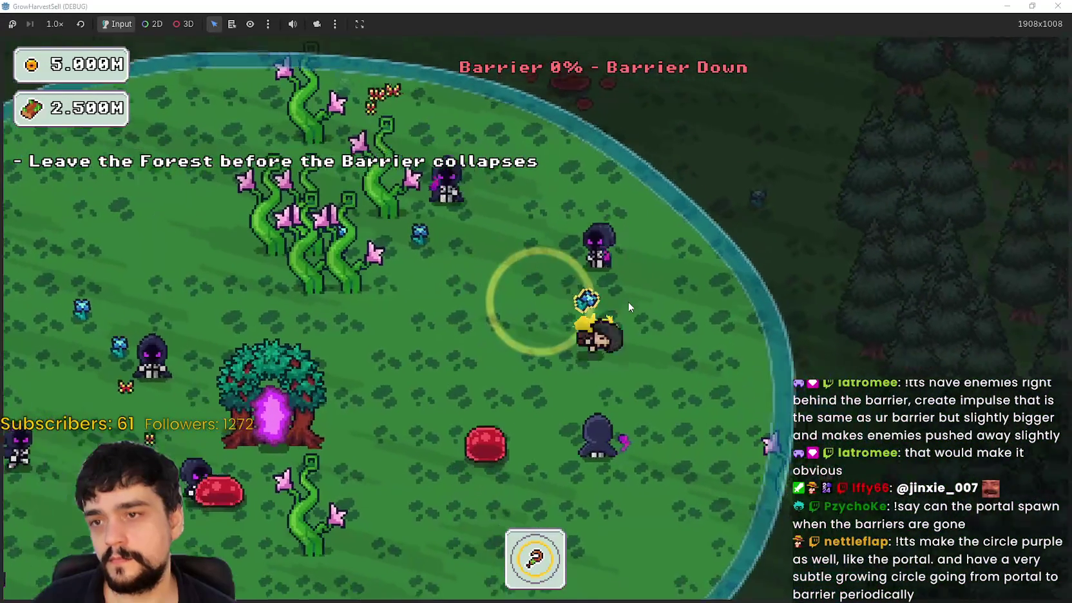
pyautogui.press('s')
pyautogui.press('s')
pyautogui.press('a')
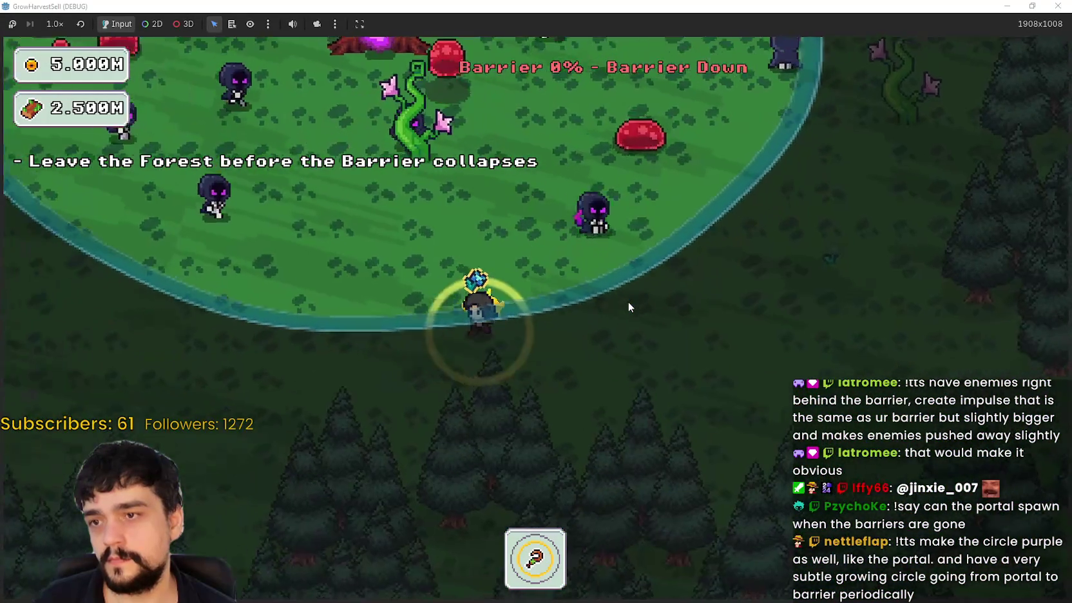
pyautogui.press('a')
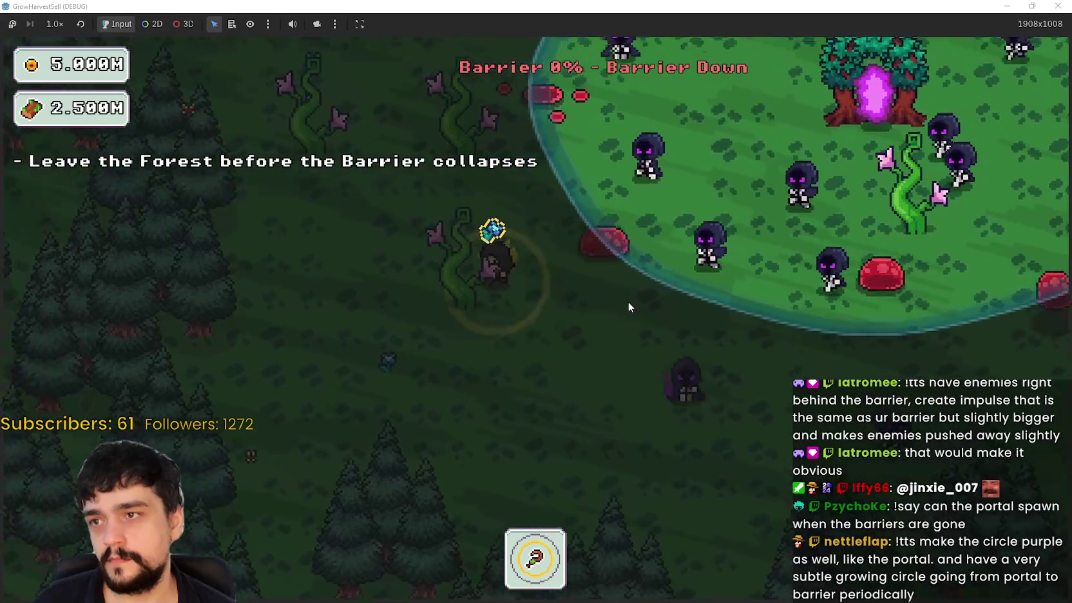
# - Roam the dark forest past the plants and dark mages, then stop the game with F8
pyautogui.press('w')
pyautogui.press('d')
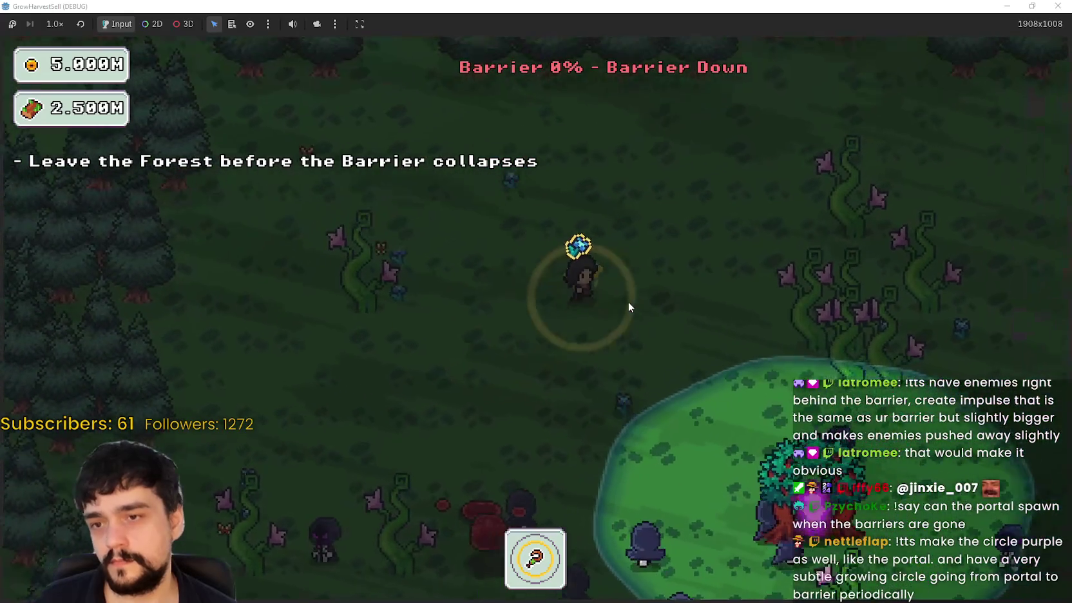
pyautogui.press('d')
pyautogui.press('s')
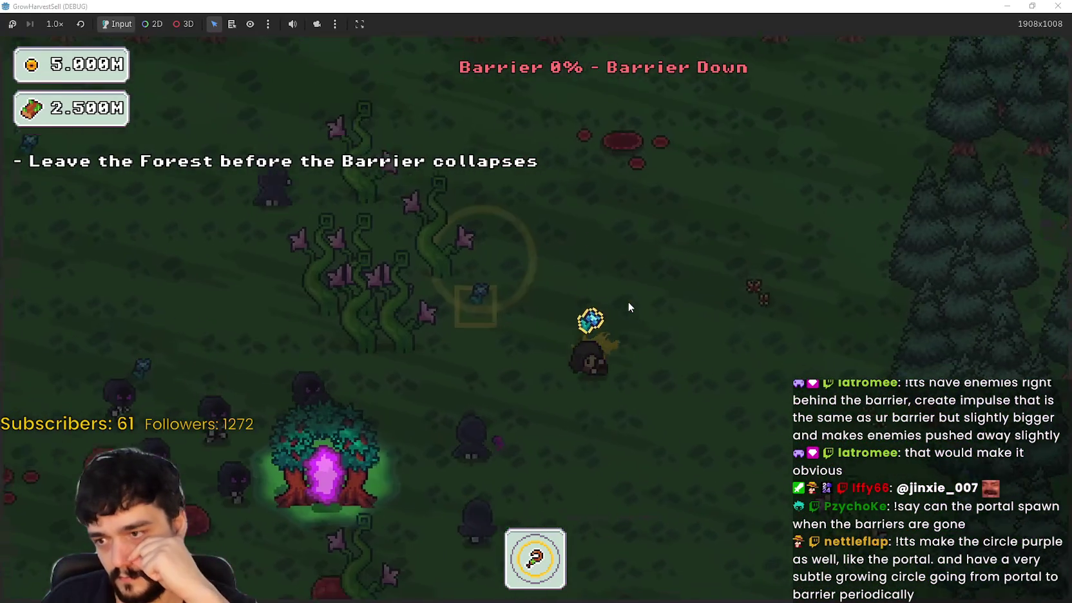
pyautogui.press('a')
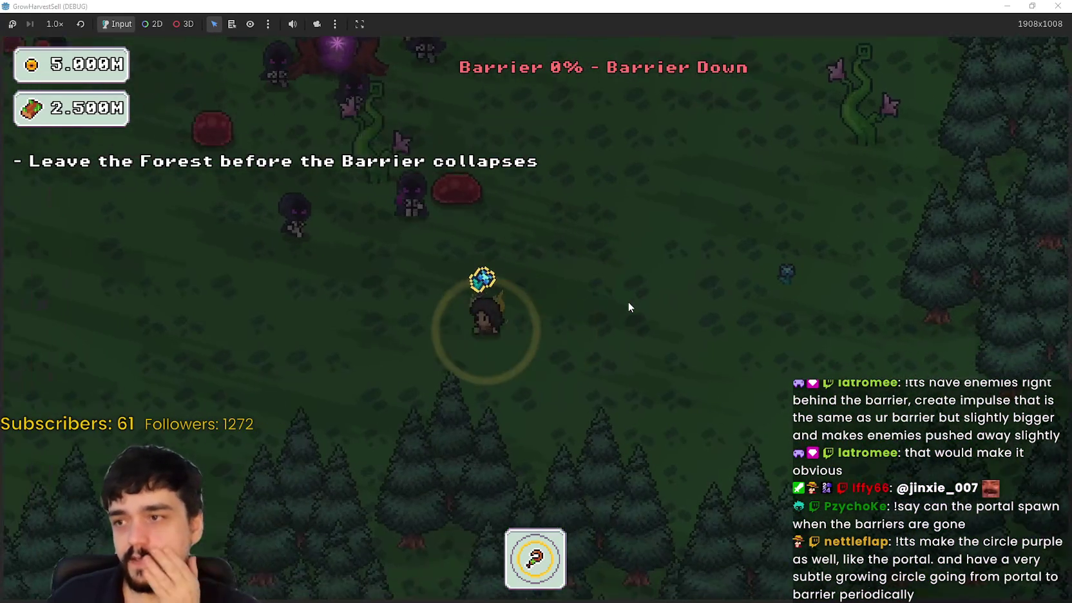
pyautogui.press('w')
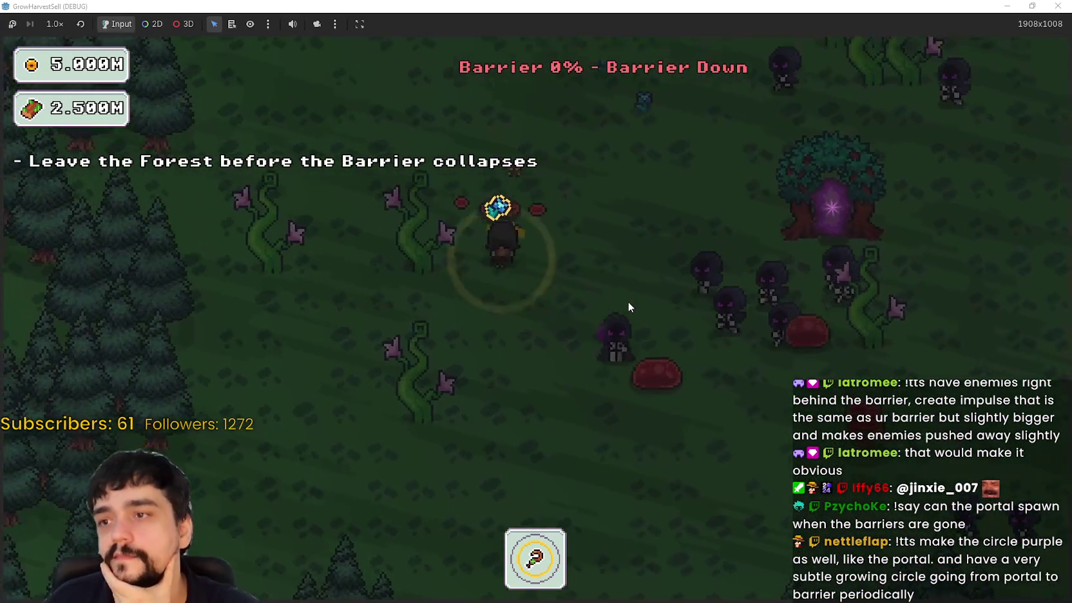
pyautogui.press('d')
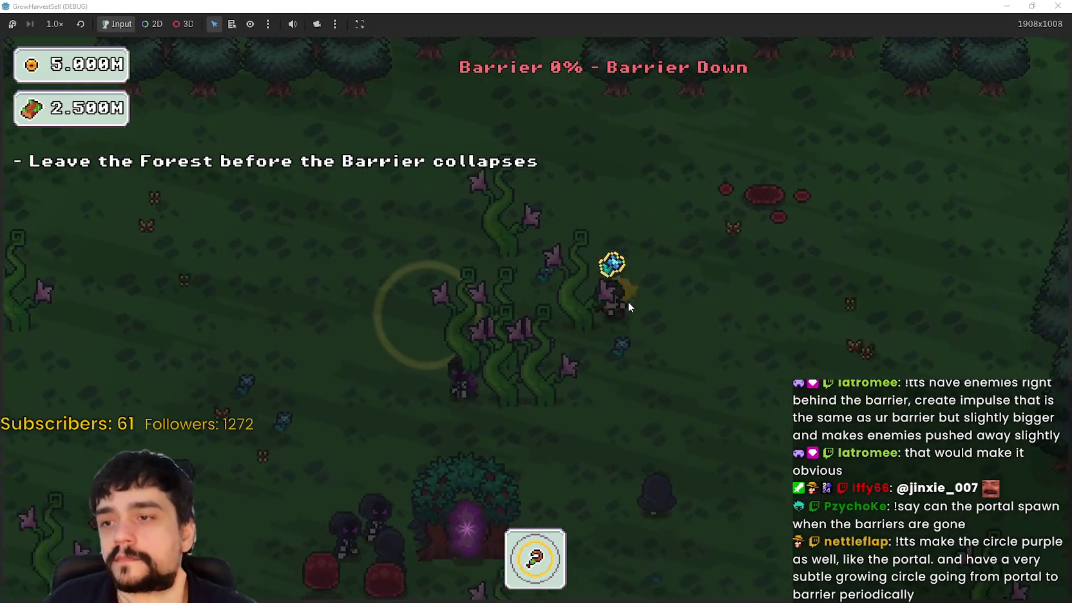
pyautogui.press('d')
pyautogui.press('s')
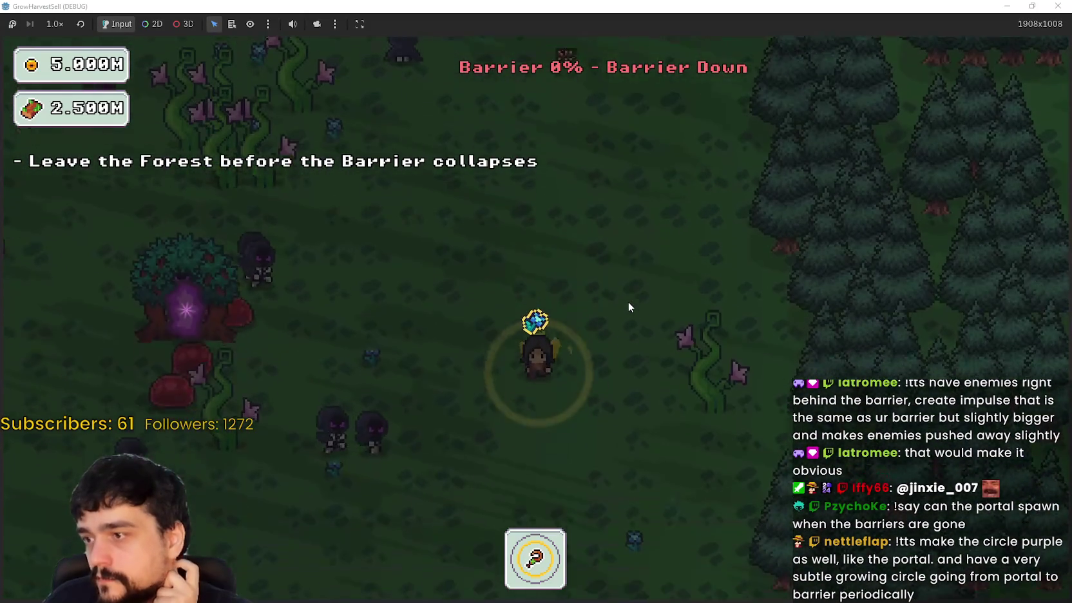
pyautogui.press('a')
pyautogui.press('s')
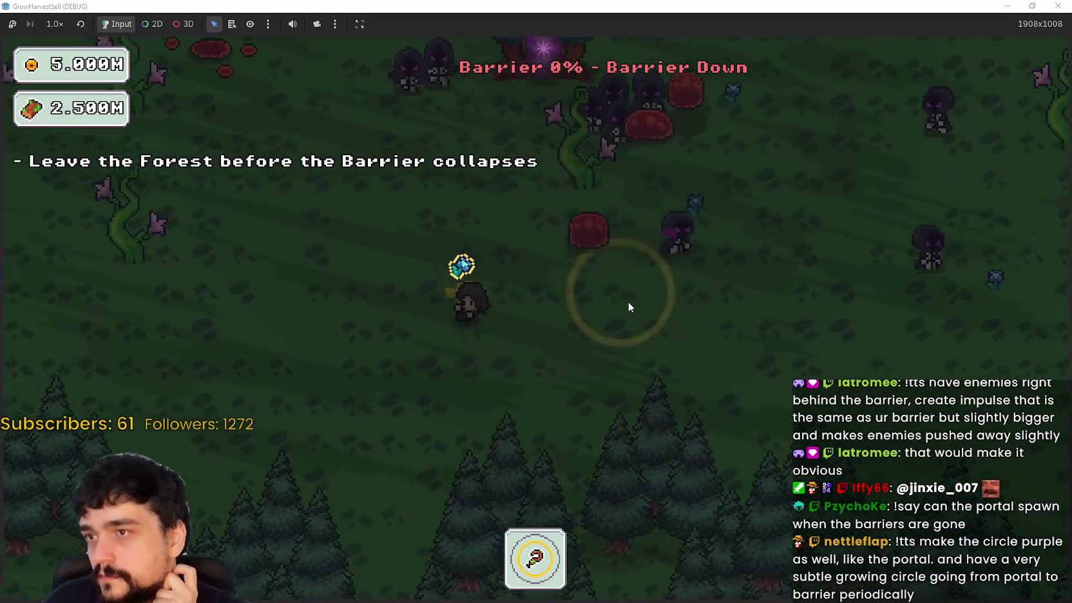
pyautogui.press('w')
pyautogui.press('d')
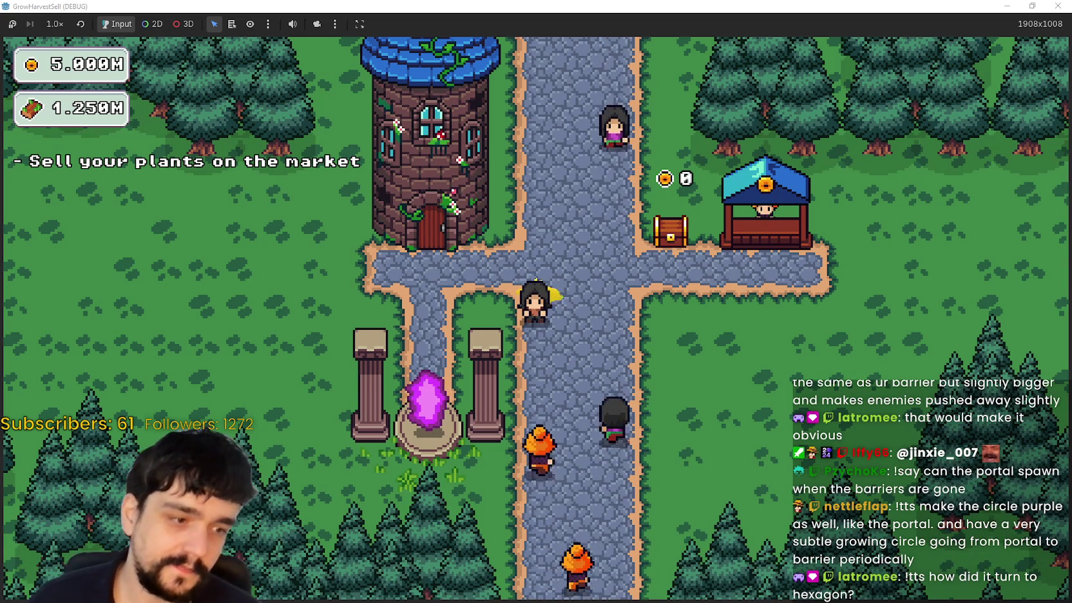
pyautogui.press('F8')
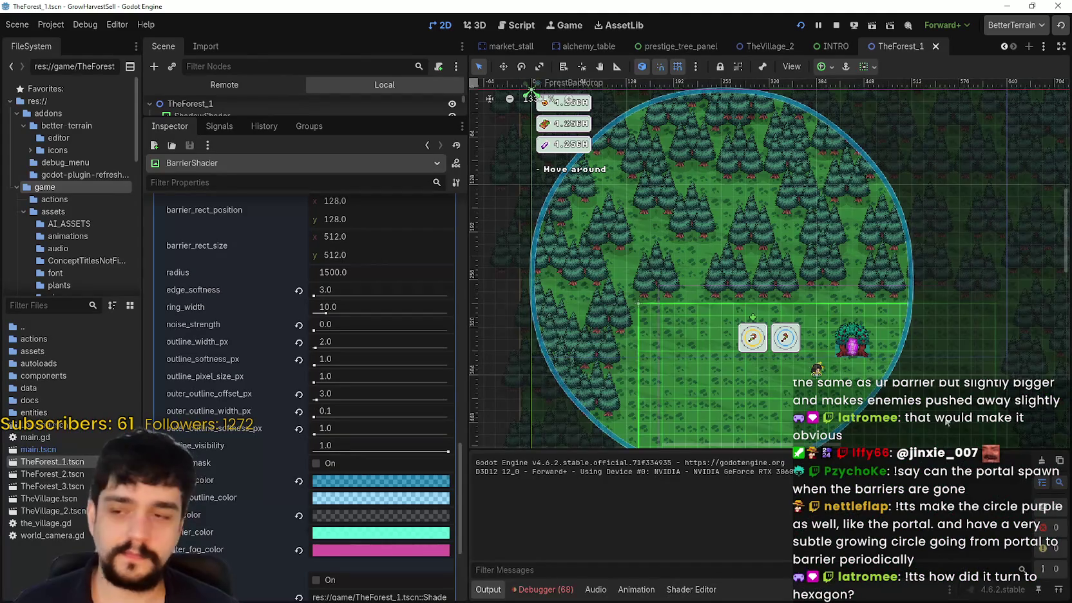
# - Set the barrier's outline_color to the magenta hex d459a3
pyautogui.scroll(-2, 711, 193)
pyautogui.scroll(-3, 361, 276)
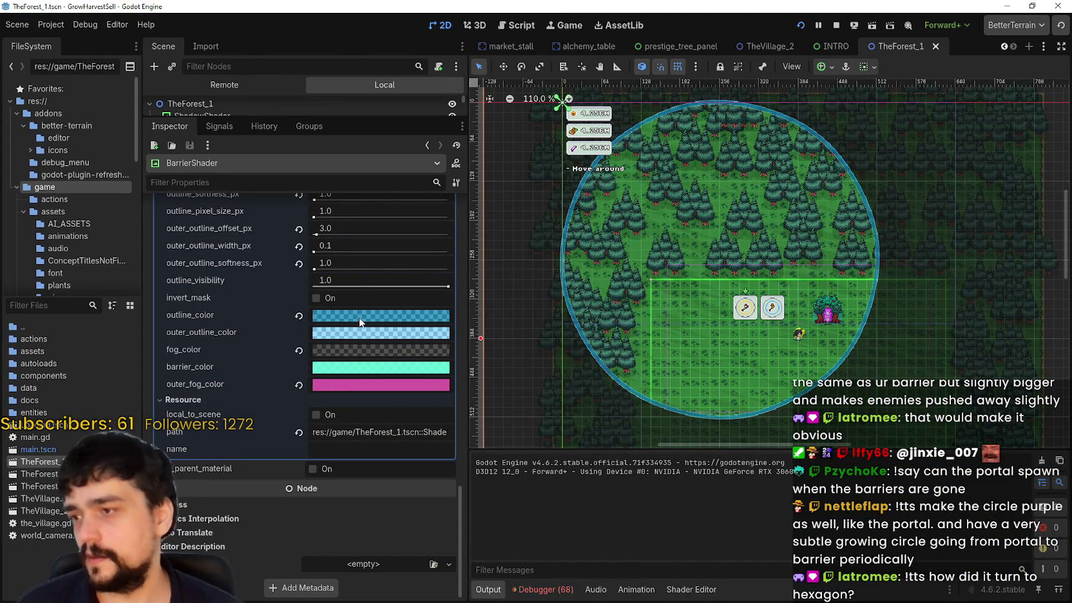
pyautogui.click(356, 389)
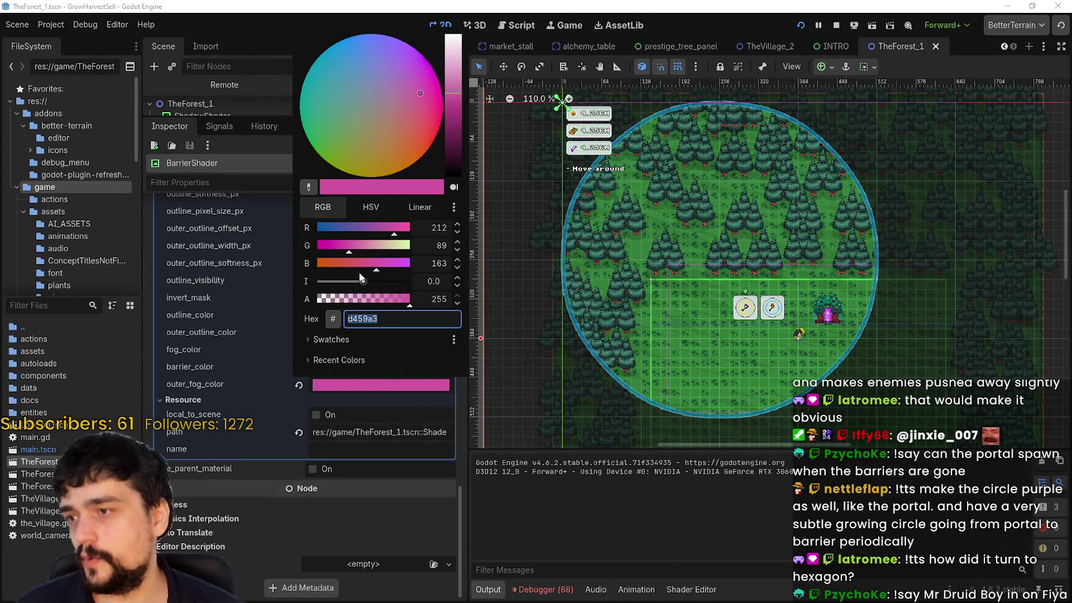
pyautogui.click(377, 350)
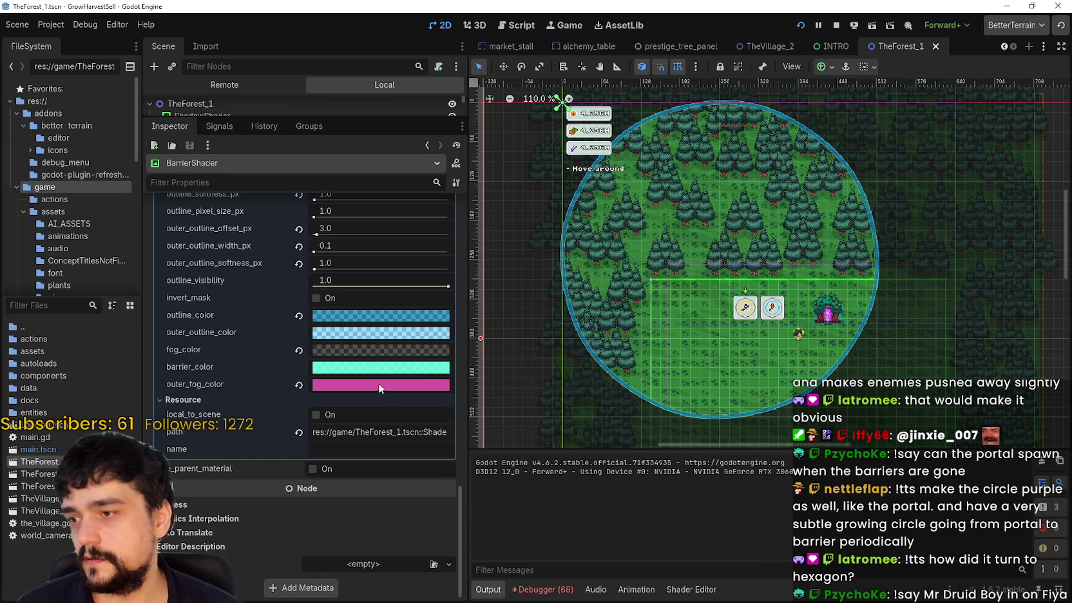
pyautogui.click(378, 349)
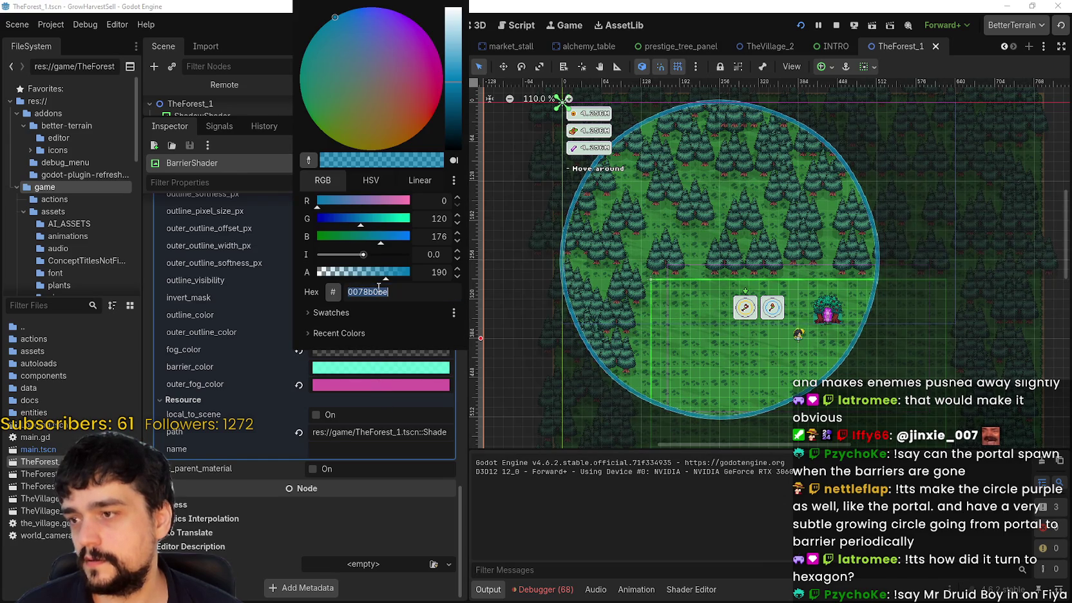
pyautogui.press('Return')
# - Set outer_outline_color to magenta d459a3, then darken it to a deep purple
pyautogui.scroll(5, 846, 211)
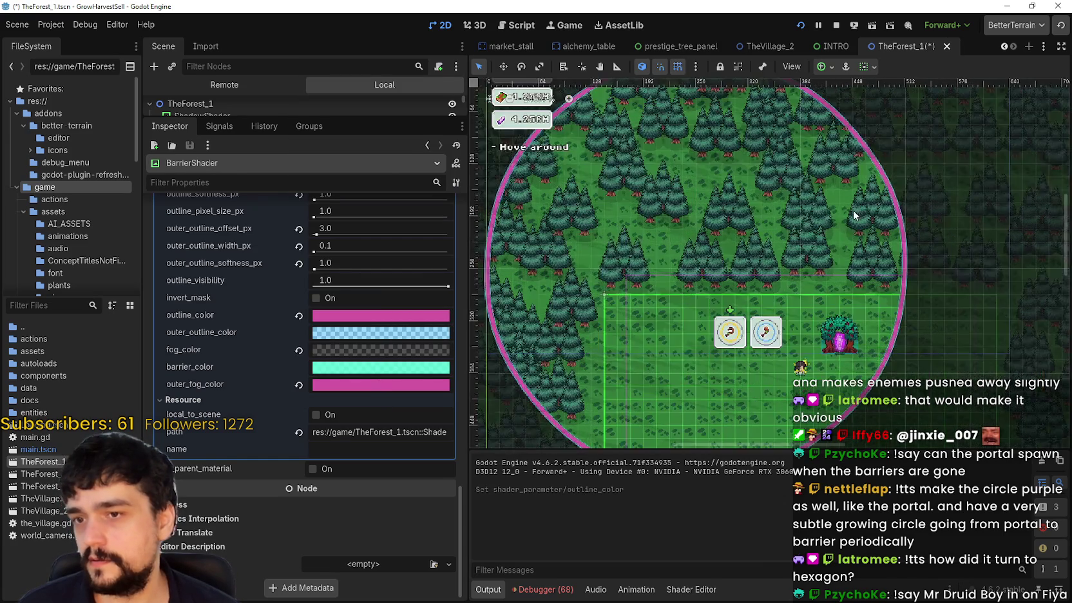
pyautogui.scroll(3, 901, 238)
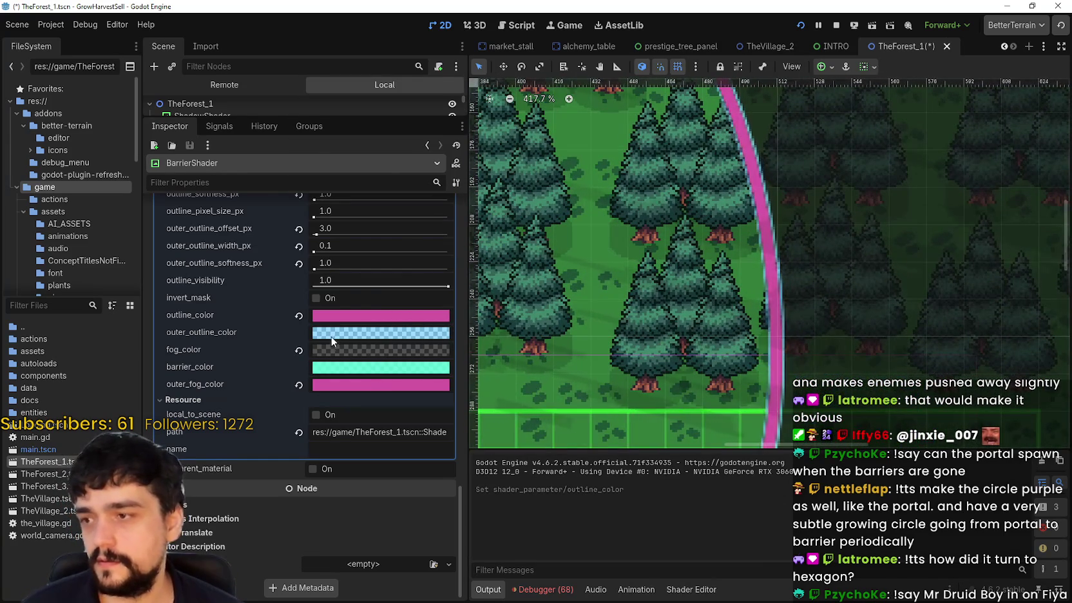
pyautogui.click(345, 333)
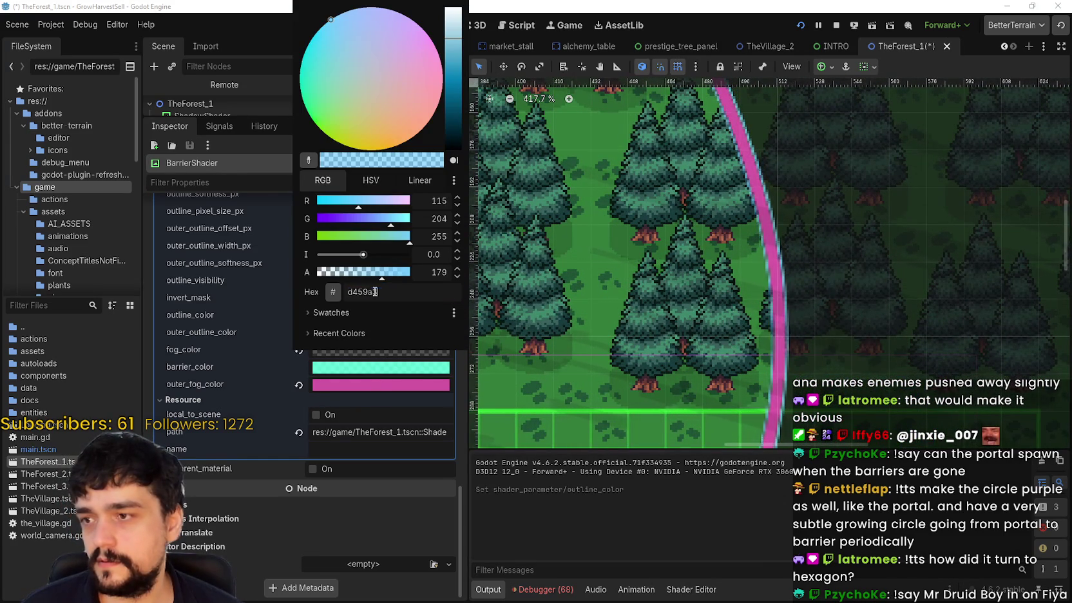
pyautogui.press('Return')
pyautogui.click(388, 331)
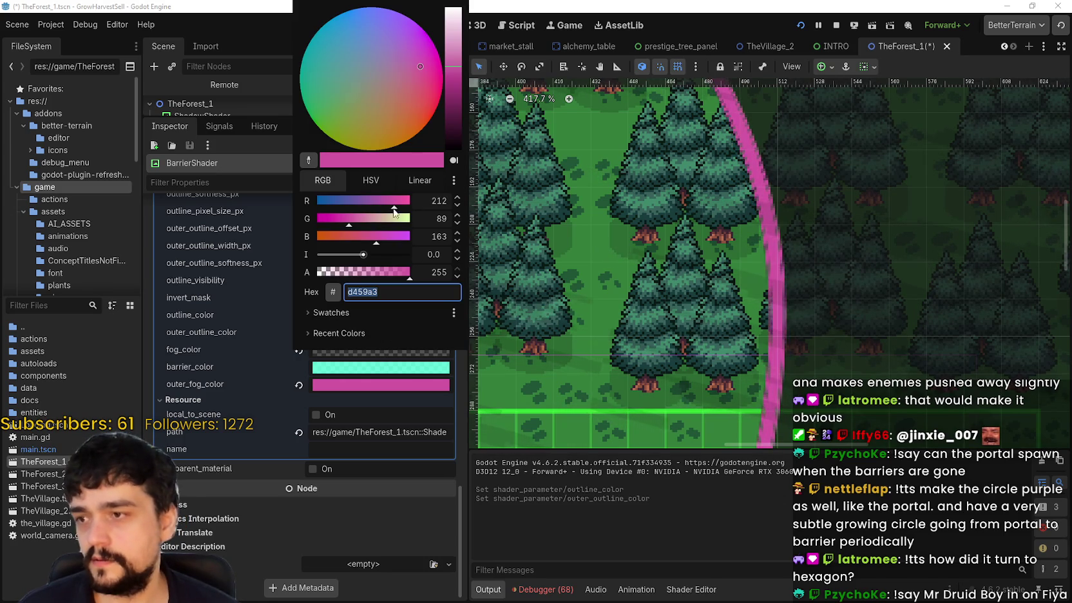
pyautogui.moveTo(450, 65); pyautogui.dragTo(456, 115)
pyautogui.click(723, 273)
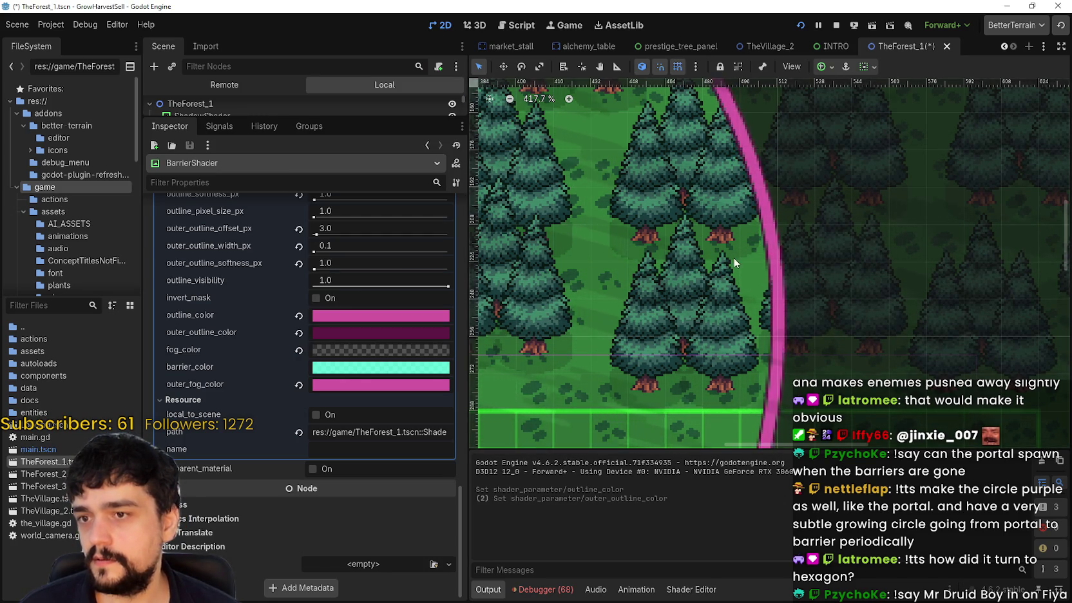
# - Save the forest scene with Ctrl+S and relaunch the game with F5
pyautogui.scroll(-8, 729, 259)
pyautogui.scroll(1, 841, 320)
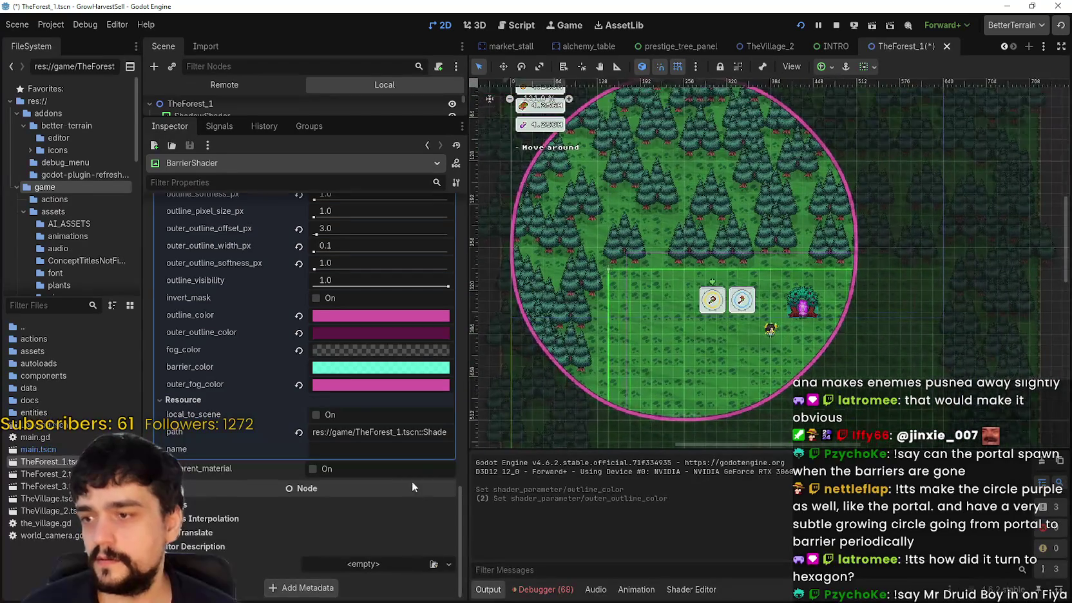
pyautogui.hotkey('ctrl', 's')
pyautogui.press('F5')
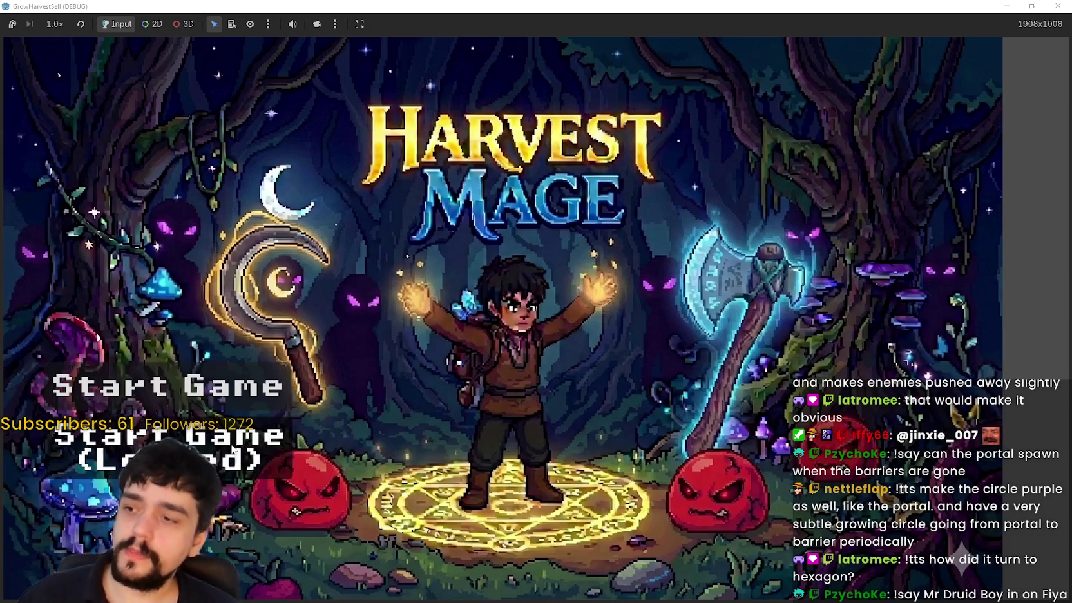
# - Start the loaded save, dismiss the prestige tree, and travel via the village portal to forest Stage 1
pyautogui.click(229, 451)
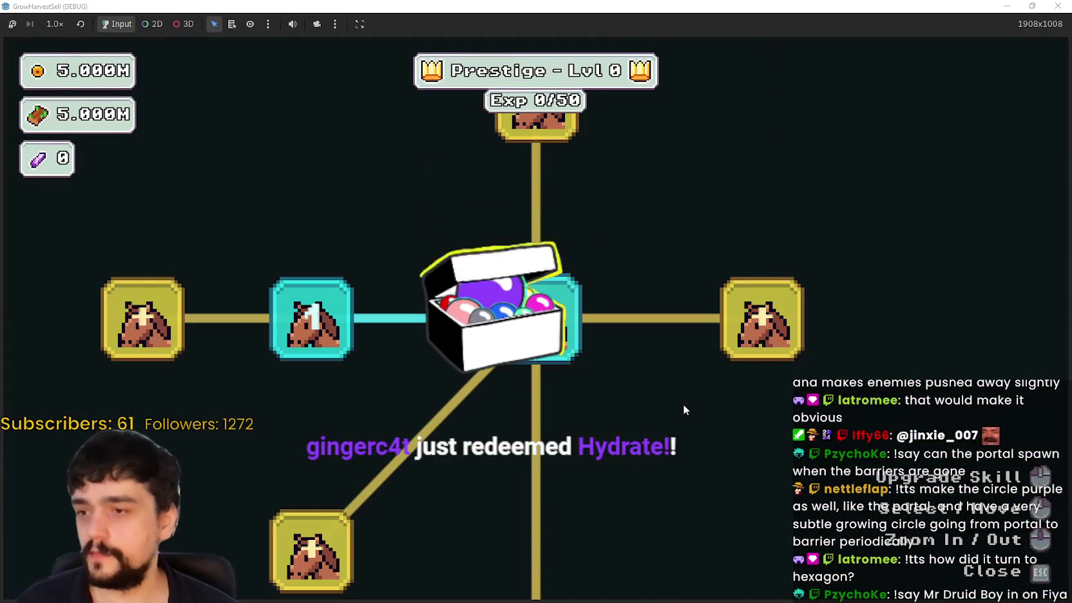
pyautogui.press('Escape')
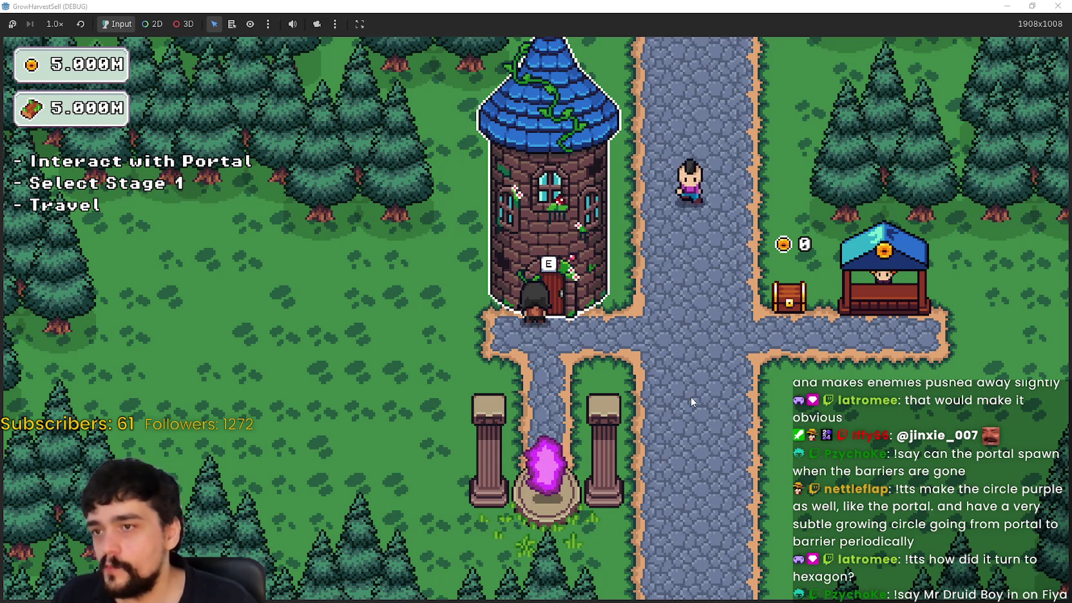
pyautogui.hotkey('a', 's')
pyautogui.hotkey('a', 's')
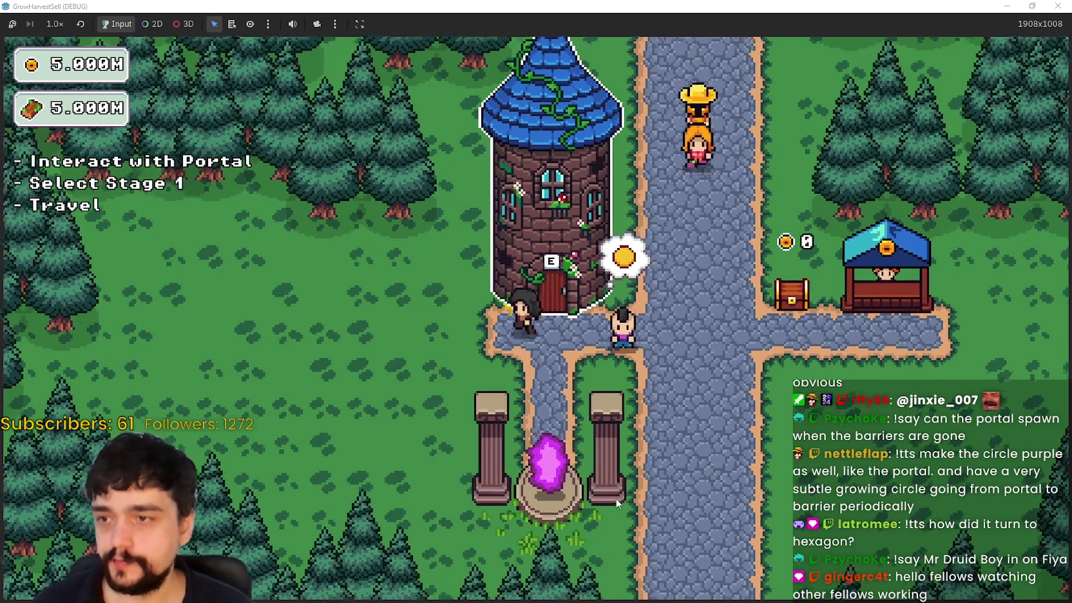
pyautogui.press('e')
pyautogui.click(276, 505)
# - Walk the player around the forest clearing and out to the left barrier edge as it drains
pyautogui.press('d')
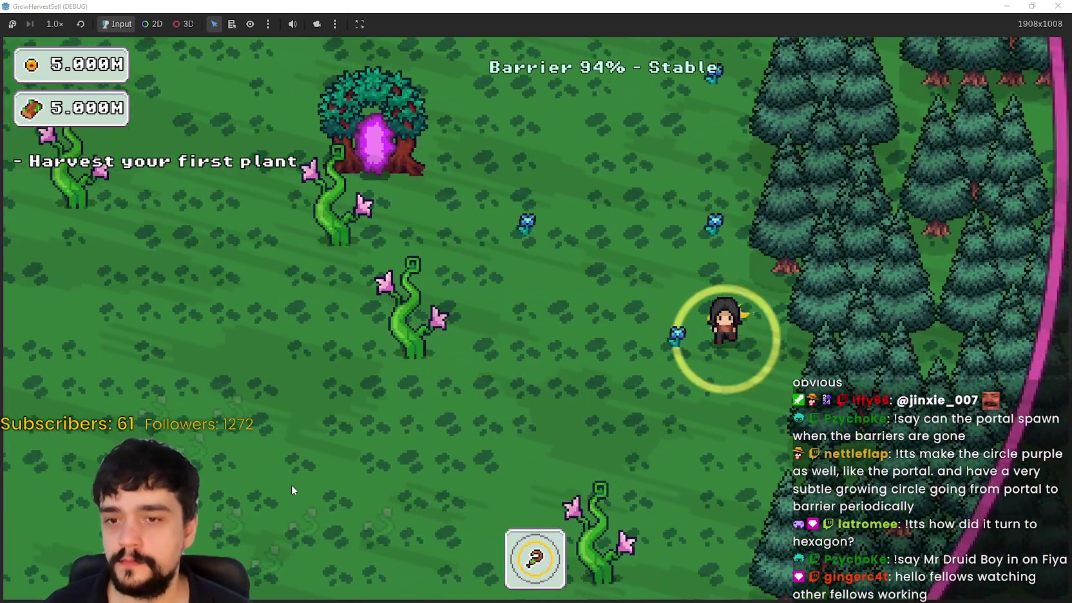
pyautogui.press('s')
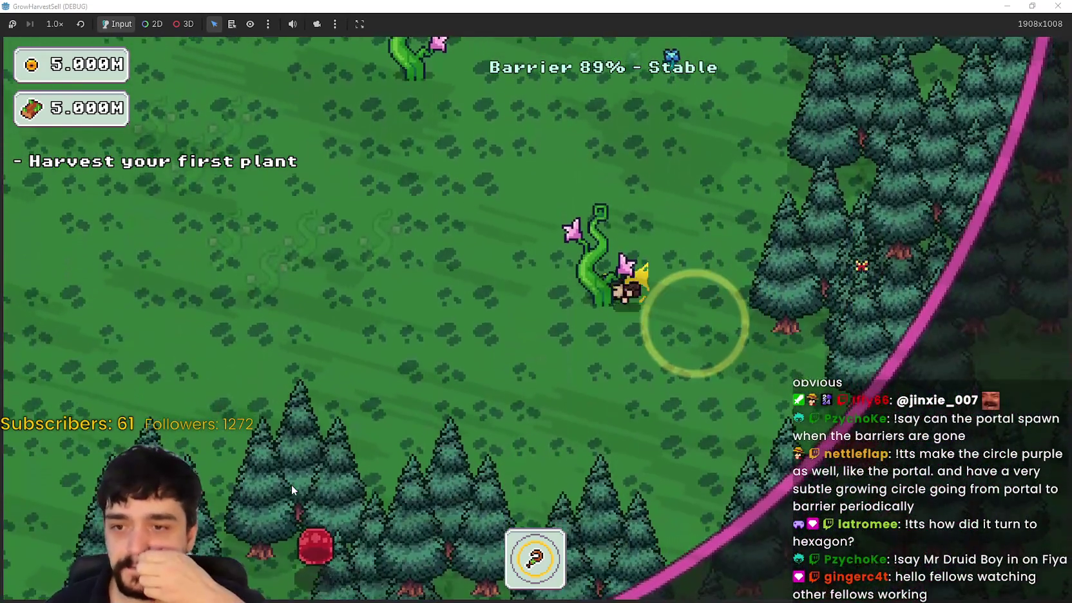
pyautogui.press('w')
pyautogui.press('a')
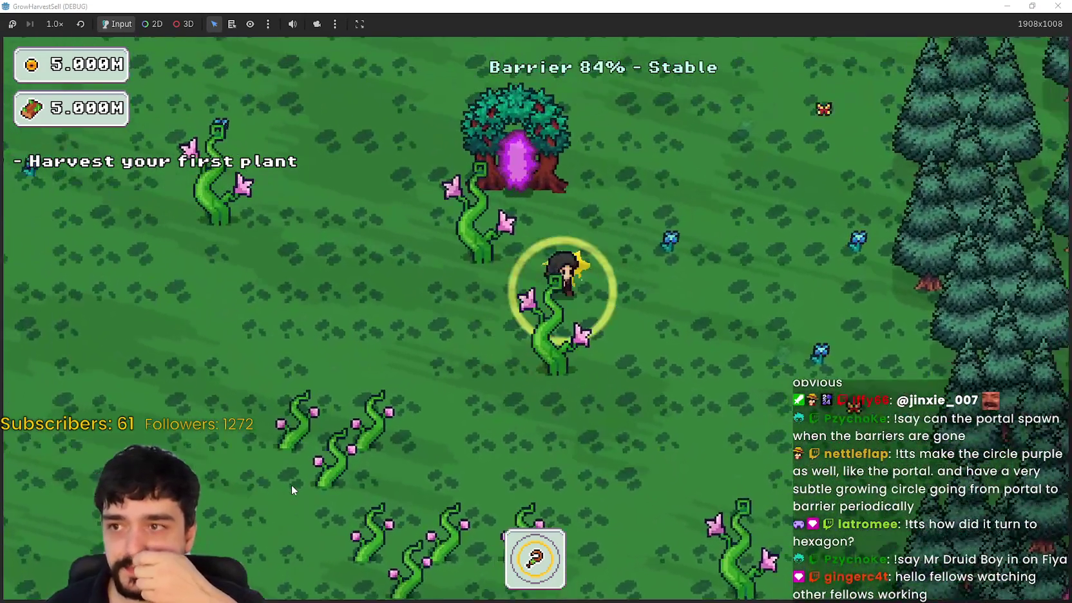
pyautogui.press('w')
pyautogui.press('d')
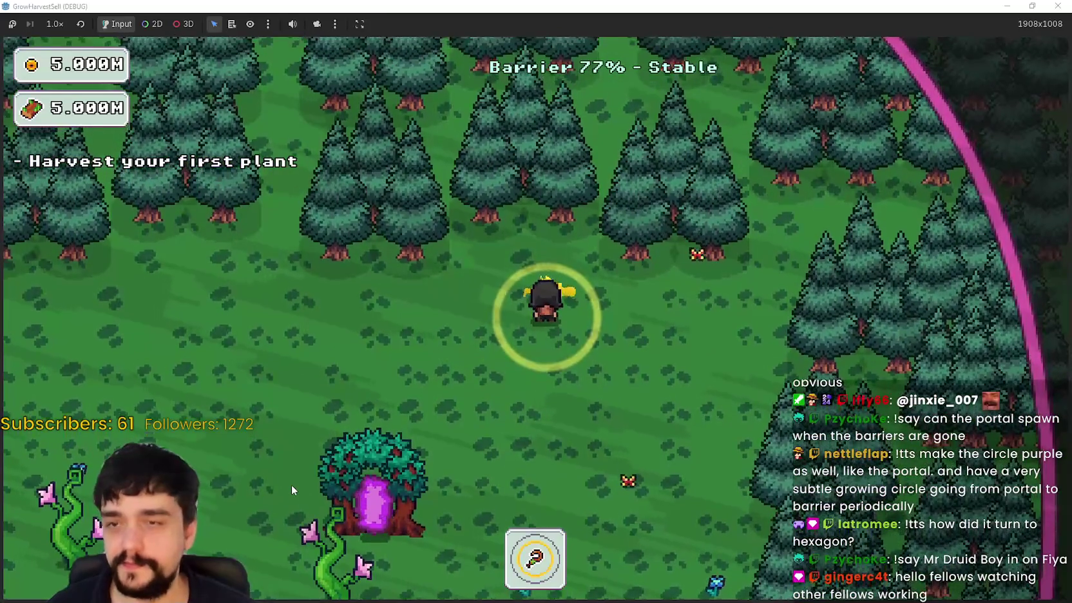
pyautogui.press('a')
pyautogui.press('s')
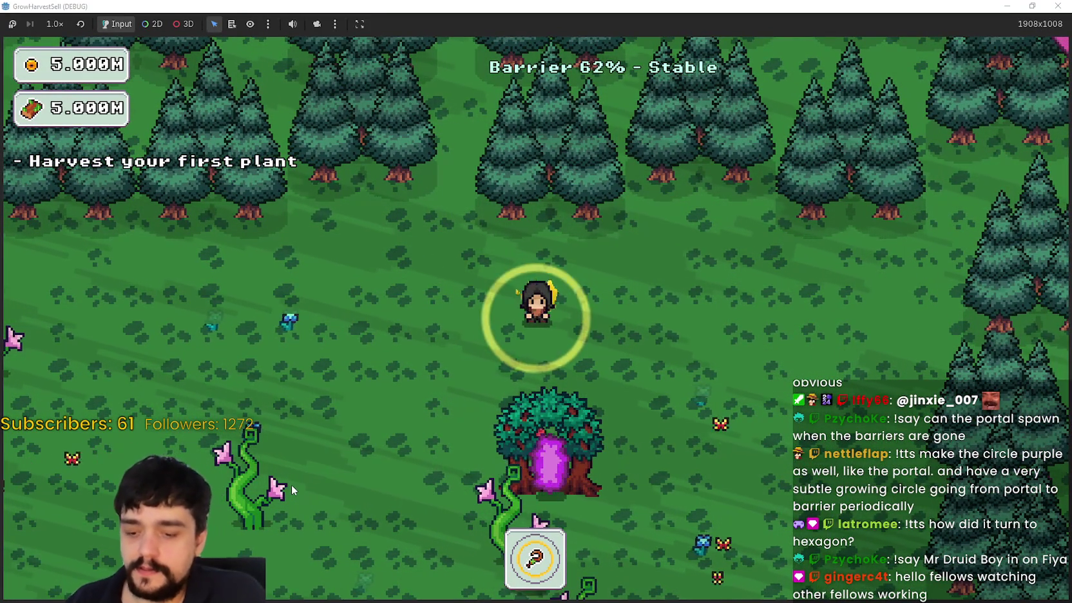
pyautogui.press('a')
pyautogui.press('s')
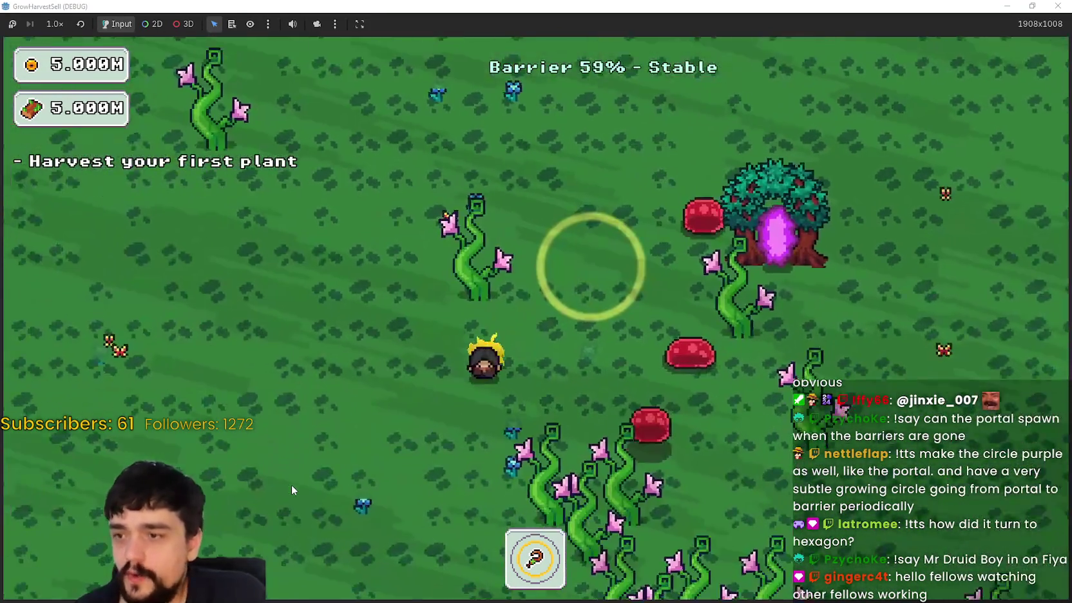
pyautogui.press('s')
pyautogui.press('a')
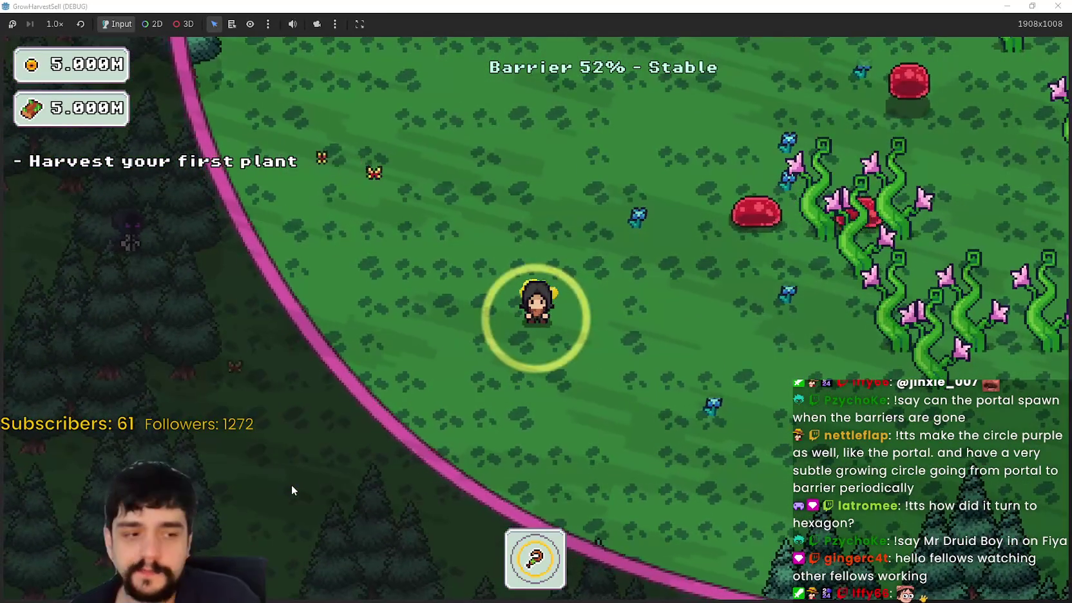
pyautogui.press('w')
pyautogui.press('d')
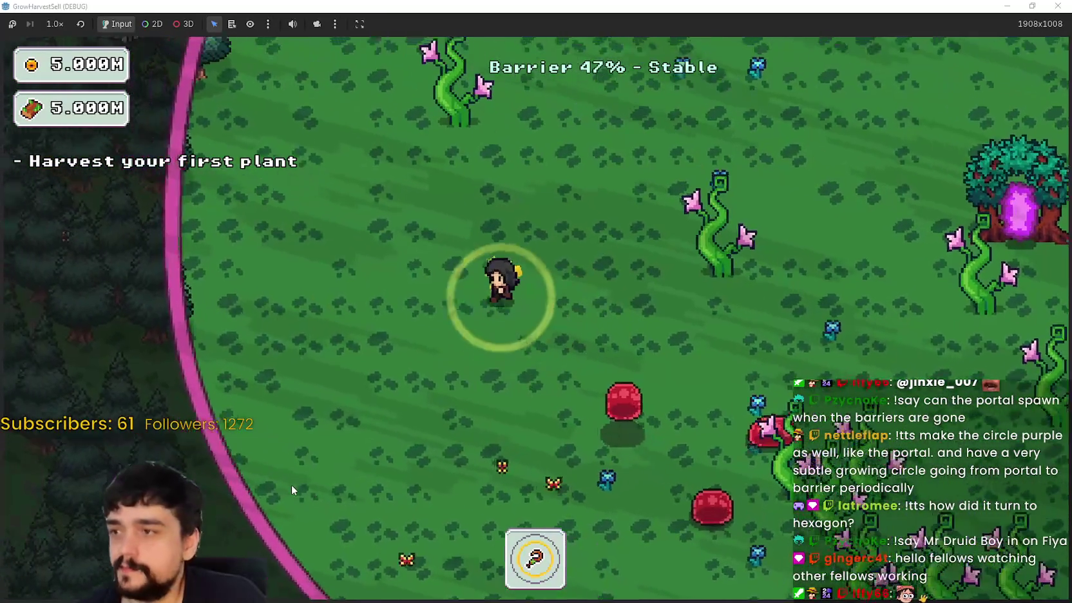
# - Walk north, east, then south along the shrinking pink-ringed barrier
pyautogui.press('w')
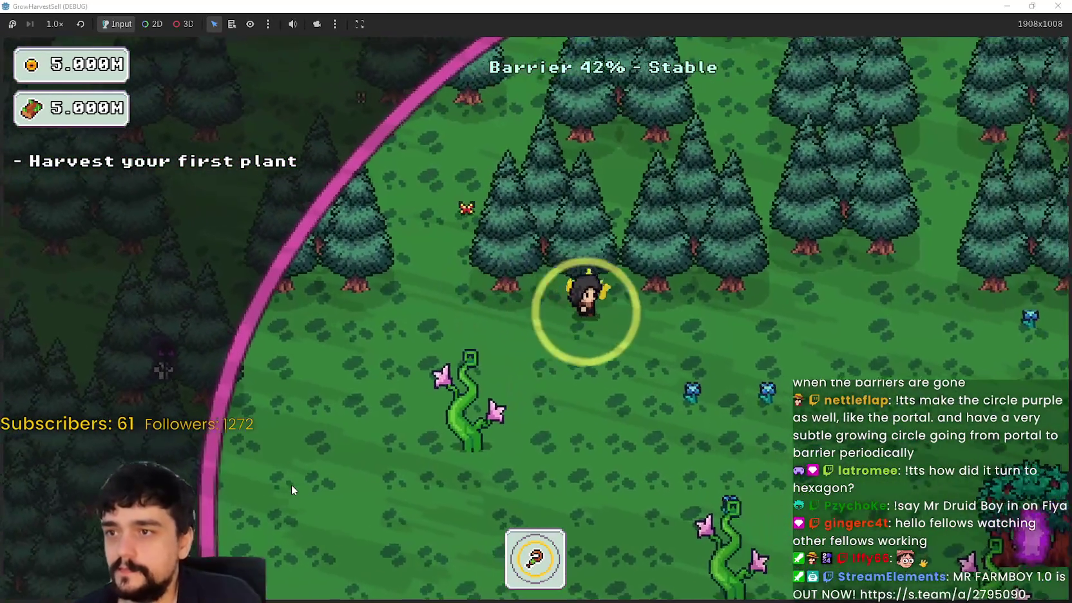
pyautogui.press('d')
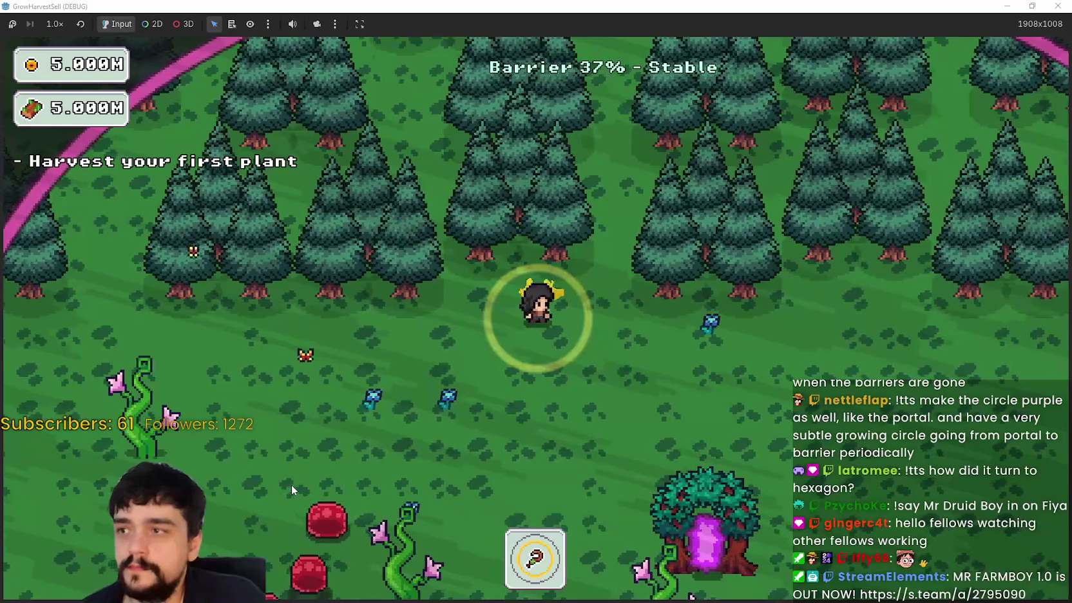
pyautogui.press('d')
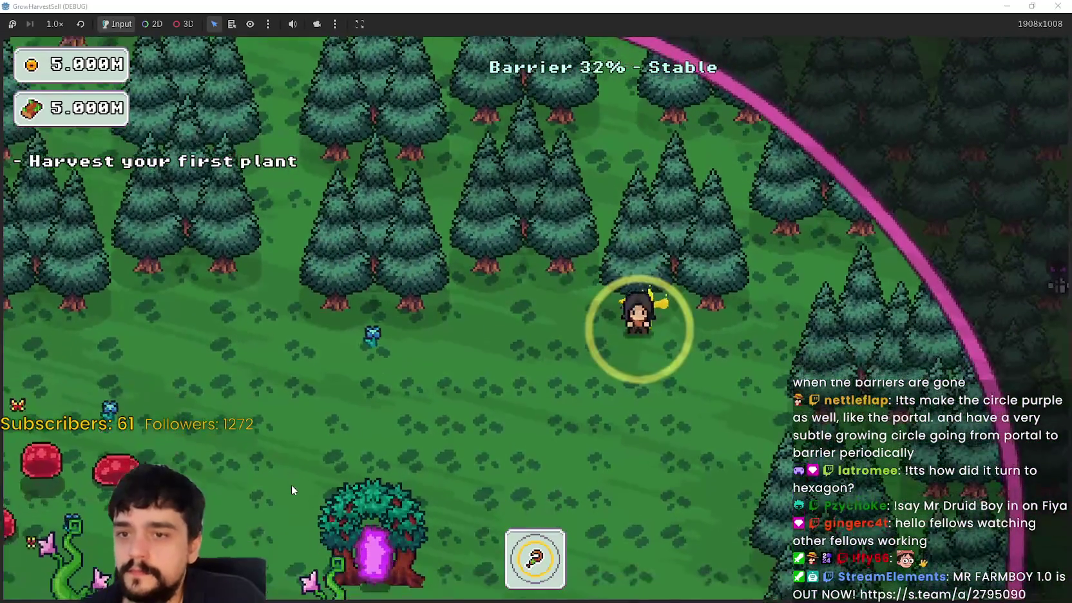
pyautogui.press('s')
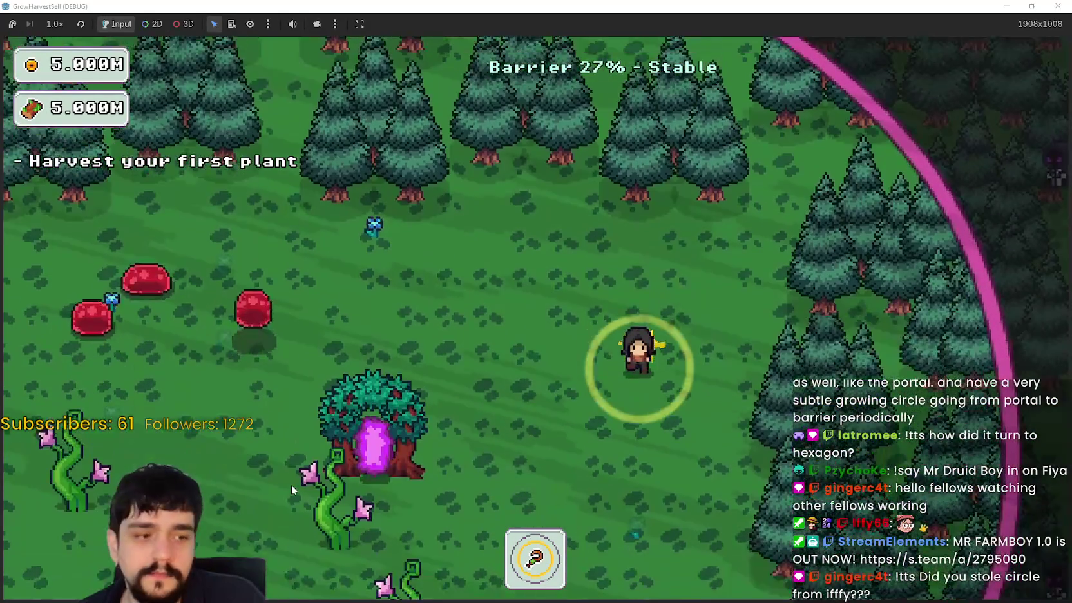
pyautogui.press('s')
pyautogui.press('d')
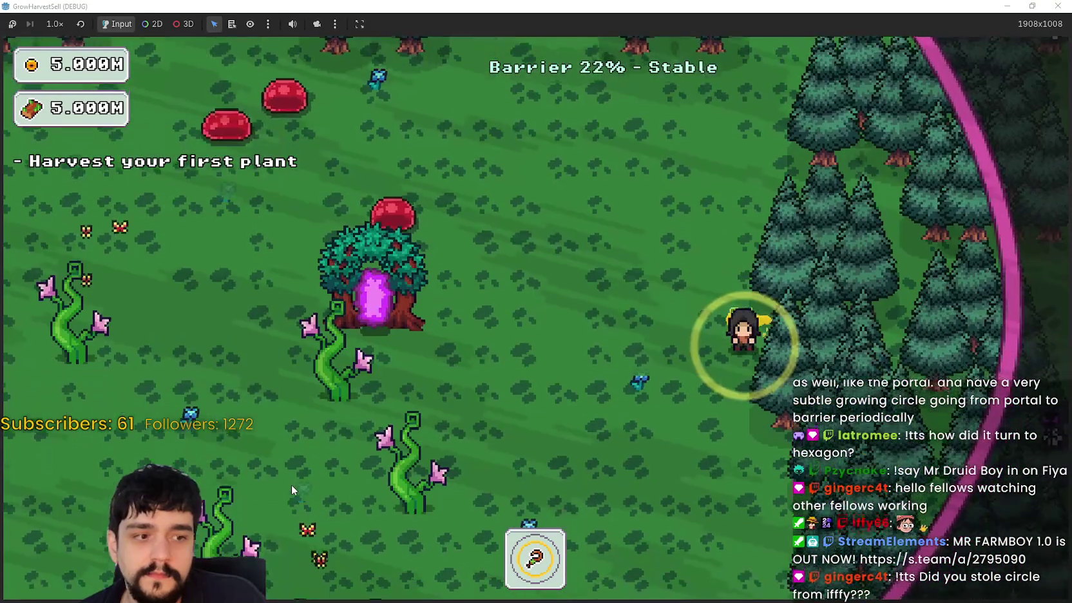
pyautogui.press('s')
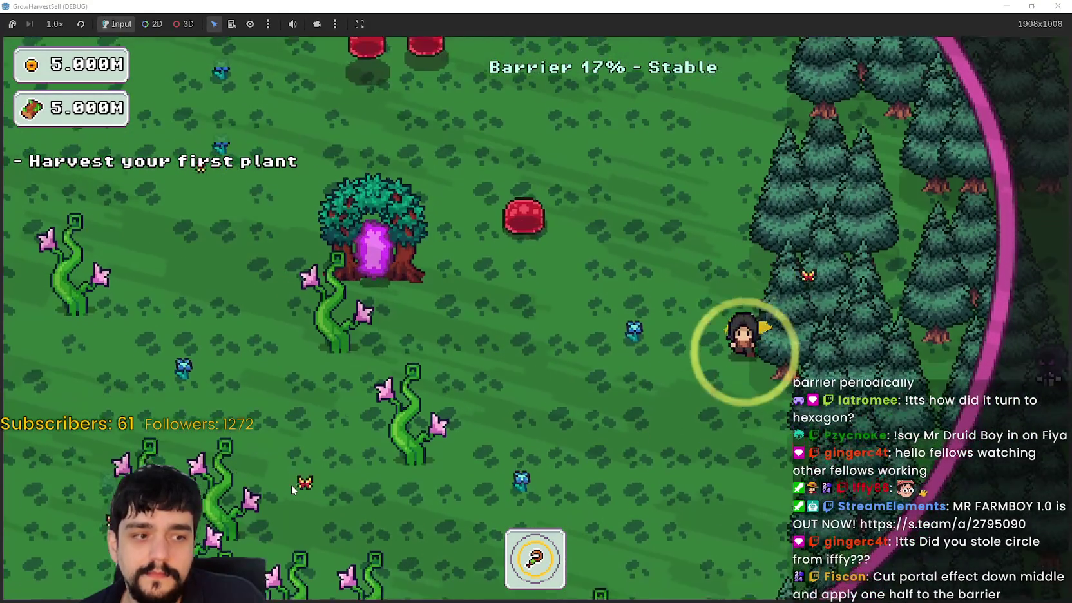
pyautogui.press('s')
pyautogui.press('a')
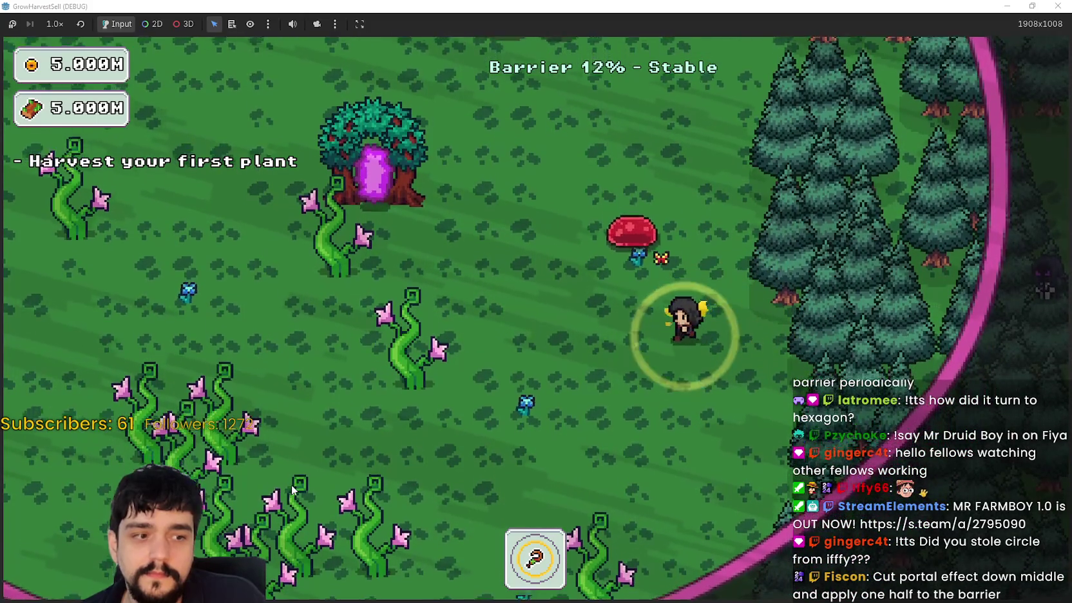
pyautogui.press('w')
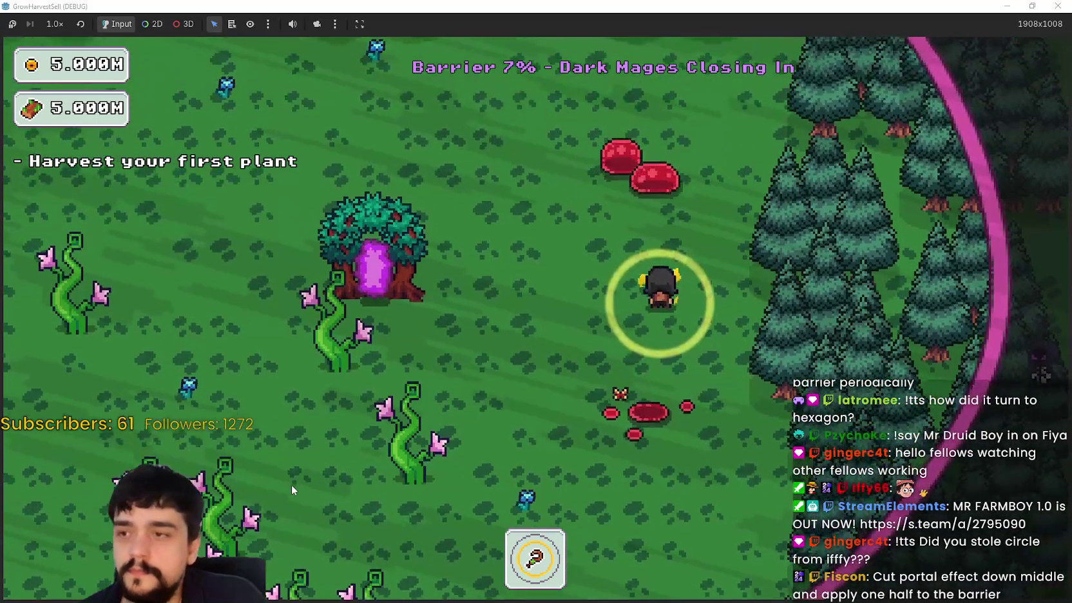
pyautogui.press('a')
pyautogui.press('s')
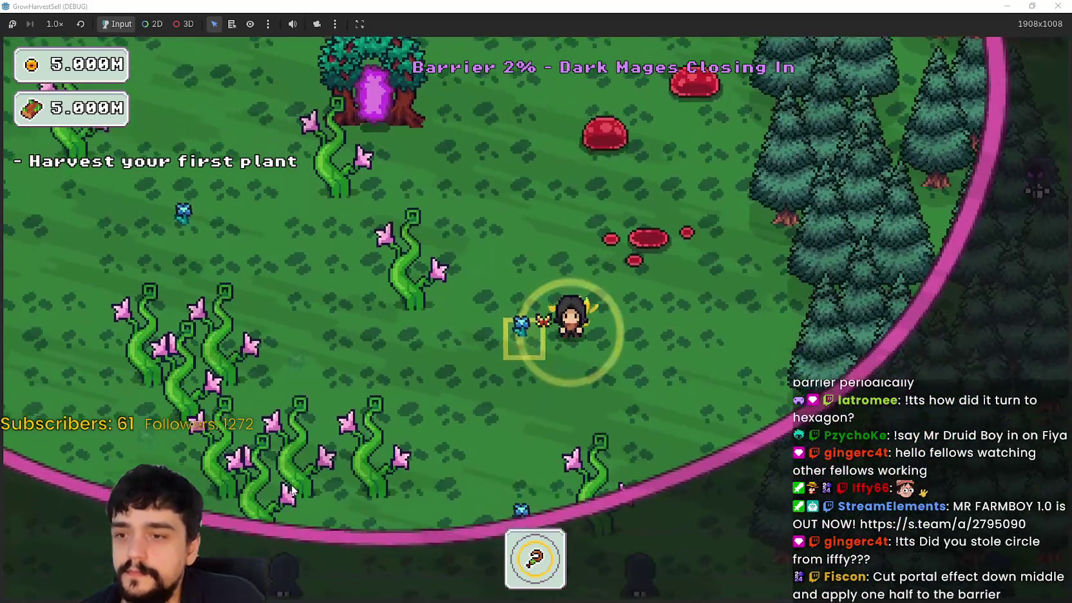
pyautogui.press('a')
pyautogui.press('w')
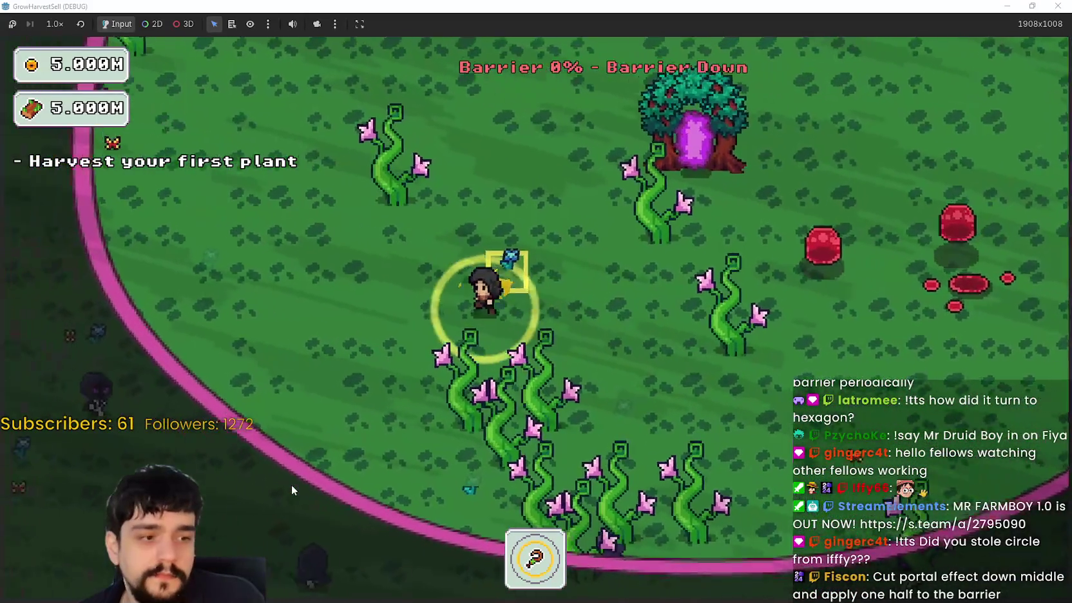
# - Keep crossing the clearing until the barrier hits 0%, then take the game window out of fullscreen
pyautogui.press('a')
pyautogui.press('w')
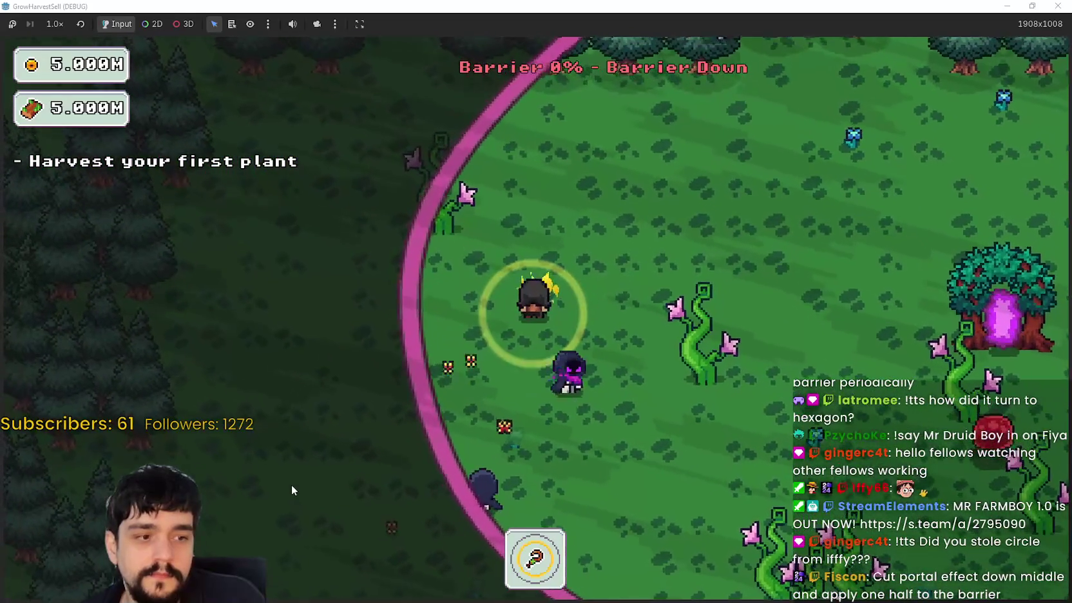
pyautogui.press('w')
pyautogui.press('d')
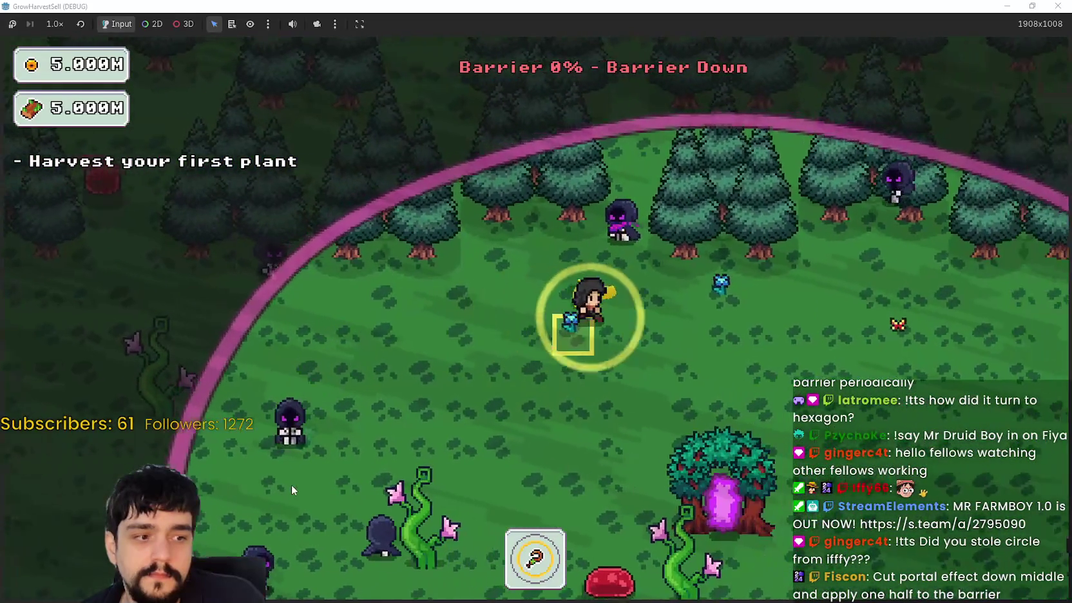
pyautogui.press('d')
pyautogui.press('s')
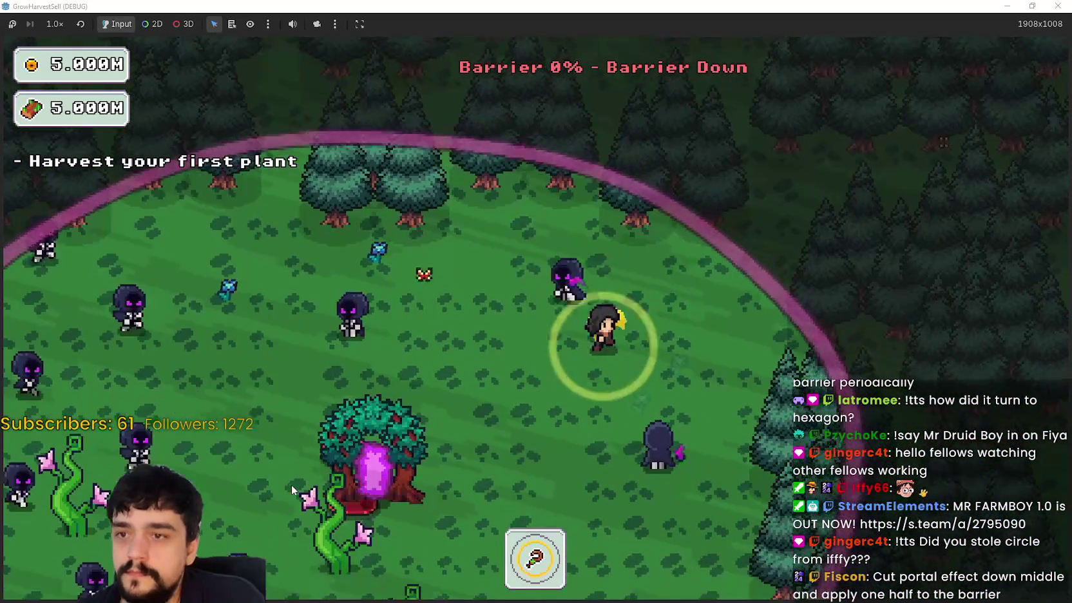
pyautogui.press('s')
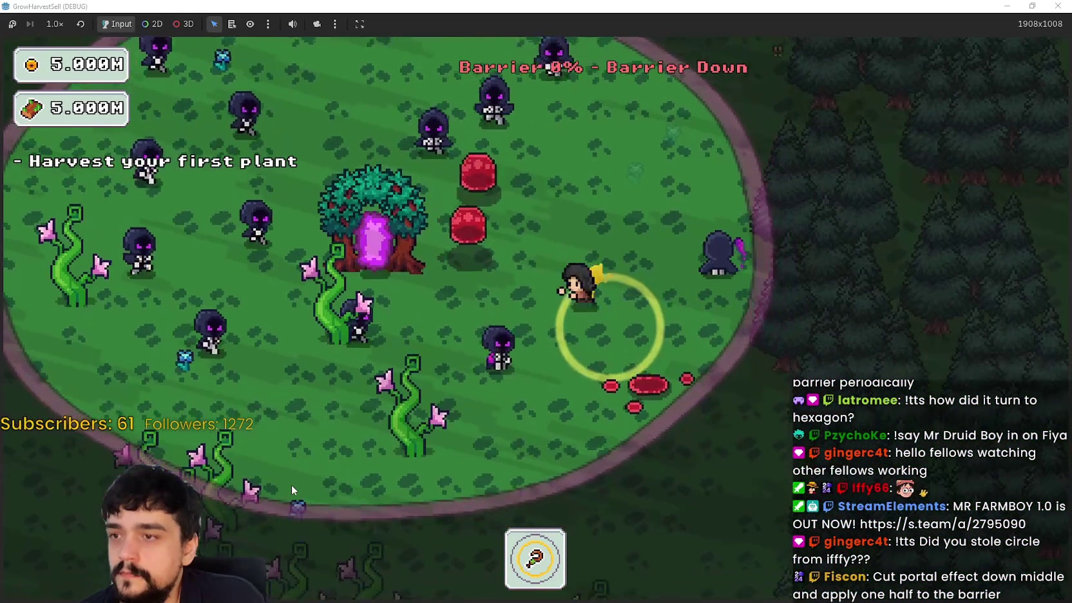
pyautogui.press('a')
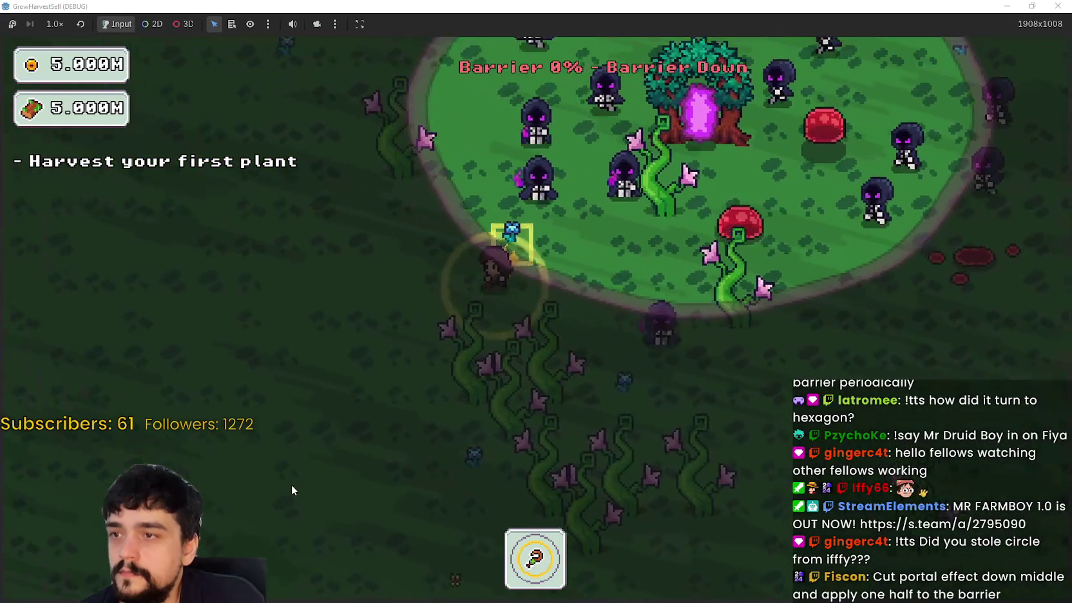
pyautogui.press('w')
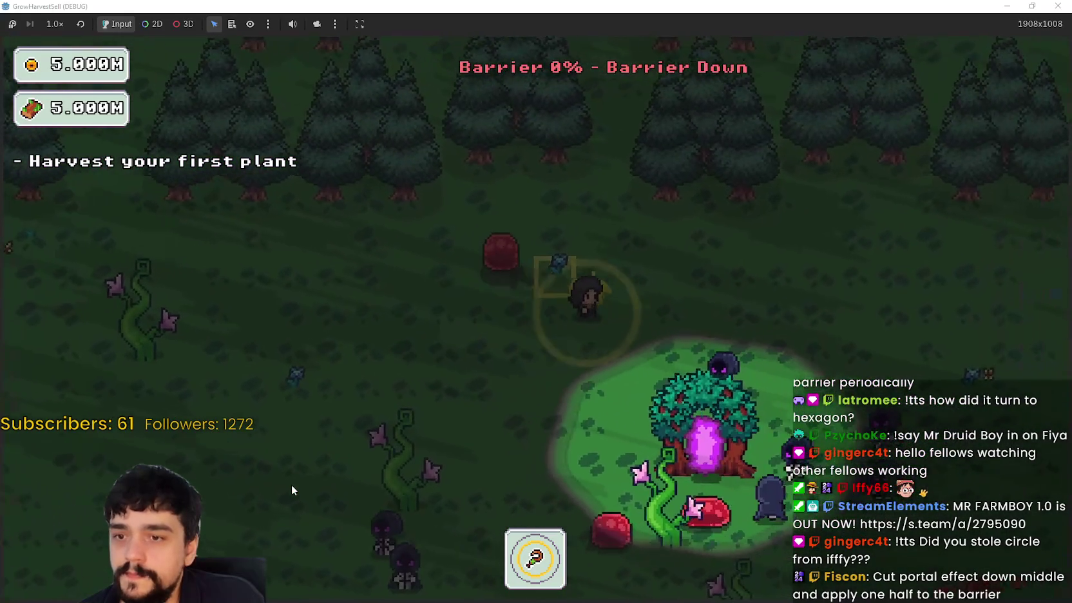
pyautogui.press('d')
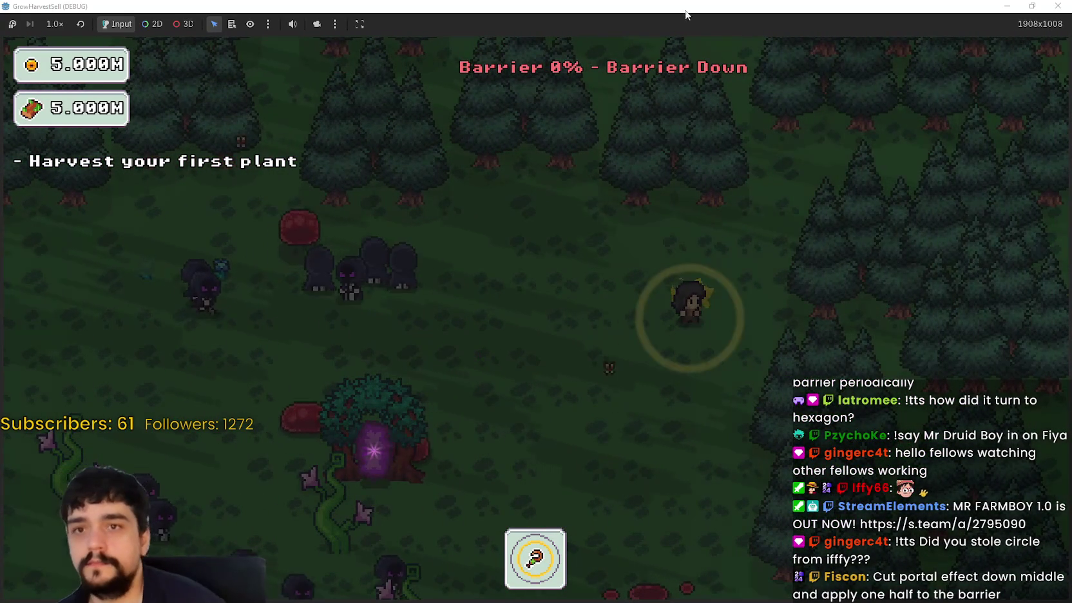
pyautogui.doubleClick(641, 7)
# - Close the game, bring BarrierShader's edge_softness (10.0) into view, and save and rerun the project
pyautogui.click(836, 25)
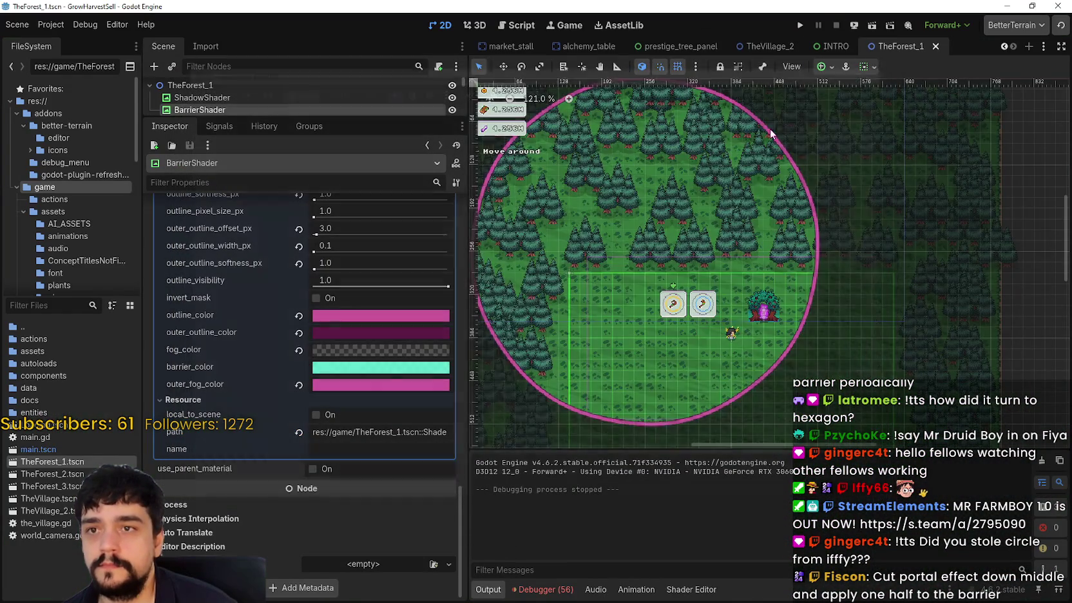
pyautogui.scroll(3, 656, 226)
pyautogui.scroll(5, 343, 353)
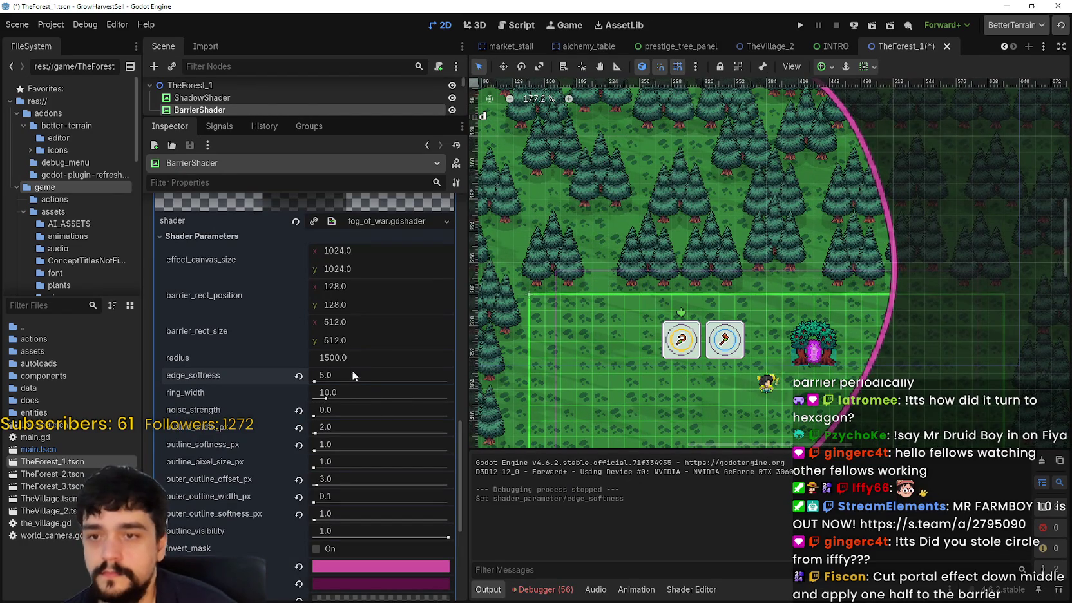
pyautogui.scroll(-4, 755, 266)
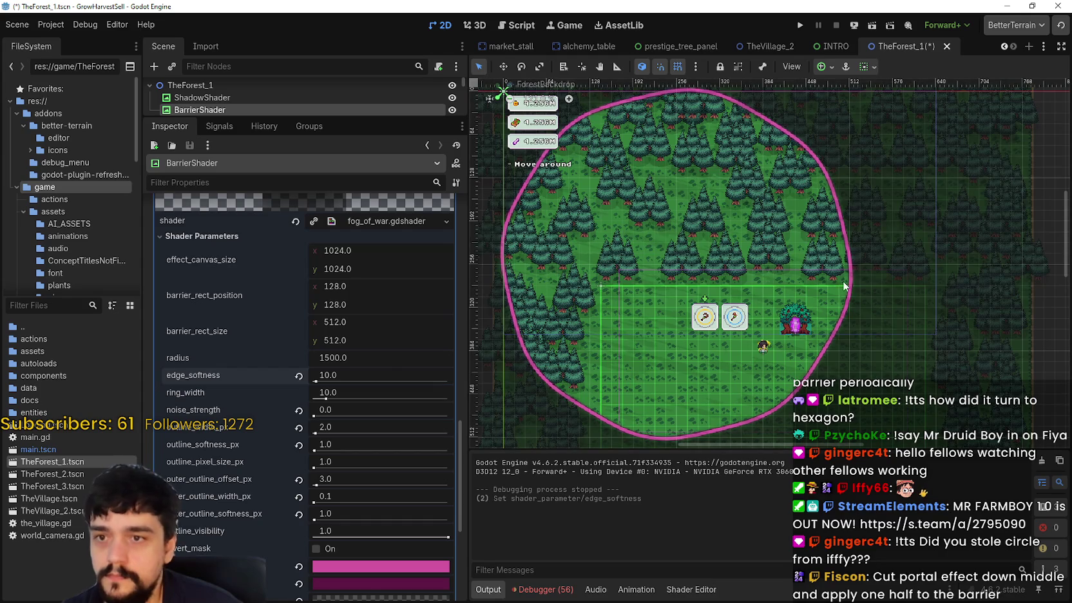
pyautogui.press('F5')
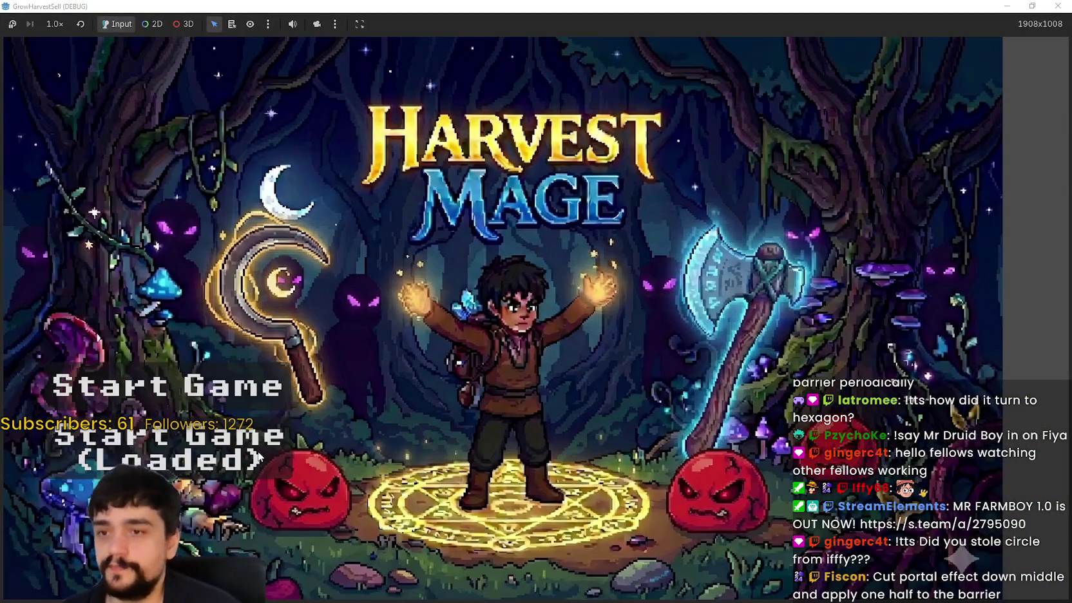
# - Start the game, unlock the portal at the Mage Tower, and travel to forest Stage 1
pyautogui.click(367, 425)
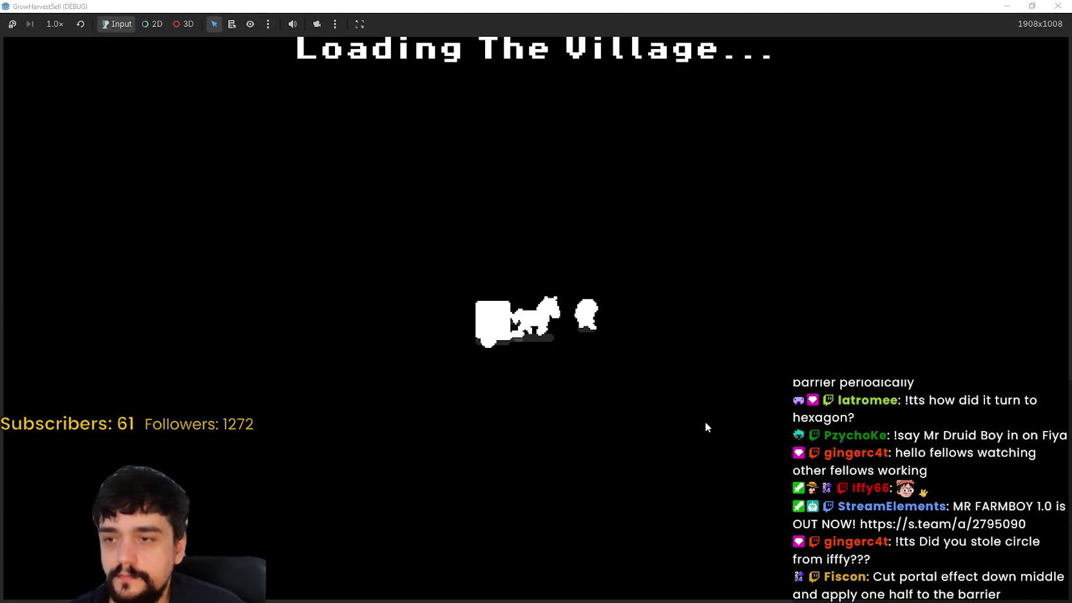
pyautogui.press('w')
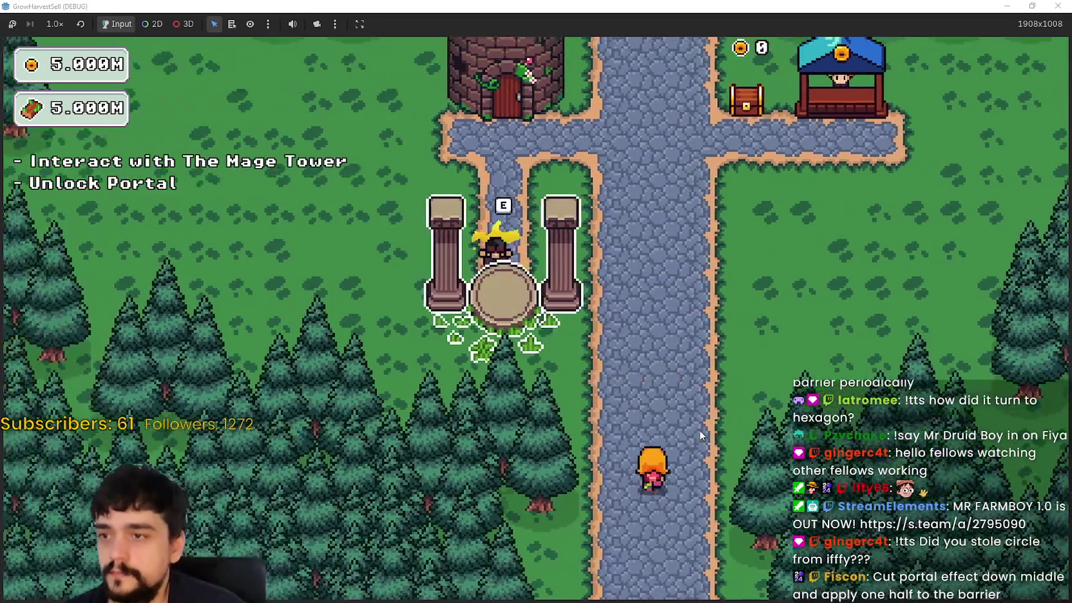
pyautogui.press('w')
pyautogui.press('e')
pyautogui.press('s')
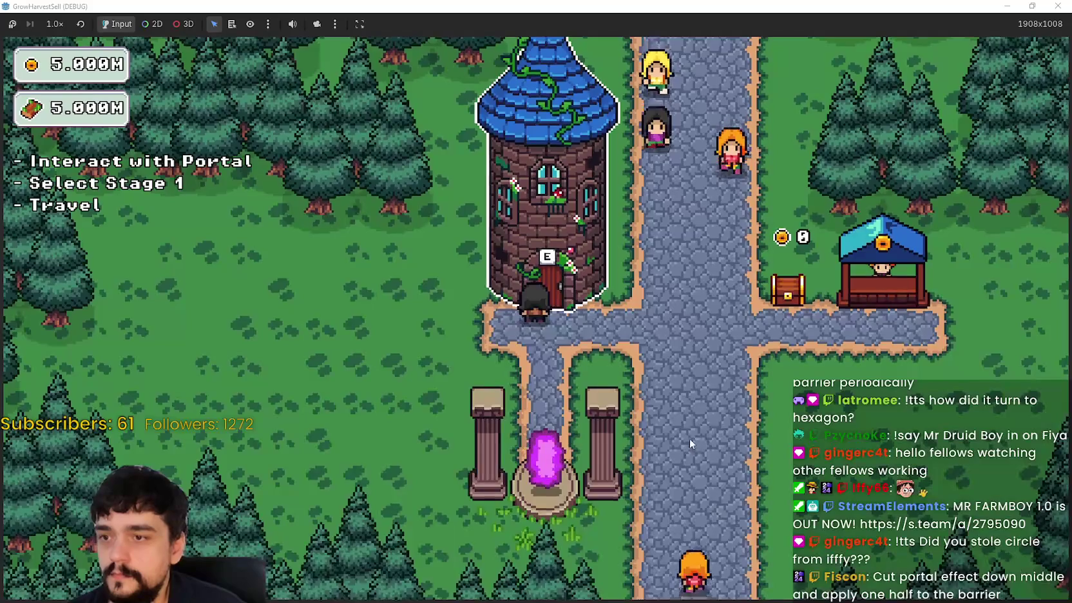
pyautogui.press('e')
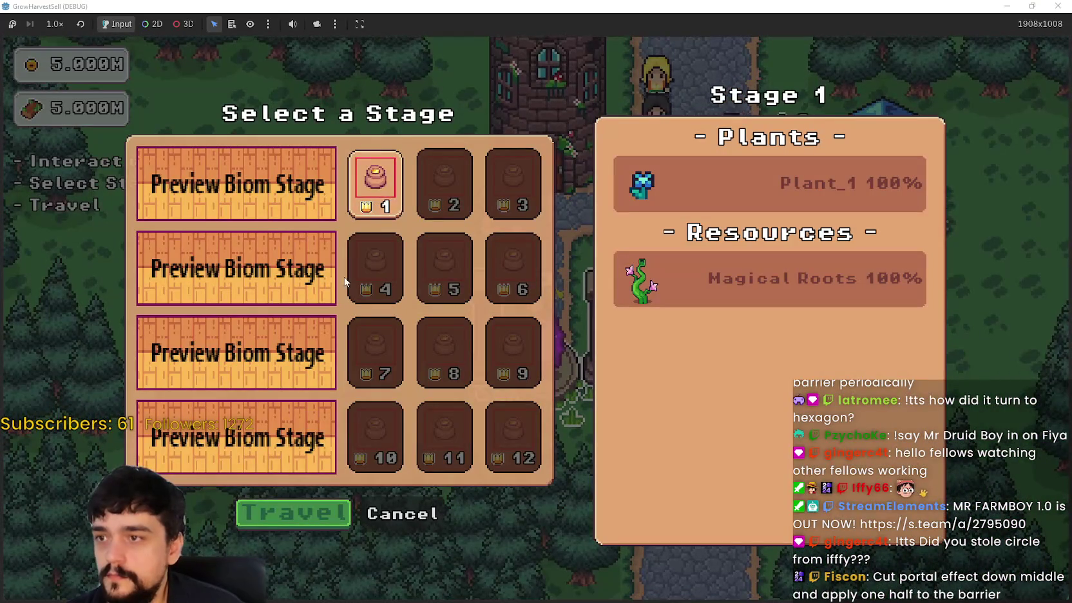
pyautogui.click(303, 508)
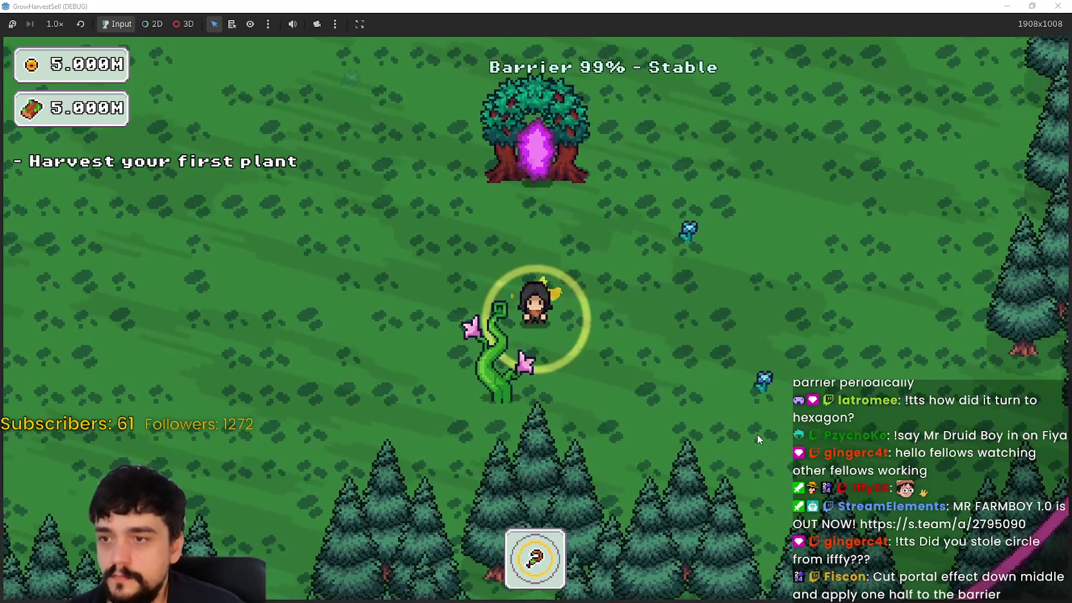
# - Walk the player around the forest clearing and along the magenta barrier as it drains
pyautogui.press('d')
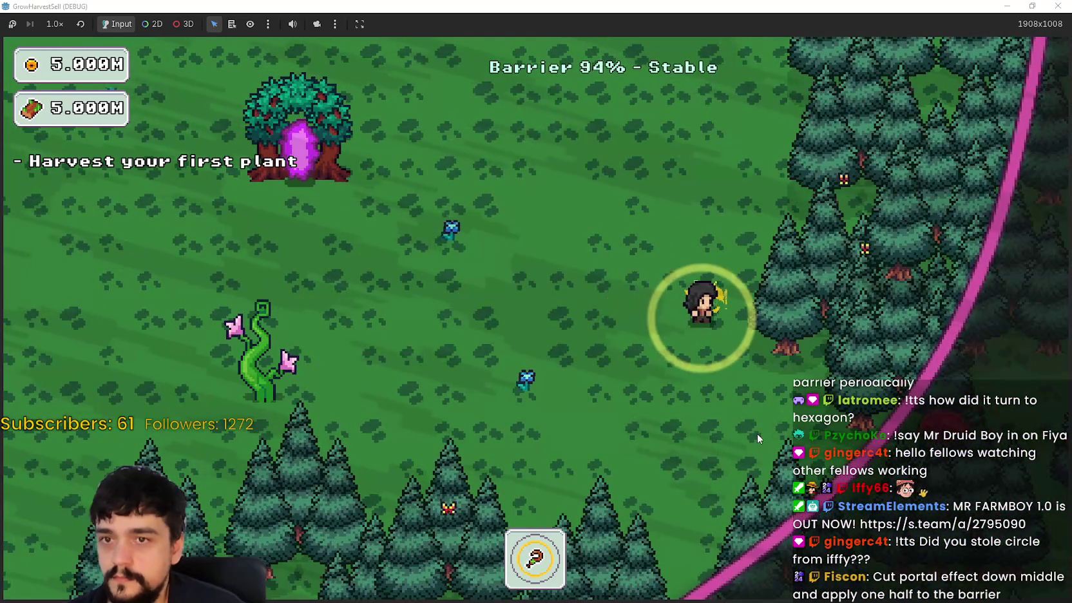
pyautogui.press('w')
pyautogui.press('w')
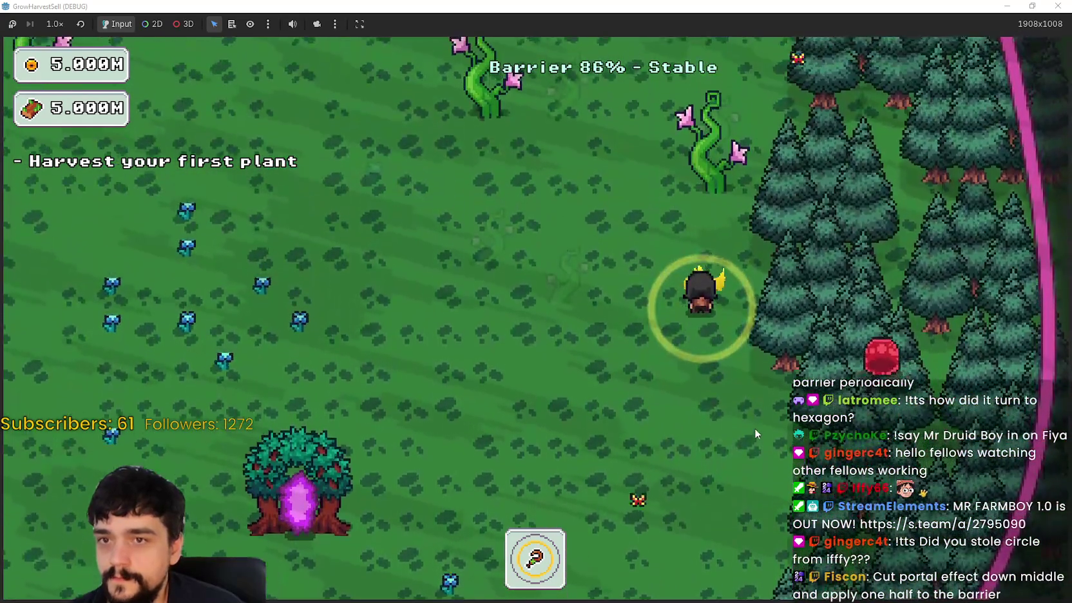
pyautogui.press('a')
pyautogui.press('w')
pyautogui.press('a')
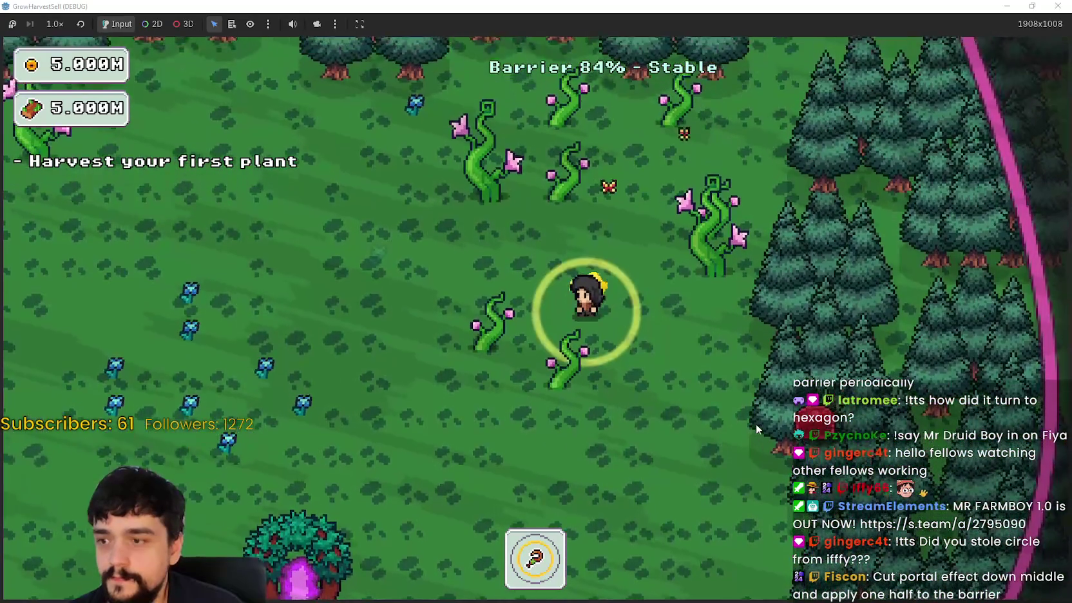
pyautogui.press('s')
pyautogui.press('a')
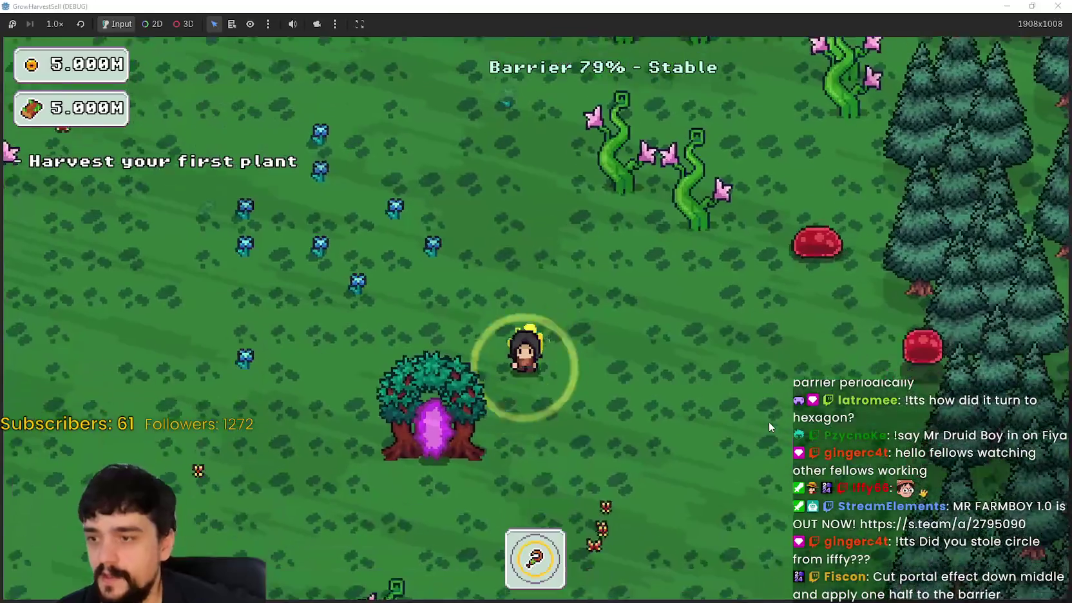
pyautogui.press('w')
pyautogui.press('w')
pyautogui.press('d')
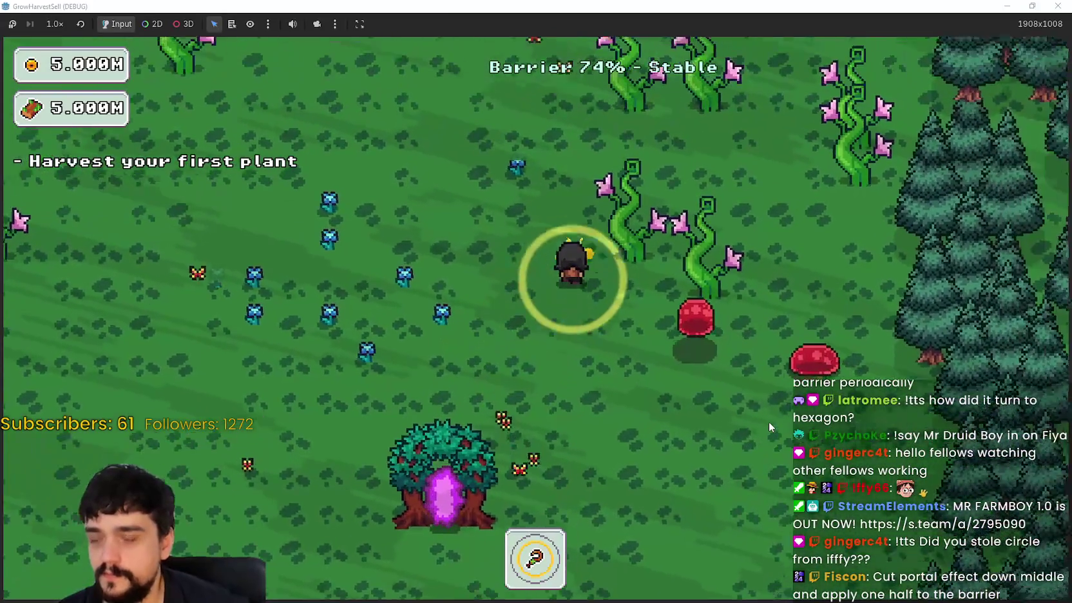
pyautogui.press('w')
pyautogui.press('a')
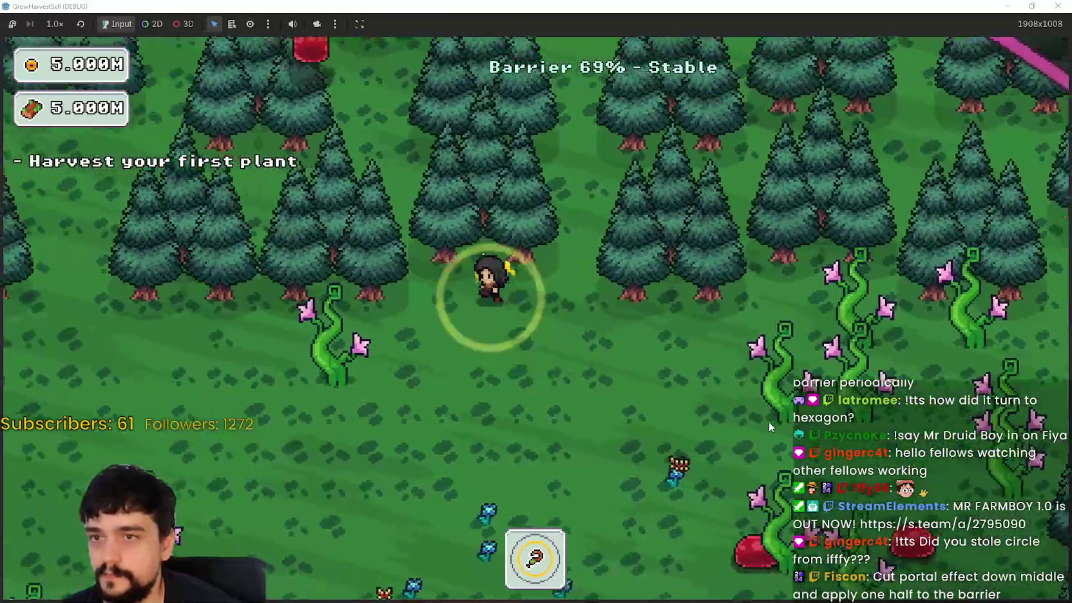
pyautogui.press('a')
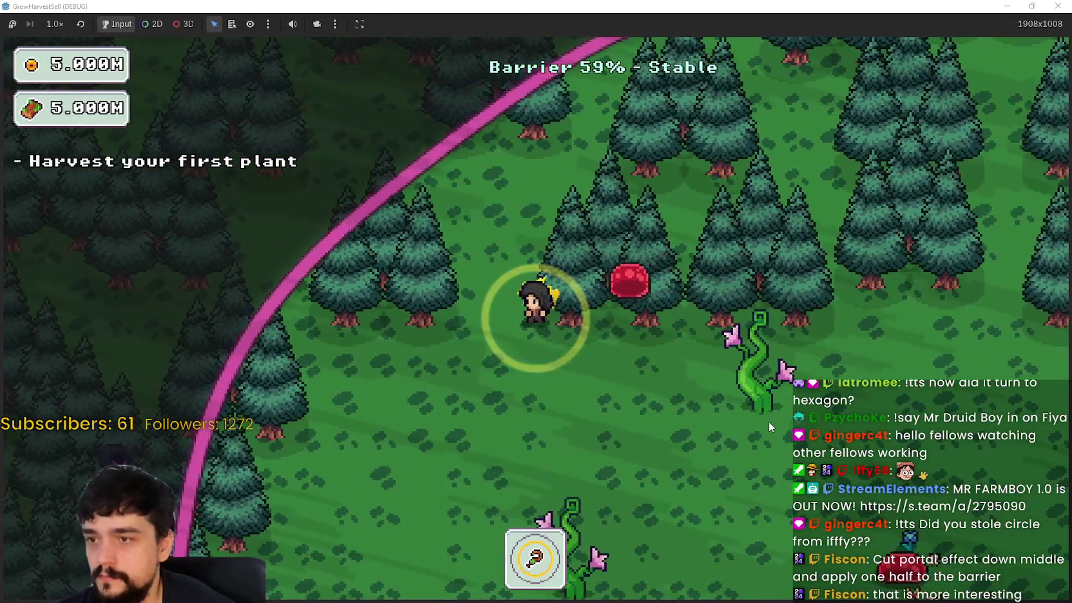
pyautogui.press('s')
pyautogui.press('a')
pyautogui.press('s')
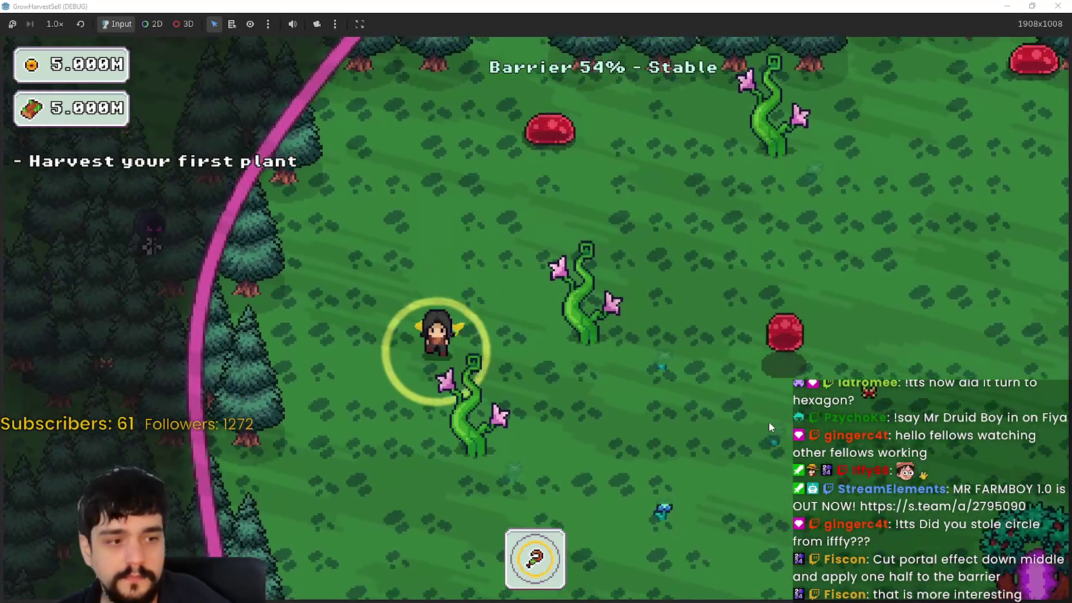
pyautogui.press('d')
pyautogui.press('d')
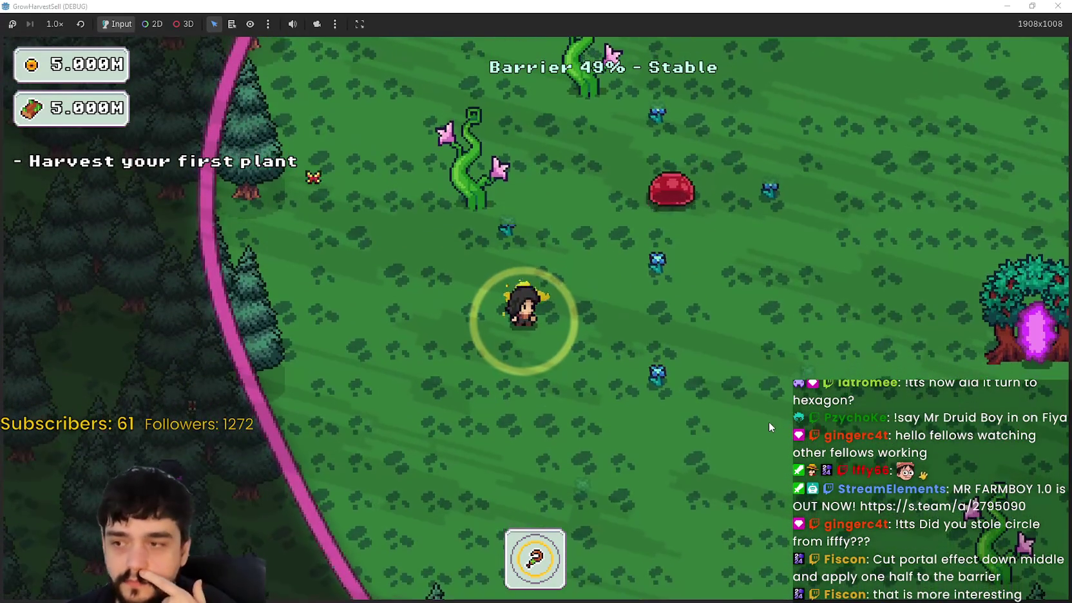
pyautogui.press('s')
pyautogui.press('d')
pyautogui.press('s')
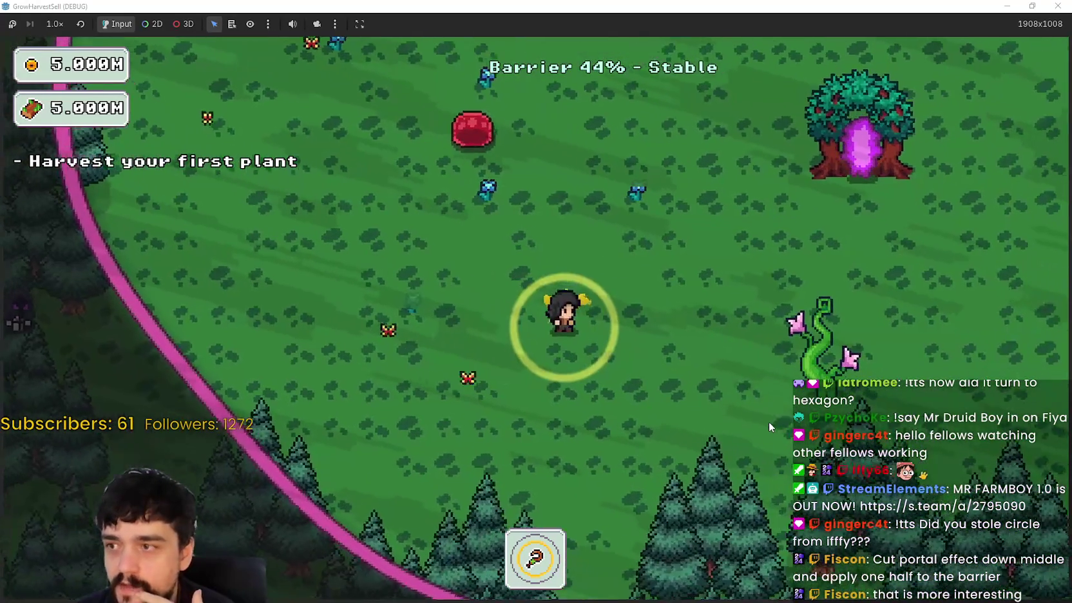
pyautogui.press('d')
pyautogui.press('s')
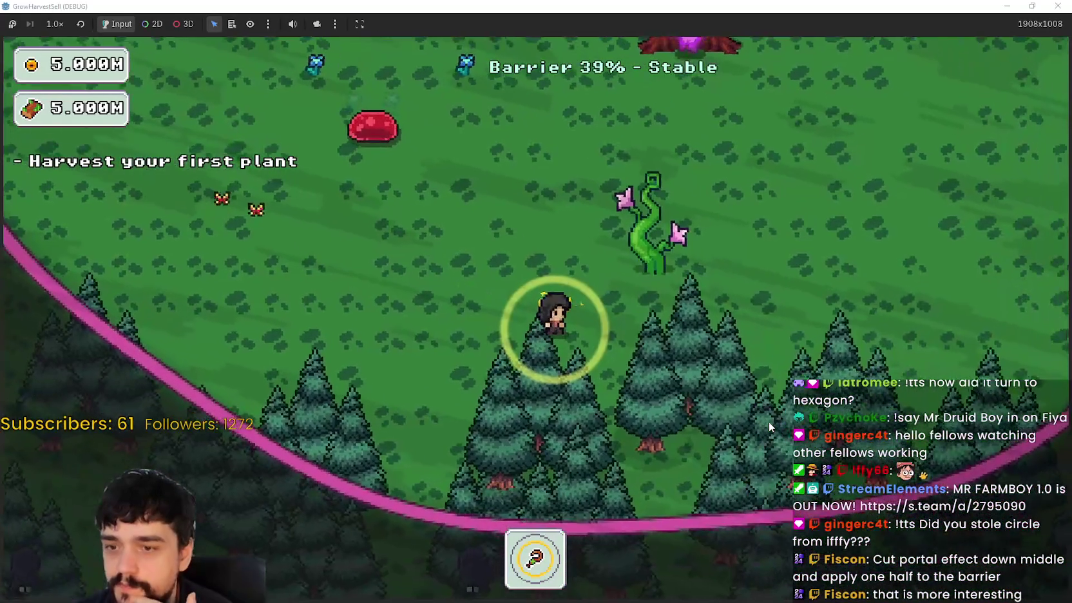
pyautogui.press('d')
# - Keep walking as the barrier falls from 10% to 0% and dark mages close in
pyautogui.press('w')
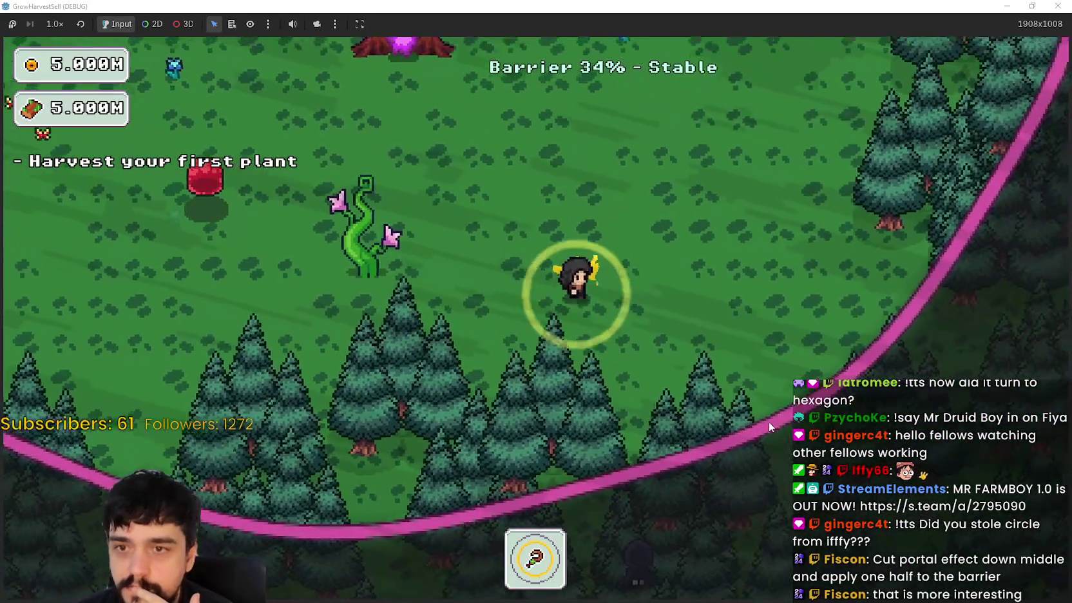
pyautogui.press('w')
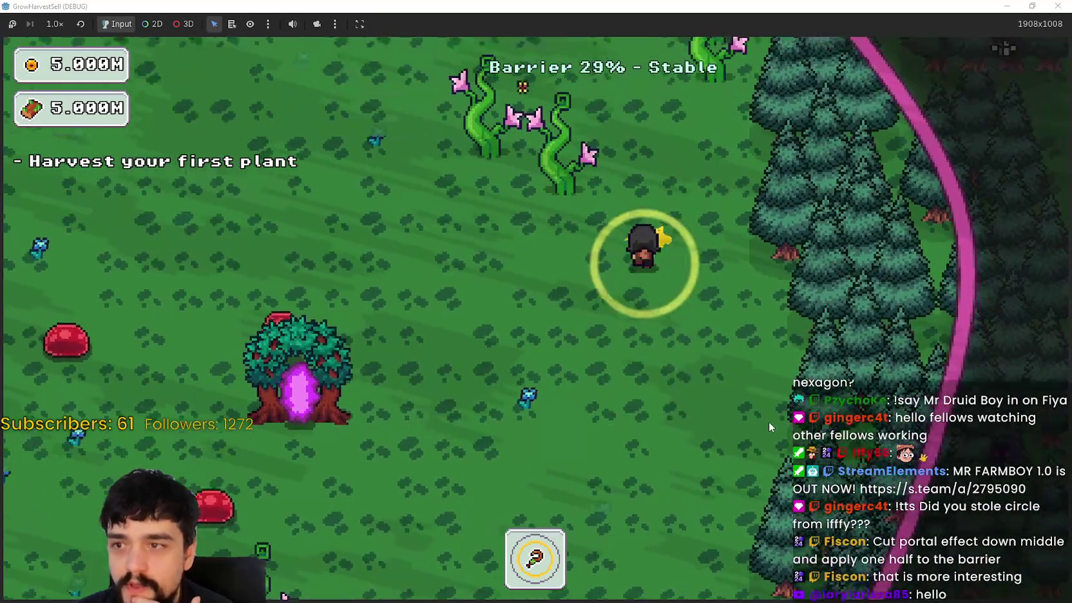
pyautogui.press('a')
pyautogui.press('a')
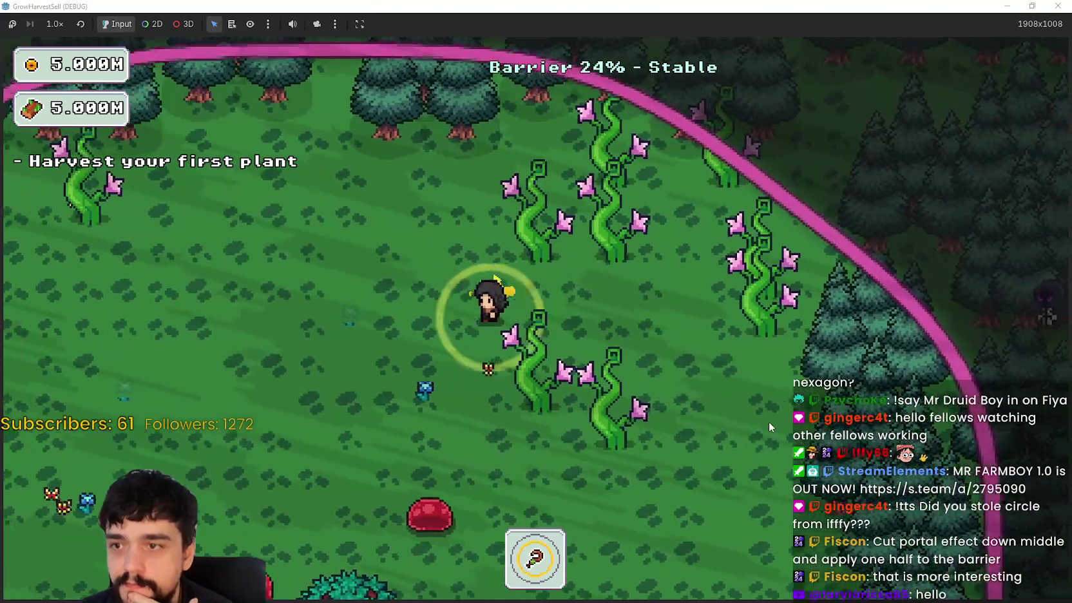
pyautogui.press('a')
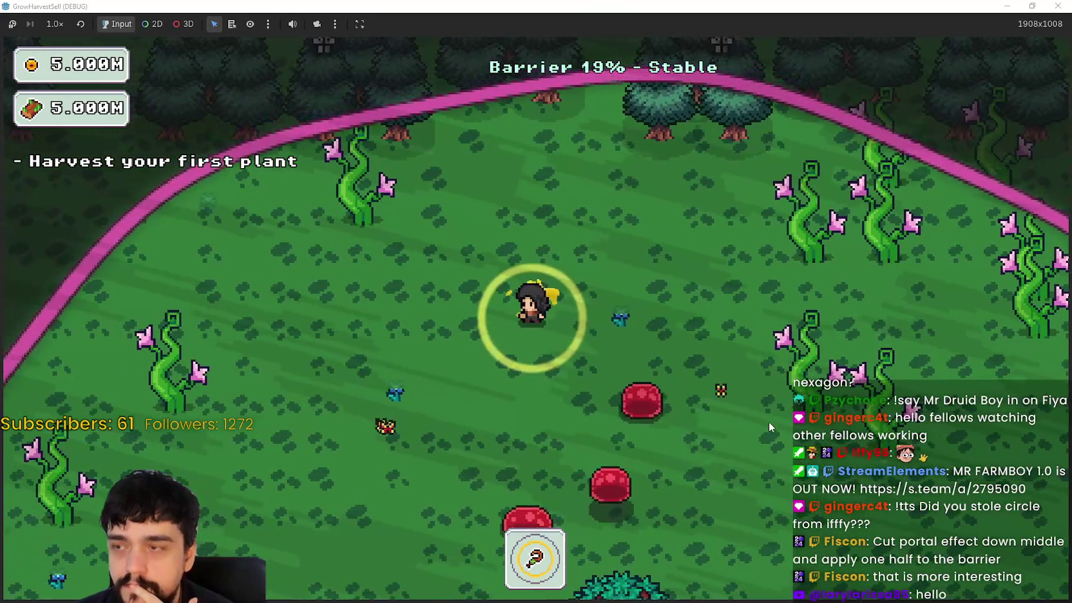
pyautogui.press('w')
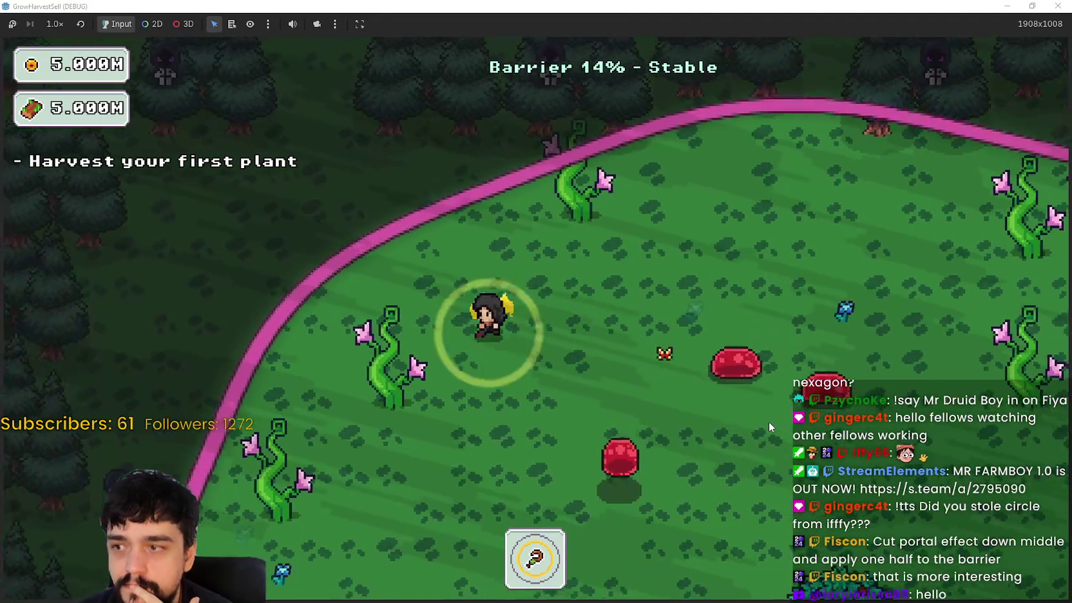
pyautogui.press('s')
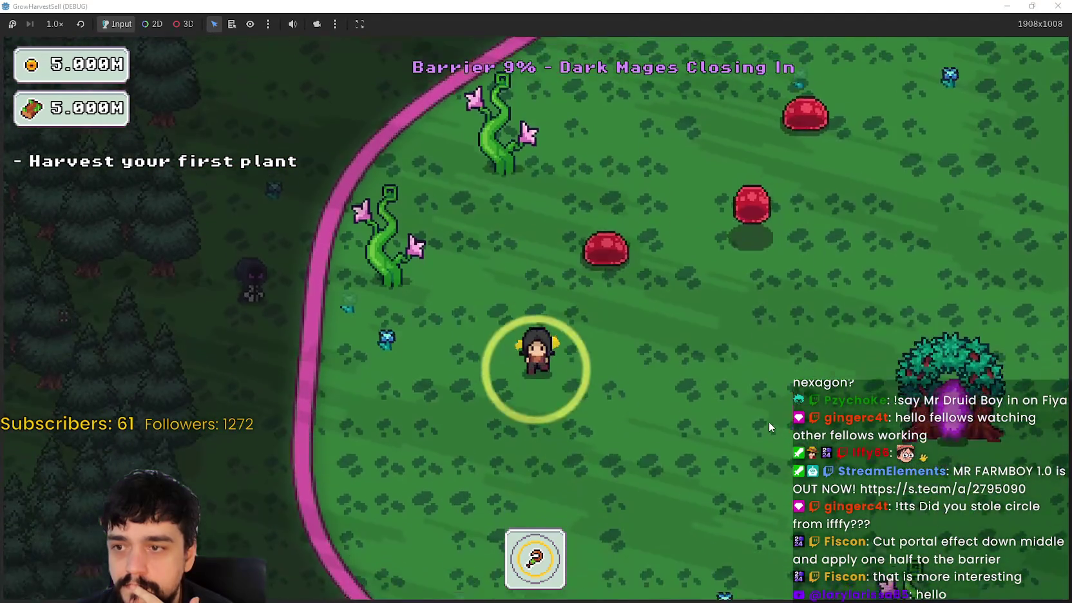
pyautogui.press('d')
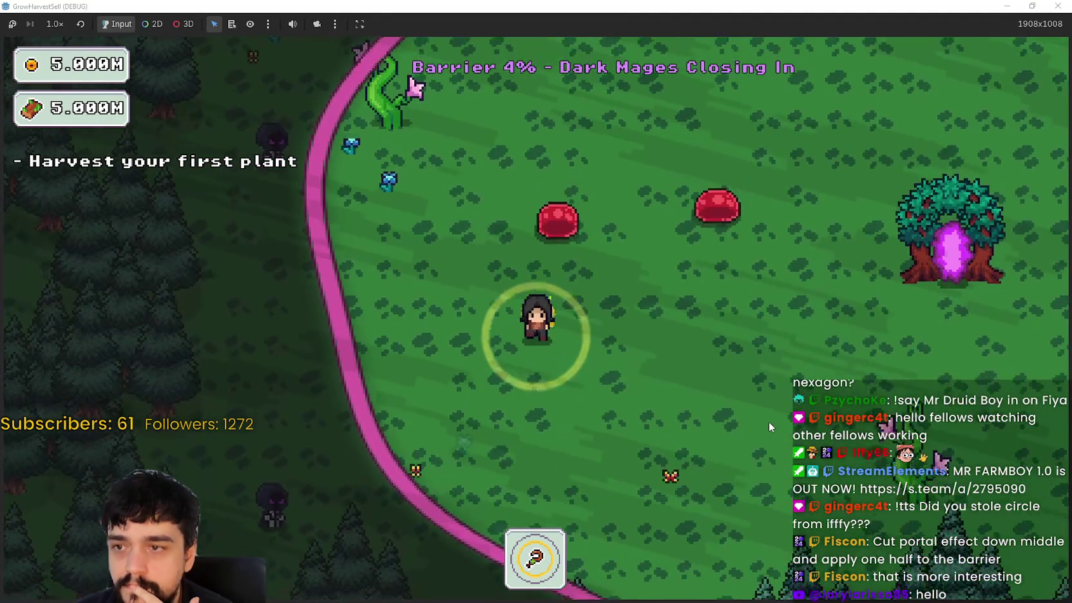
pyautogui.press('d')
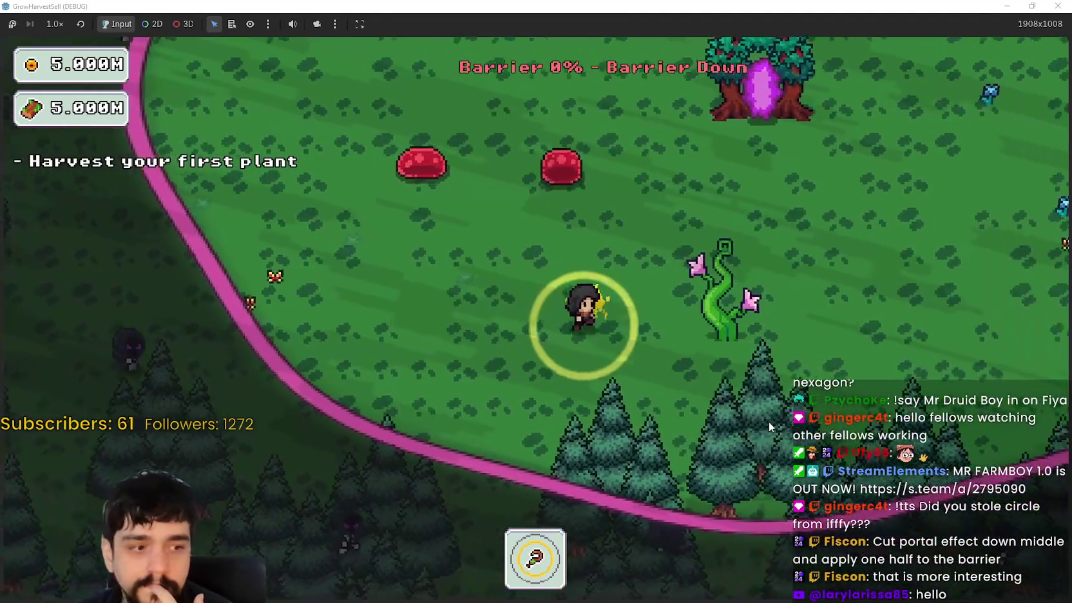
pyautogui.press('d')
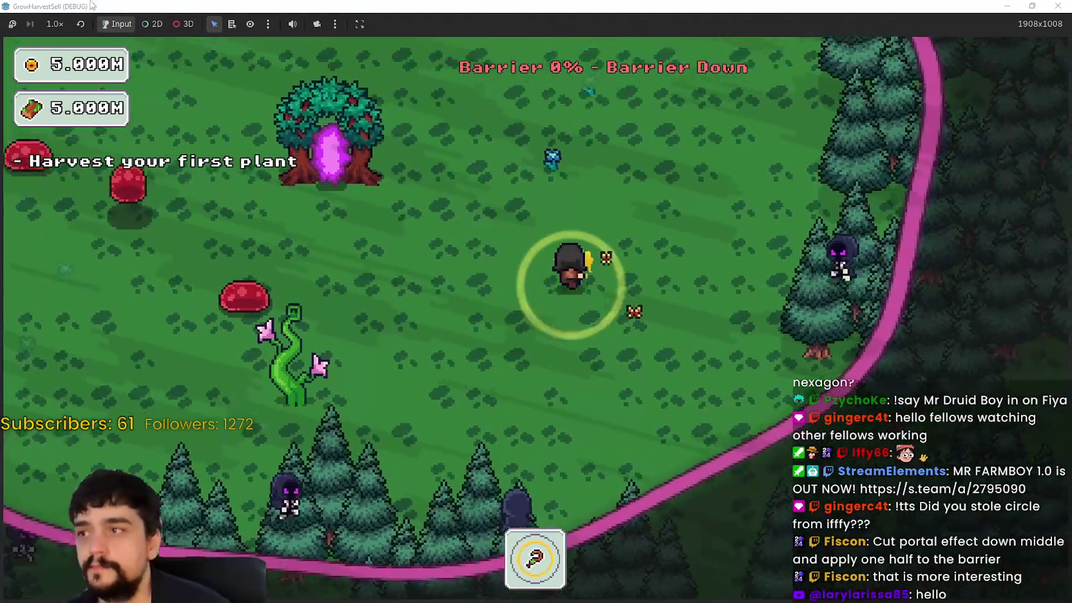
pyautogui.press('w')
pyautogui.press('w')
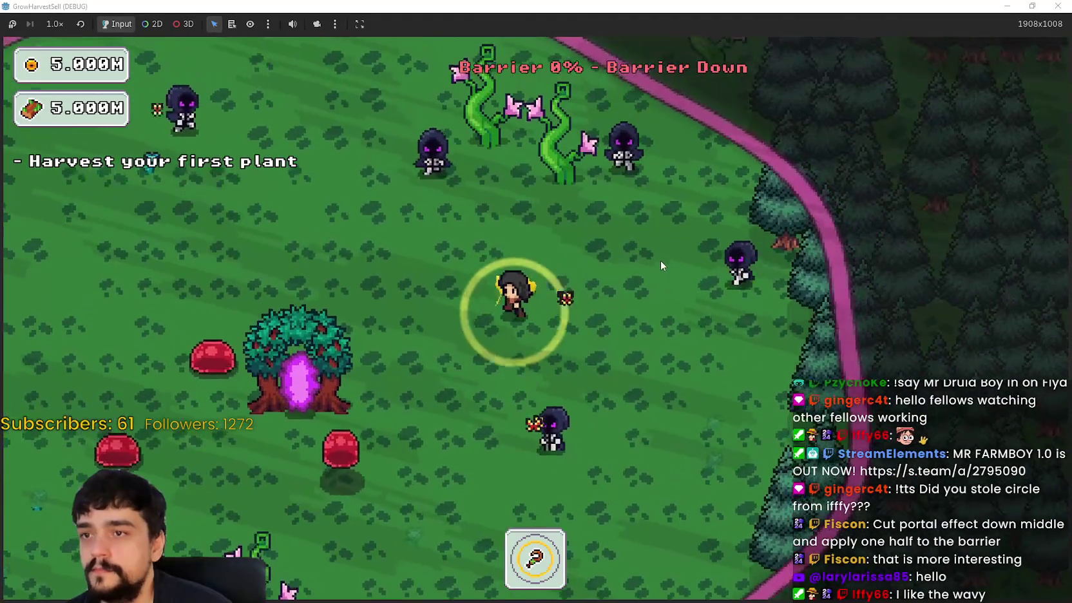
pyautogui.press('a')
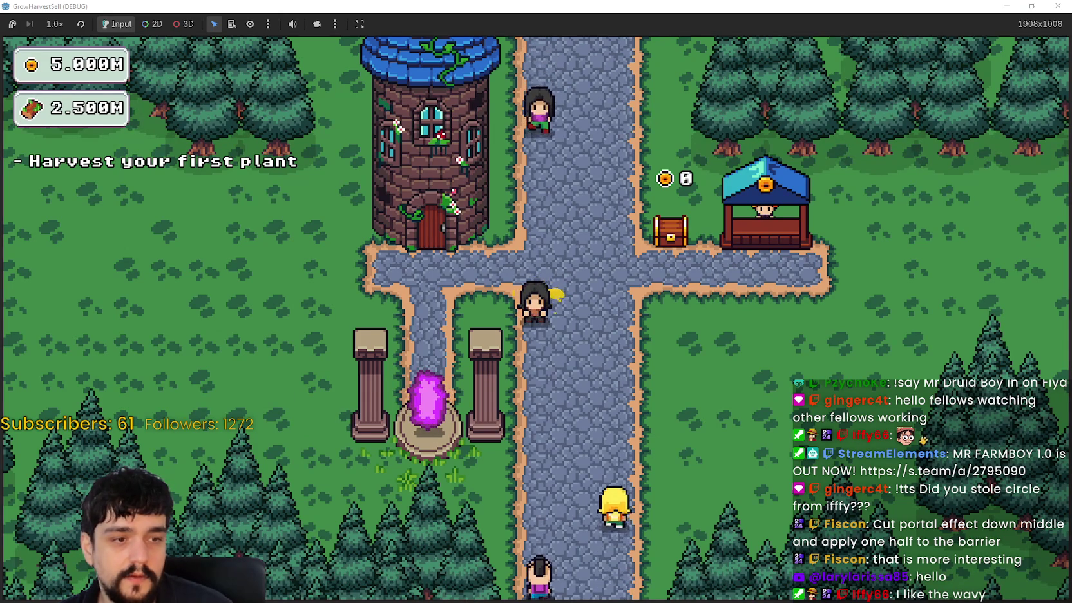
# - Check the prestige skill tree, then travel through the portal to the forest stage
pyautogui.press('p')
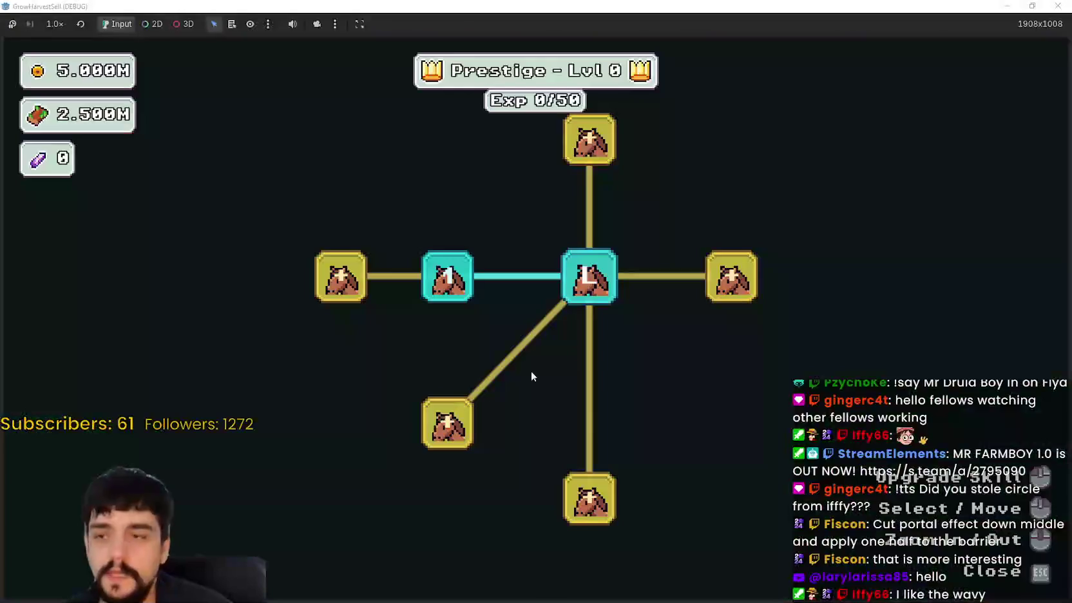
pyautogui.press('Escape')
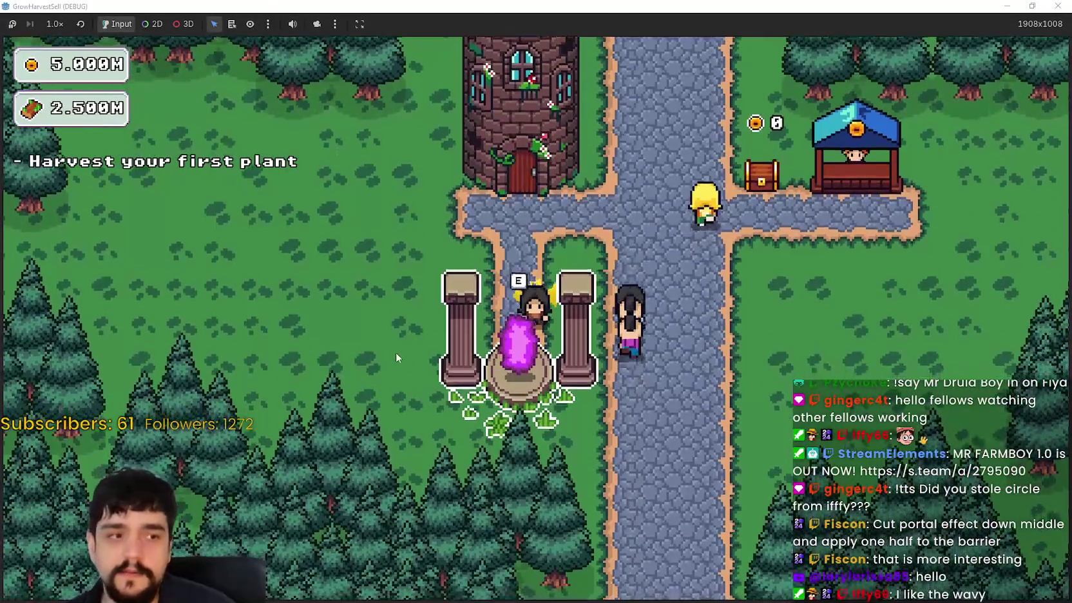
pyautogui.press('e')
pyautogui.click(354, 525)
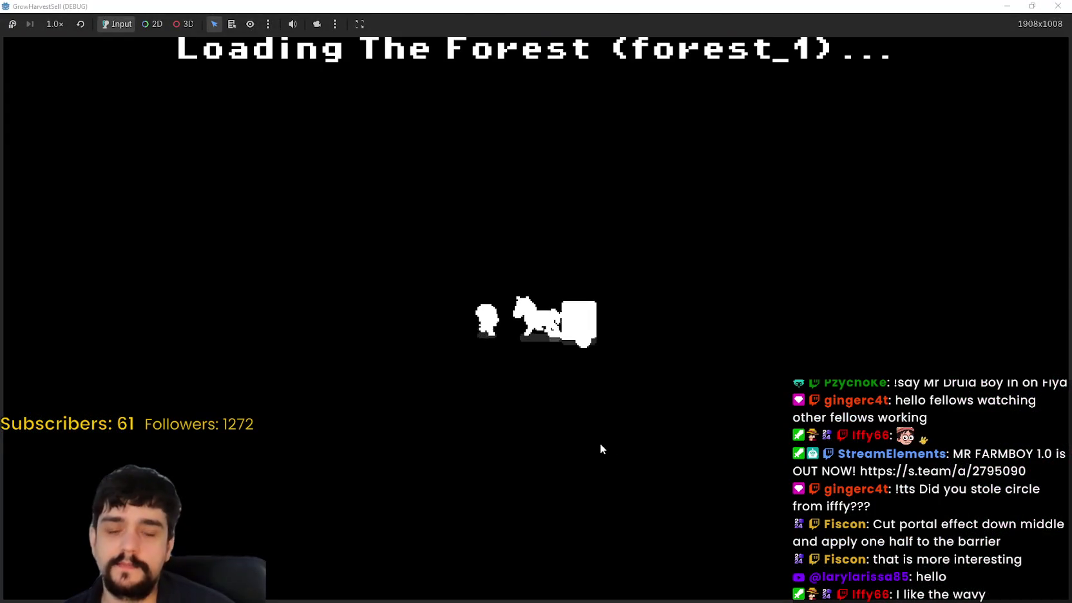
# - Walk to a nearby plant in the forest and harvest it
pyautogui.press('d')
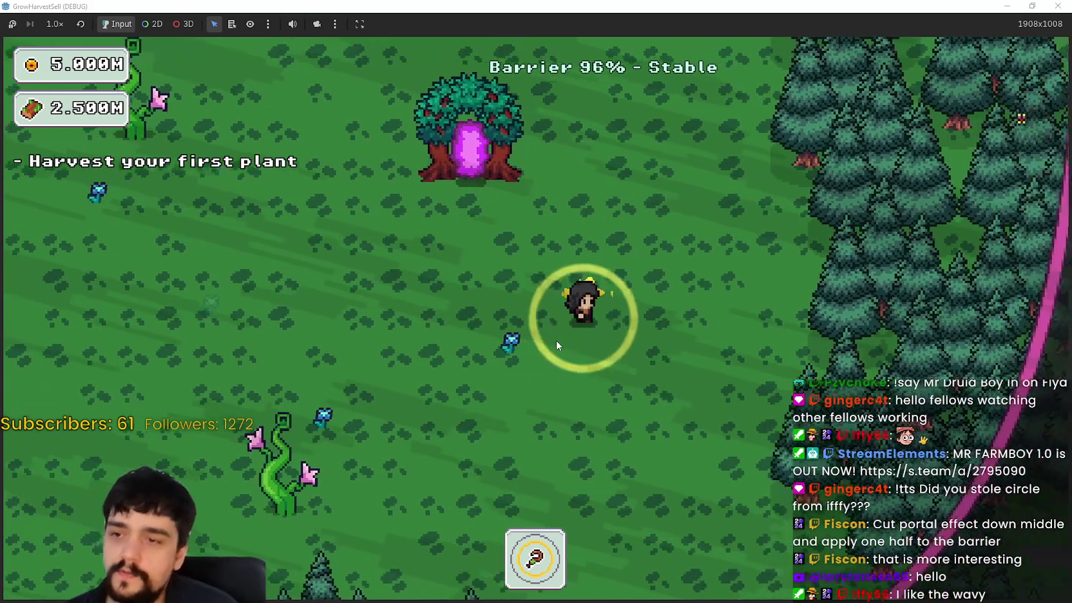
pyautogui.press('s')
pyautogui.press('e')
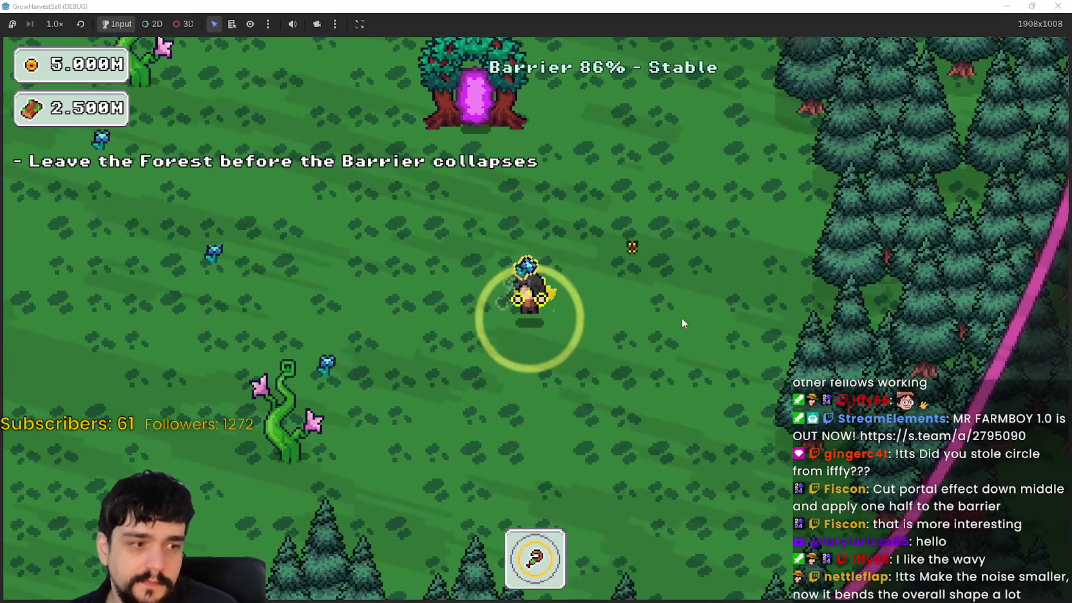
pyautogui.press('a')
pyautogui.press('s')
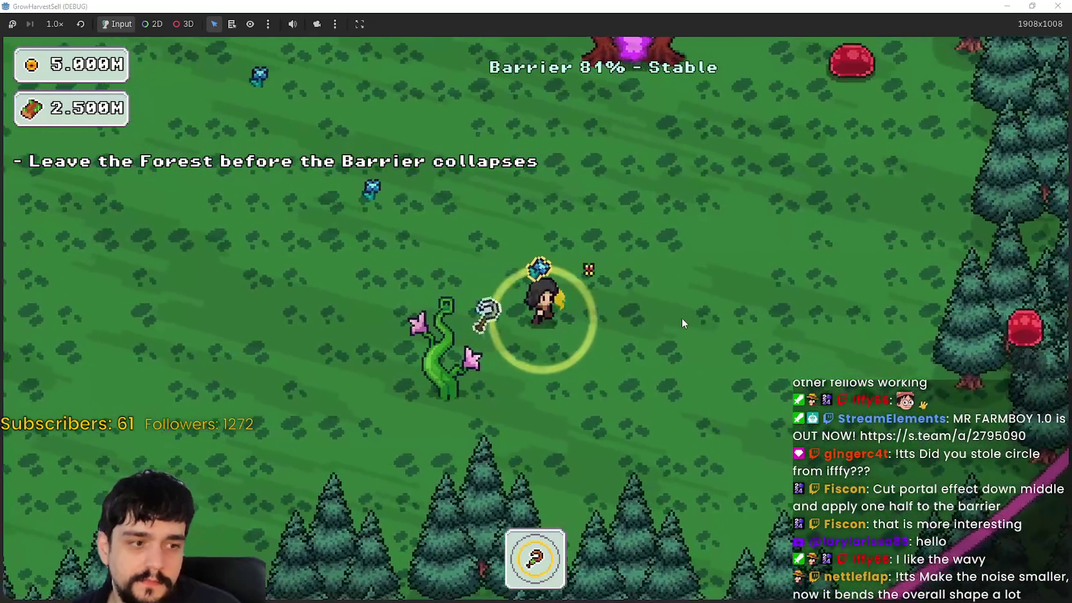
# - Walk the player across the clearing, up toward the trees and left past the slime
pyautogui.press('d')
pyautogui.press('w')
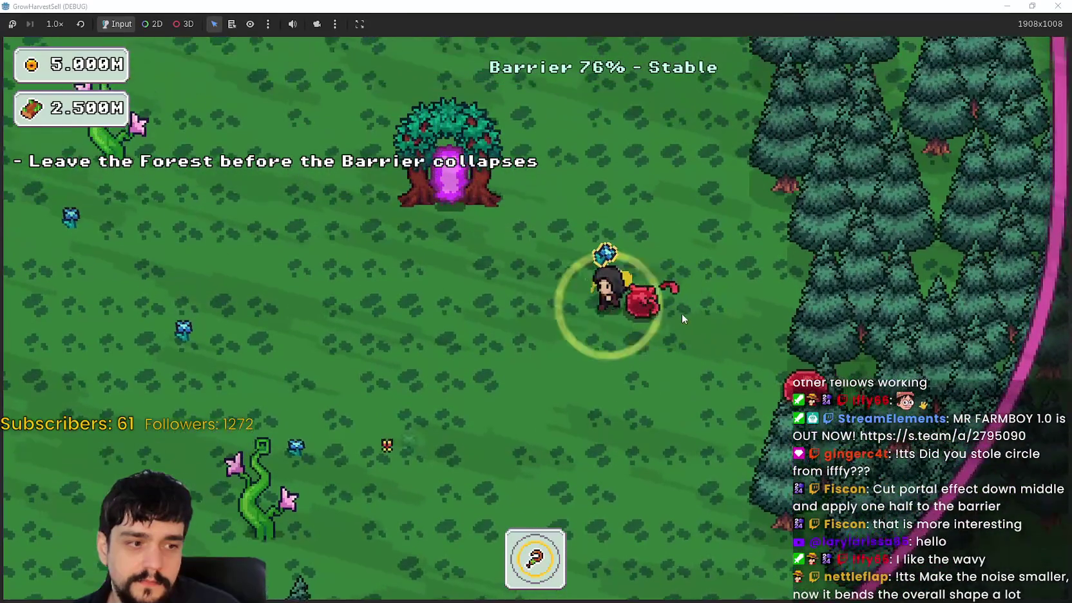
pyautogui.press('a')
pyautogui.press('s')
pyautogui.press('a')
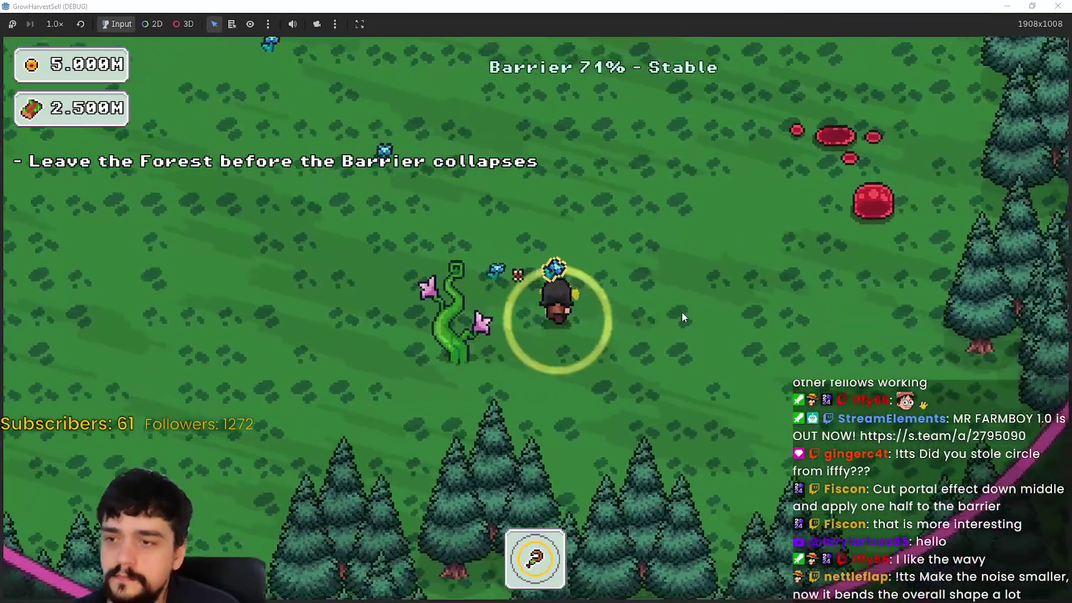
pyautogui.press('w')
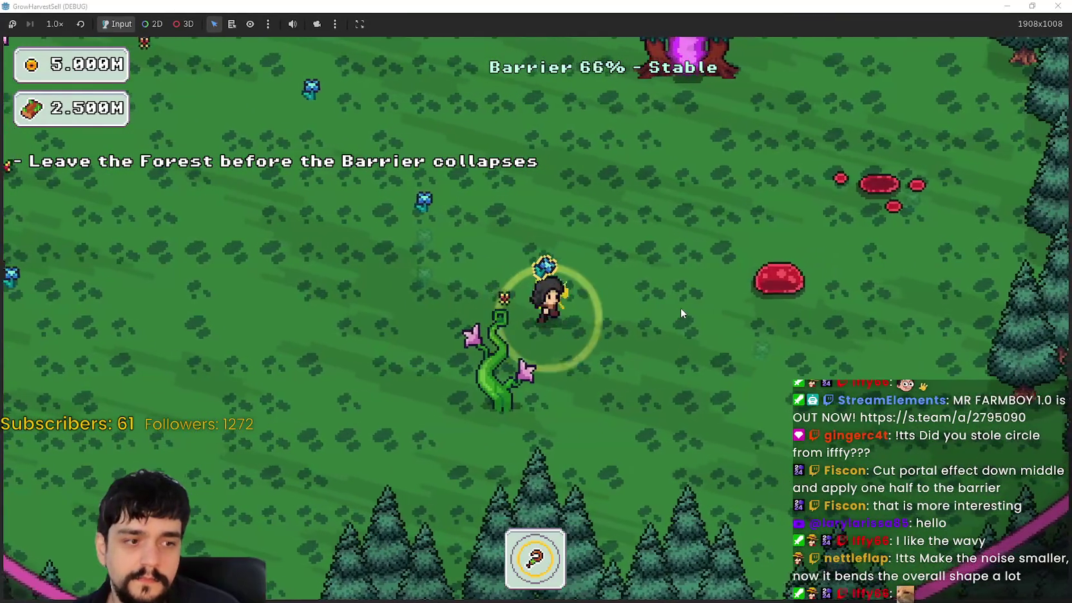
pyautogui.press('d')
pyautogui.press('d')
pyautogui.press('w')
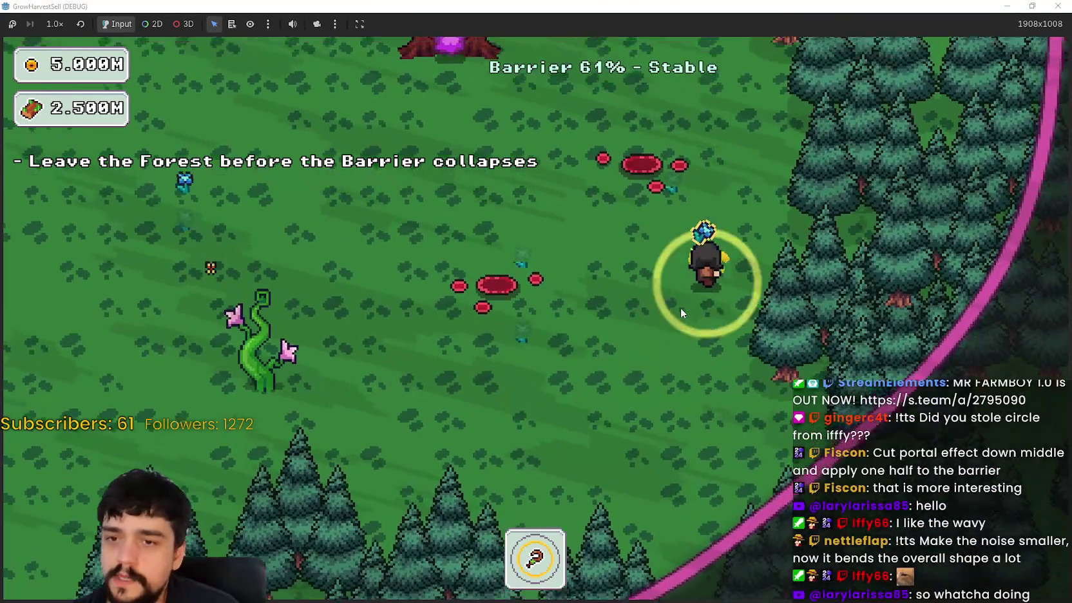
pyautogui.press('w')
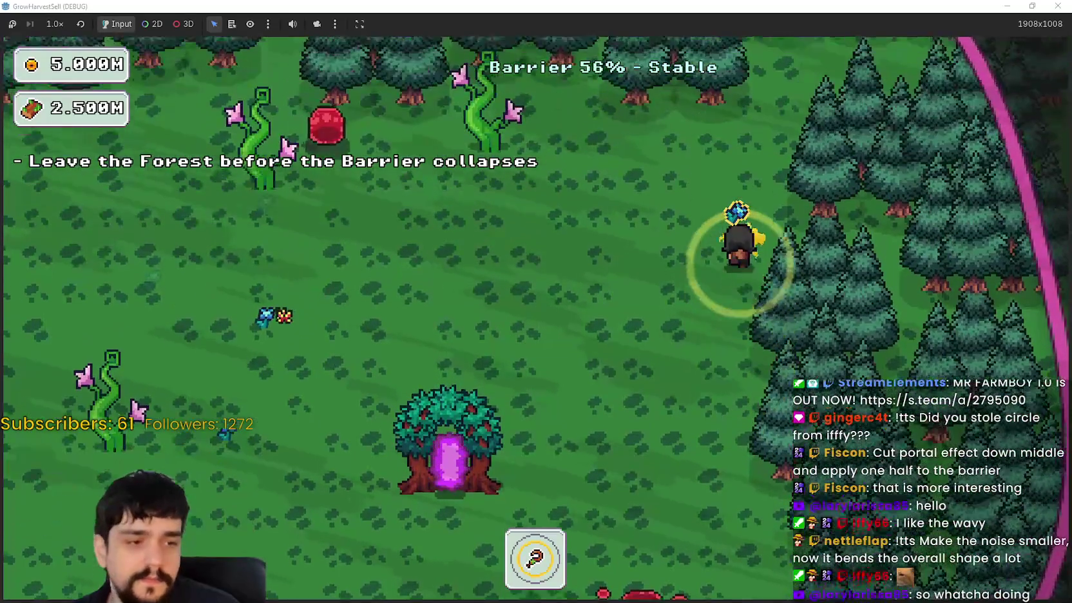
pyautogui.press('a')
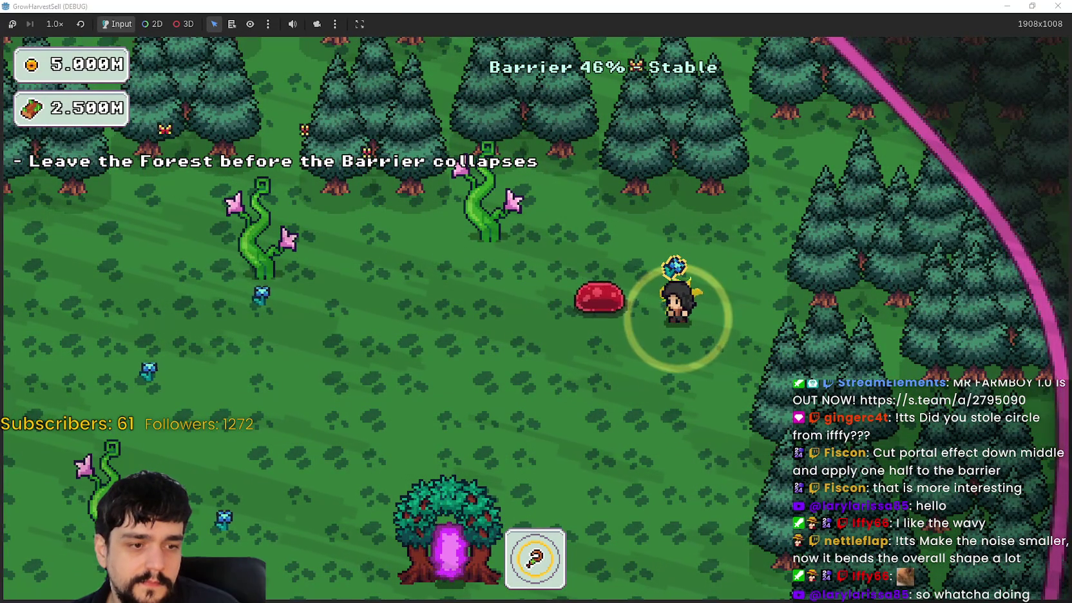
pyautogui.press('a')
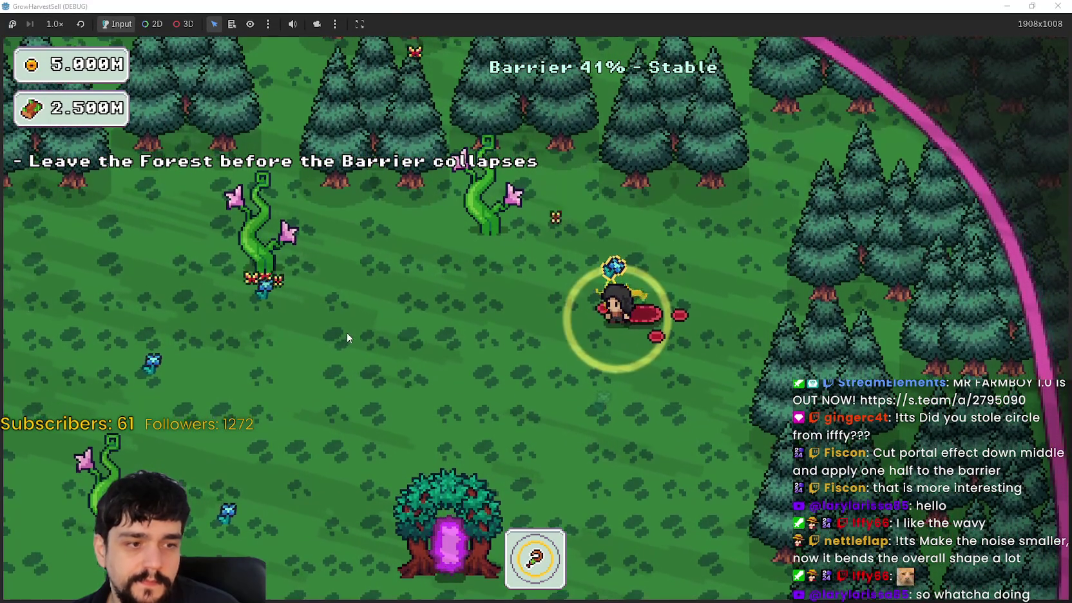
pyautogui.press('a')
pyautogui.press('w')
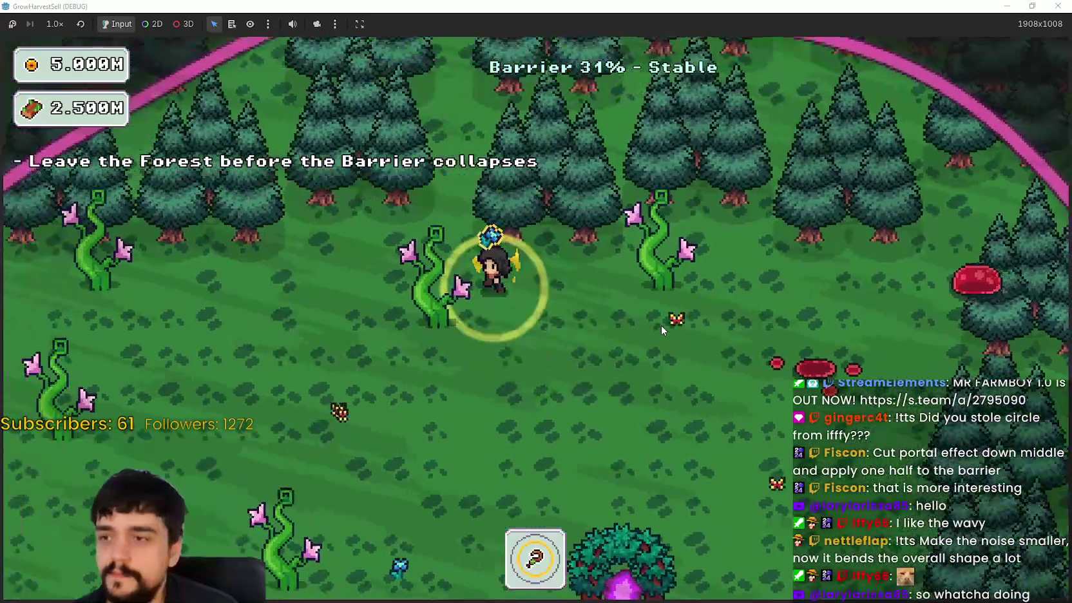
# - Follow the barrier's left, lower and right edges as it shrinks
pyautogui.press('a')
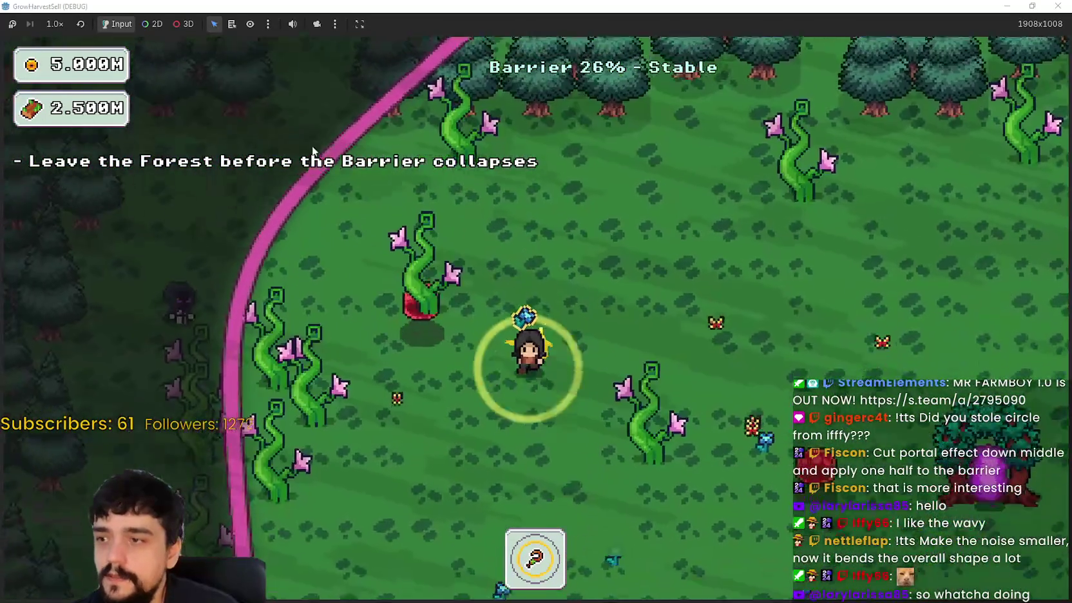
pyautogui.press('s')
pyautogui.press('d')
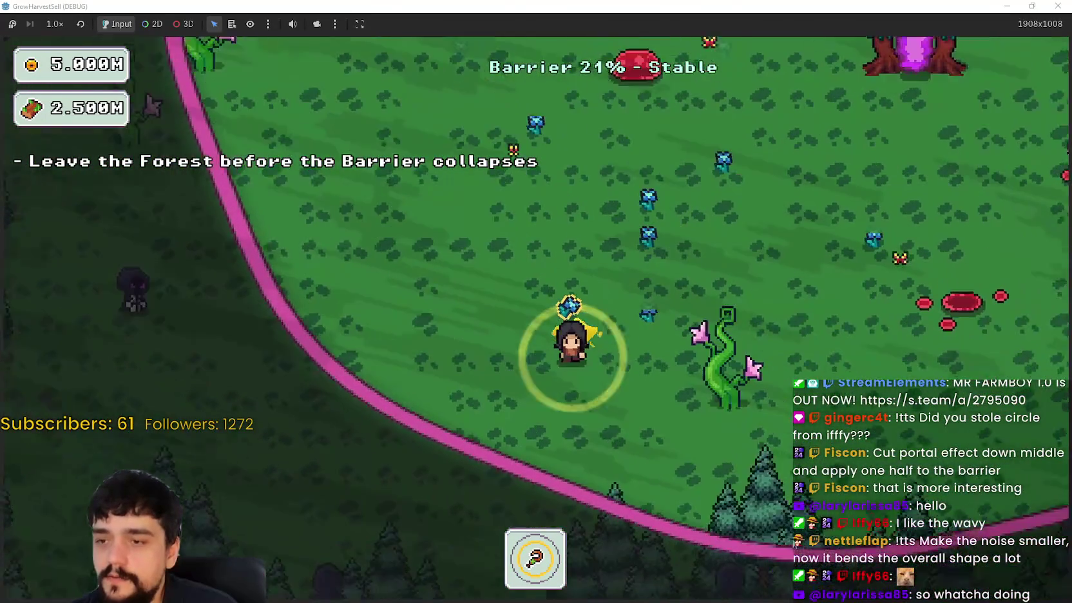
pyautogui.press('d')
pyautogui.press('s')
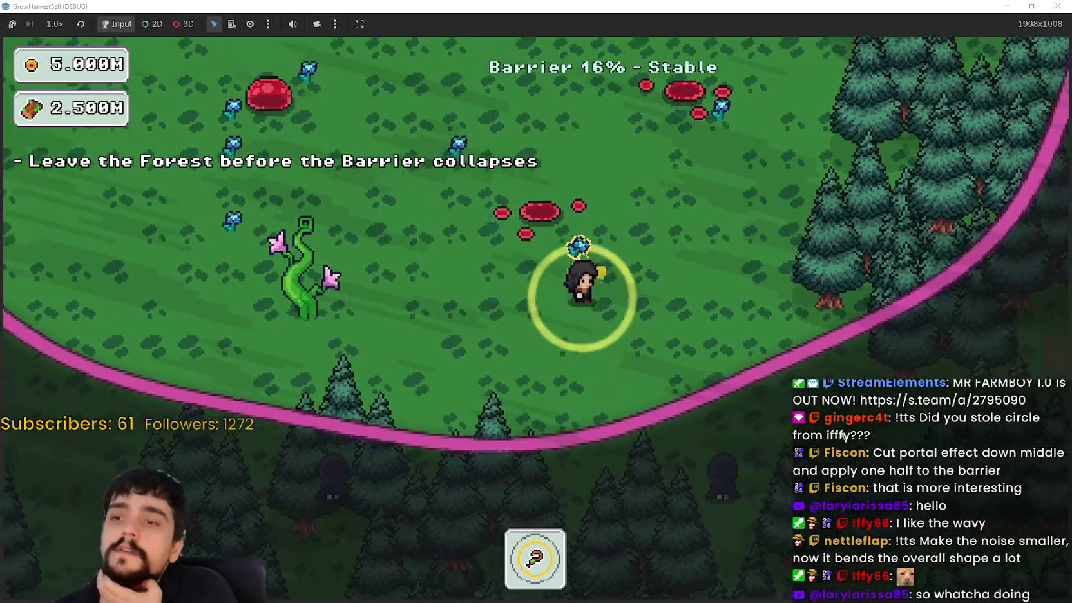
pyautogui.press('d')
pyautogui.press('w')
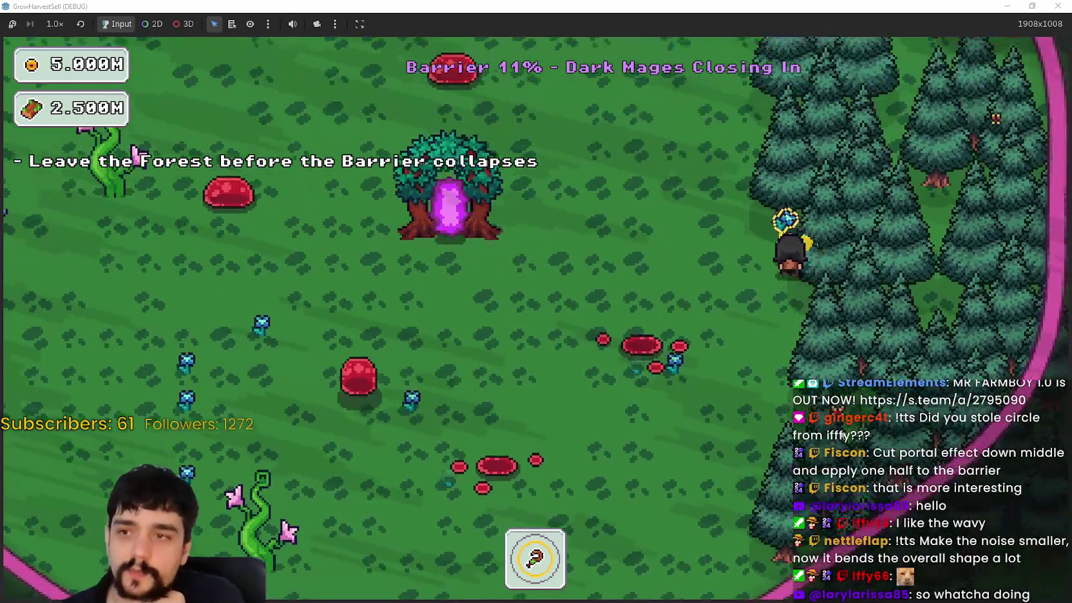
pyautogui.press('w')
pyautogui.press('a')
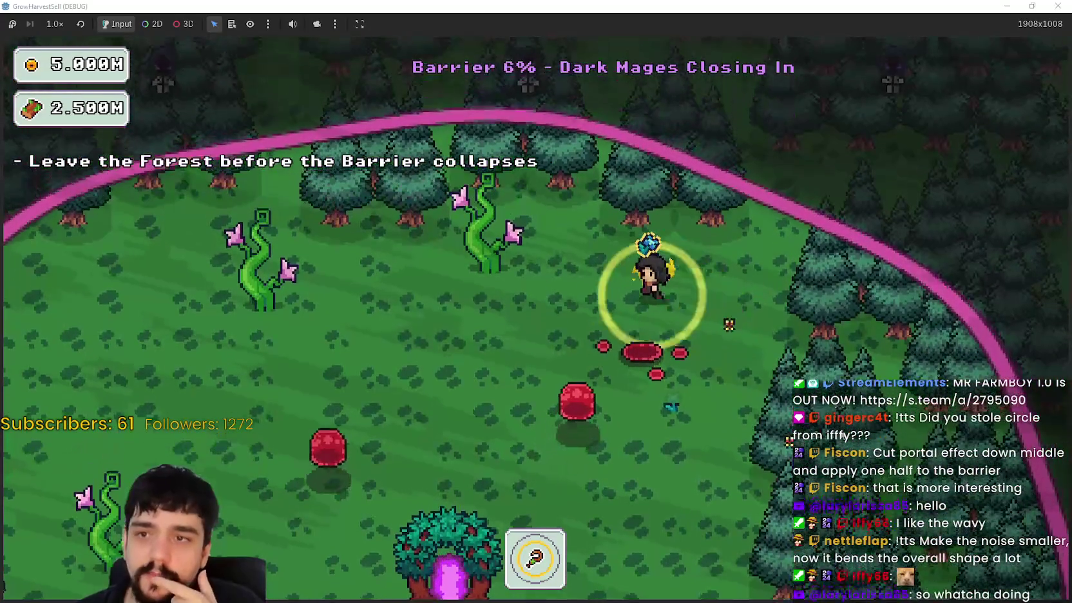
pyautogui.press('w')
pyautogui.press('a')
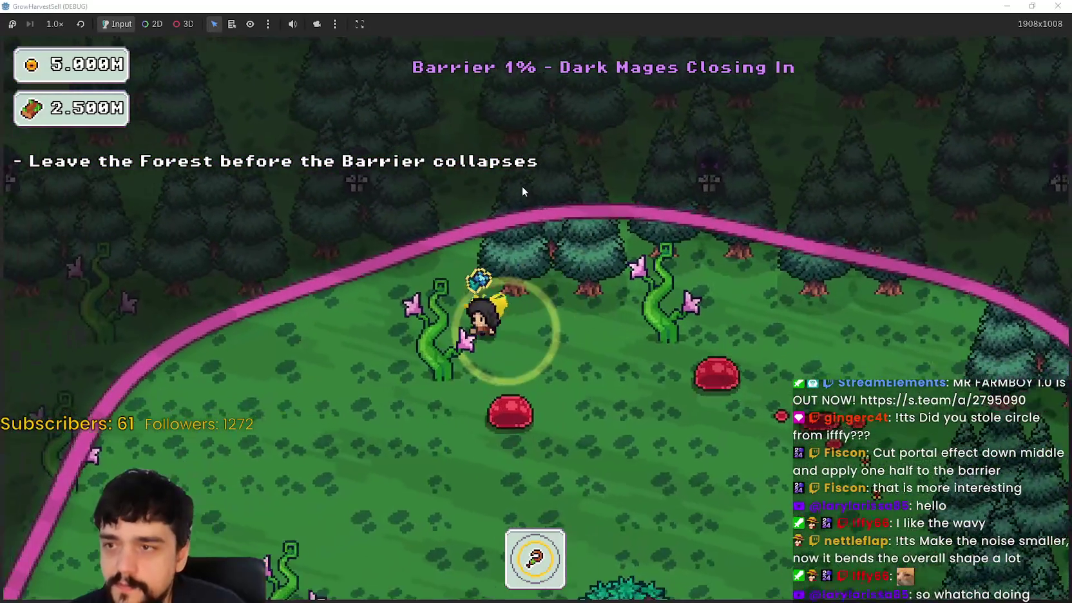
# - Keep moving as the barrier reaches 0%, walking out of it
pyautogui.press('s')
pyautogui.press('d')
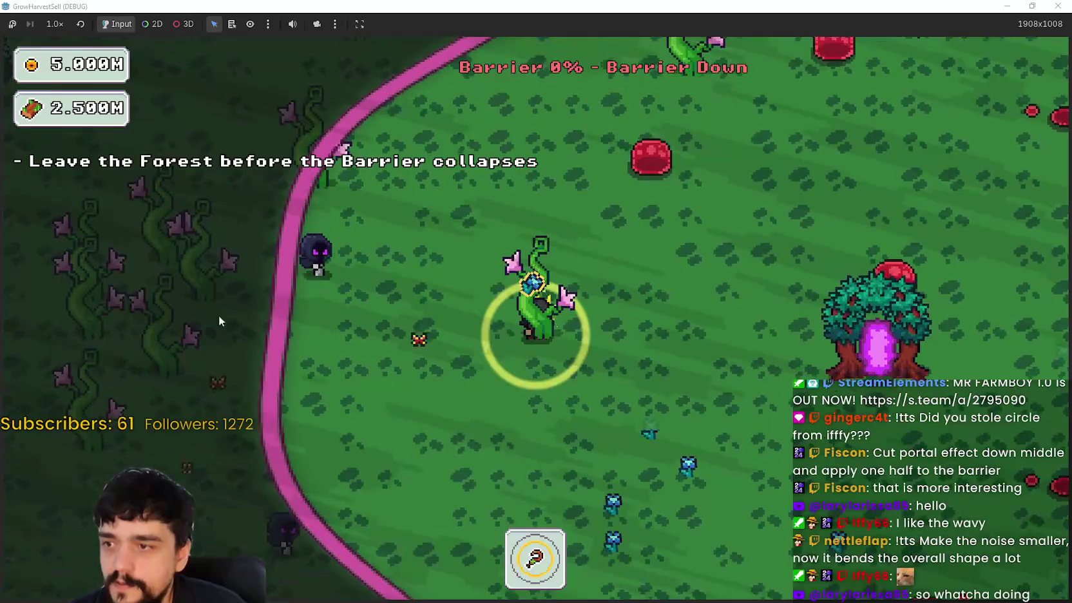
pyautogui.press('s')
pyautogui.press('d')
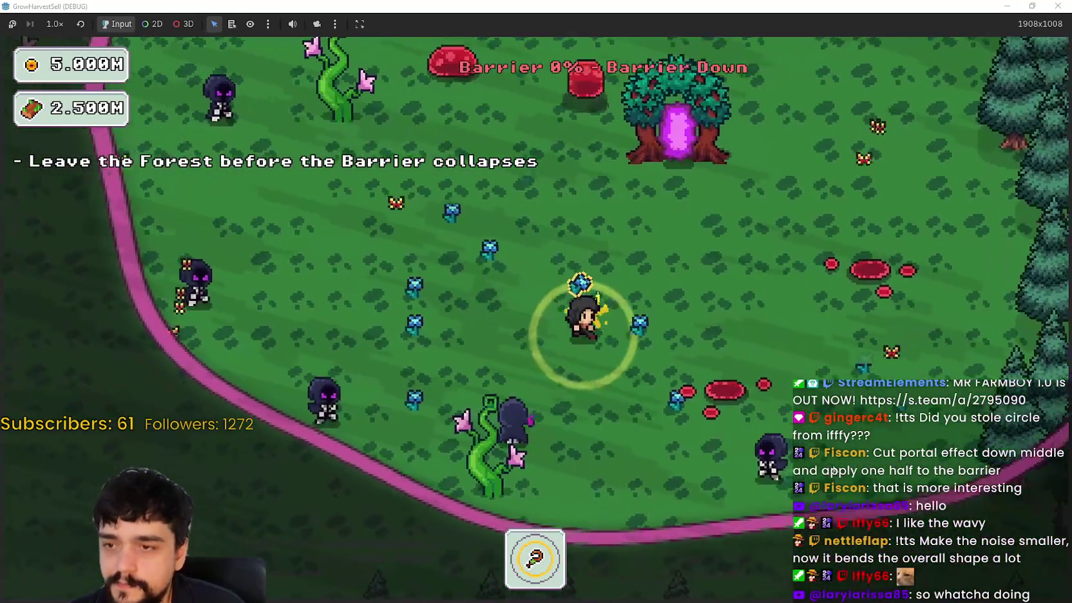
pyautogui.press('d')
pyautogui.press('w')
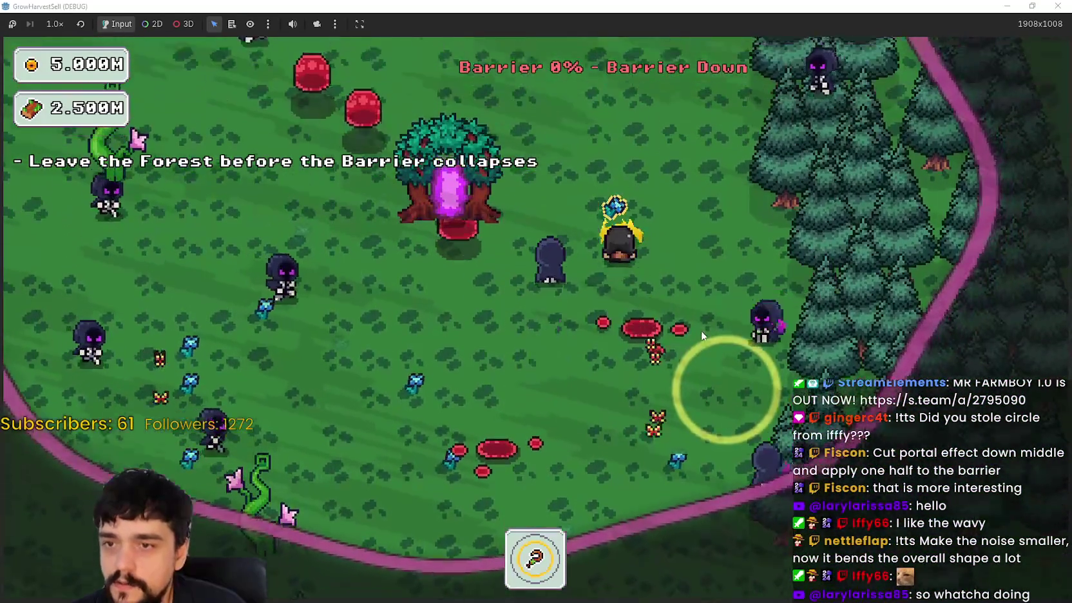
pyautogui.press('w')
pyautogui.press('a')
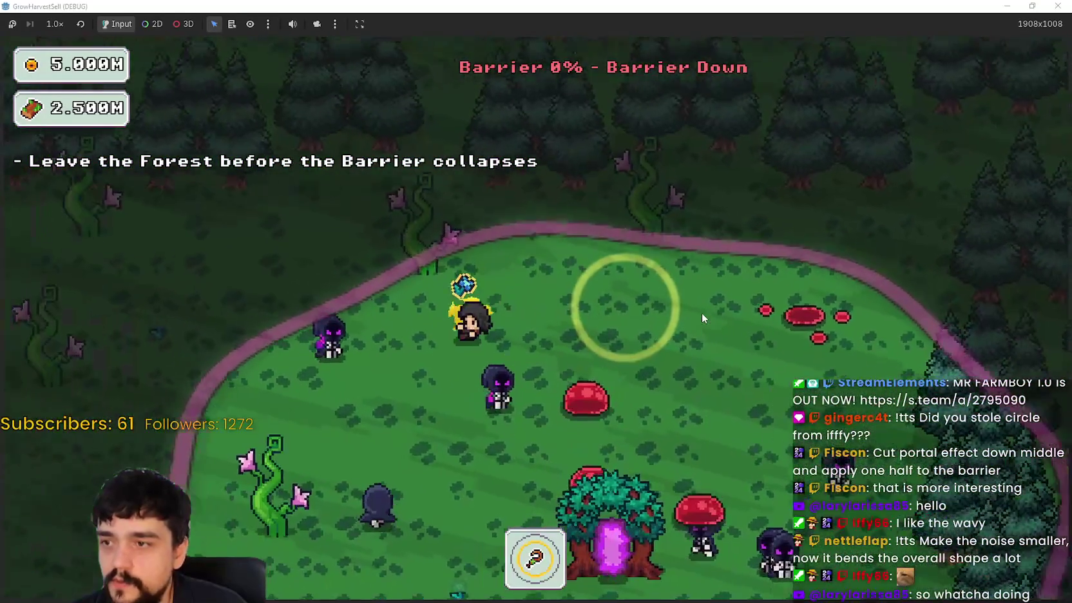
pyautogui.press('s')
pyautogui.press('d')
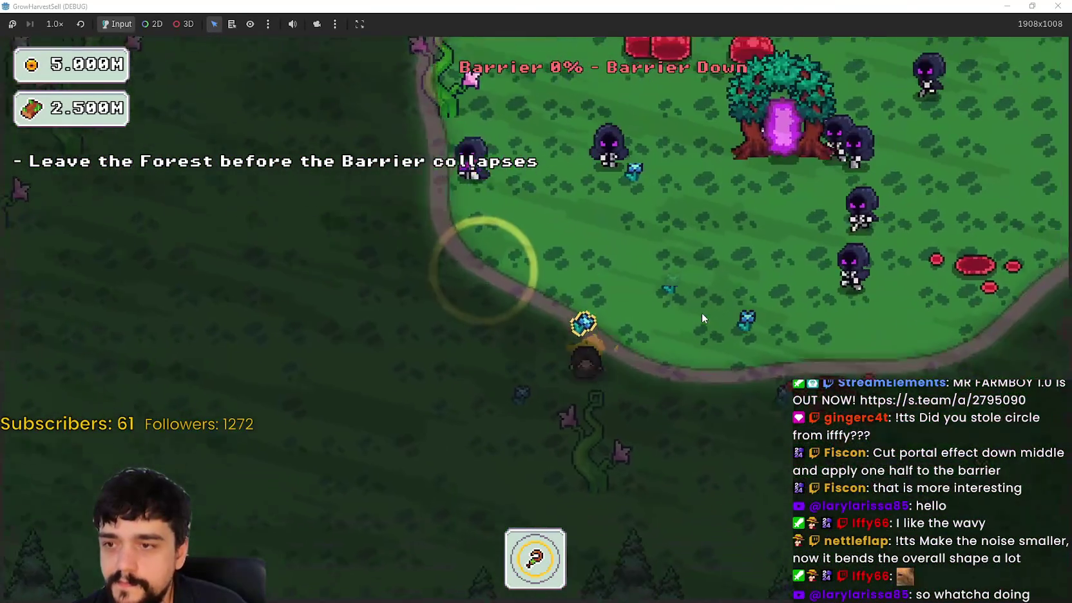
# - Walk to the forest edge and into the portal tree to leave the forest
pyautogui.press('d')
pyautogui.press('w')
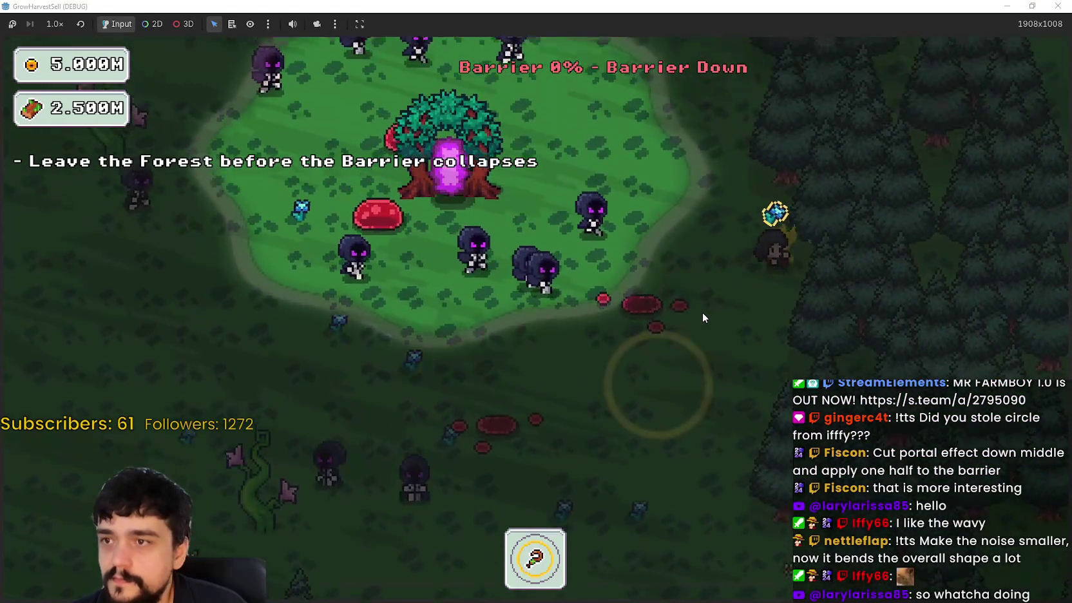
pyautogui.press('a')
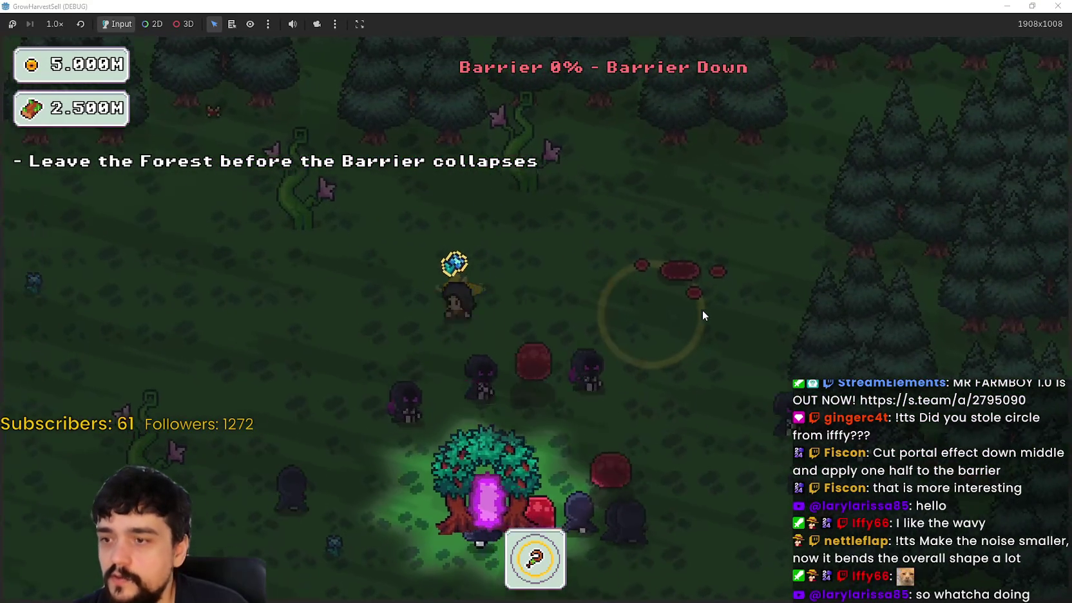
pyautogui.press('s')
pyautogui.press('d')
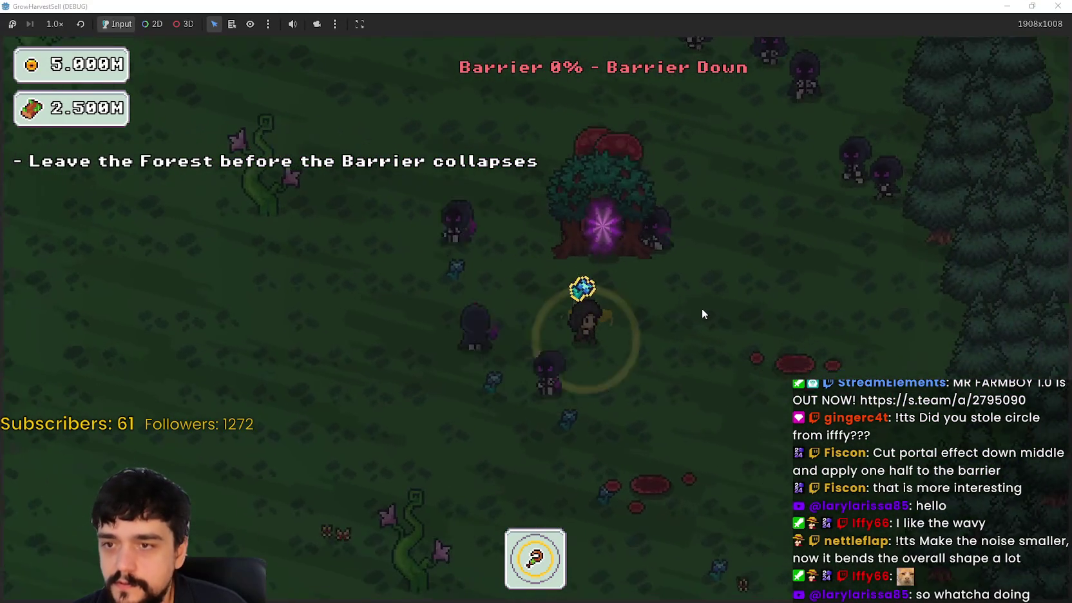
pyautogui.press('a')
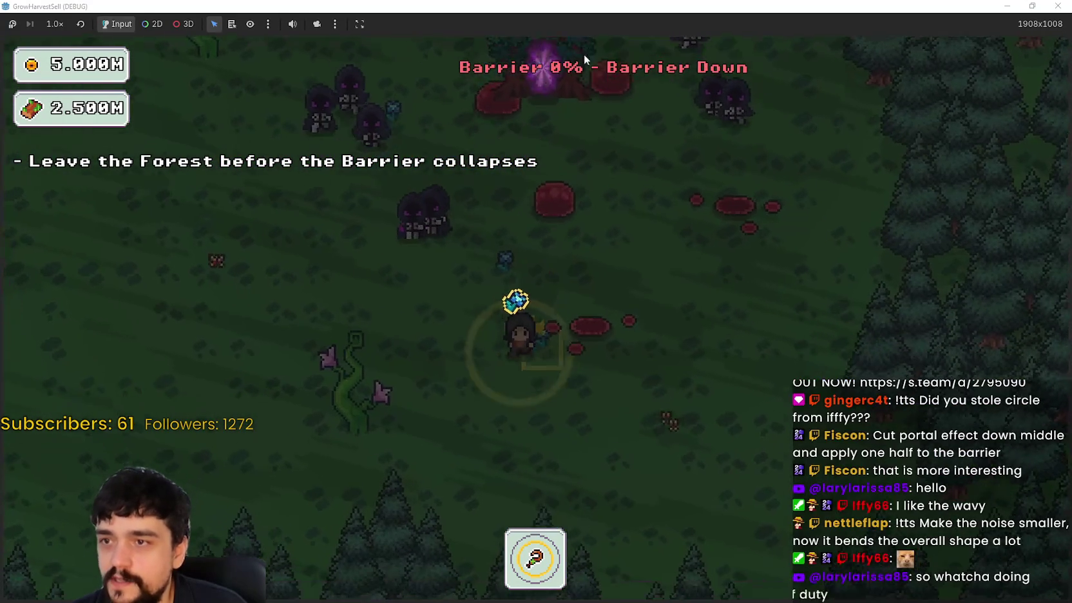
pyautogui.press('w')
pyautogui.press('d')
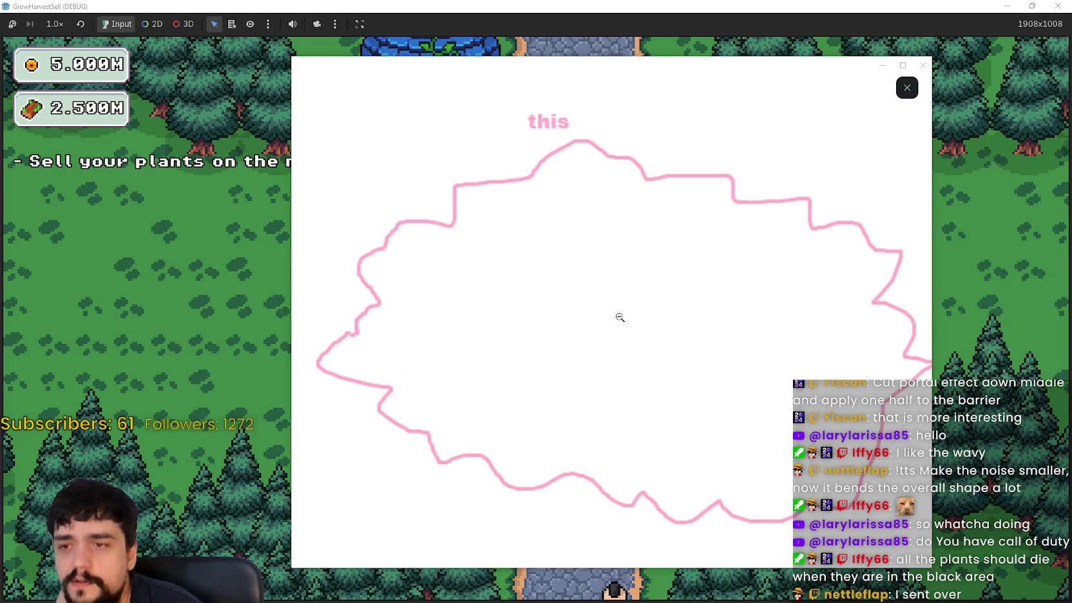
# - Open the shared sketch of a smooth blob versus a jagged outline in full view
pyautogui.click(619, 313)
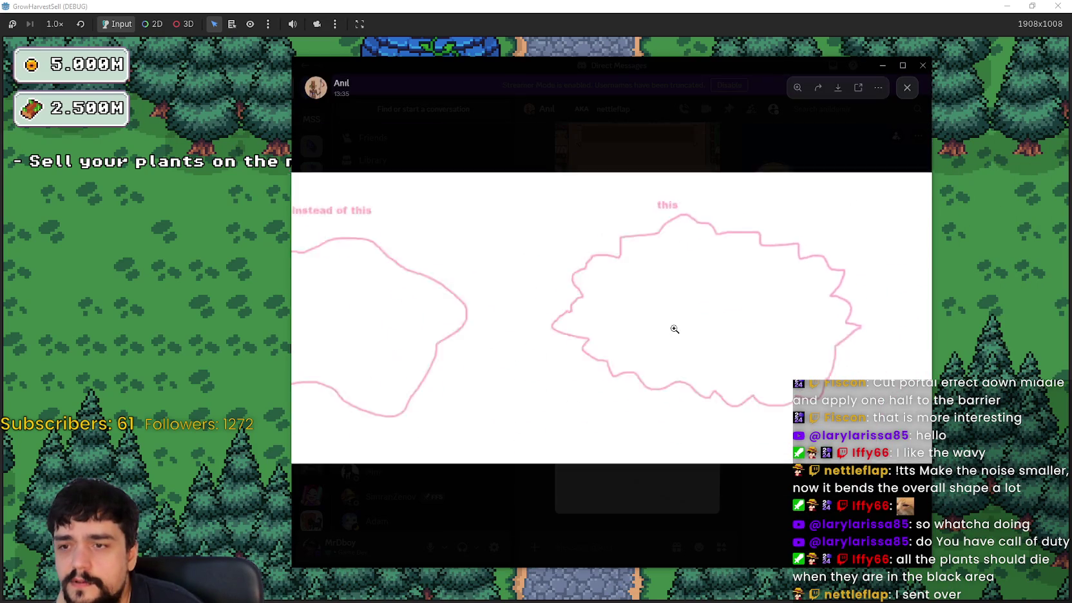
# - Zoom in on the jagged pink outline labelled 'this' and nudge the viewer window left
pyautogui.click(743, 301)
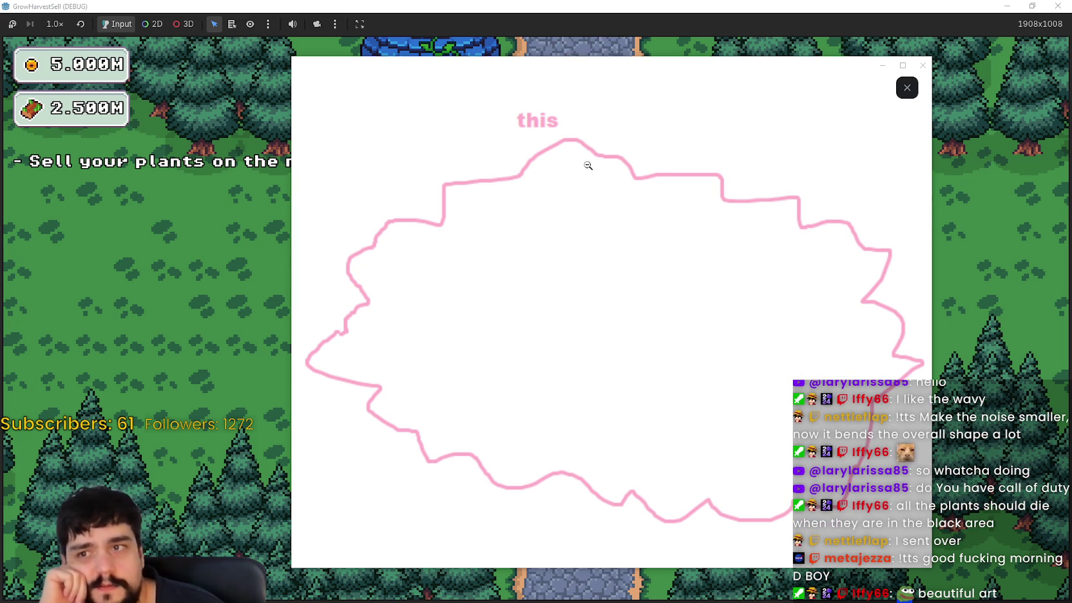
pyautogui.moveTo(609, 68)
pyautogui.mouseDown()
pyautogui.moveTo(600, 84)
pyautogui.moveTo(573, 73)
pyautogui.mouseUp()
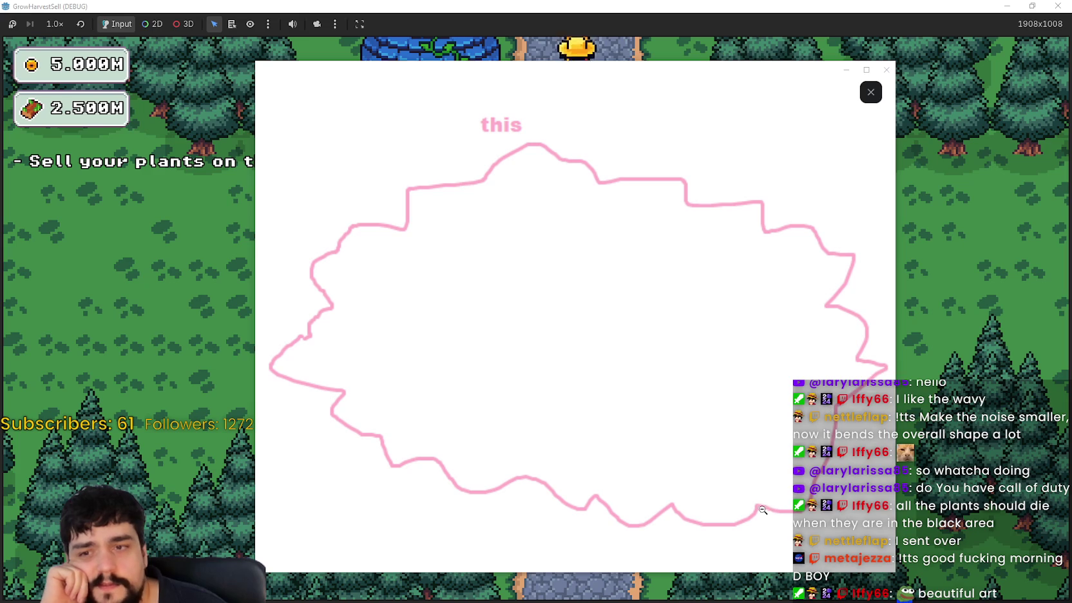
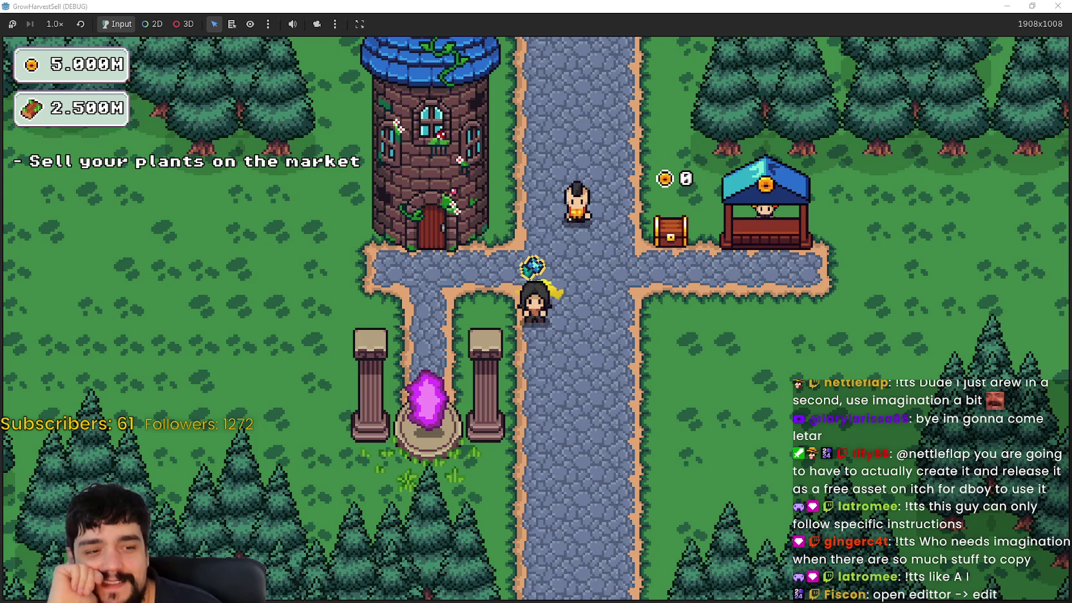
# - Stop the game, set BarrierShader ring_width to 30.104 and edge_softness to 316.605, then rerun
pyautogui.hotkey('alt', 'Tab')
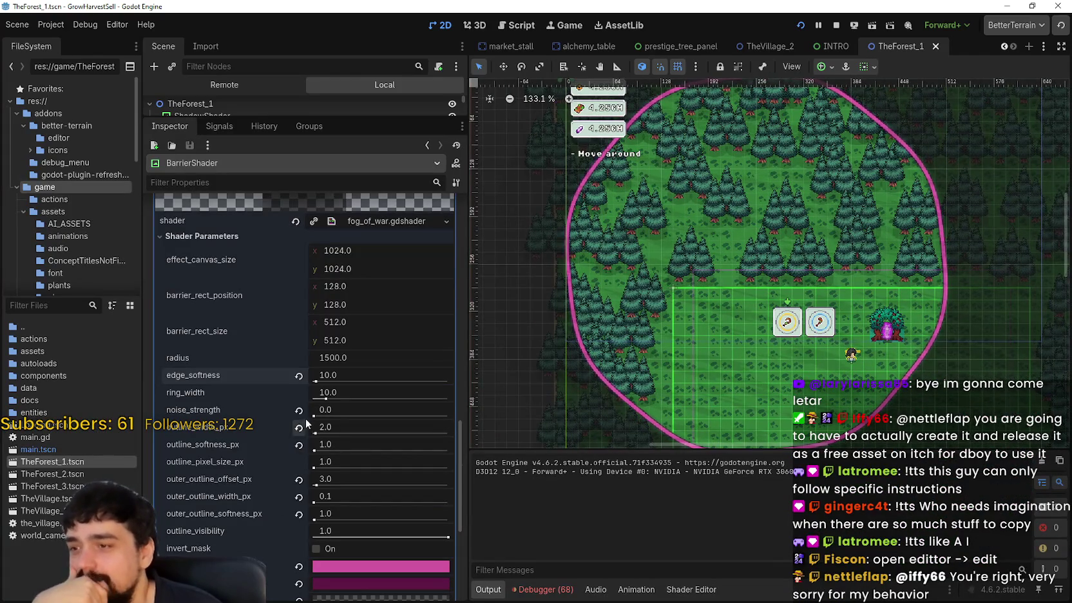
pyautogui.scroll(-2, 348, 392)
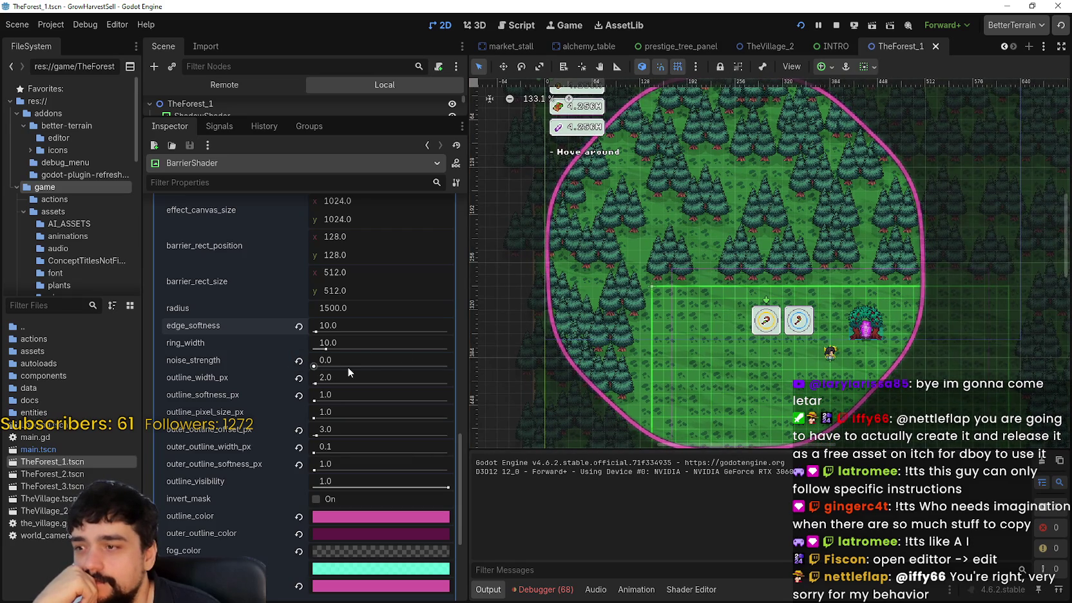
pyautogui.moveTo(327, 349); pyautogui.dragTo(330, 348)
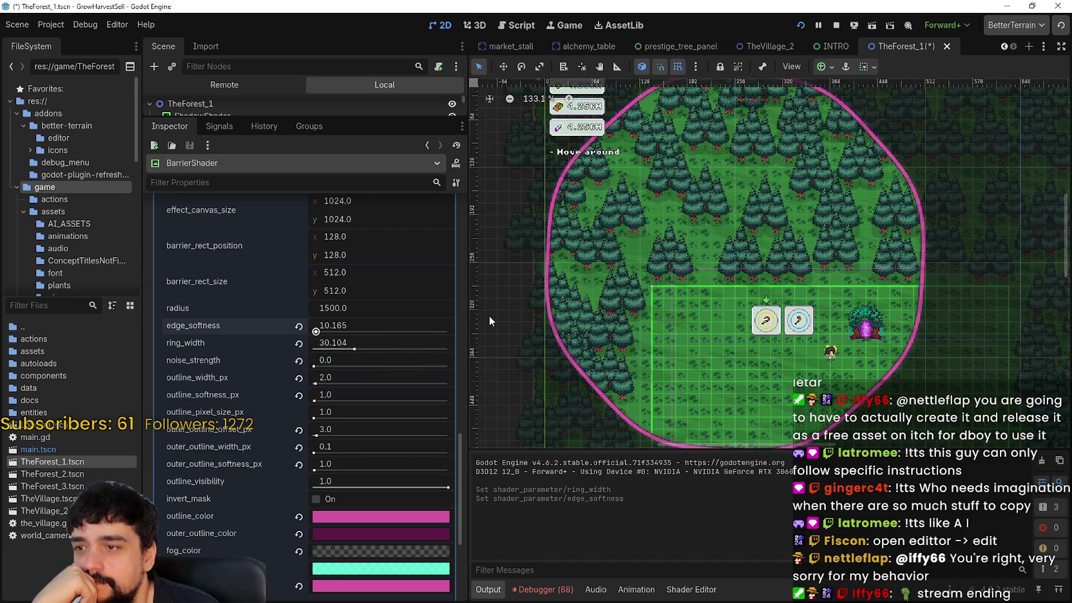
pyautogui.moveTo(326, 332); pyautogui.dragTo(400, 316)
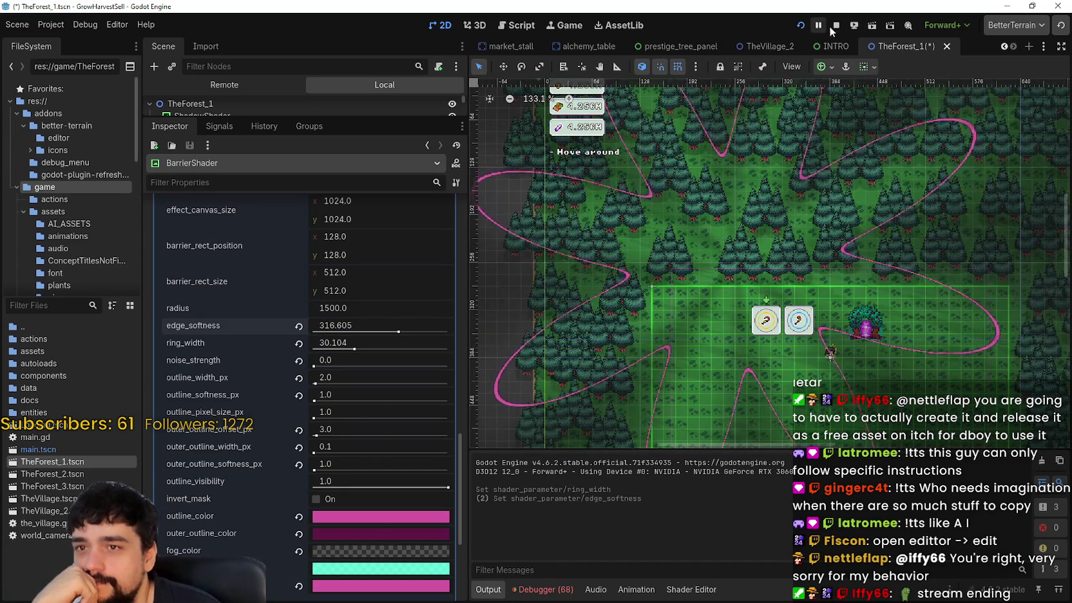
pyautogui.click(818, 26)
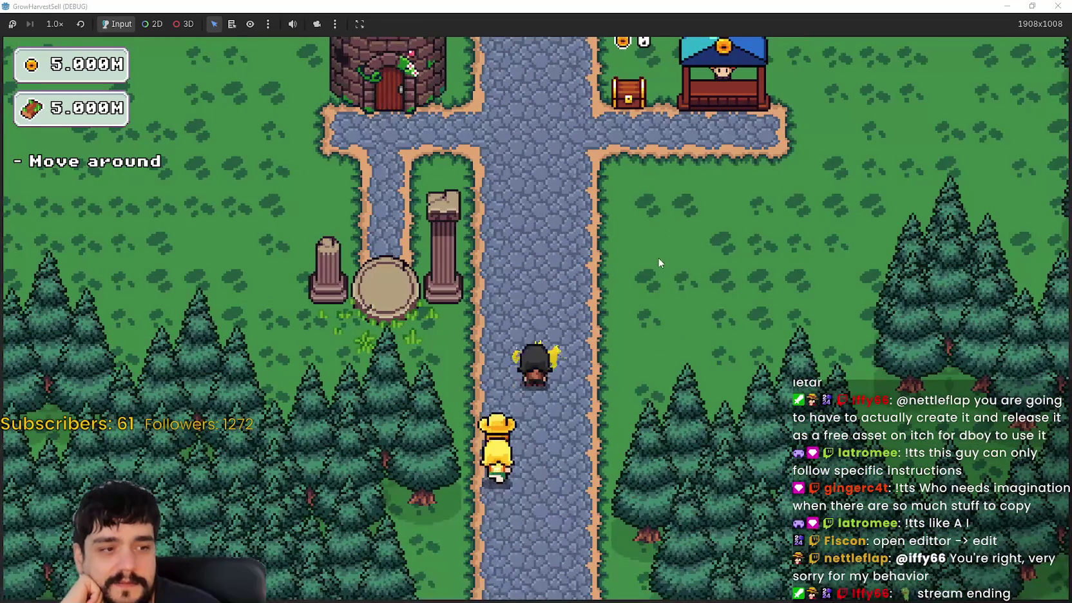
# - Walk to the Mage Tower, dismiss the prestige screen, and travel through the portal to Stage 1
pyautogui.press('d')
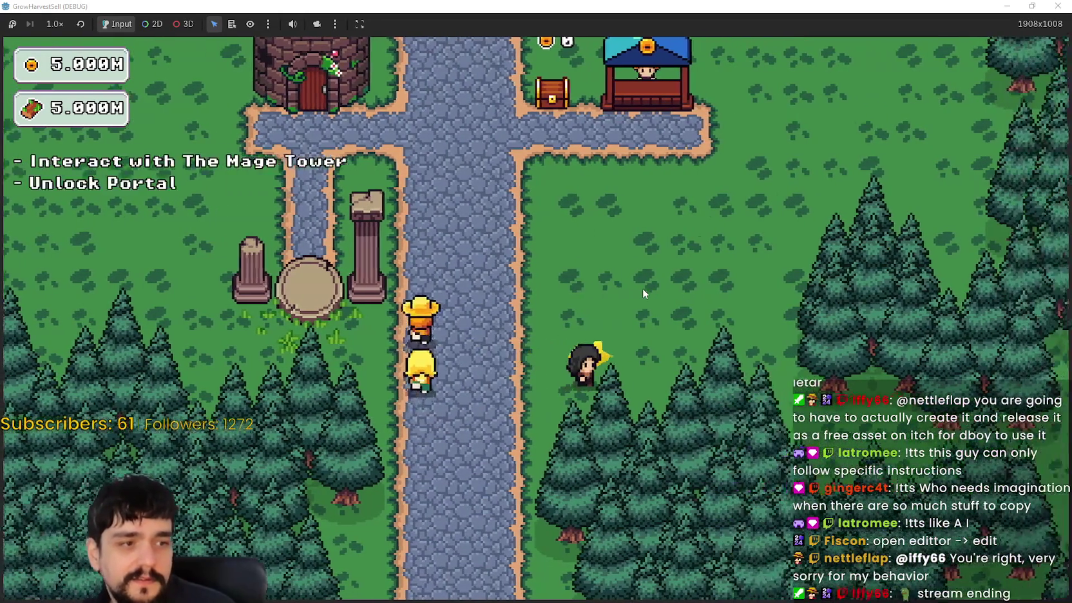
pyautogui.press('w')
pyautogui.press('a')
pyautogui.press('e')
pyautogui.press('Escape')
pyautogui.press('s')
pyautogui.press('e')
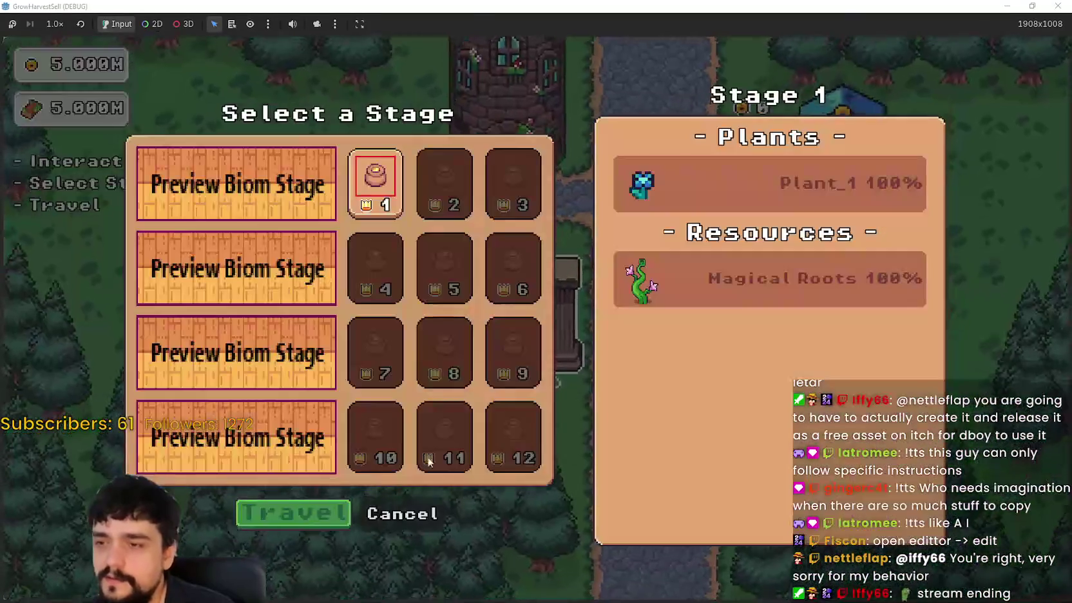
pyautogui.press('Return')
# - Walk the player through the forest plant field and back toward the crystal tree
pyautogui.press('d')
pyautogui.press('a')
pyautogui.press('s')
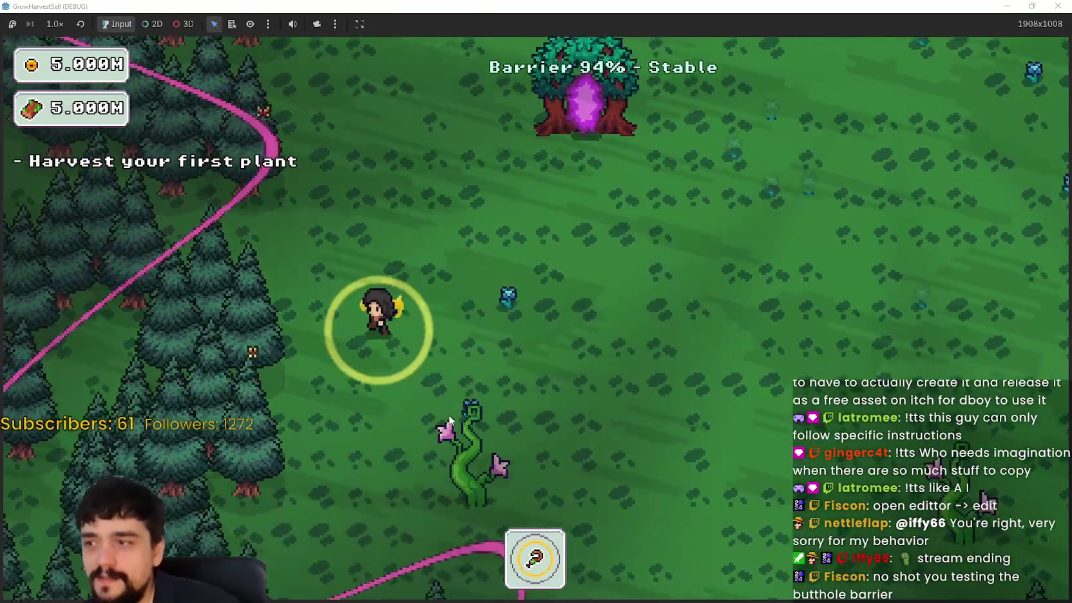
pyautogui.press('s')
pyautogui.press('d')
pyautogui.press('s')
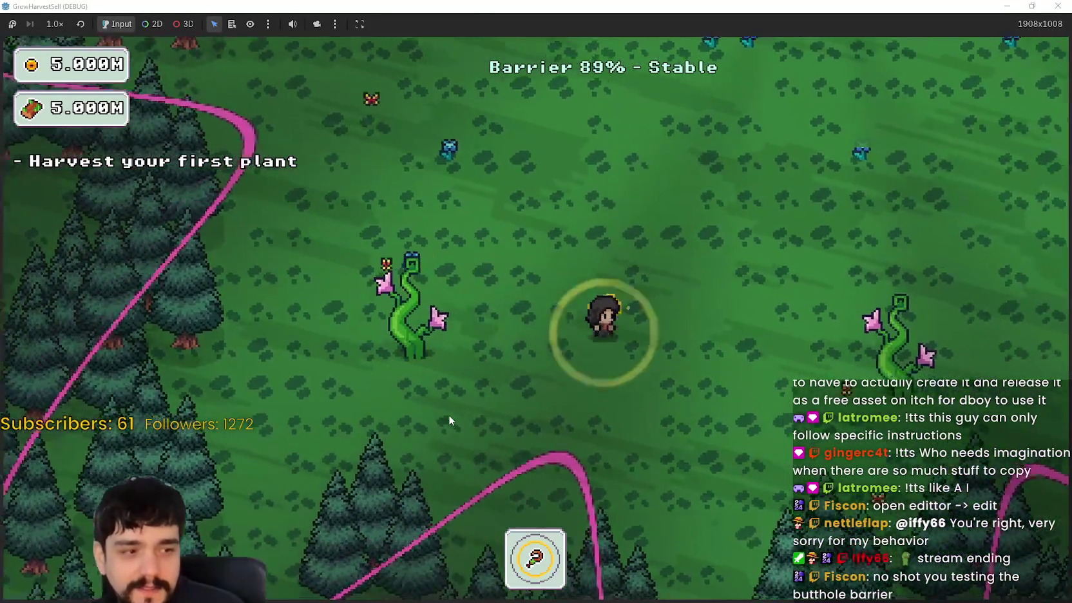
pyautogui.press('d')
pyautogui.press('s')
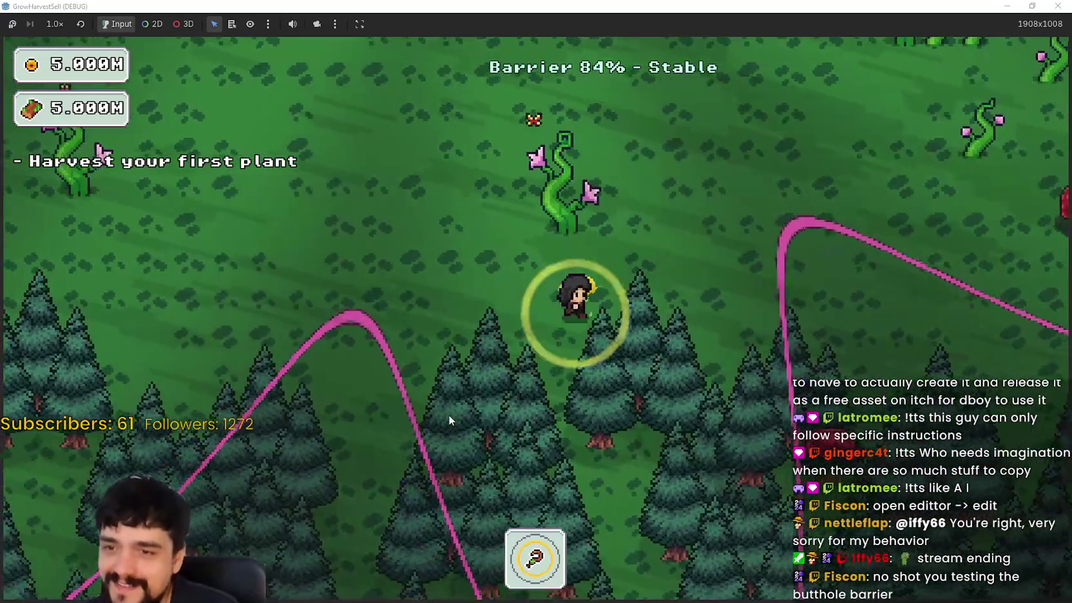
pyautogui.press('d')
pyautogui.press('w')
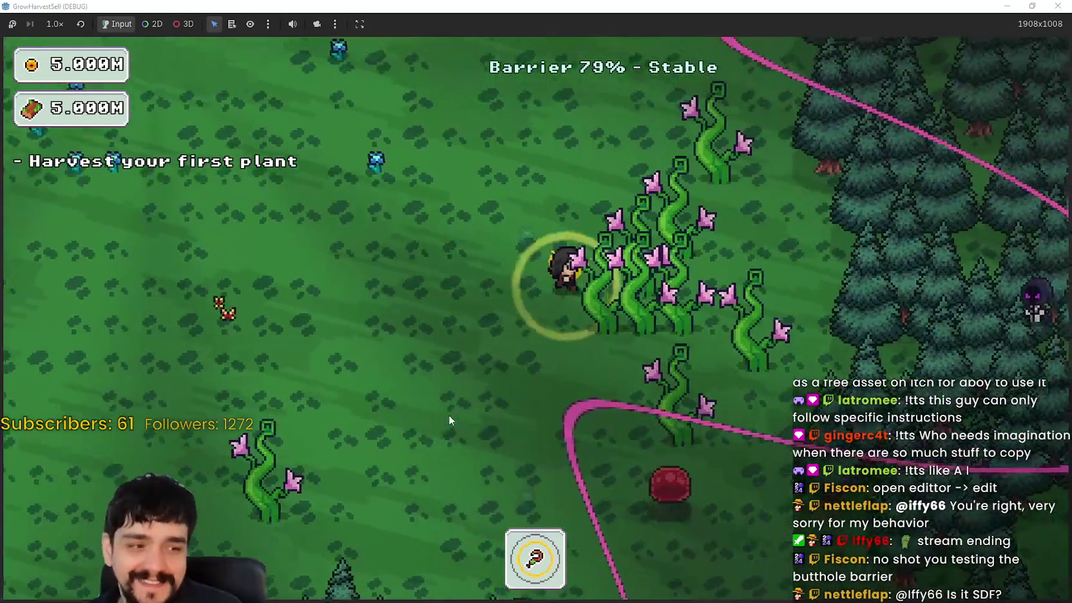
pyautogui.press('w')
pyautogui.press('d')
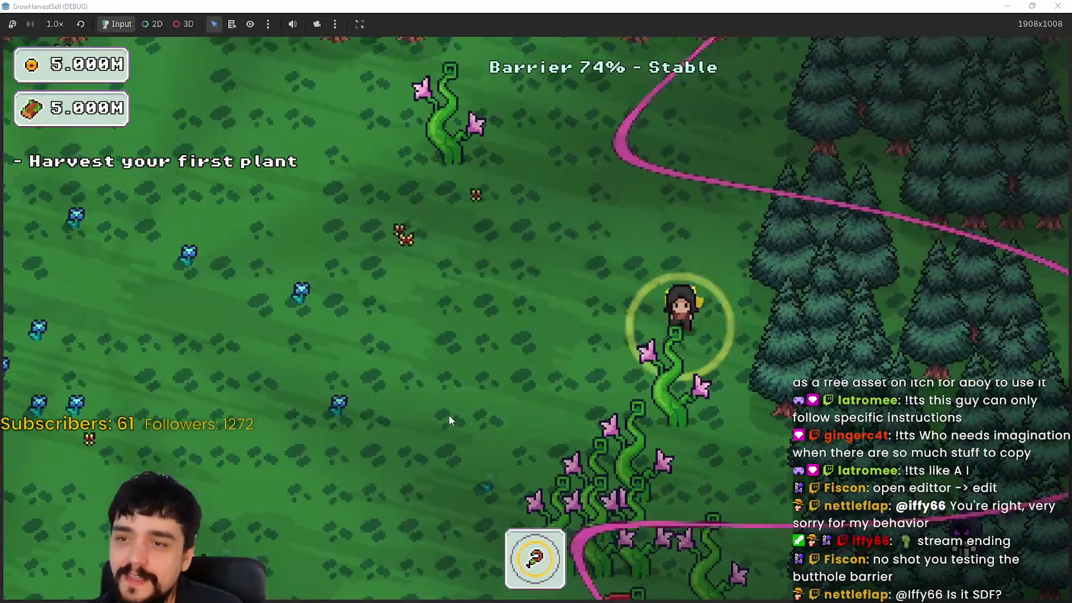
pyautogui.press('s')
pyautogui.press('a')
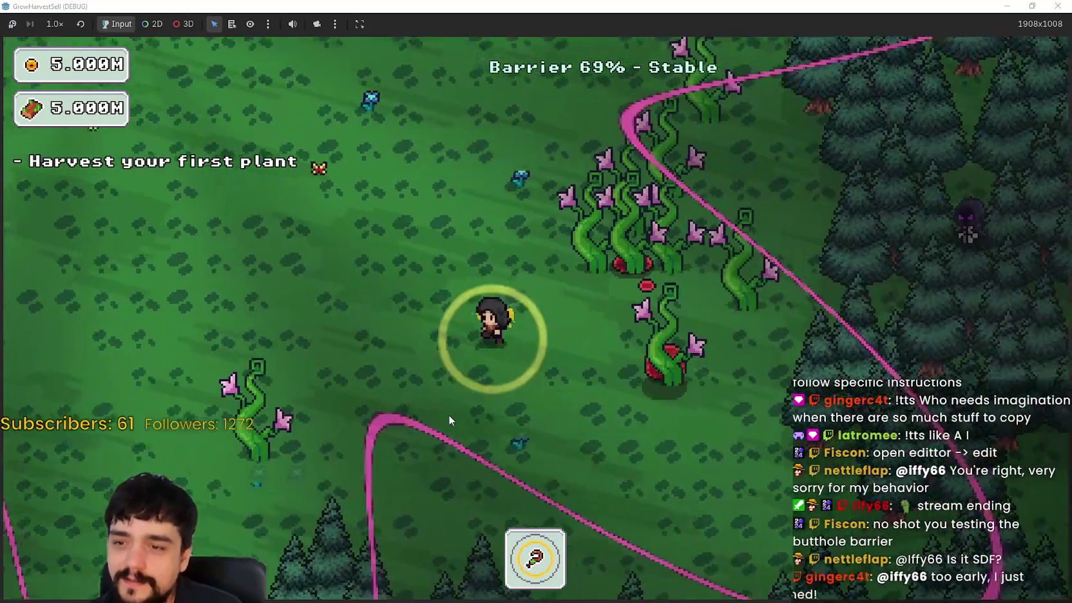
pyautogui.press('a')
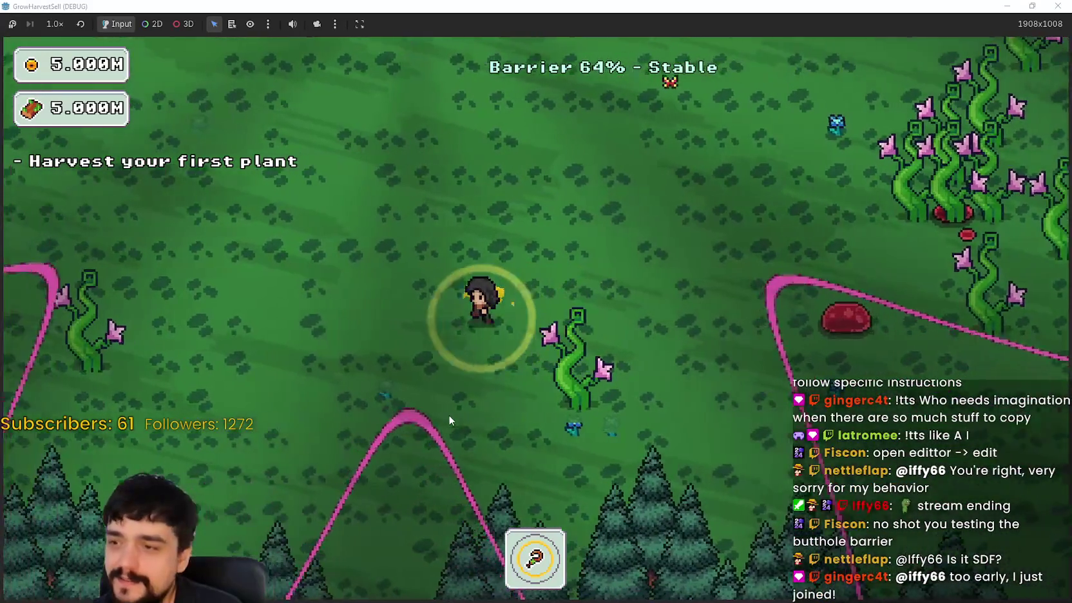
pyautogui.press('a')
pyautogui.press('w')
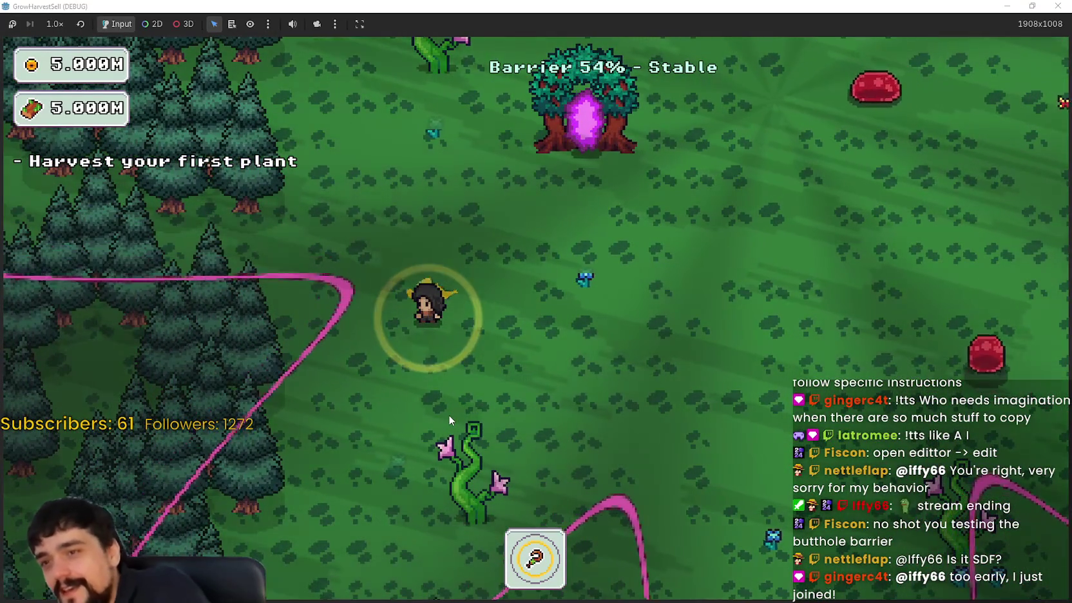
# - Keep roaming around the crystal tree and dark mages until the barrier drains to 0%
pyautogui.press('w')
pyautogui.press('a')
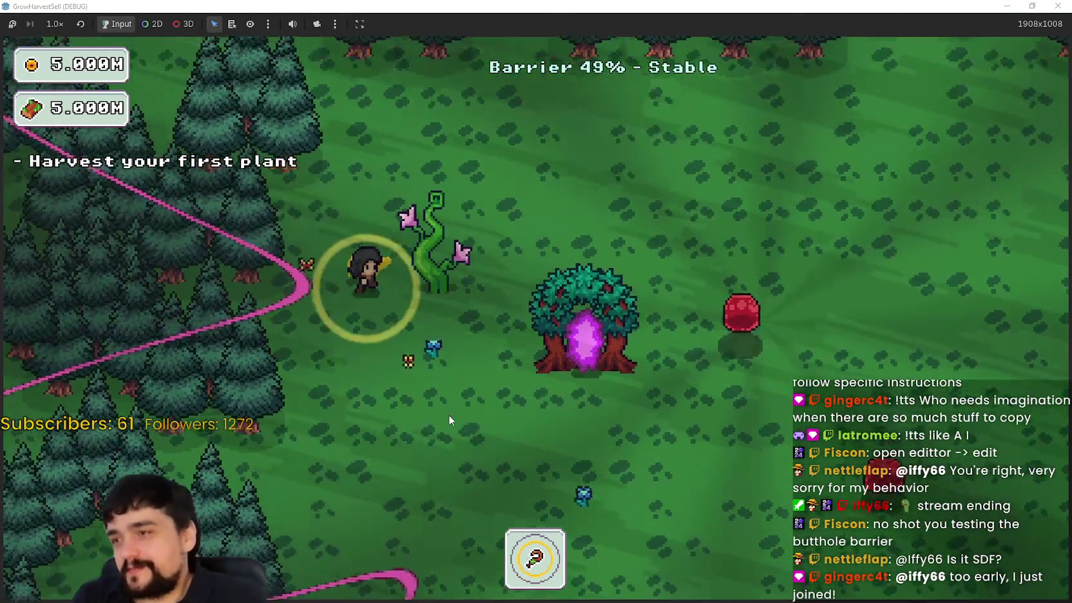
pyautogui.press('d')
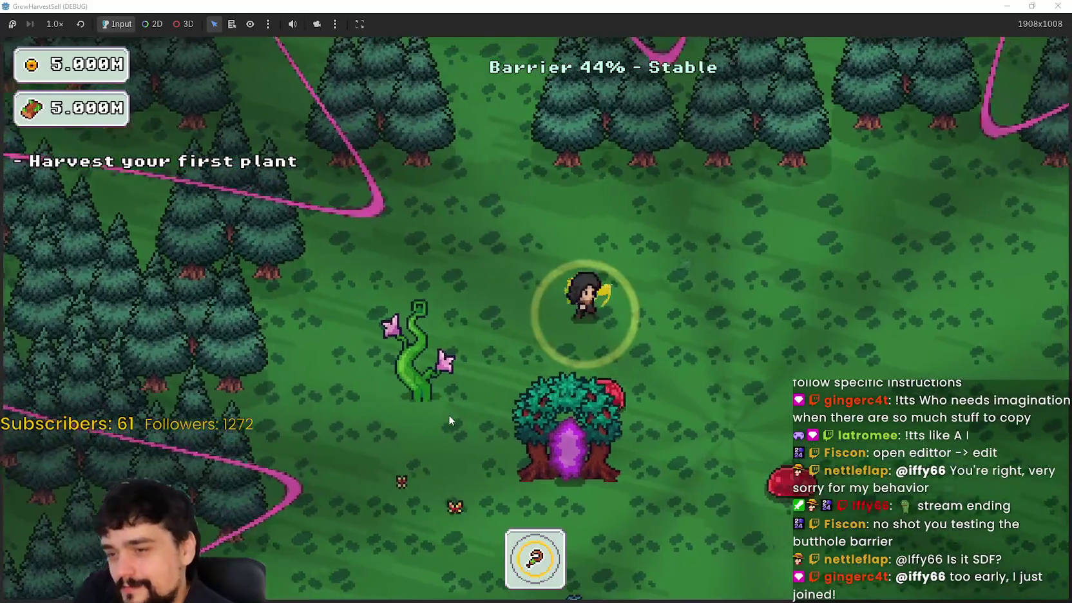
pyautogui.press('w')
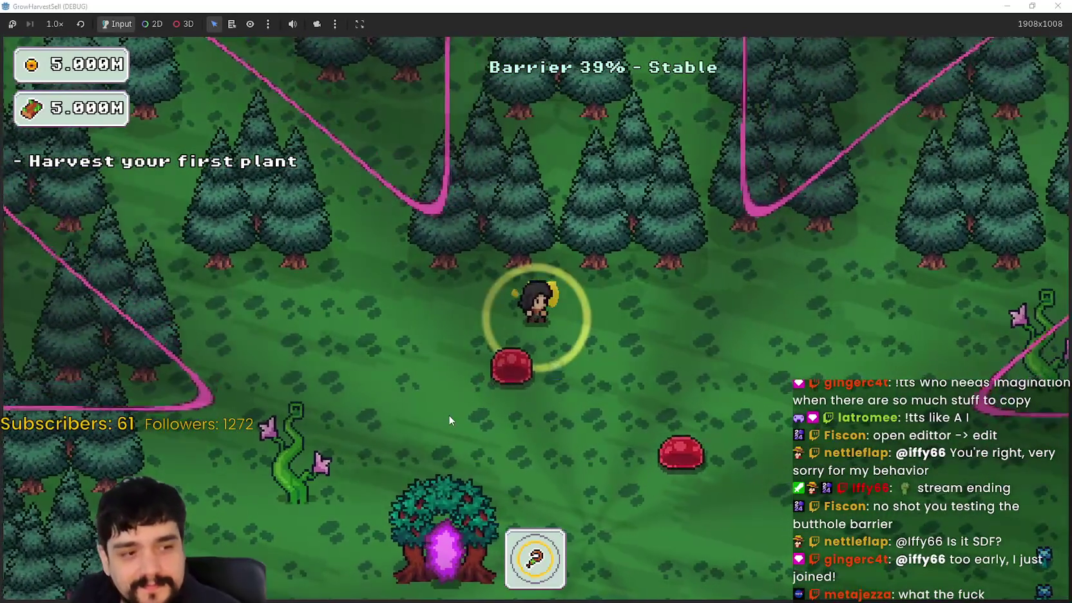
pyautogui.press('s')
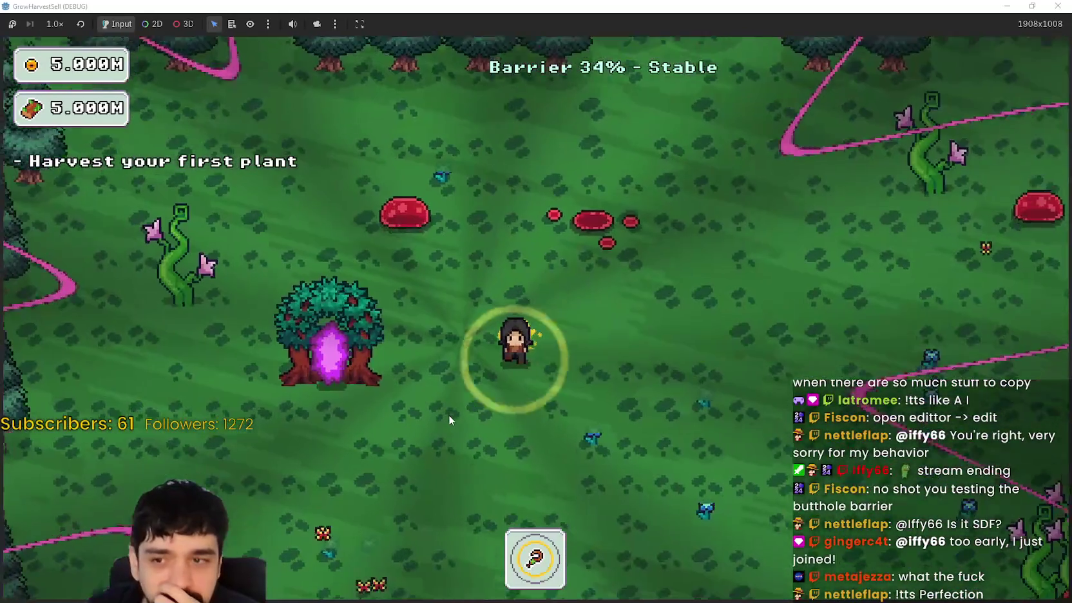
pyautogui.press('a')
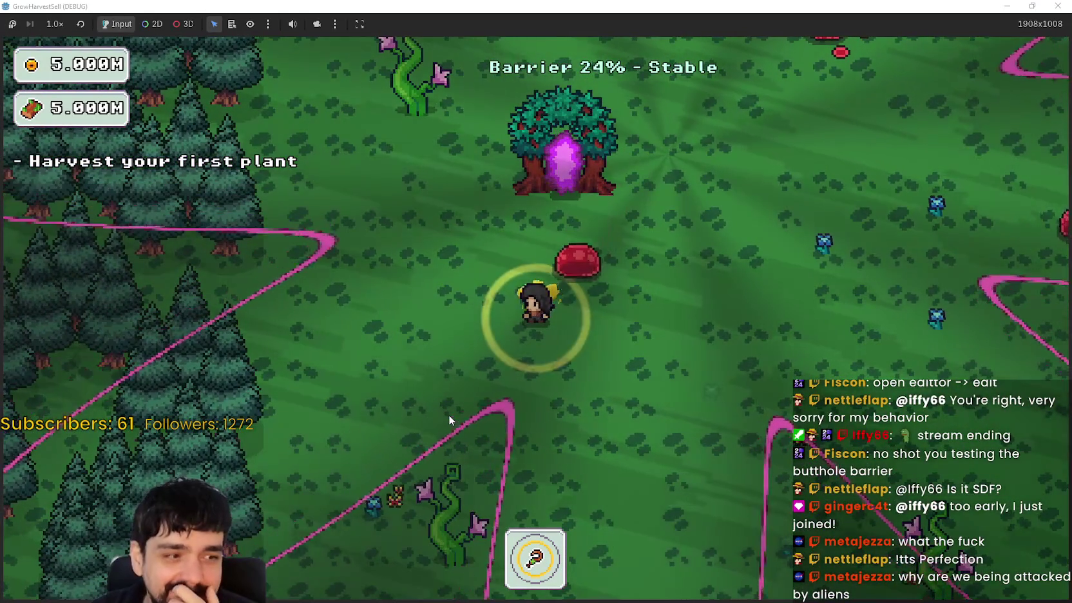
pyautogui.press('w')
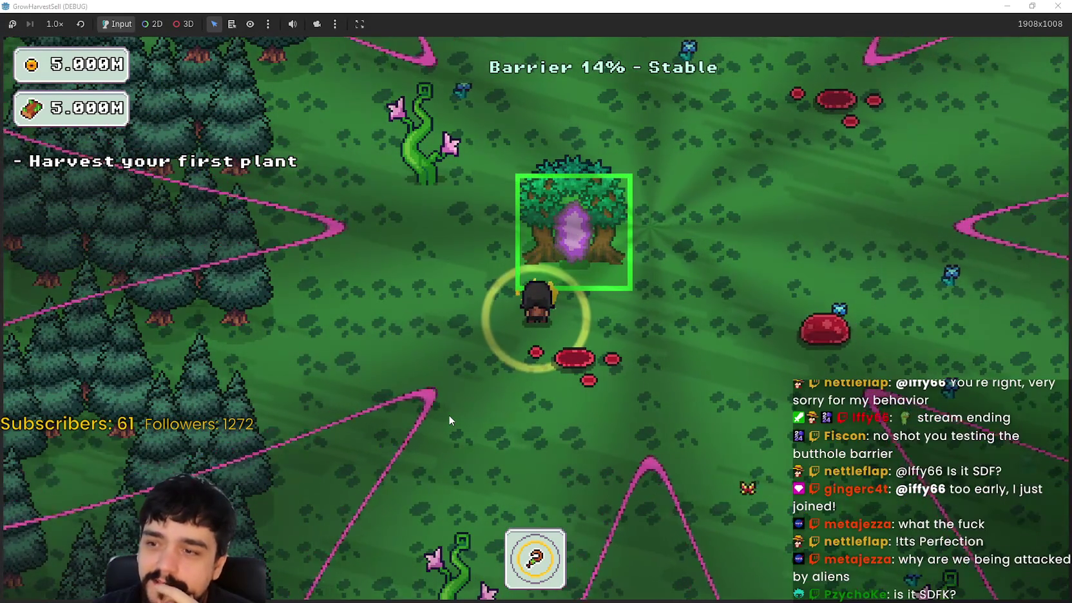
pyautogui.press('d')
pyautogui.press('s')
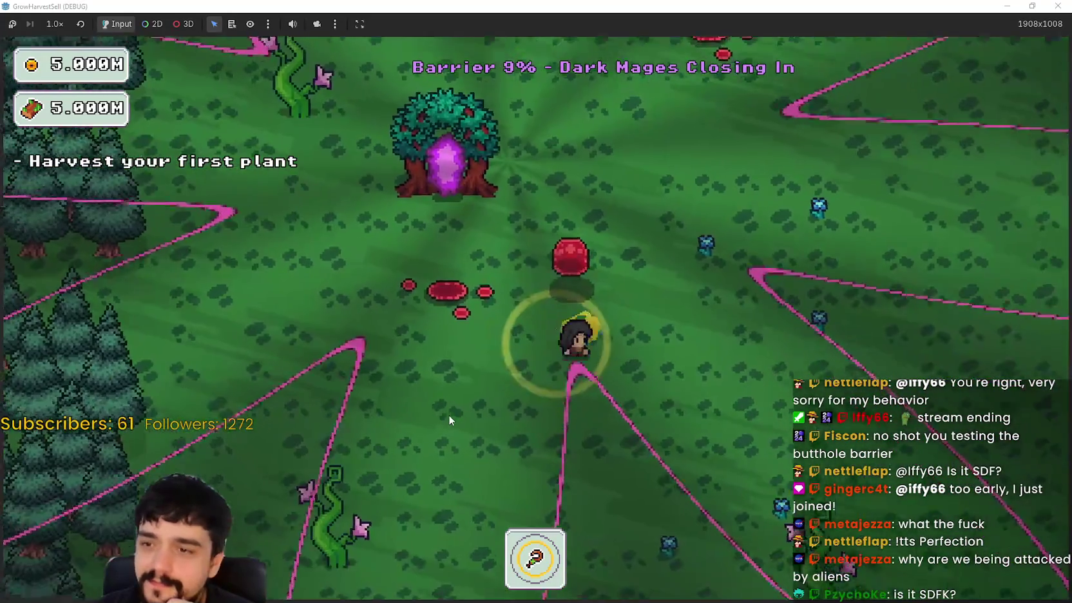
pyautogui.press('d')
pyautogui.press('w')
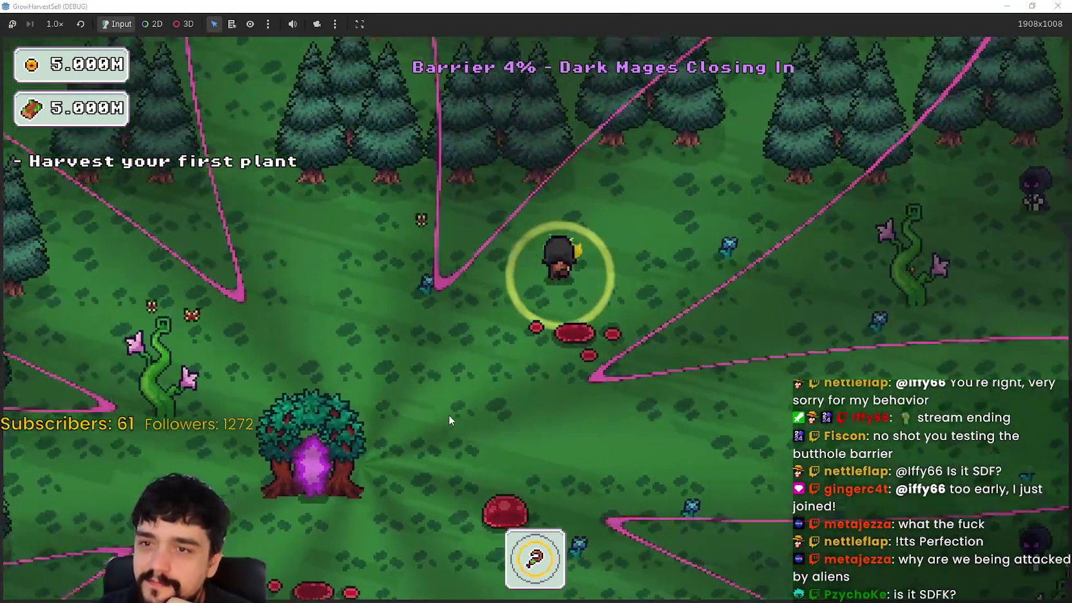
pyautogui.press('d')
pyautogui.hotkey('a', 's')
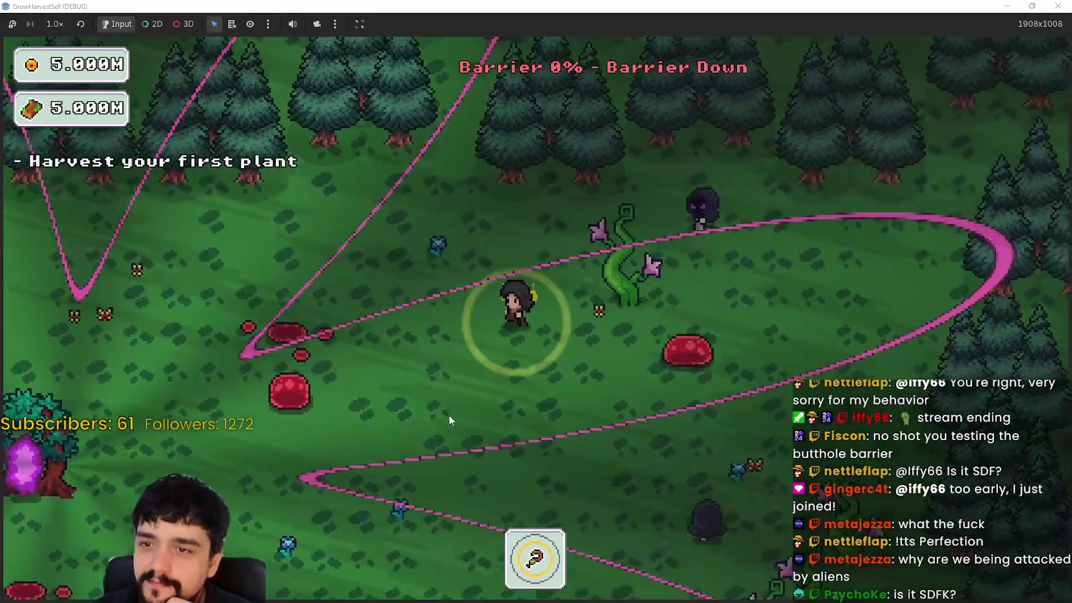
pyautogui.hotkey('a', 's')
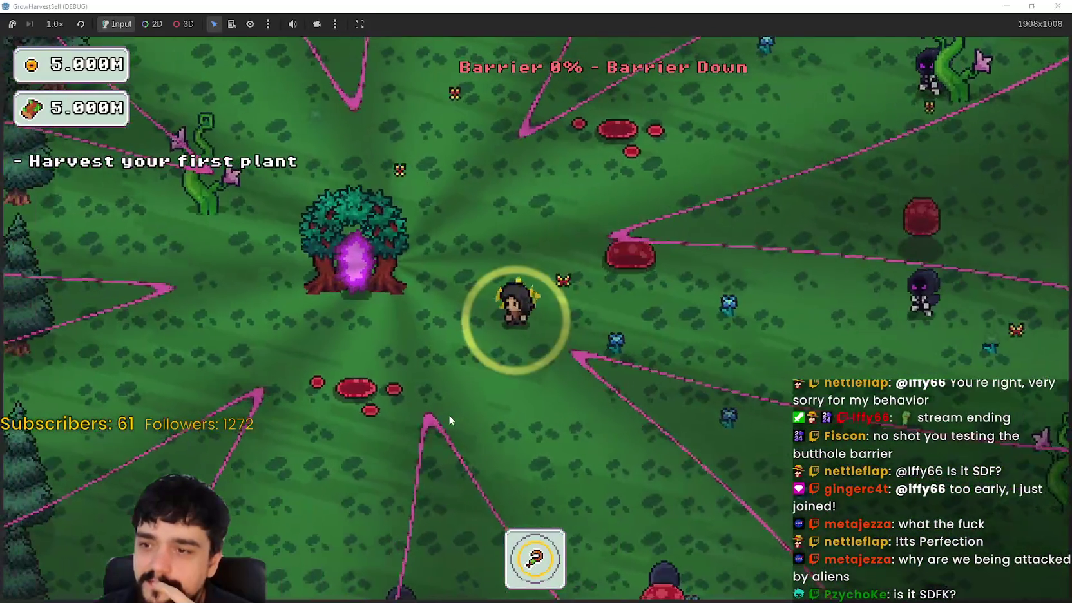
pyautogui.press('s')
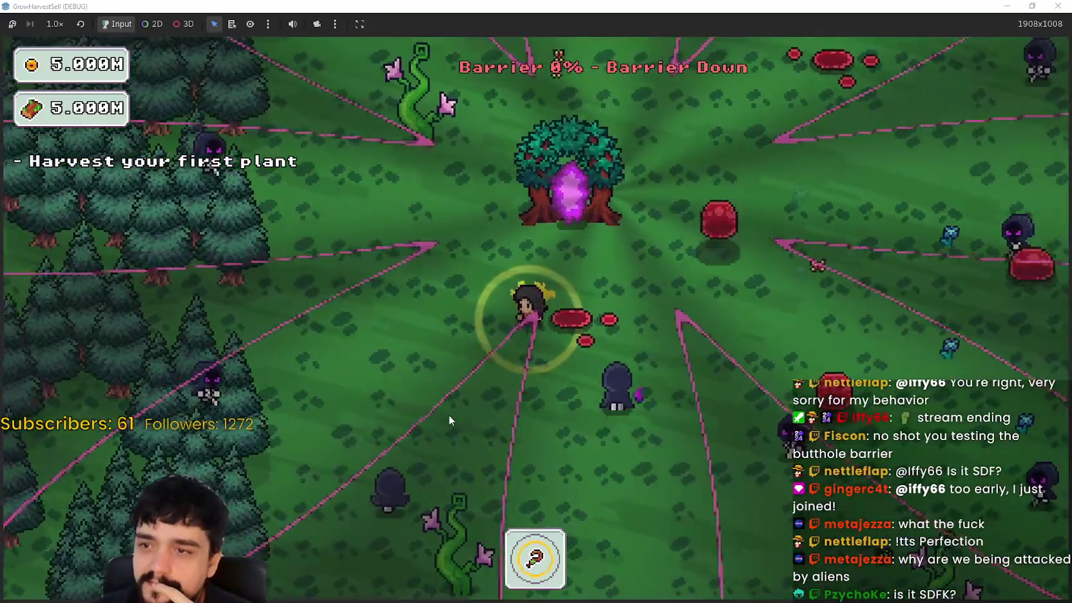
pyautogui.hotkey('w', 'd')
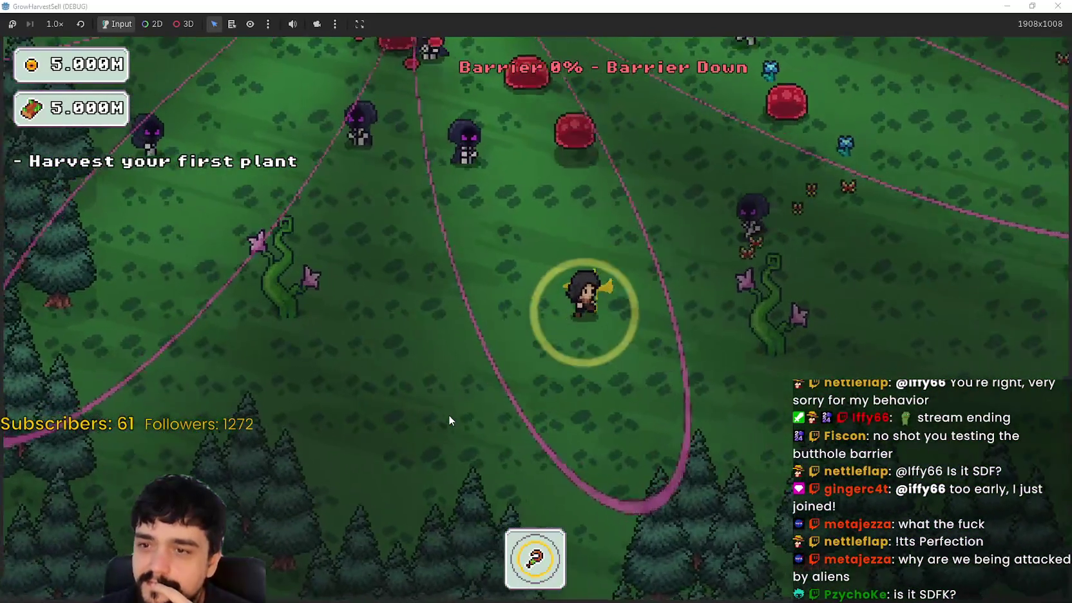
pyautogui.hotkey('w', 'a')
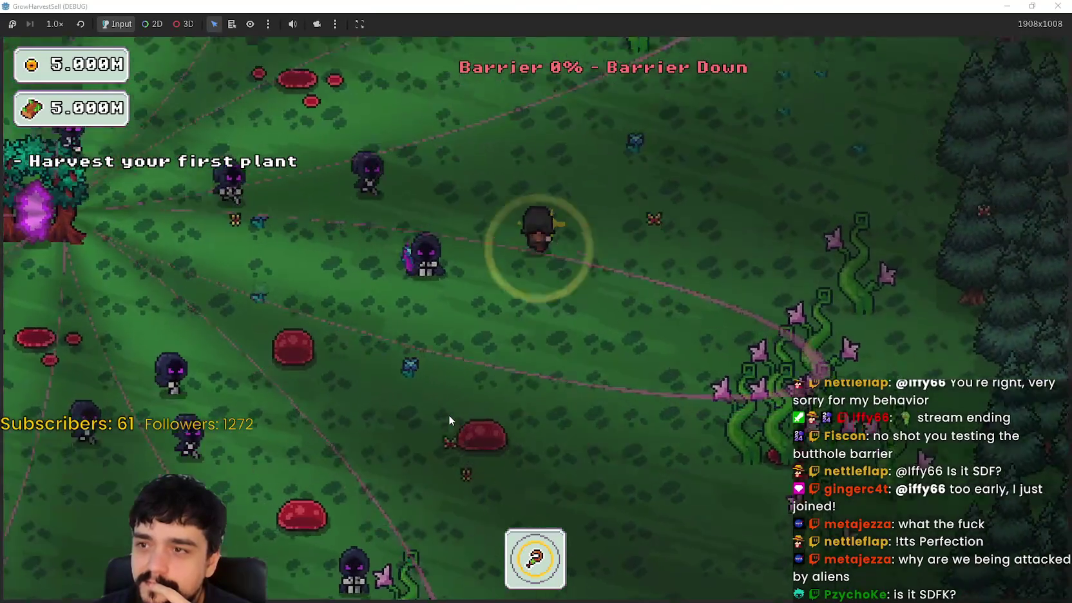
pyautogui.press('a')
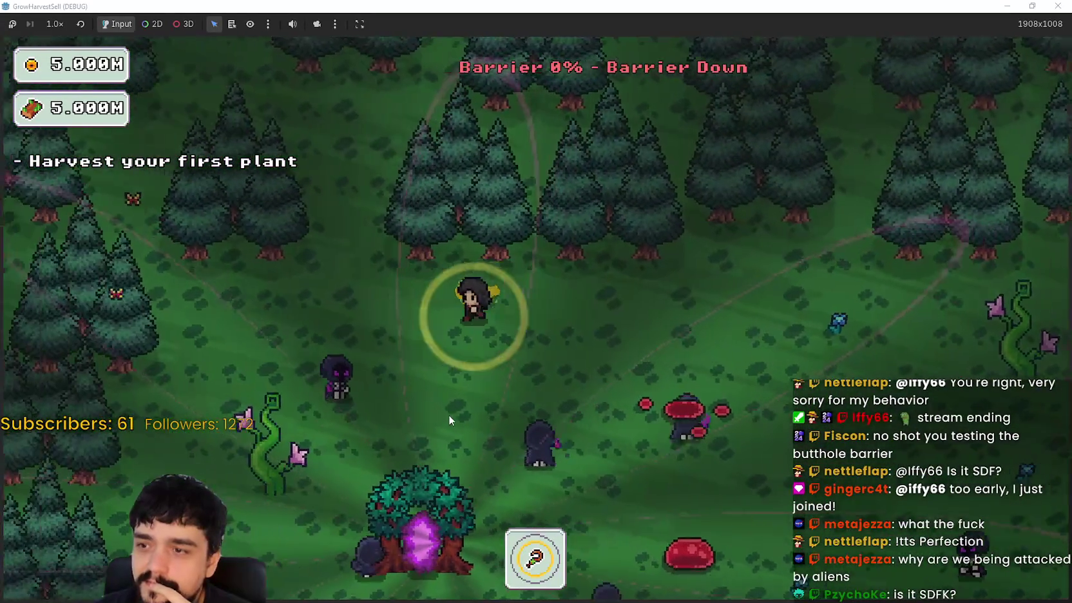
pyautogui.press('s')
pyautogui.press('s')
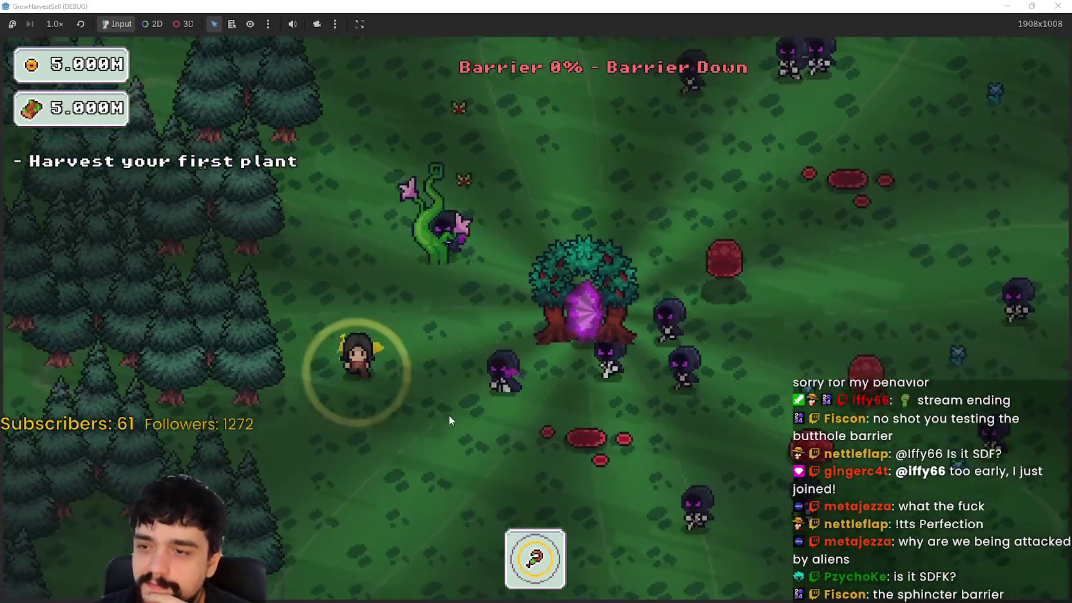
pyautogui.press('d')
pyautogui.press('d')
pyautogui.press('w')
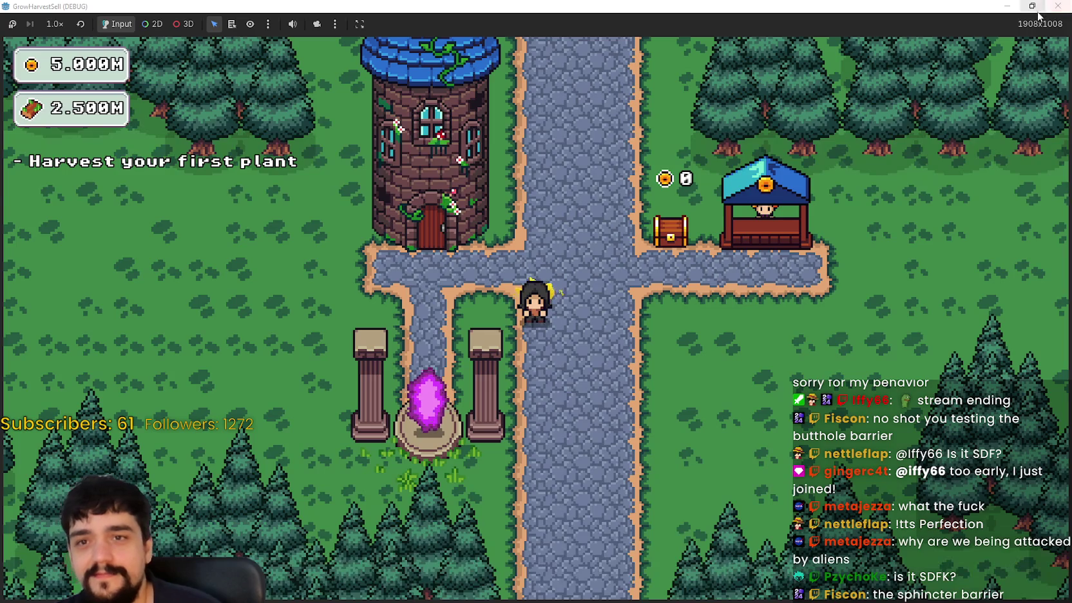
# - Stop the running game and reset the barrier's edge_softness to its default 80
pyautogui.click(1032, 6)
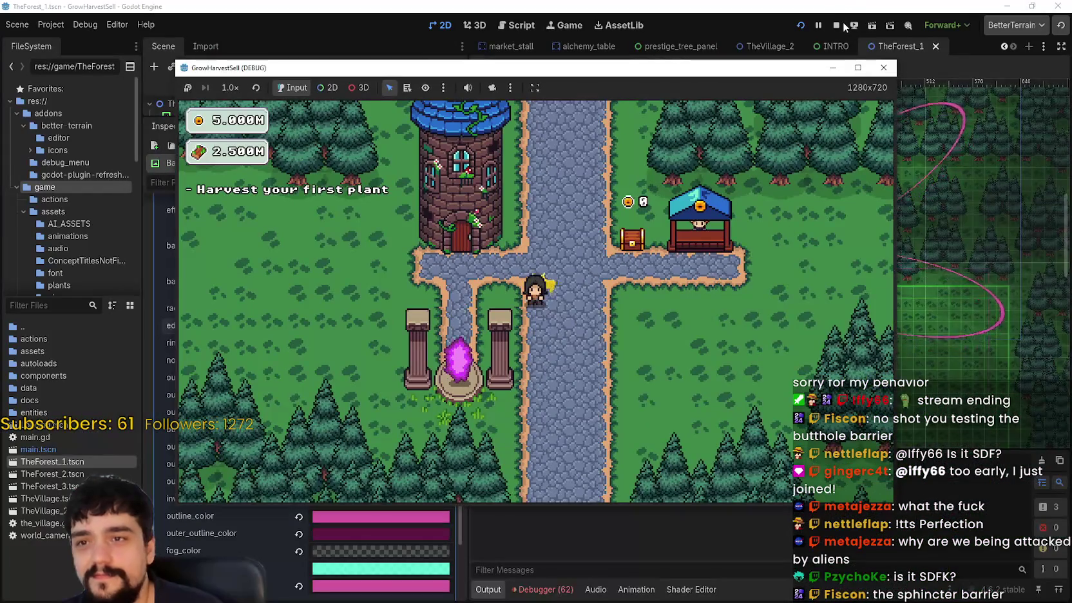
pyautogui.click(836, 25)
pyautogui.moveTo(398, 331); pyautogui.dragTo(374, 332)
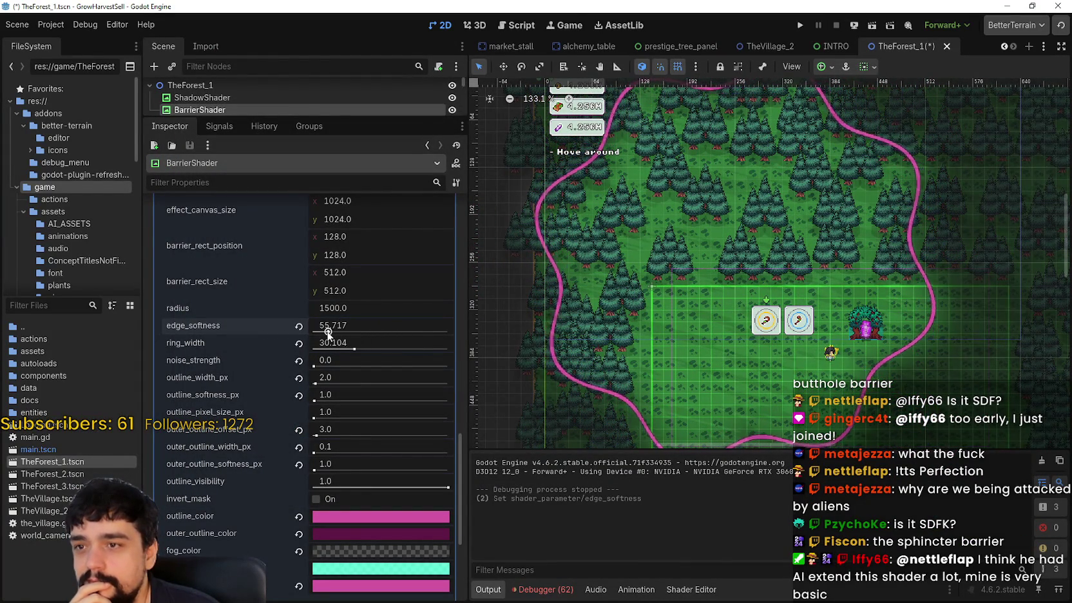
pyautogui.click(298, 327)
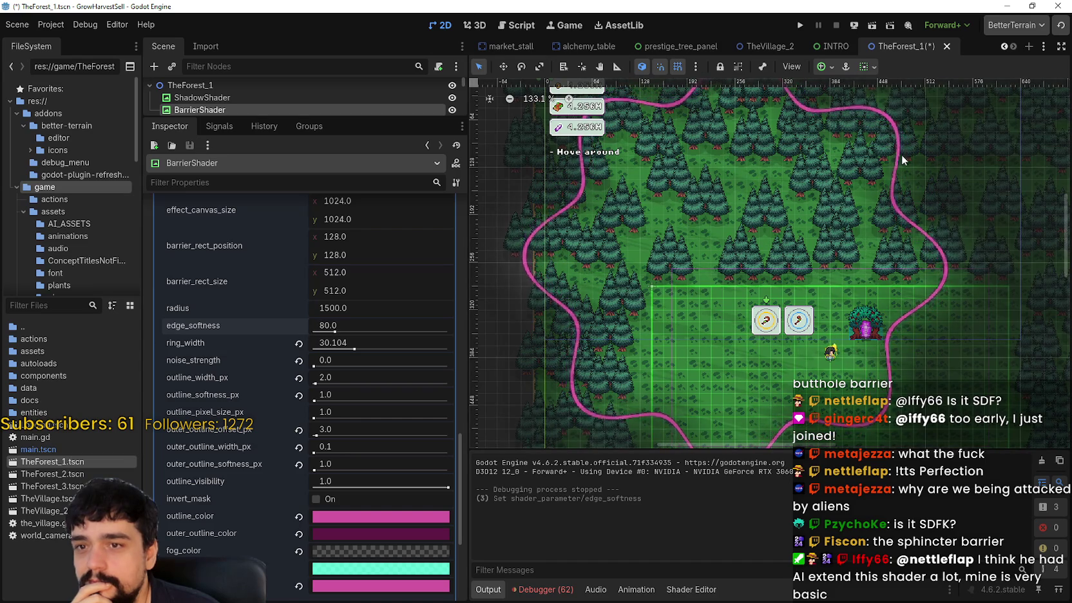
# - Set edge_softness to 50, save the forest scene and run the project
pyautogui.scroll(-1, 831, 320)
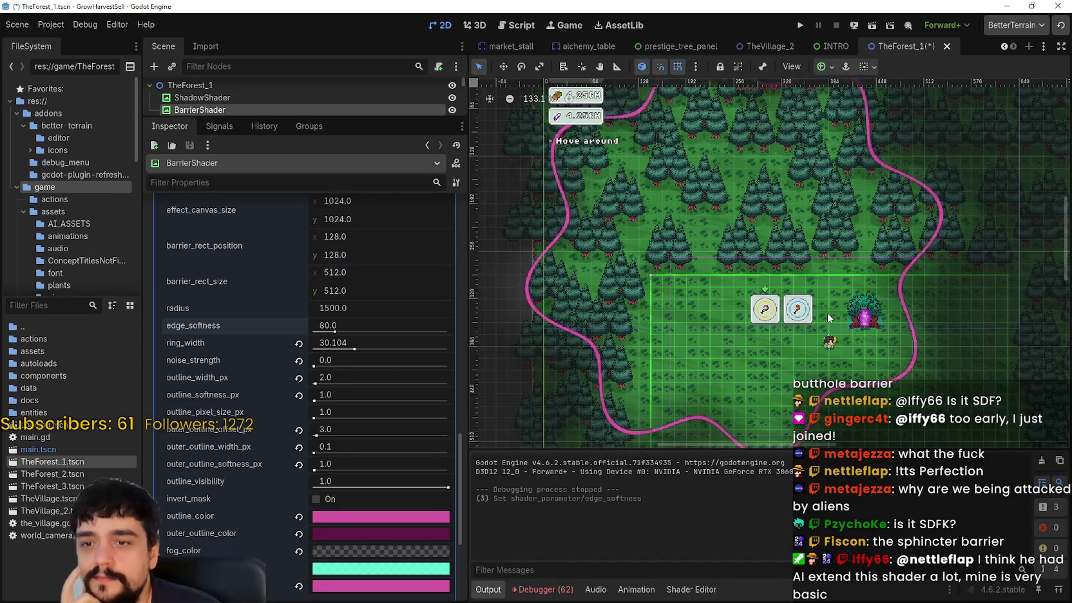
pyautogui.moveTo(334, 333); pyautogui.dragTo(322, 332)
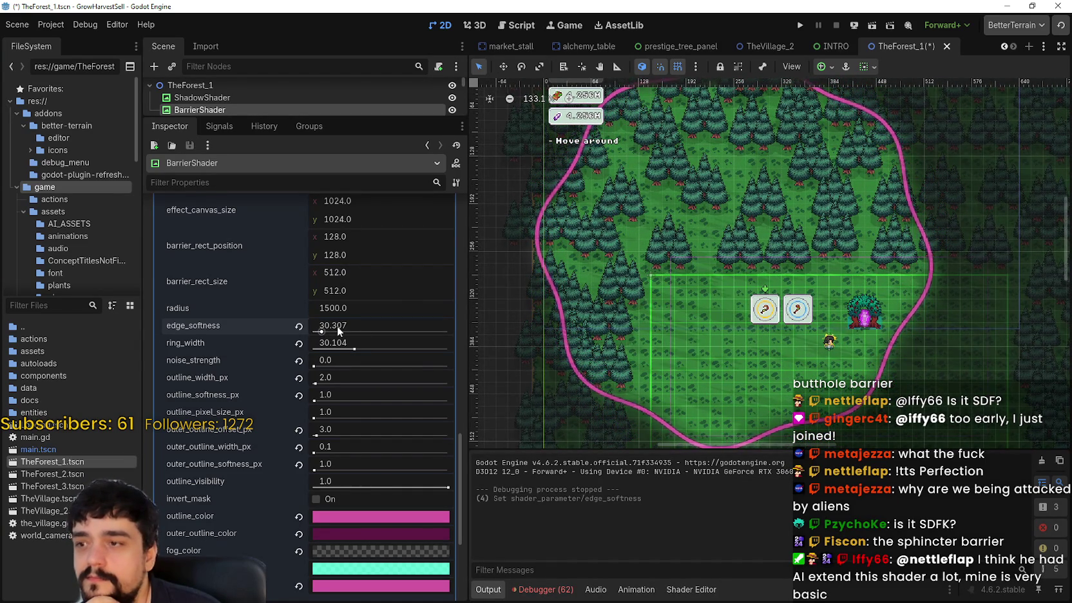
pyautogui.write('50')
pyautogui.press('Return')
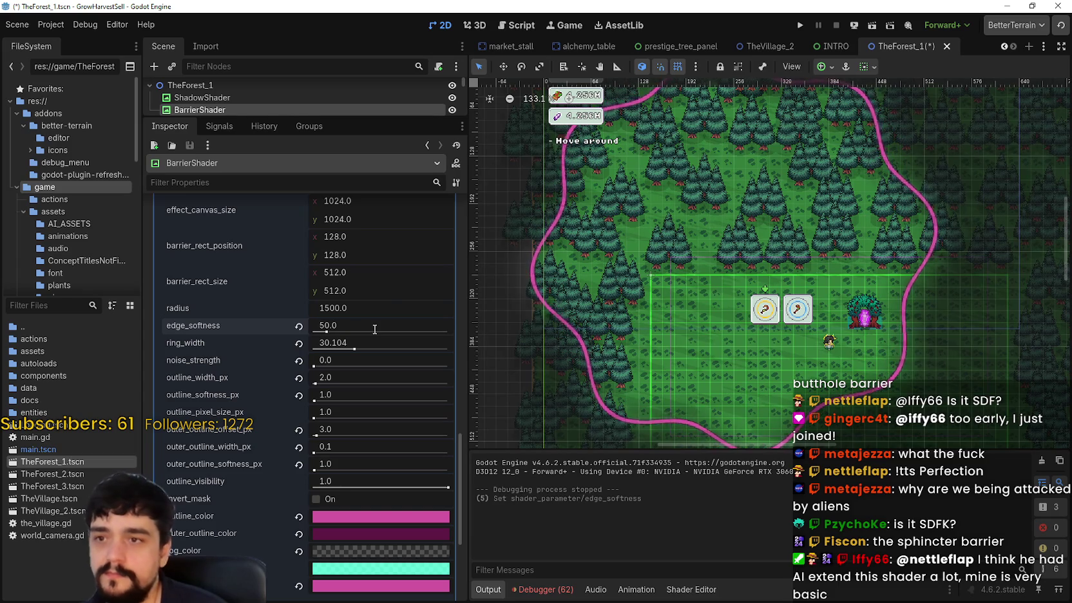
pyautogui.click(800, 25)
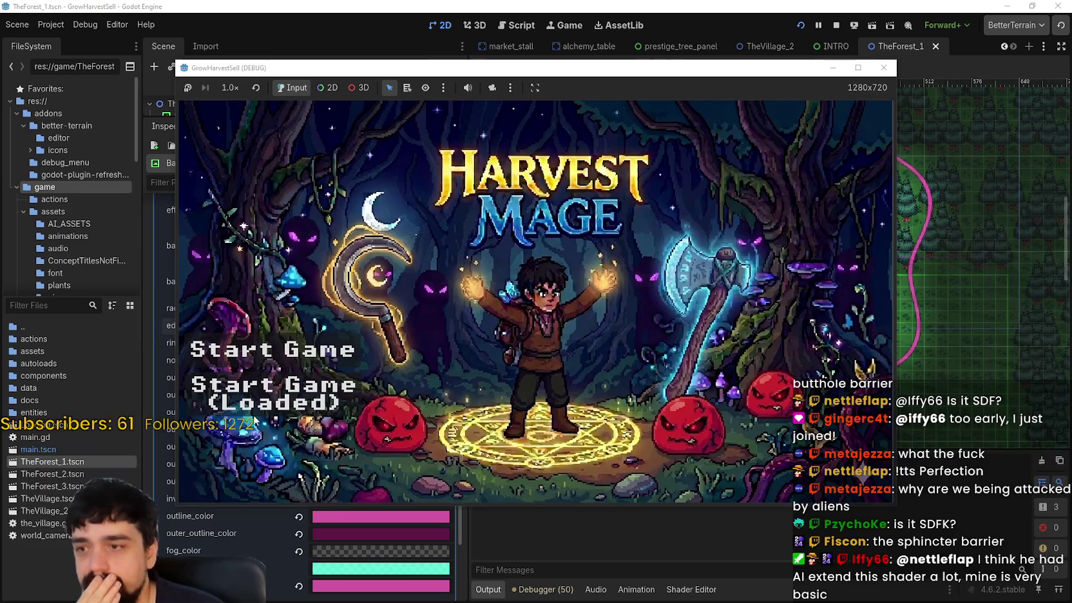
# - Start a new game, visit the Mage Tower, and travel through the portal to forest Stage 1
pyautogui.click(272, 349)
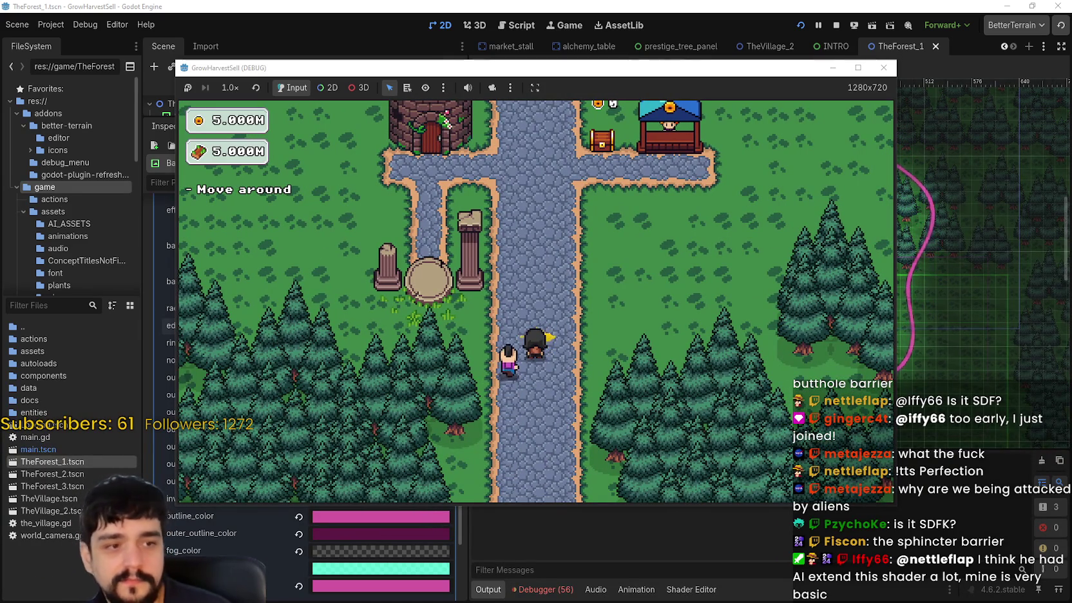
pyautogui.press('Up')
pyautogui.press('Left')
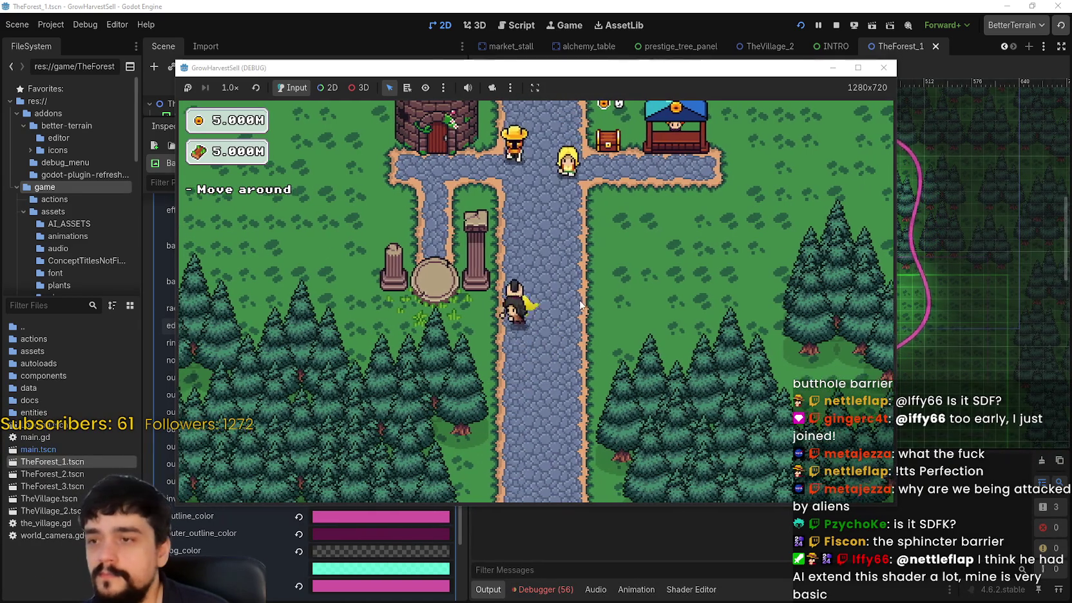
pyautogui.press('e')
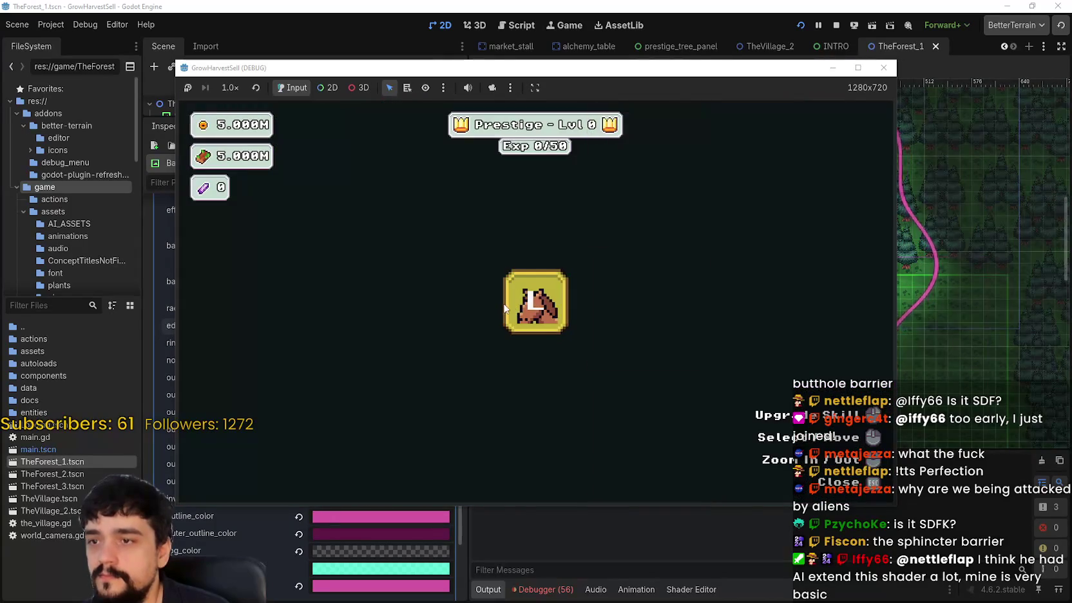
pyautogui.click(858, 68)
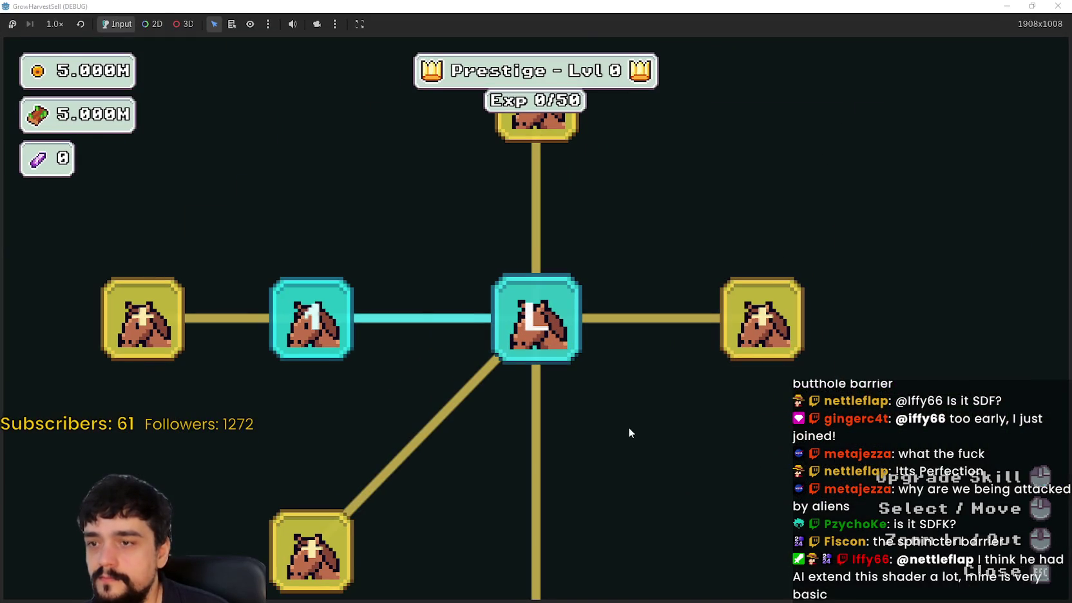
pyautogui.press('Escape')
pyautogui.press('Down')
pyautogui.press('e')
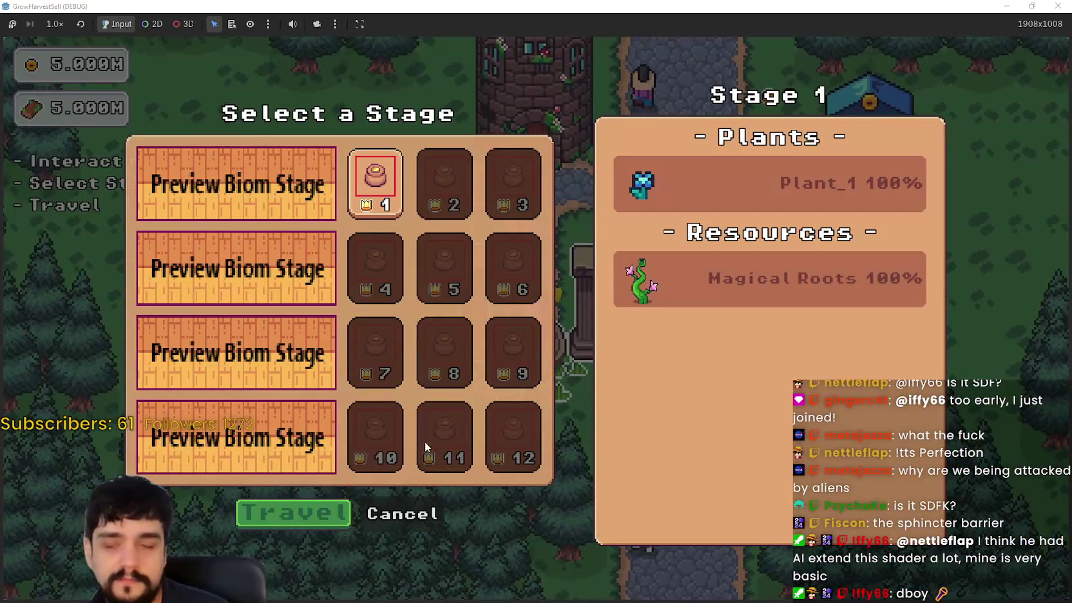
pyautogui.press('Return')
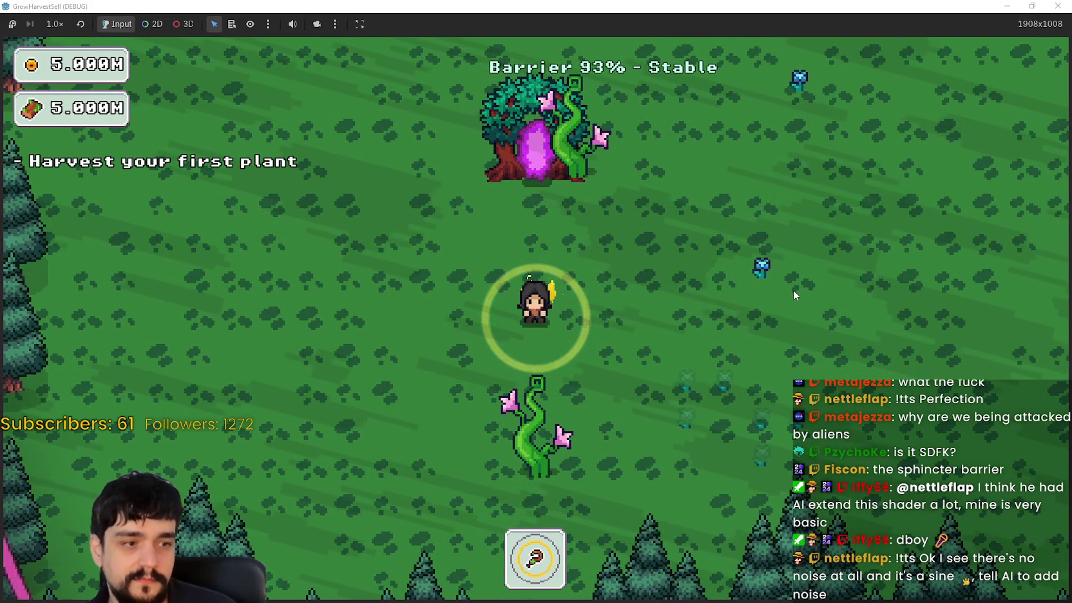
# - Walk up-left through the forest, then down along the pink barrier across the clearing
pyautogui.press('Right')
pyautogui.press('Right')
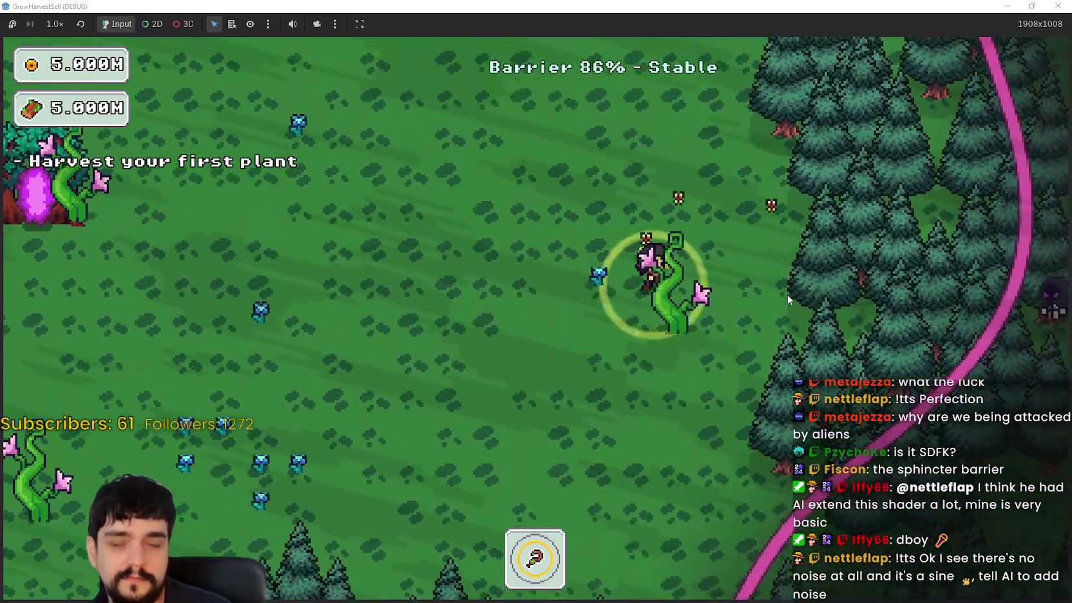
pyautogui.press('Up')
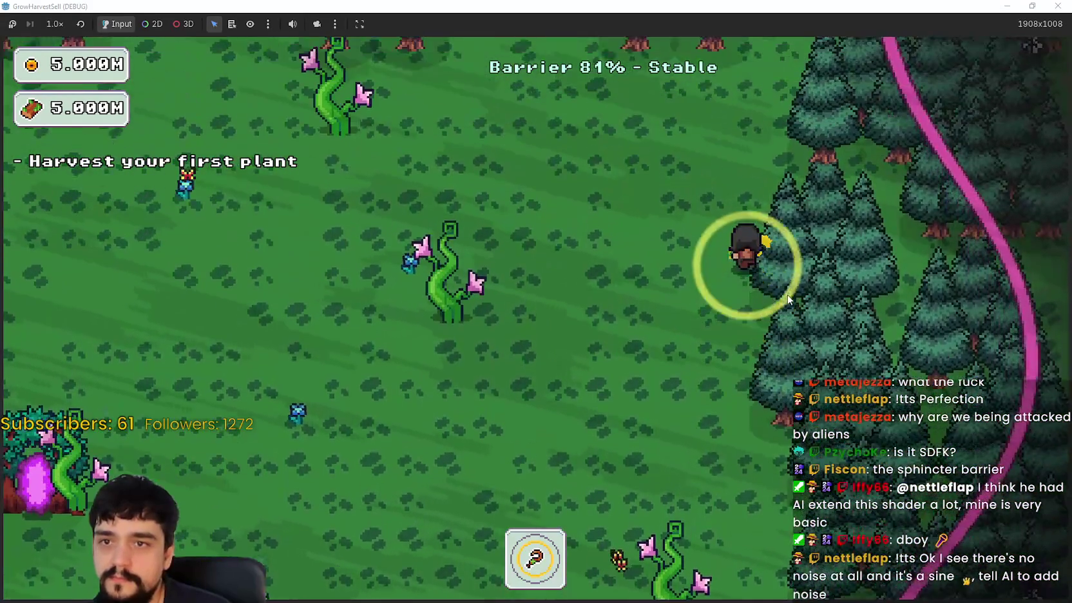
pyautogui.press('Up')
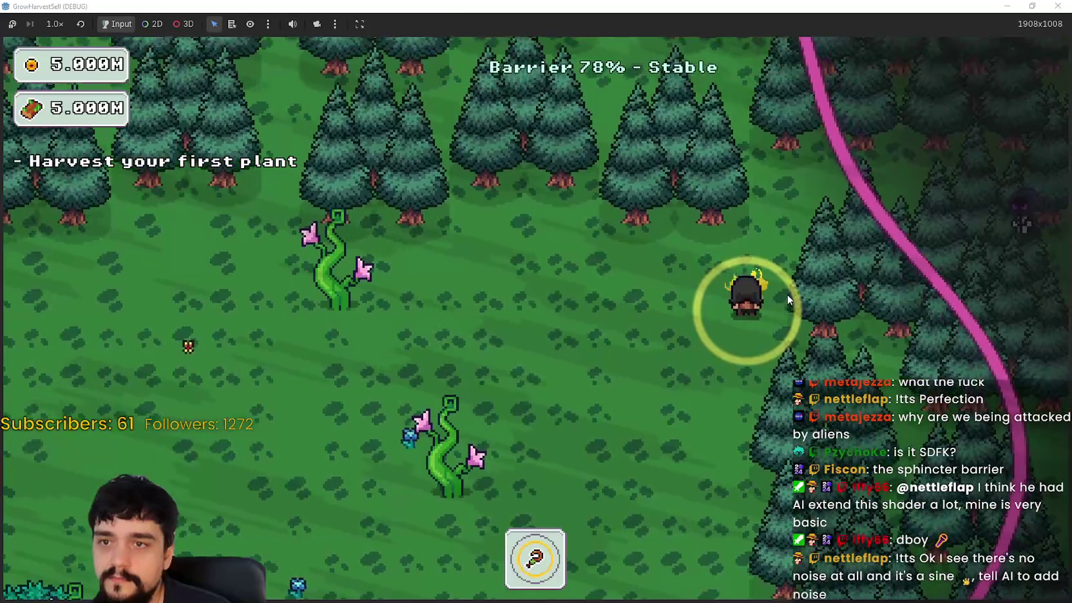
pyautogui.press('Left')
pyautogui.press('Up')
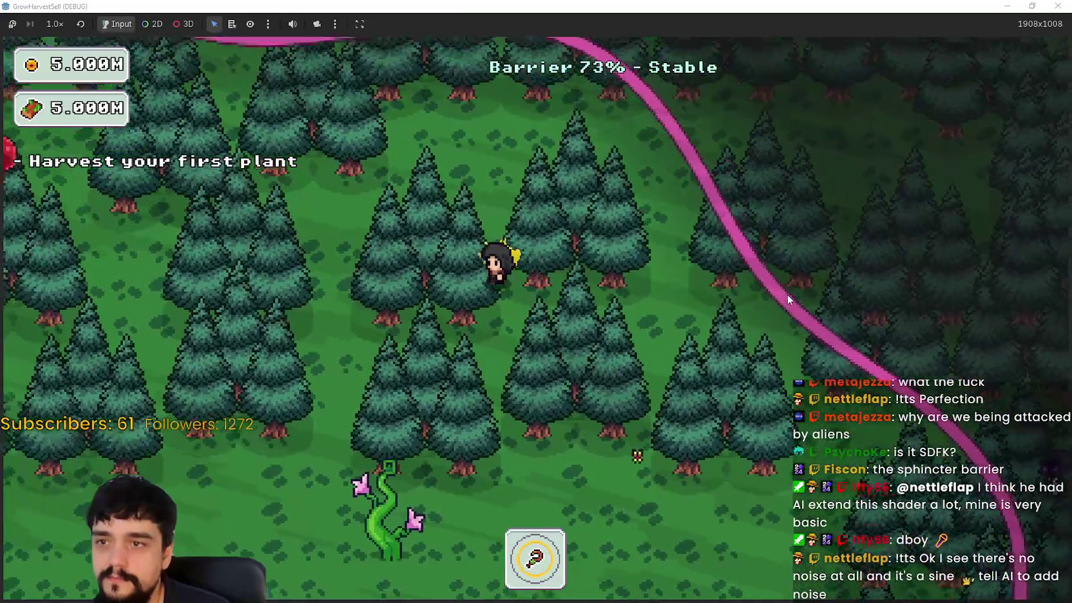
pyautogui.press('Left')
pyautogui.press('Down')
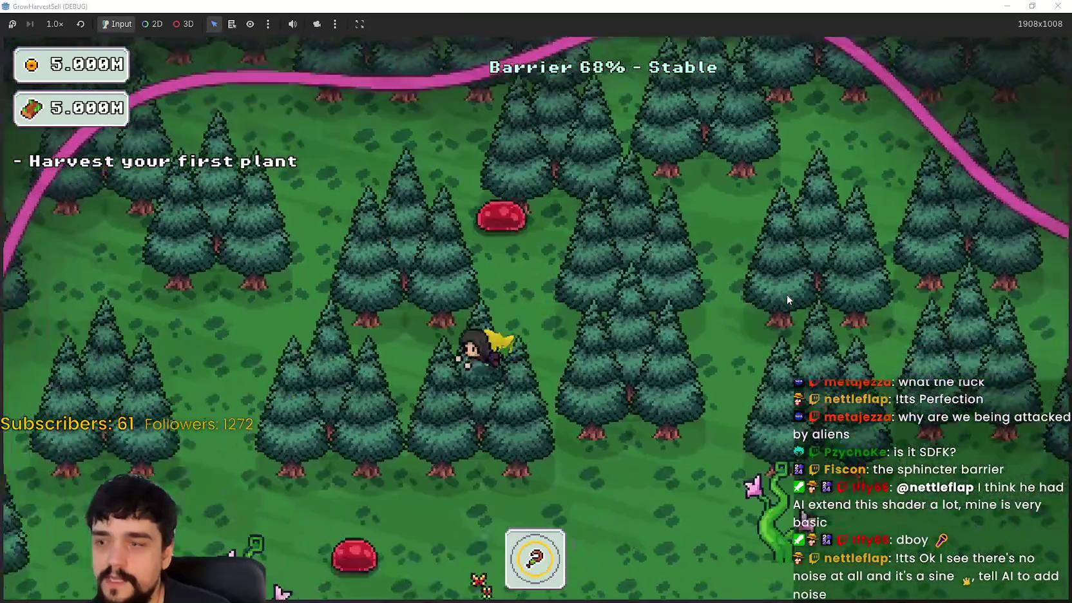
pyautogui.press('Down')
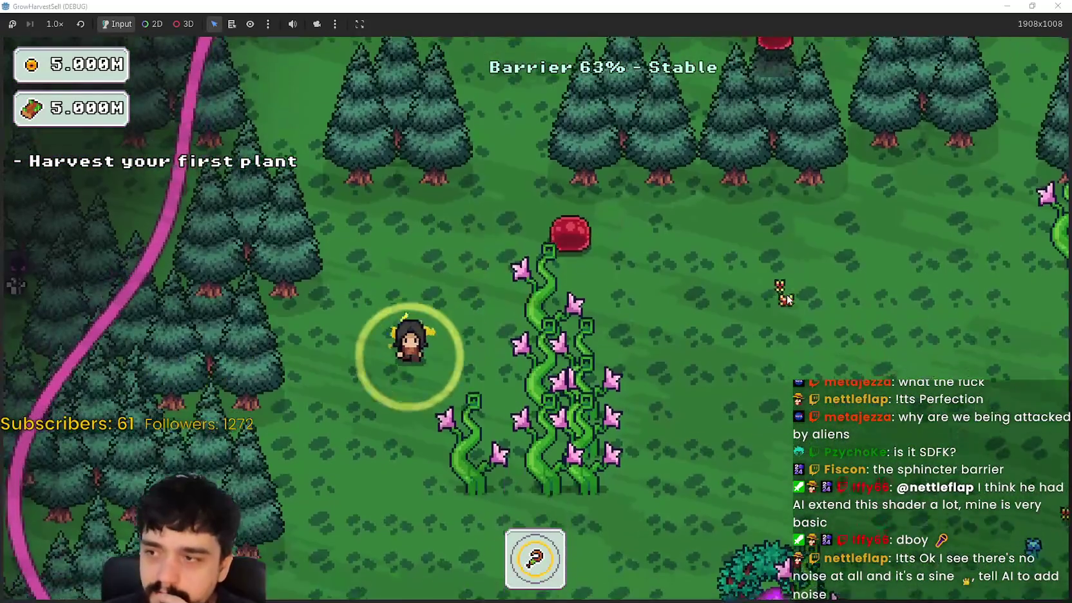
pyautogui.press('Down')
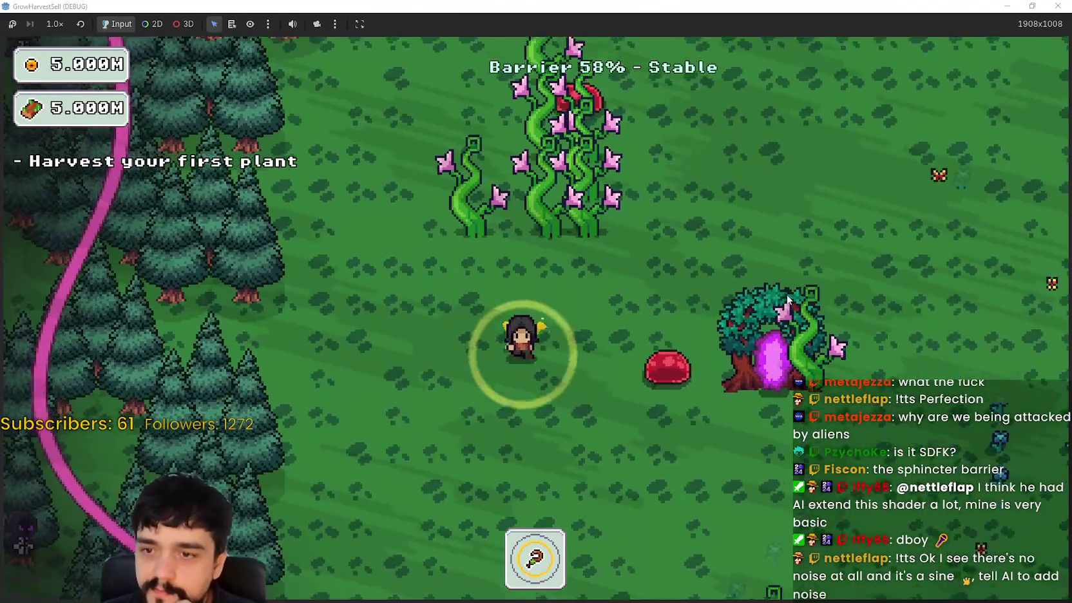
pyautogui.press('Left')
pyautogui.press('Down')
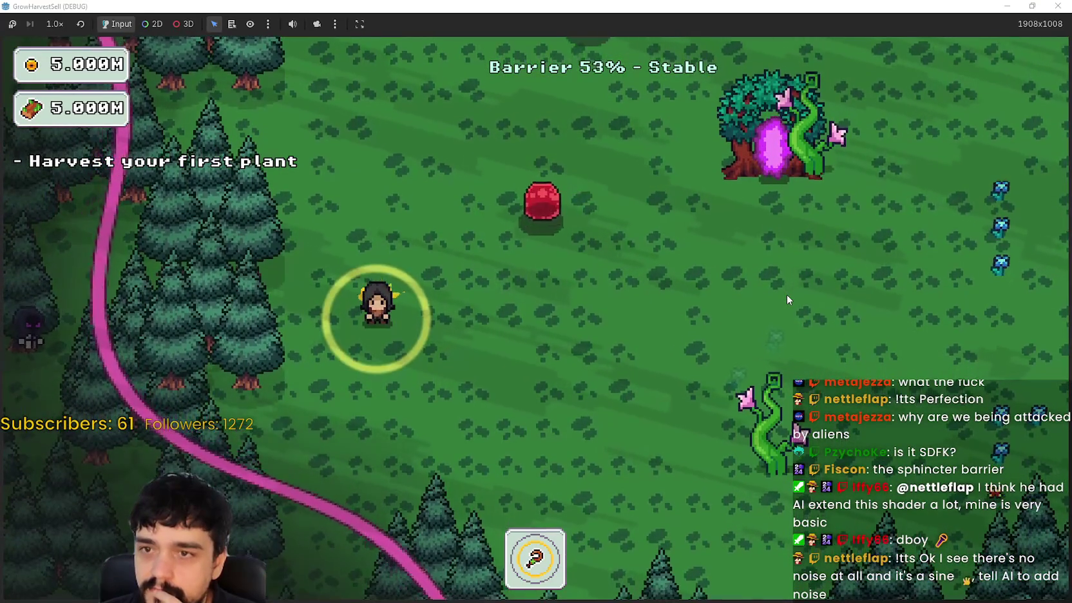
pyautogui.press('Down')
pyautogui.press('Right')
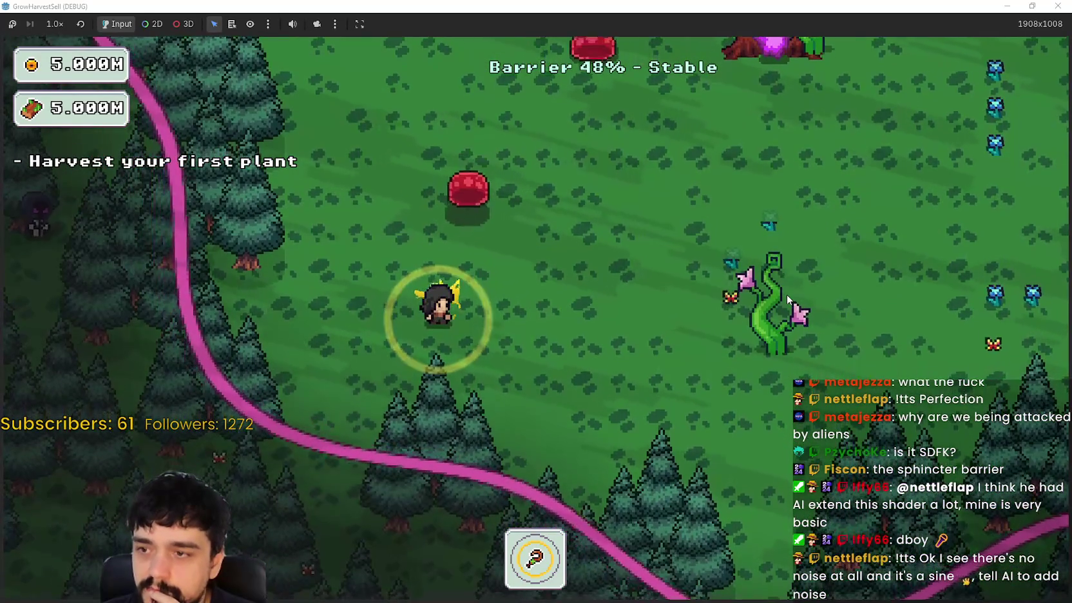
pyautogui.press('Right')
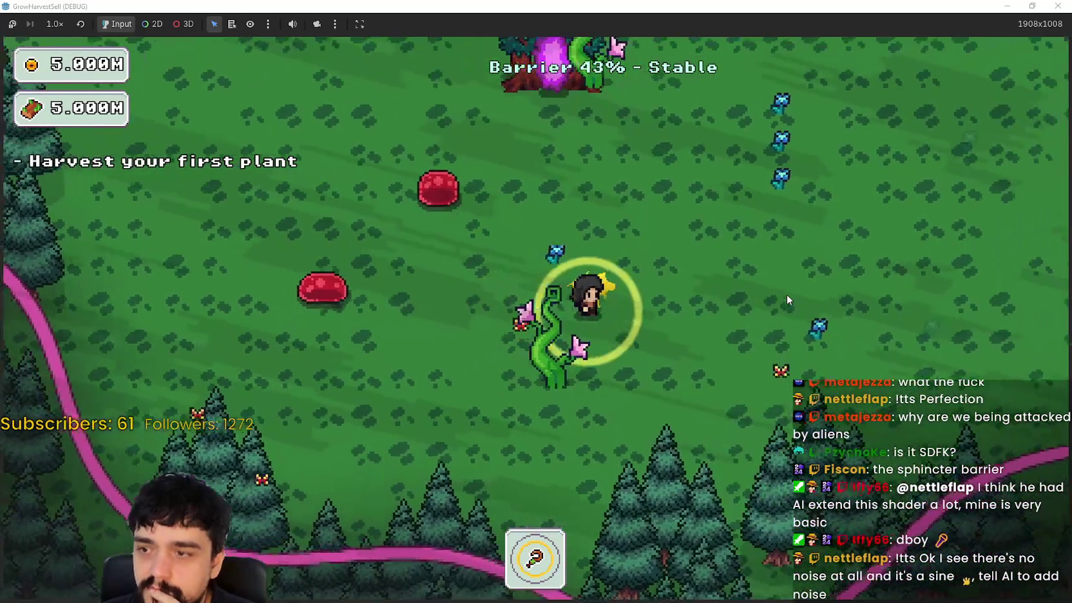
pyautogui.press('Right')
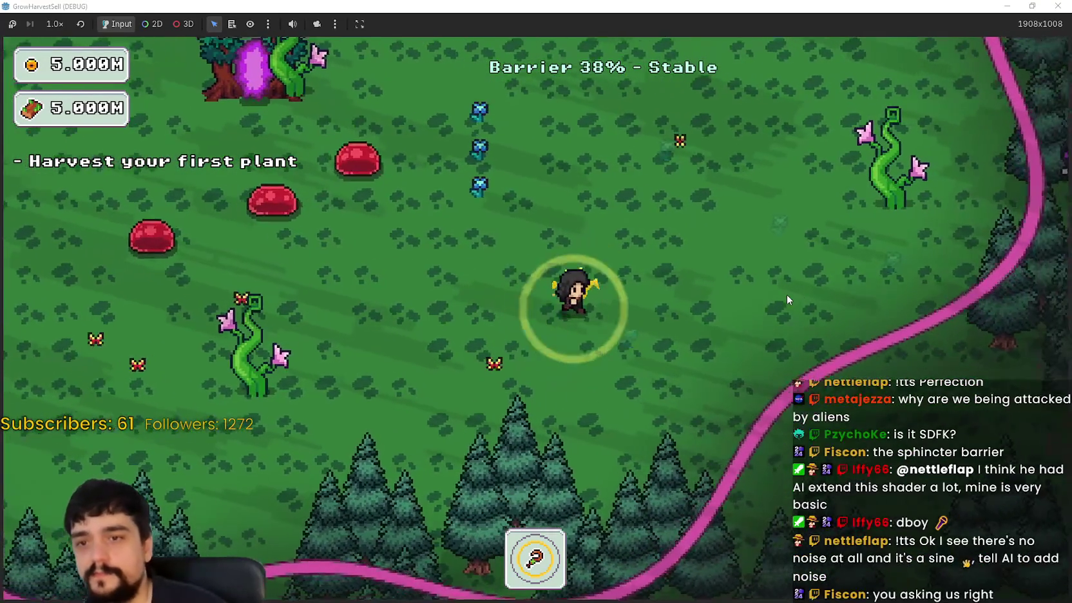
pyautogui.press('Up')
# - Keep walking along the barrier until it collapses, then head into the portal tree
pyautogui.press('Up')
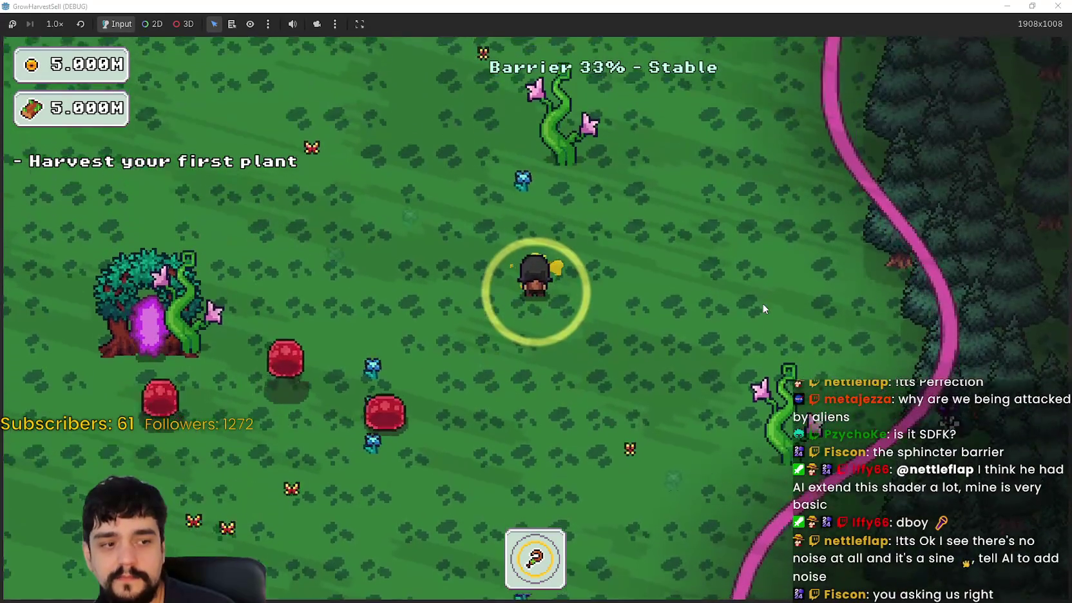
pyautogui.press('Up')
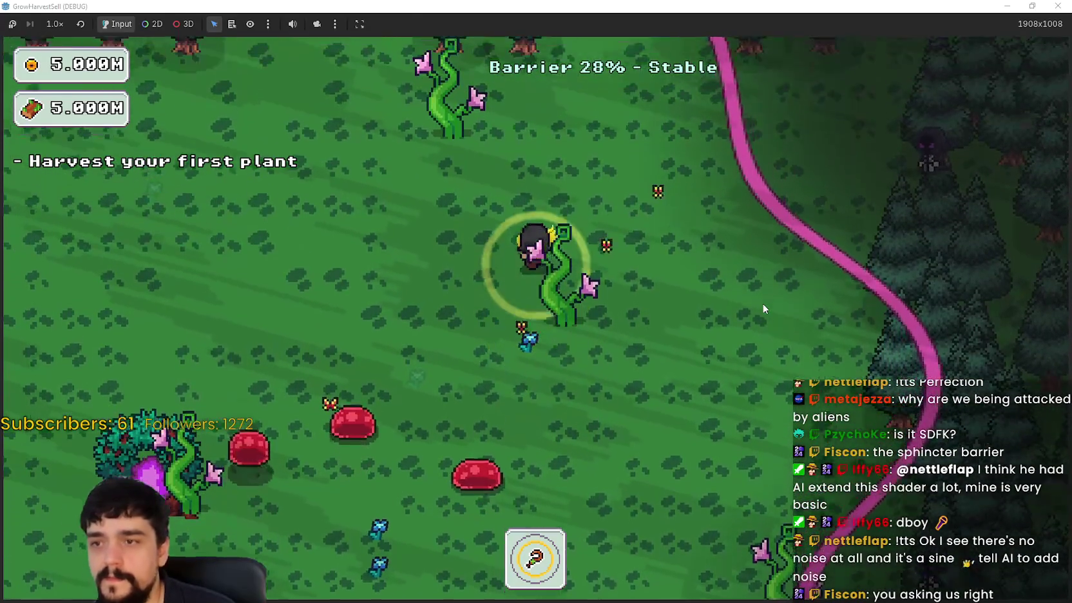
pyautogui.press('Down')
pyautogui.press('Left')
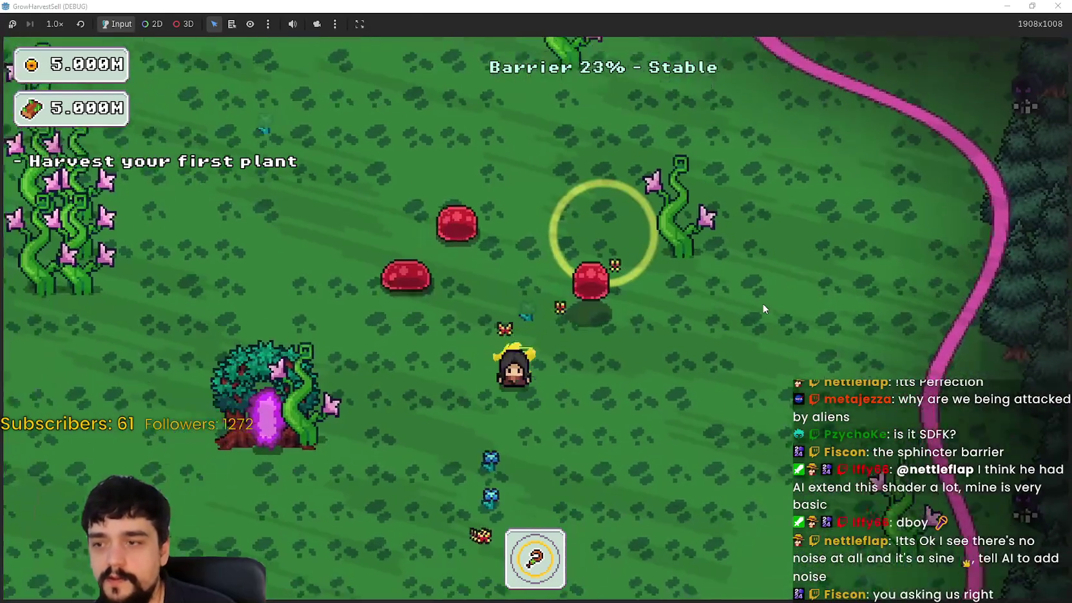
pyautogui.press('Left')
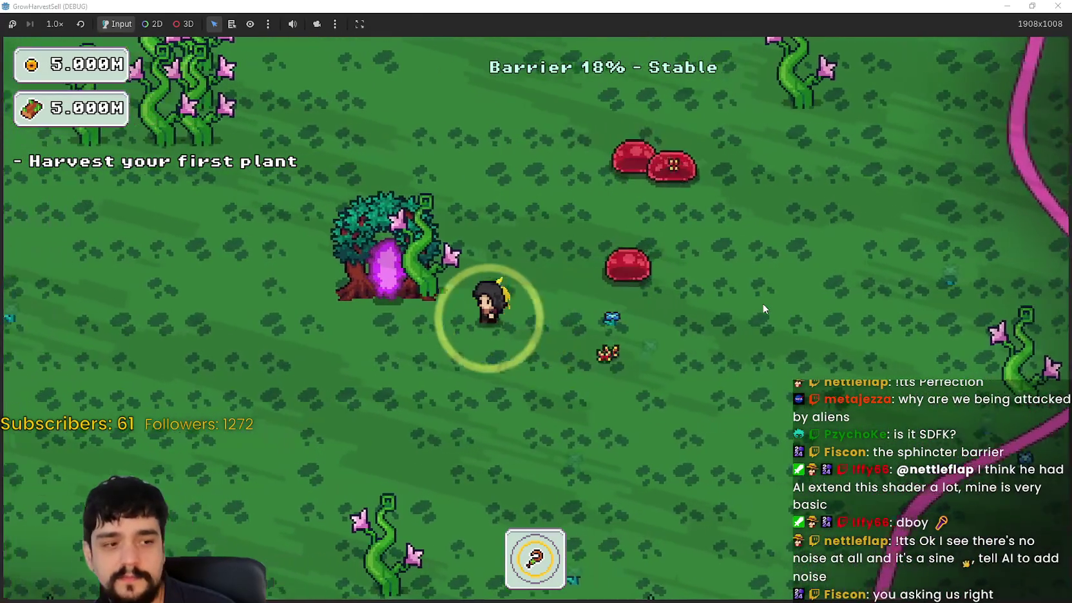
pyautogui.press('Down')
pyautogui.press('Left')
pyautogui.press('Up')
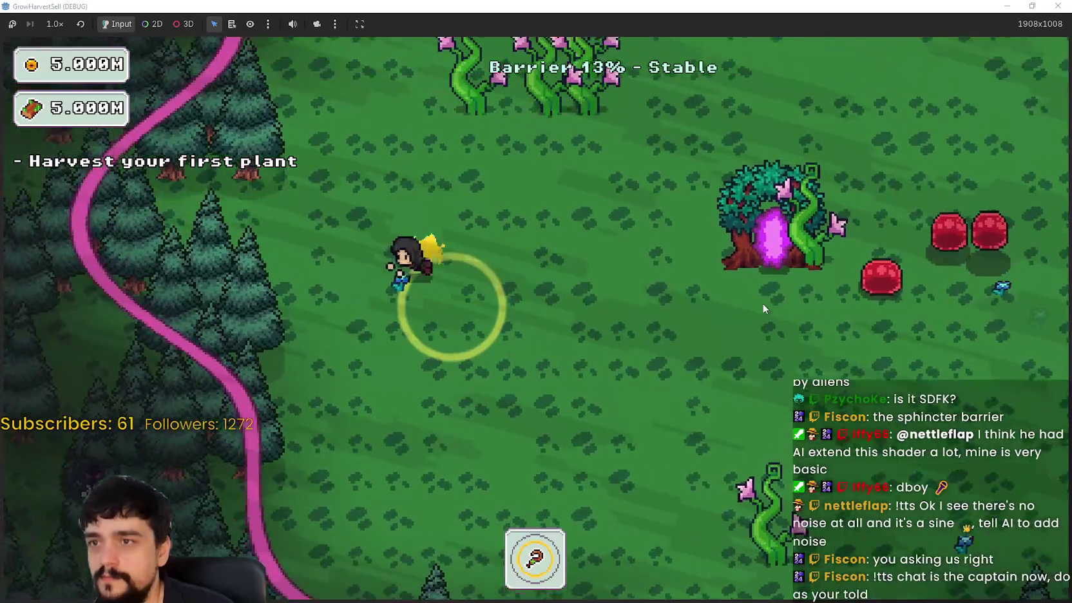
pyautogui.press('Right')
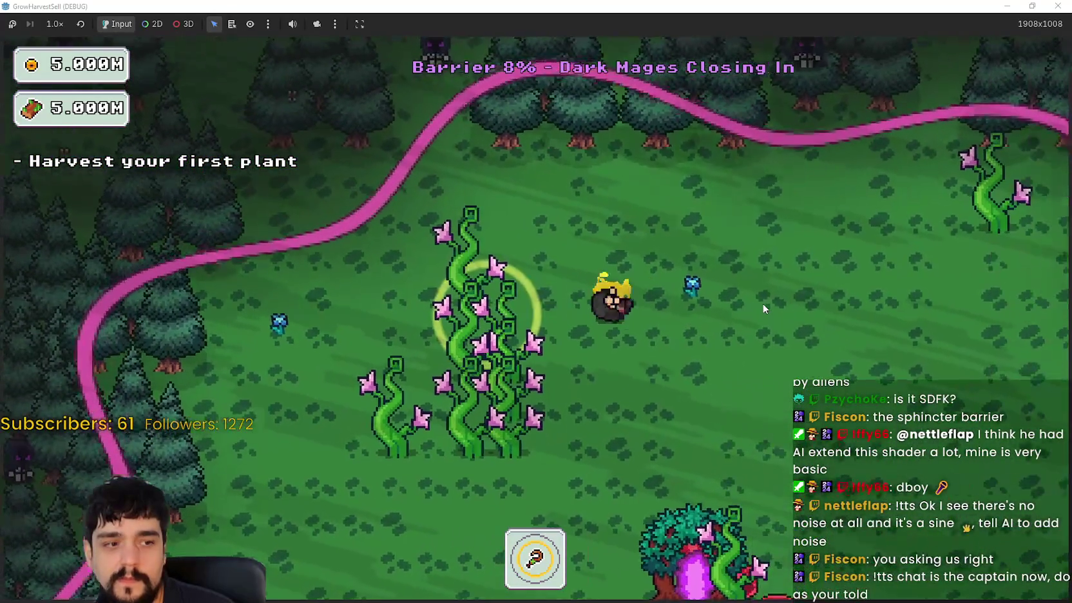
pyautogui.press('Right')
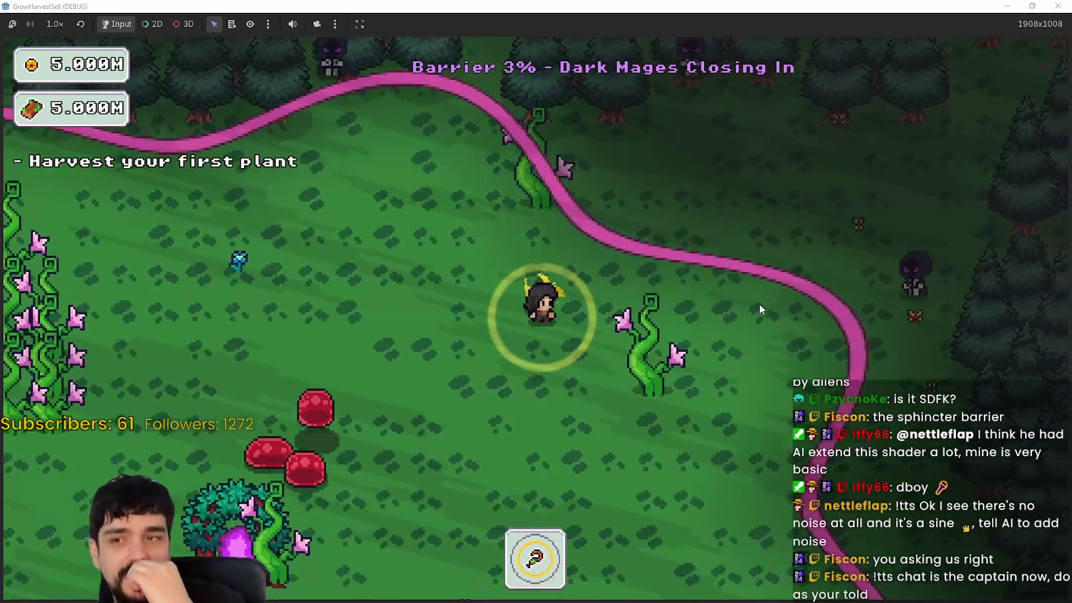
pyautogui.press('Down')
pyautogui.press('Left')
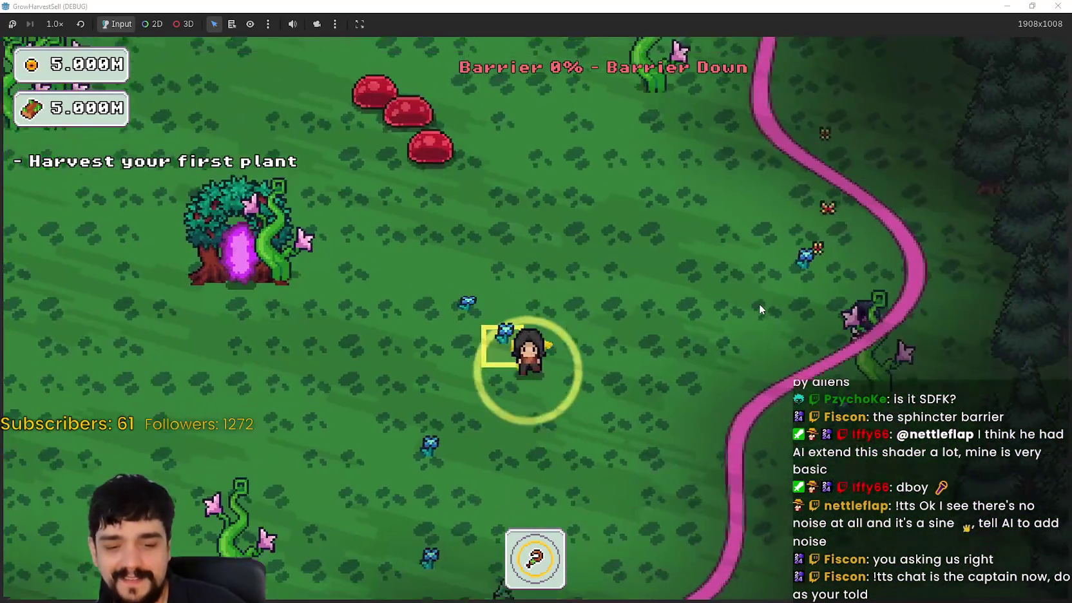
pyautogui.press('Up')
pyautogui.press('Left')
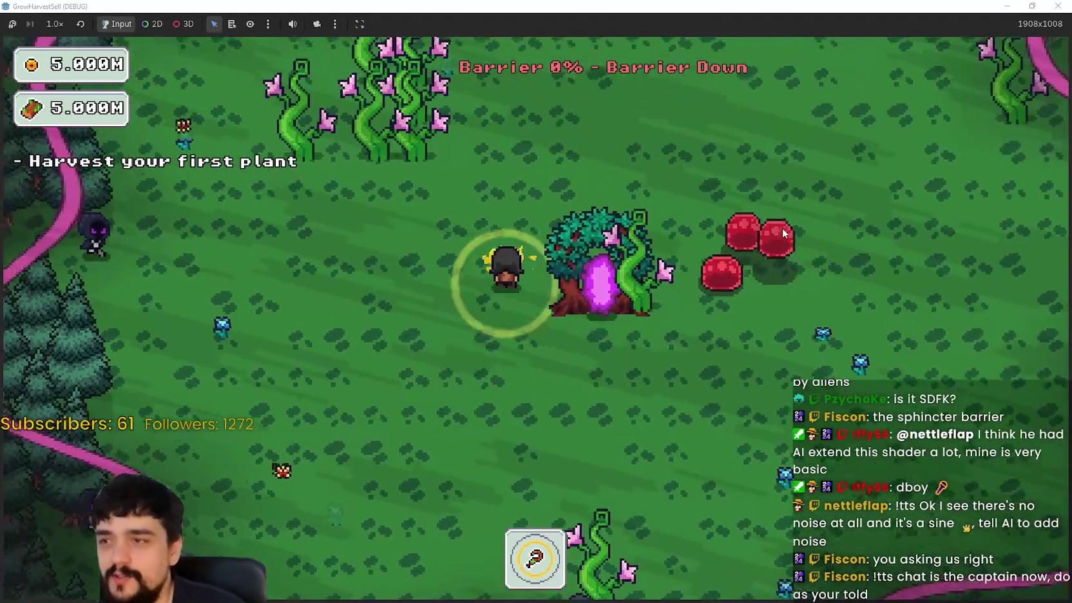
pyautogui.press('Down')
pyautogui.press('Right')
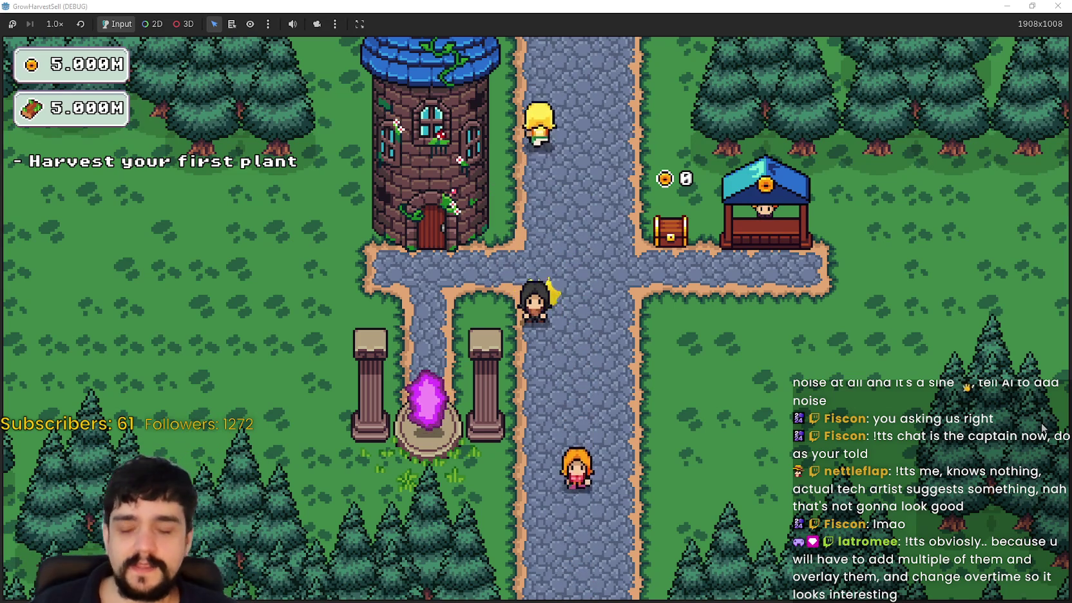
# - Walk the player left toward the village portal and restore the game window
pyautogui.press('a')
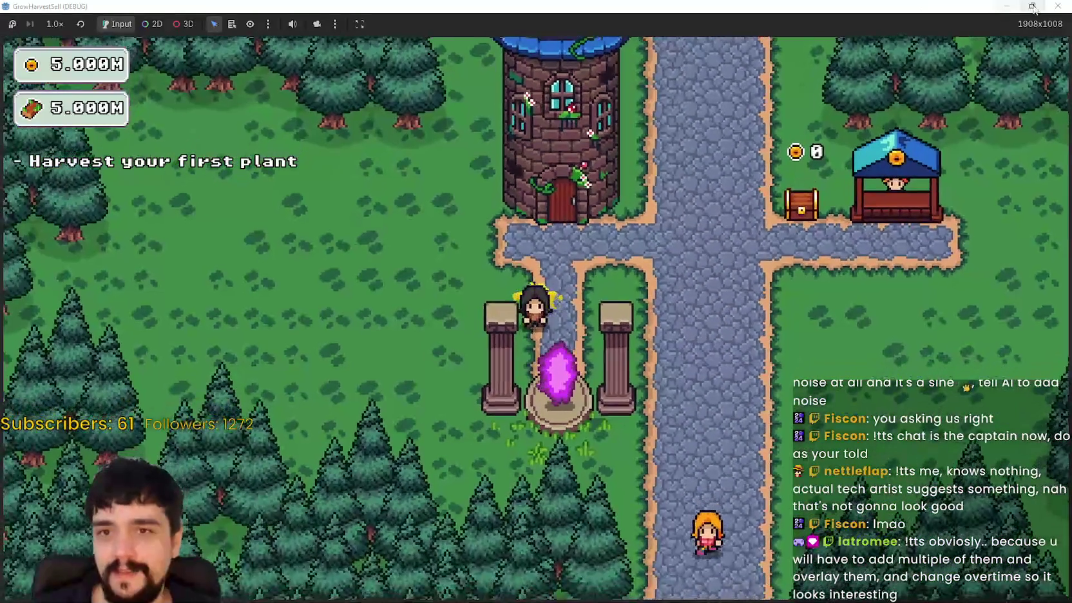
pyautogui.press('super+Down')
# - Select BarrierShader and set edge_softness 30.0, ring_width 10.0, and reset noise_strength to 8.0
pyautogui.click(835, 25)
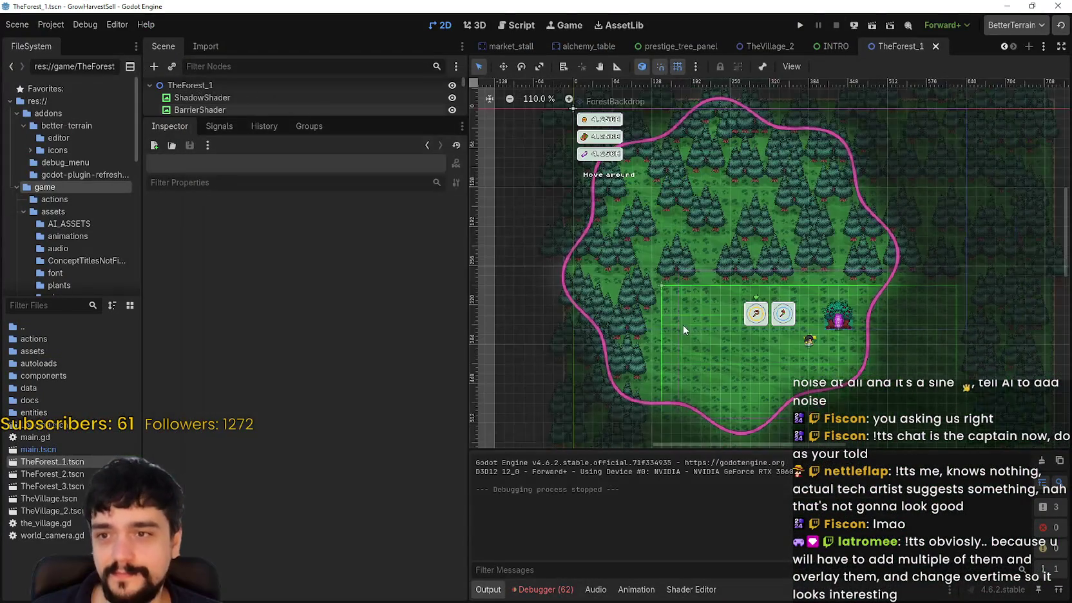
pyautogui.click(245, 107)
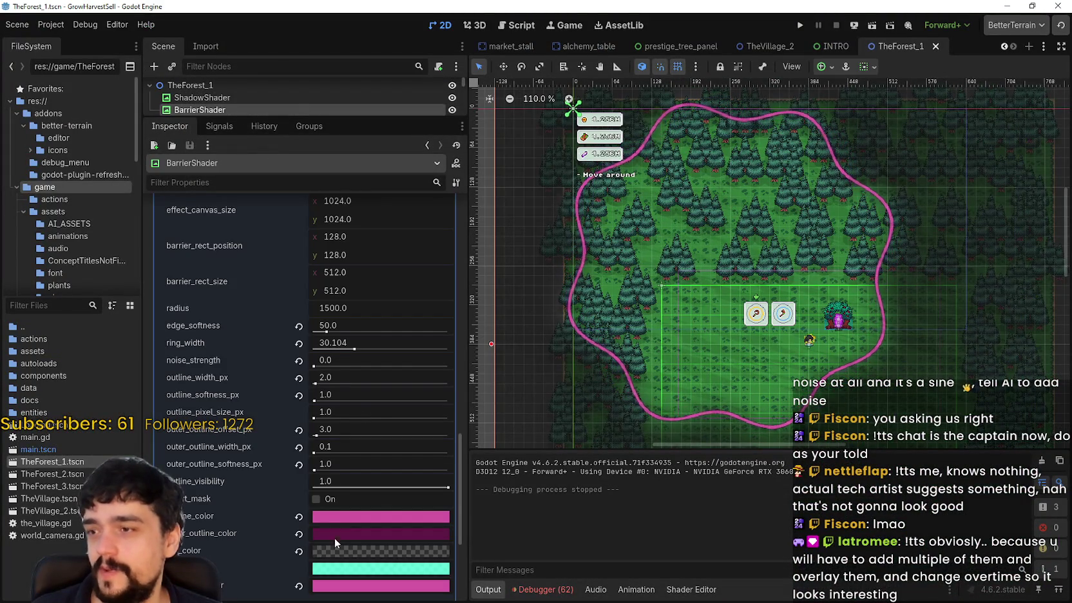
pyautogui.click(321, 331)
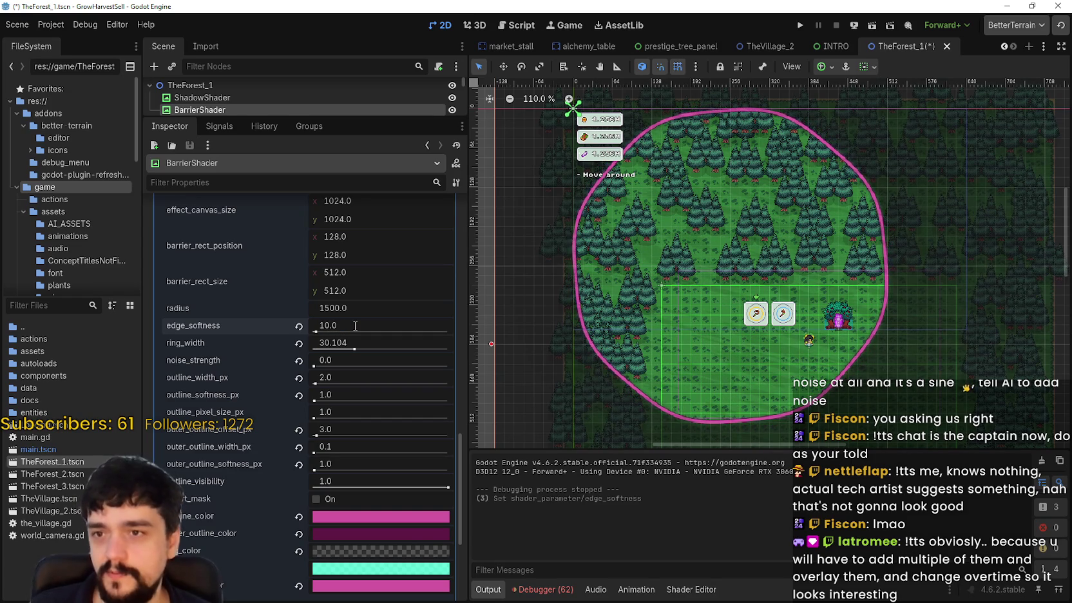
pyautogui.scroll(5, 760, 354)
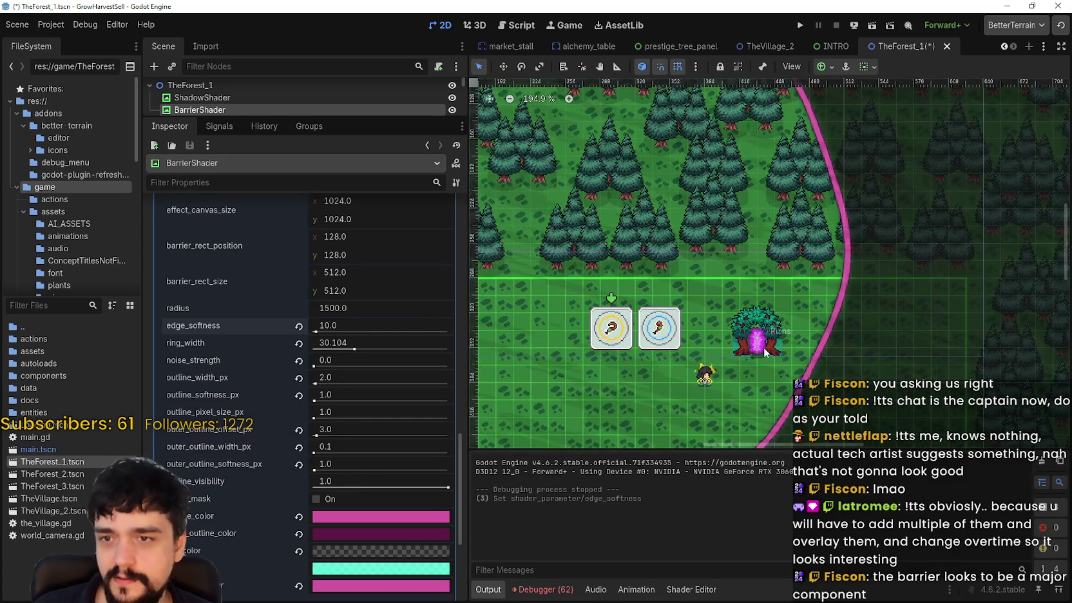
pyautogui.scroll(-3, 764, 348)
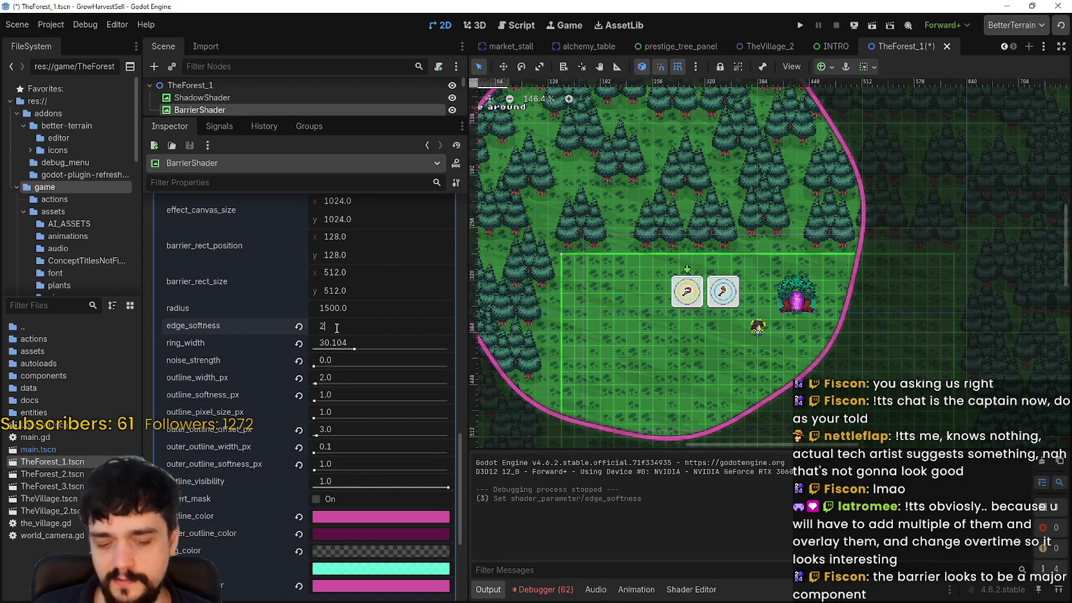
pyautogui.write('0')
pyautogui.press('Return')
pyautogui.moveTo(666, 242); pyautogui.dragTo(712, 305)
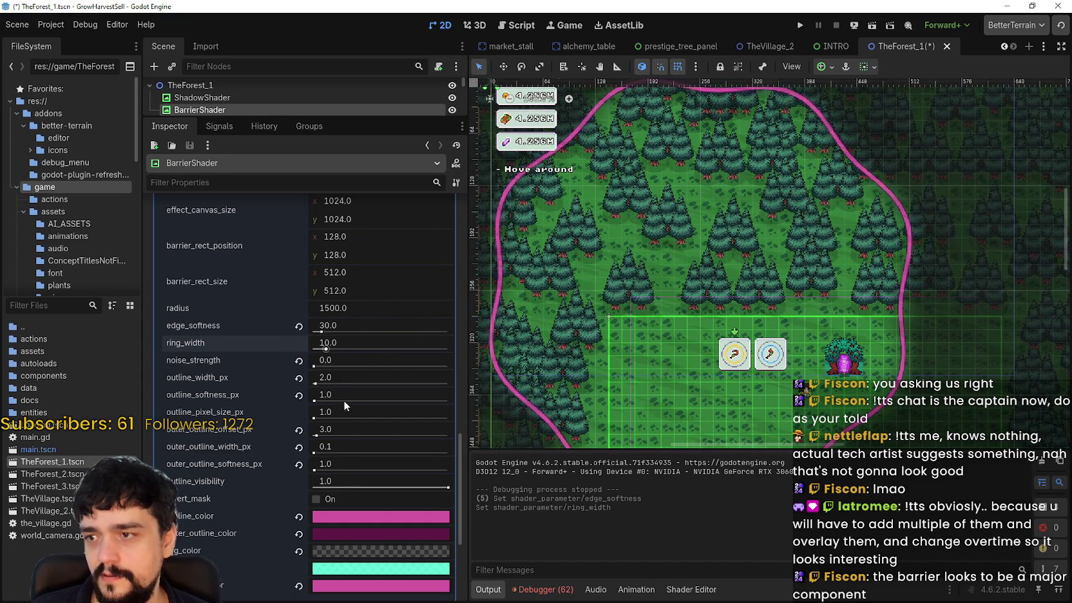
pyautogui.click(299, 360)
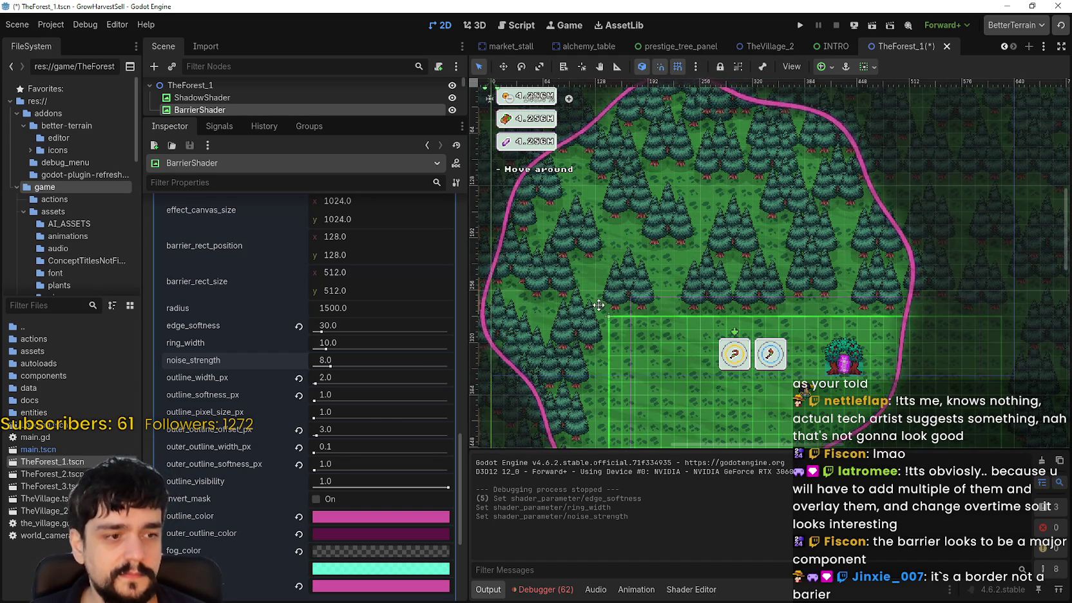
pyautogui.scroll(-2, 590, 316)
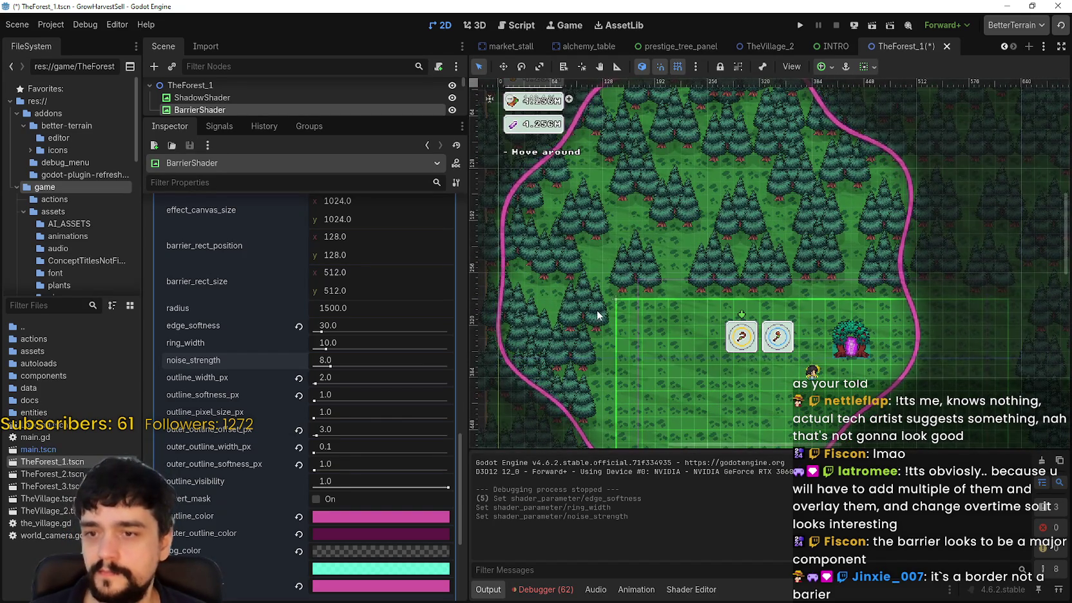
pyautogui.scroll(-1, 637, 316)
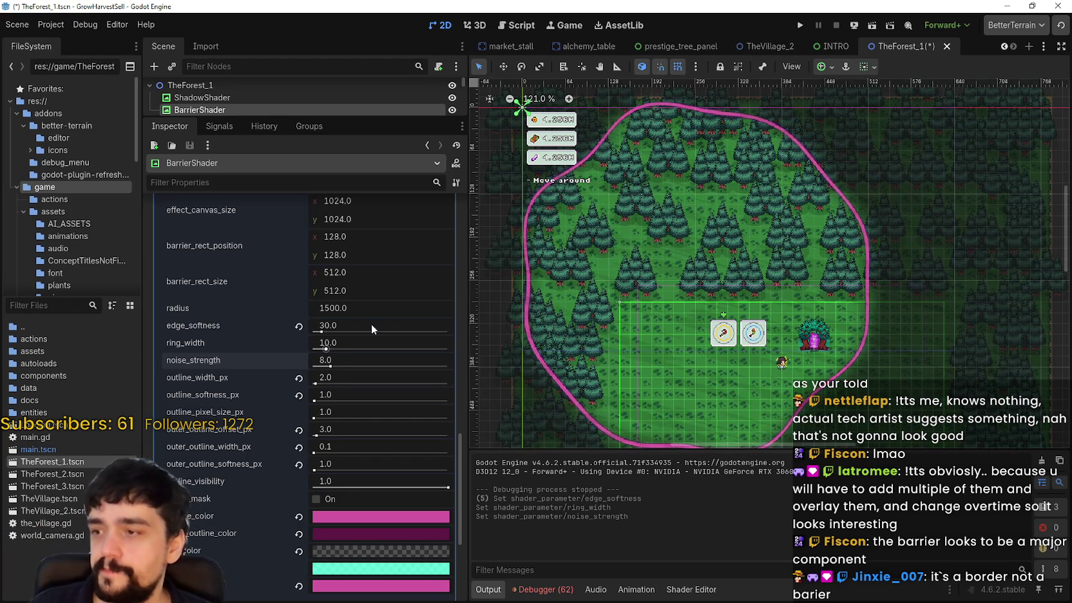
pyautogui.moveTo(645, 346); pyautogui.dragTo(683, 332)
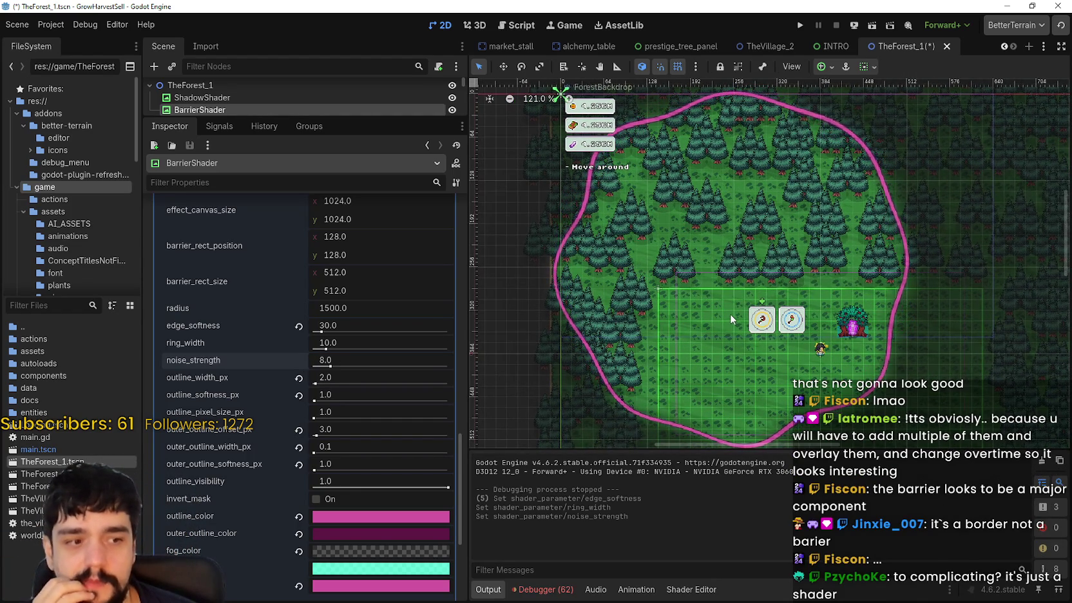
pyautogui.scroll(2, 686, 315)
pyautogui.scroll(-1, 687, 315)
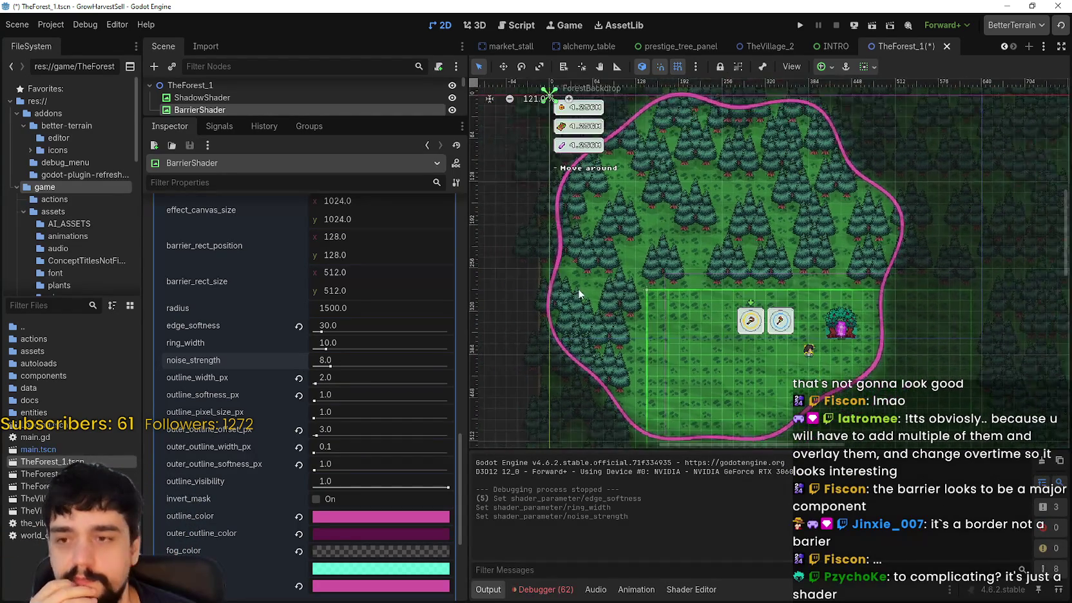
pyautogui.click(300, 326)
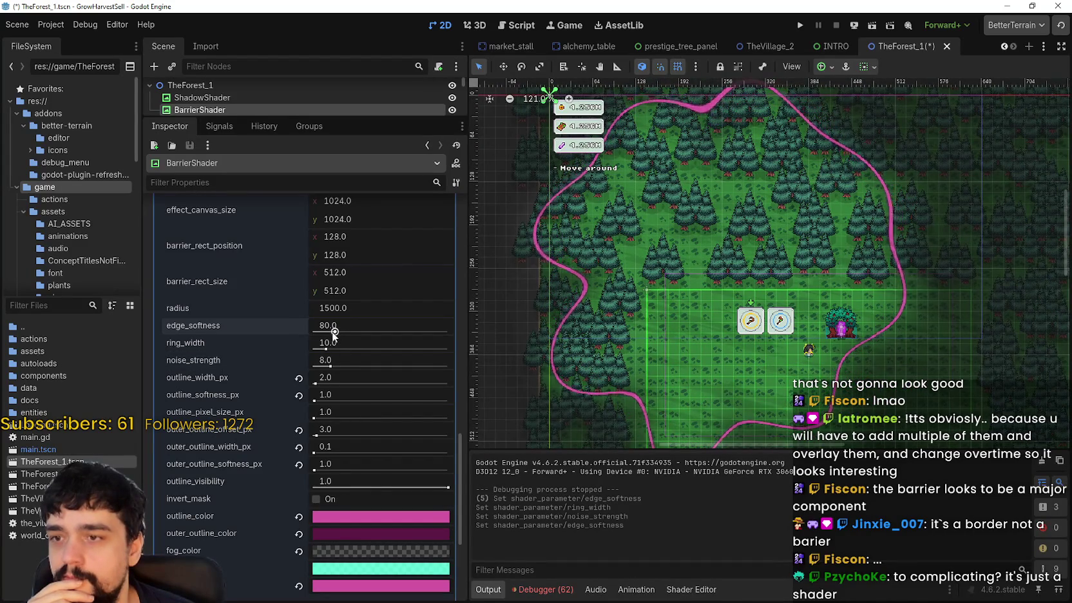
pyautogui.moveTo(334, 332); pyautogui.dragTo(320, 333)
pyautogui.click(367, 316)
pyautogui.click(372, 327)
pyautogui.write('30')
pyautogui.press('Return')
pyautogui.scroll(3, 751, 324)
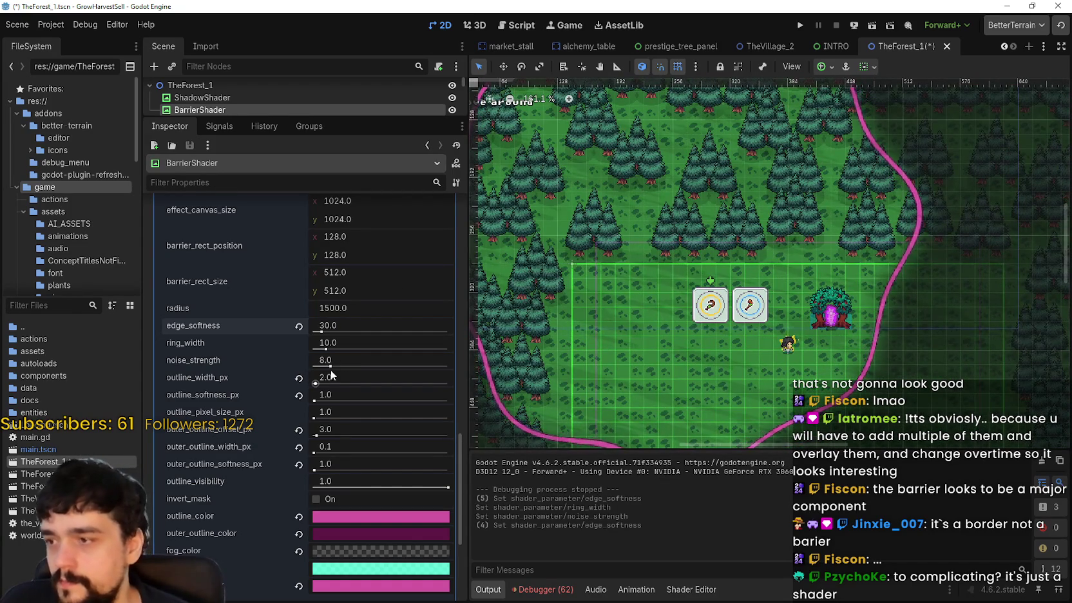
pyautogui.moveTo(330, 367); pyautogui.dragTo(458, 374)
pyautogui.scroll(-3, 757, 372)
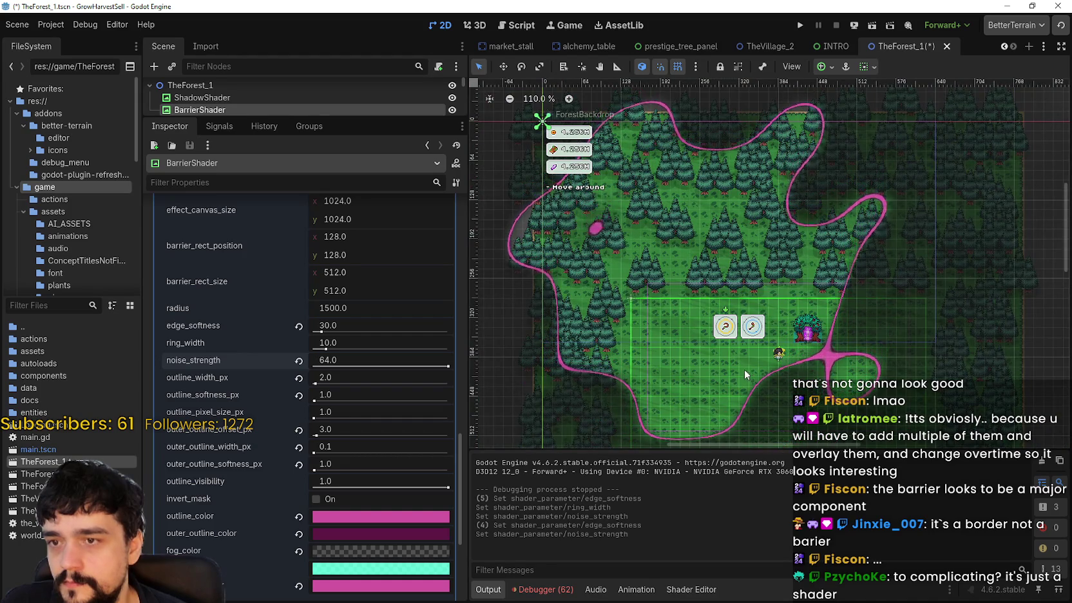
pyautogui.scroll(-2, 730, 363)
pyautogui.scroll(-2, 580, 366)
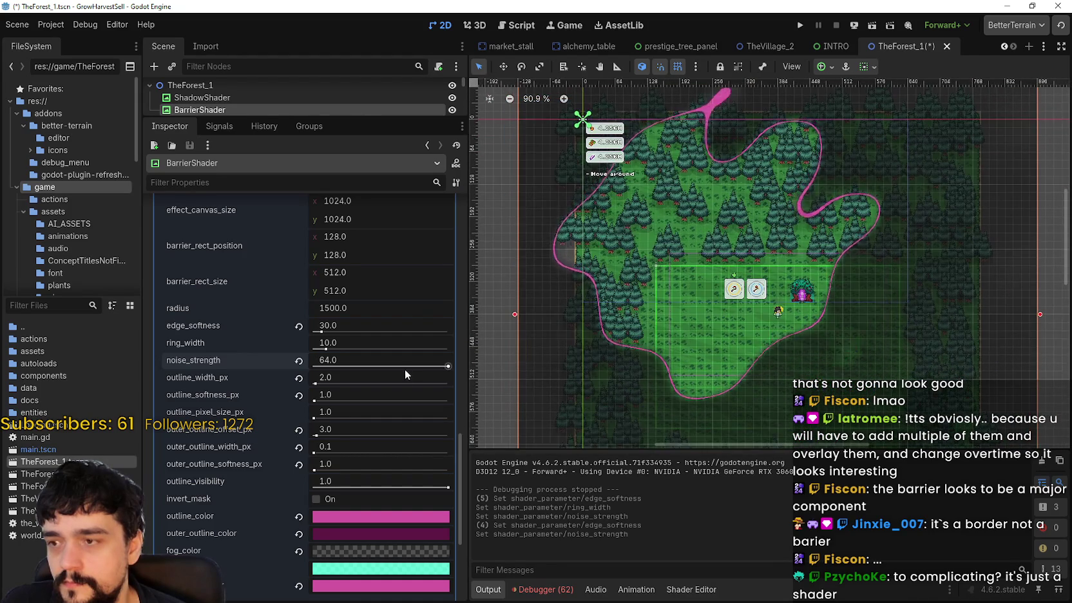
pyautogui.moveTo(449, 367); pyautogui.dragTo(367, 366)
pyautogui.scroll(2, 268, 483)
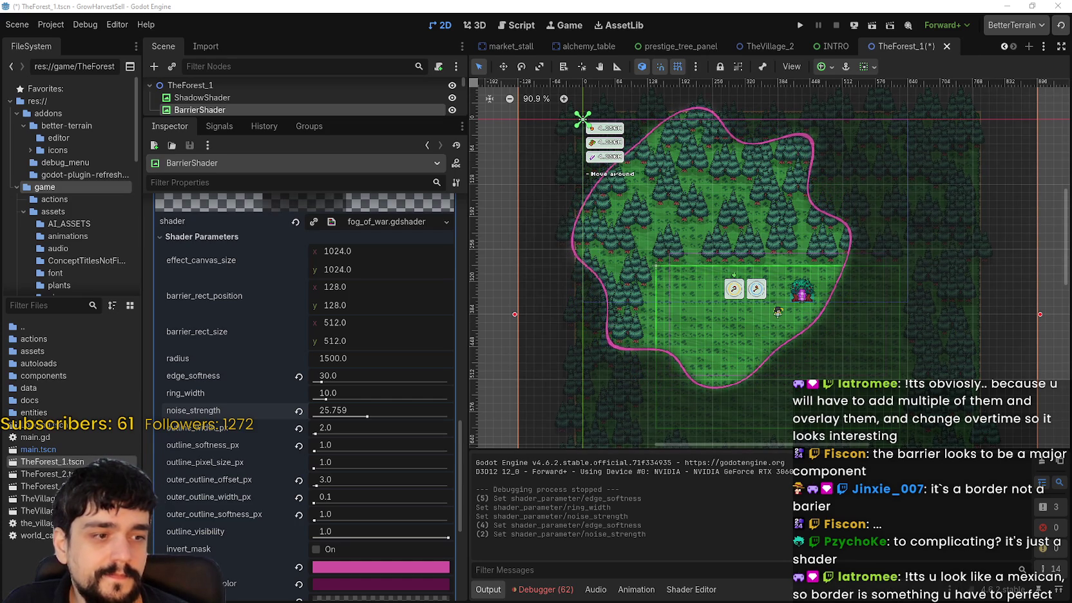
pyautogui.scroll(2, 763, 238)
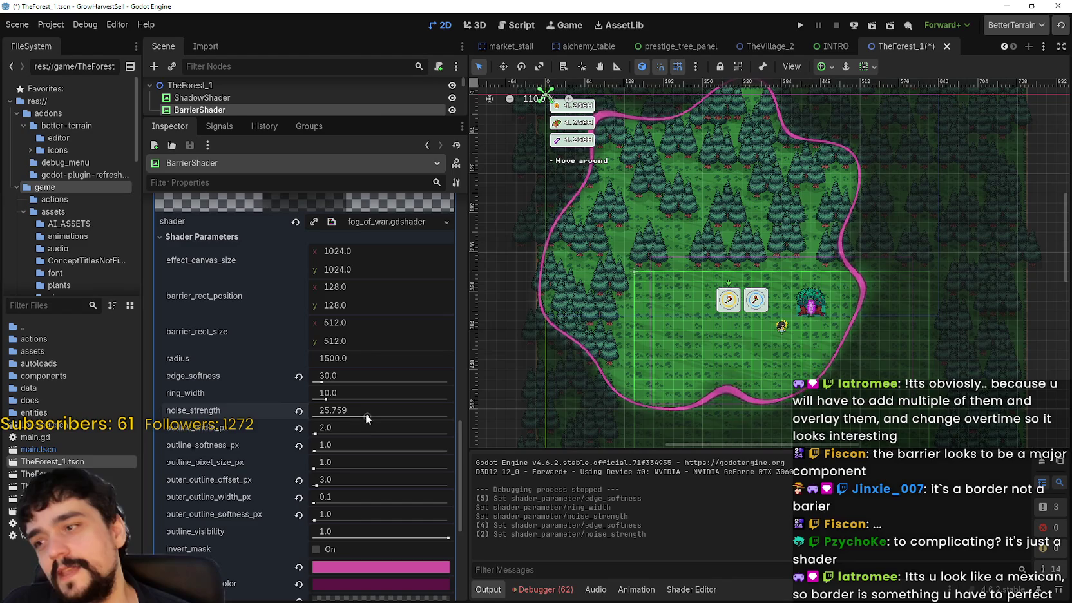
pyautogui.moveTo(367, 417); pyautogui.dragTo(354, 418)
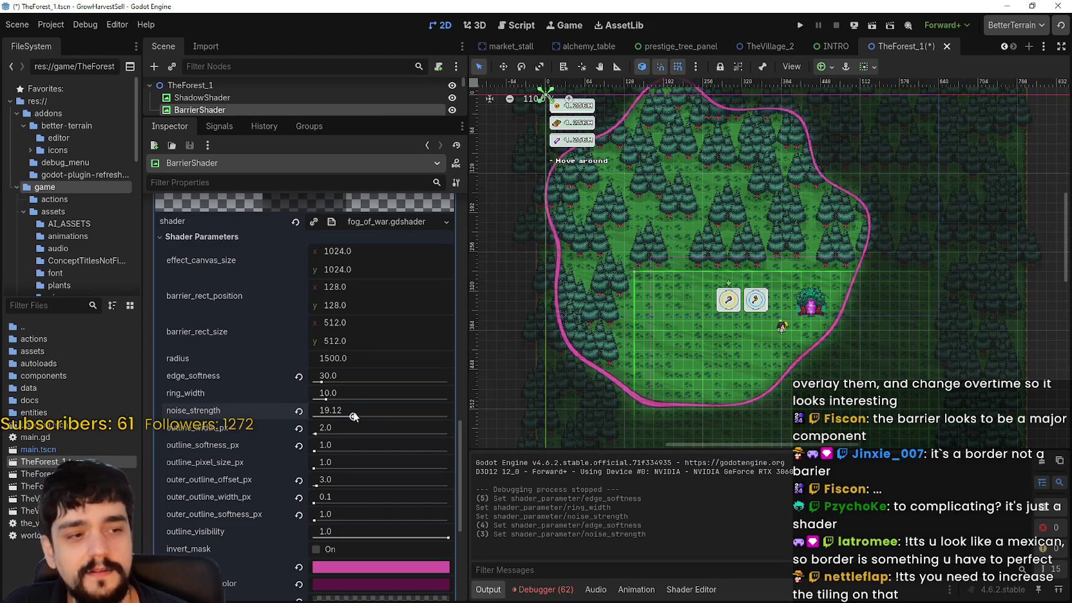
pyautogui.moveTo(353, 416); pyautogui.dragTo(325, 419)
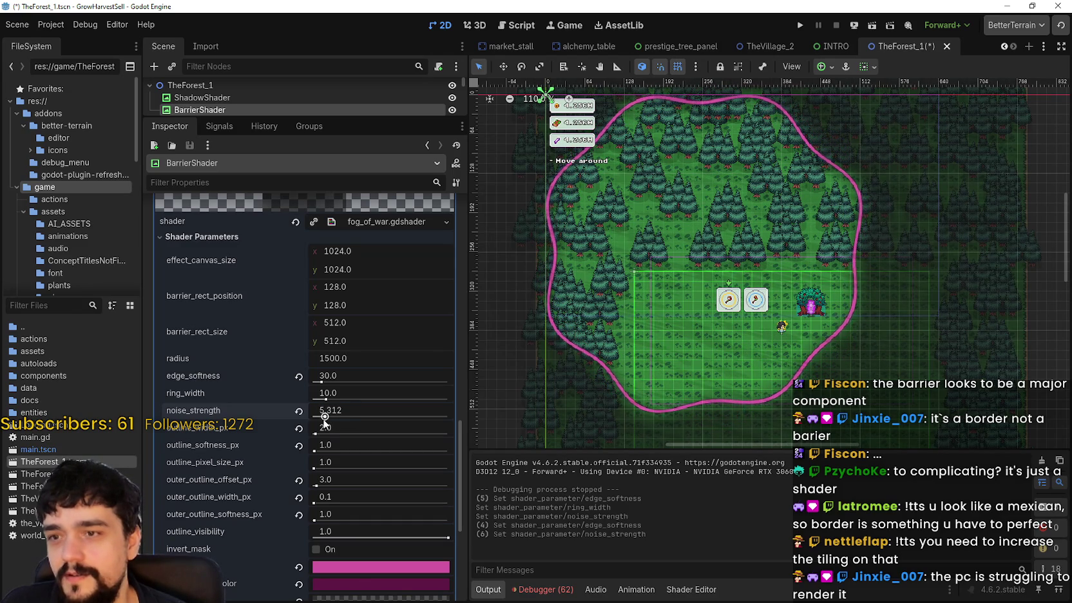
pyautogui.click(298, 411)
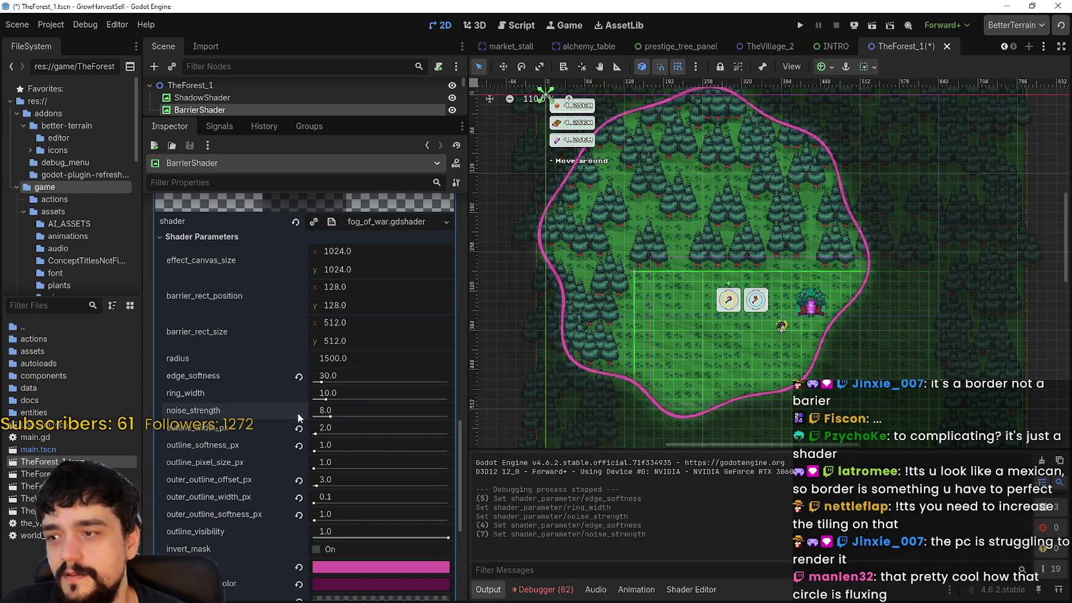
# - Reframe the 2D viewport around the whole barrier ring at 100%, then save and run the game
pyautogui.scroll(1, 717, 345)
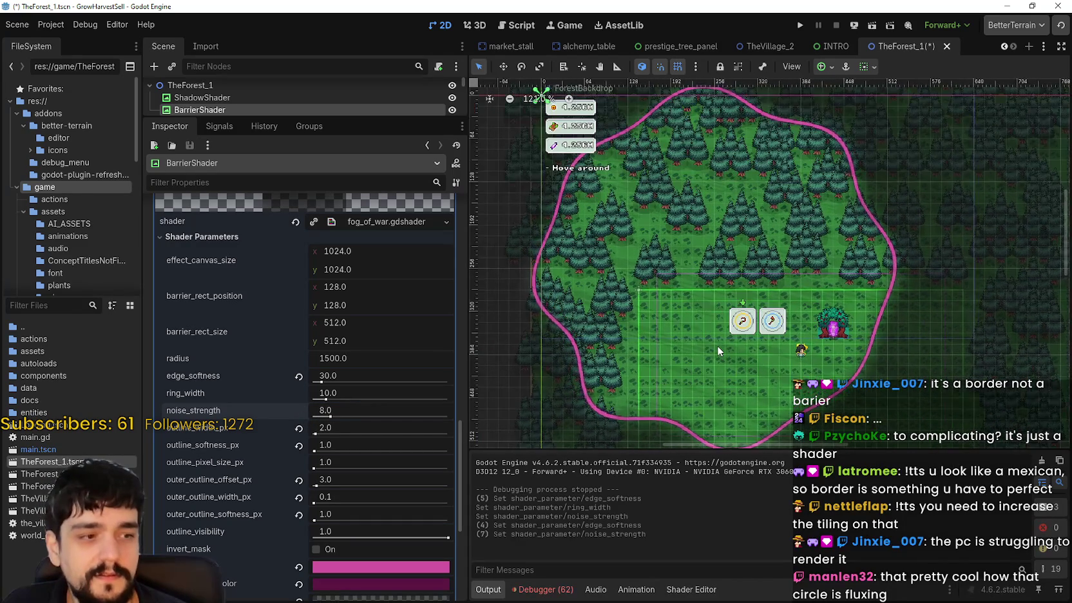
pyautogui.scroll(-1, 717, 346)
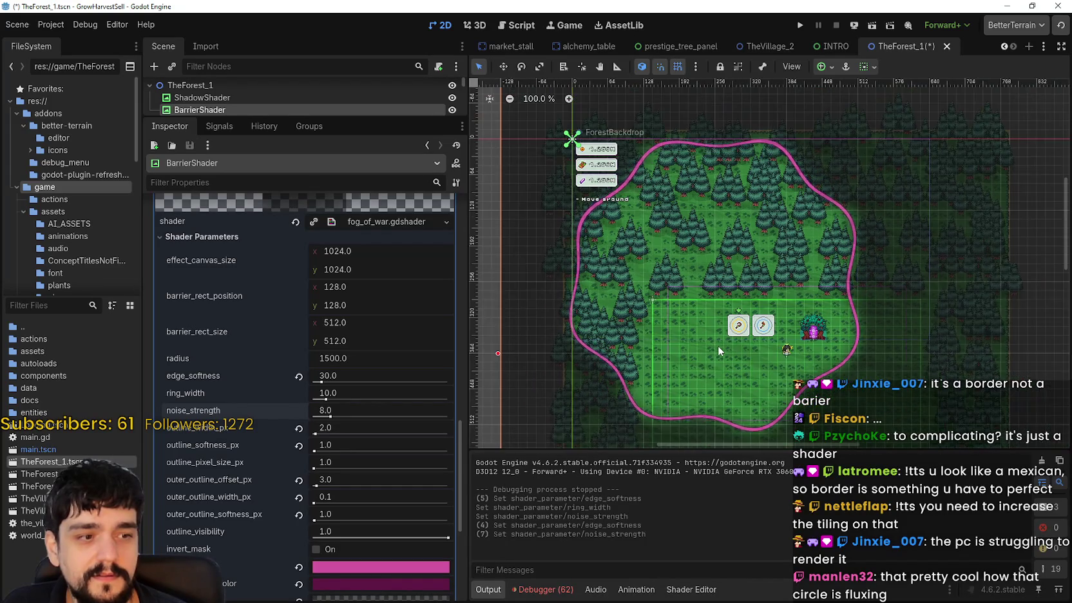
pyautogui.scroll(2, 844, 322)
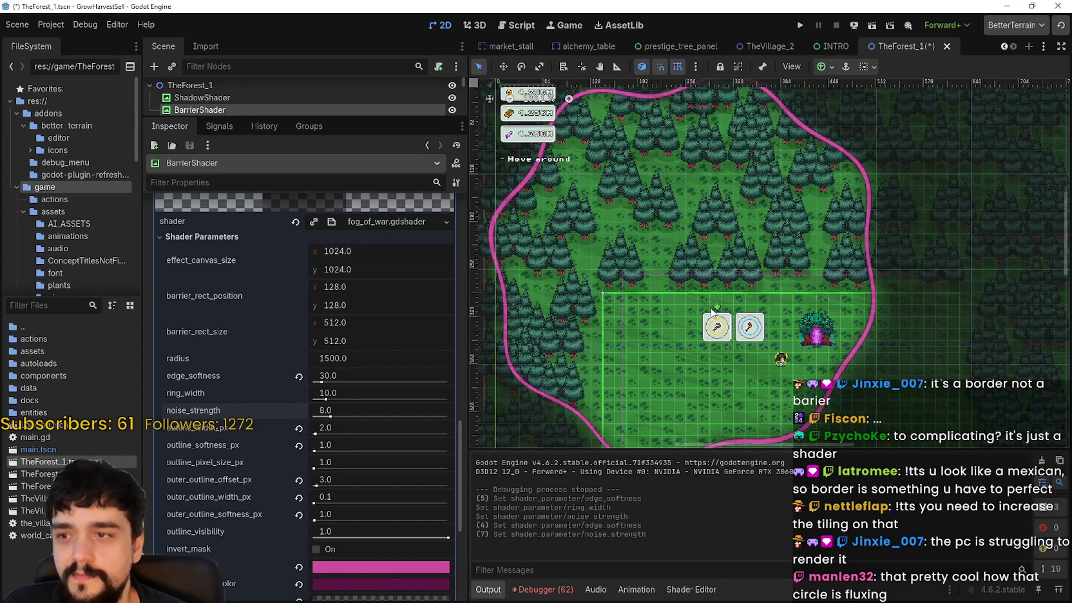
pyautogui.scroll(-3, 712, 312)
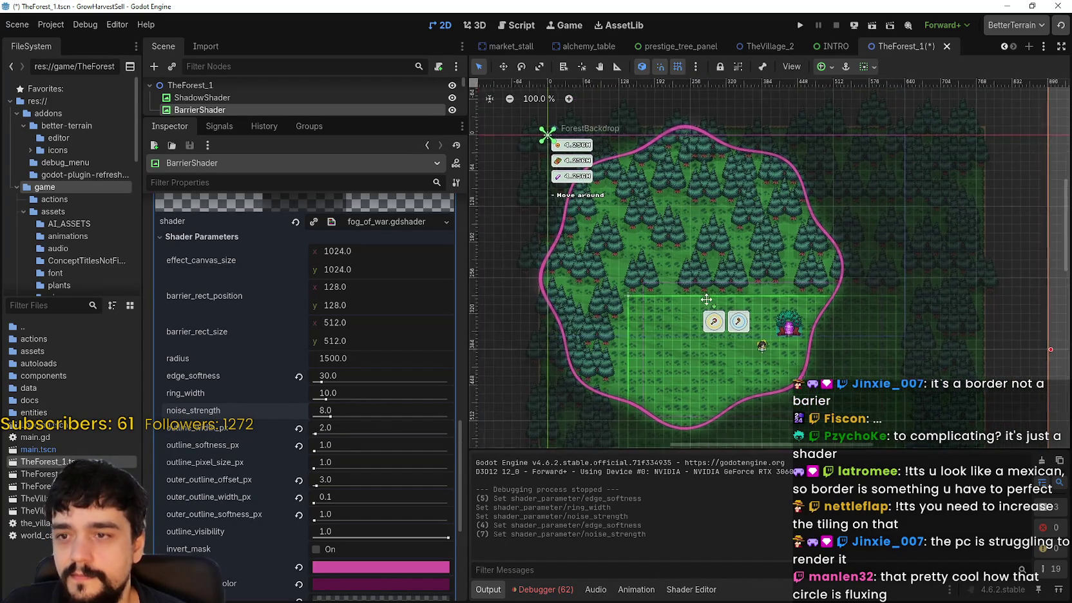
pyautogui.moveTo(707, 303); pyautogui.dragTo(721, 290)
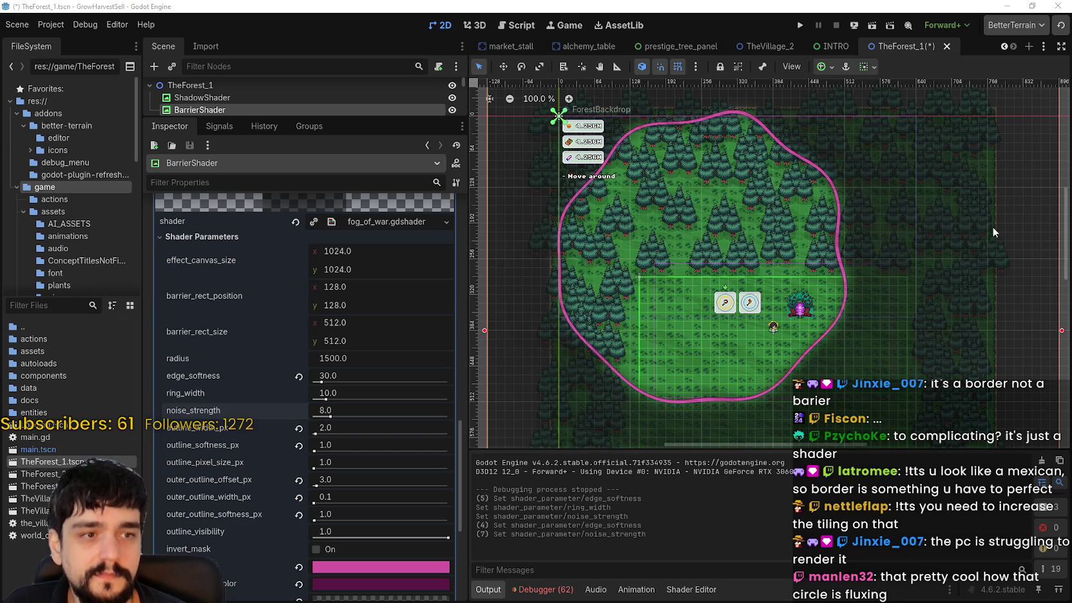
pyautogui.scroll(3, 740, 274)
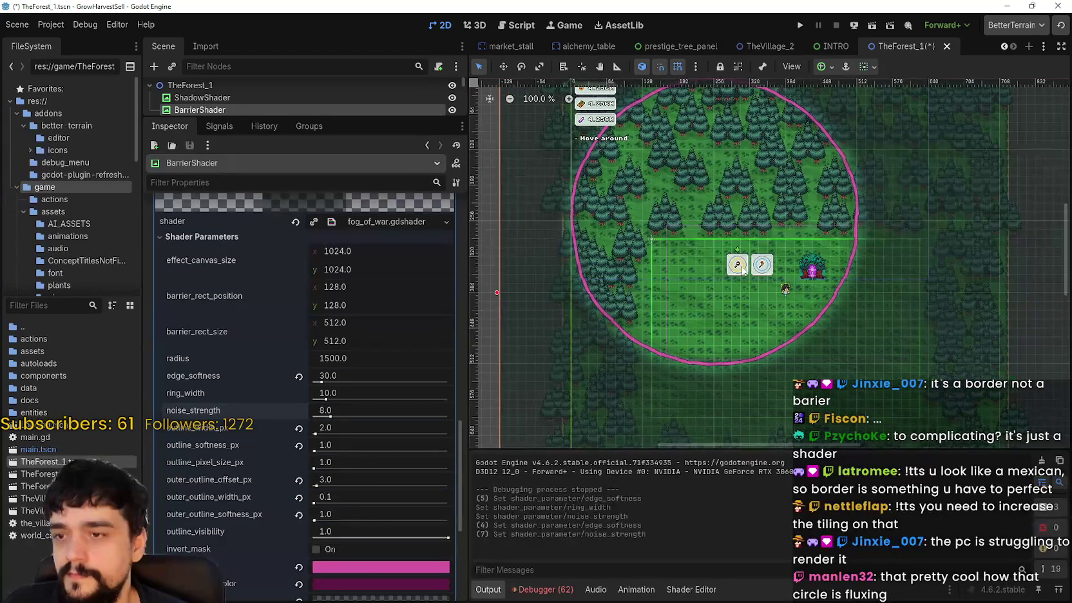
pyautogui.scroll(-2, 588, 298)
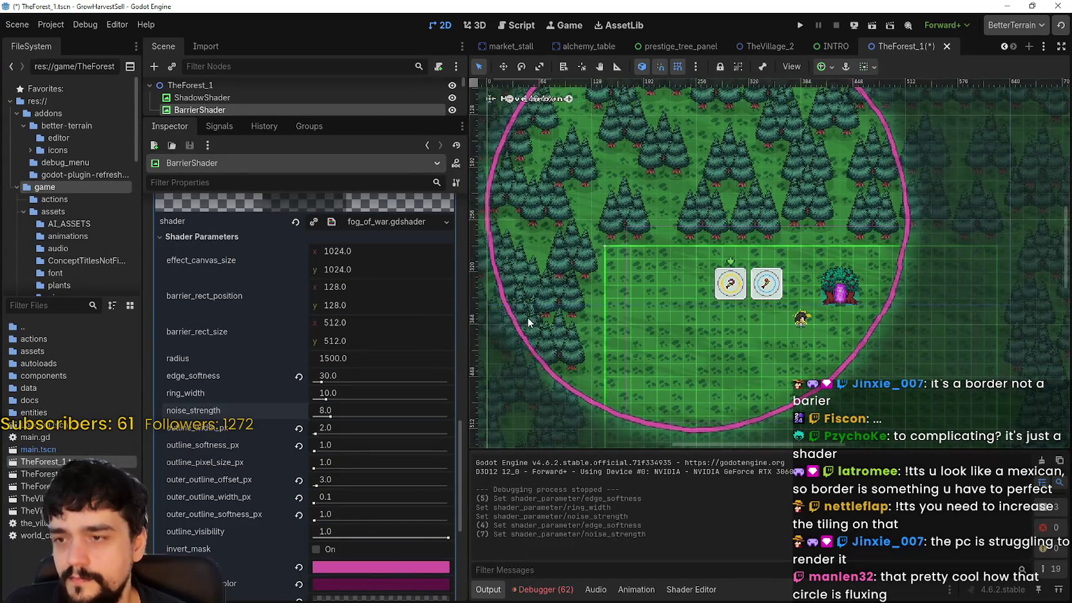
pyautogui.scroll(1, 676, 264)
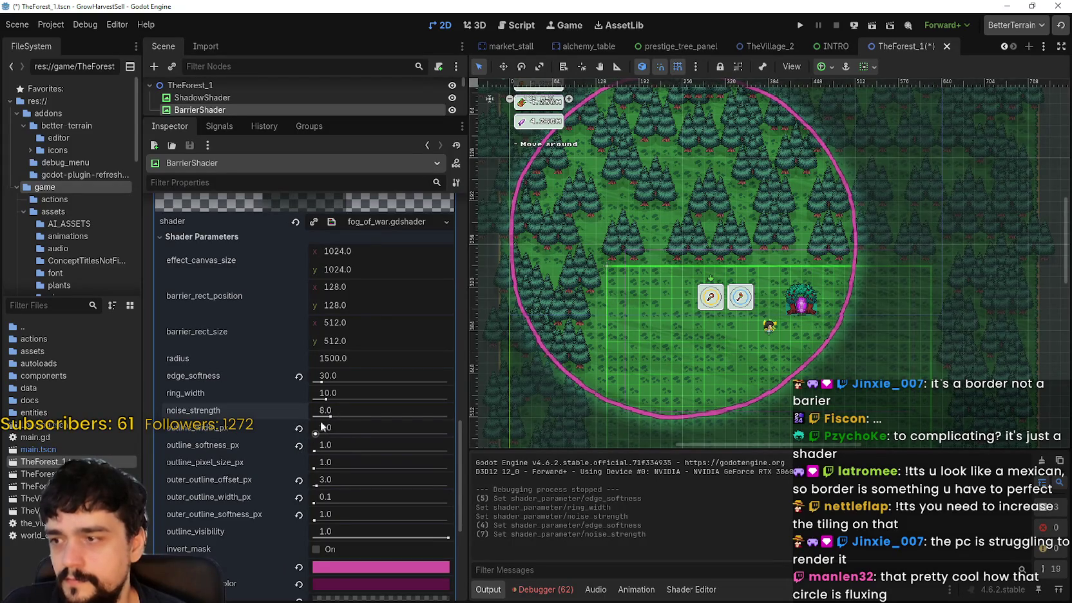
pyautogui.scroll(5, 382, 405)
pyautogui.scroll(5, 896, 312)
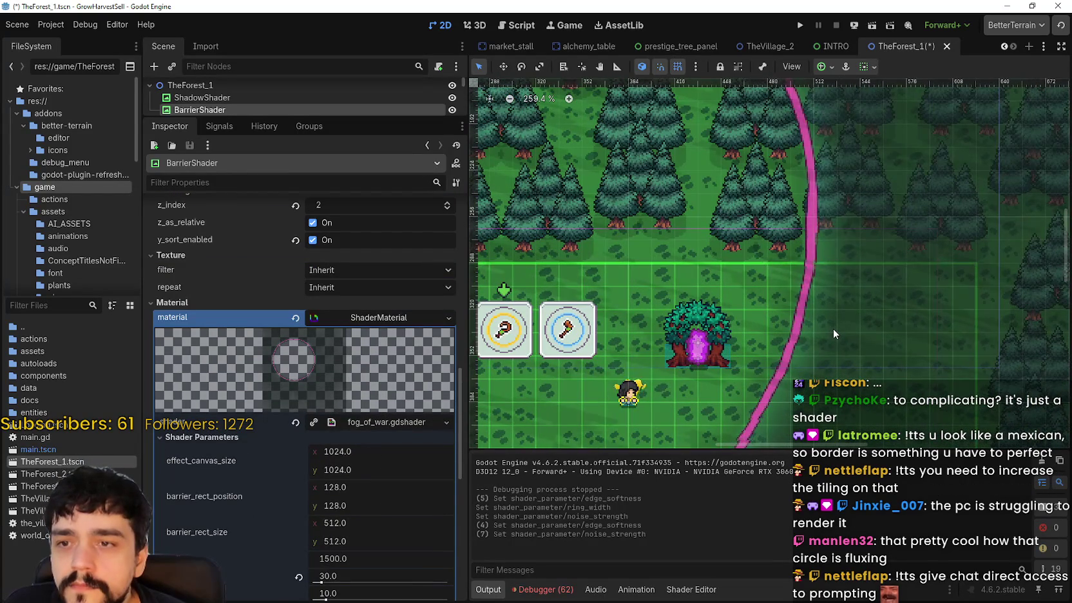
pyautogui.scroll(-5, 833, 327)
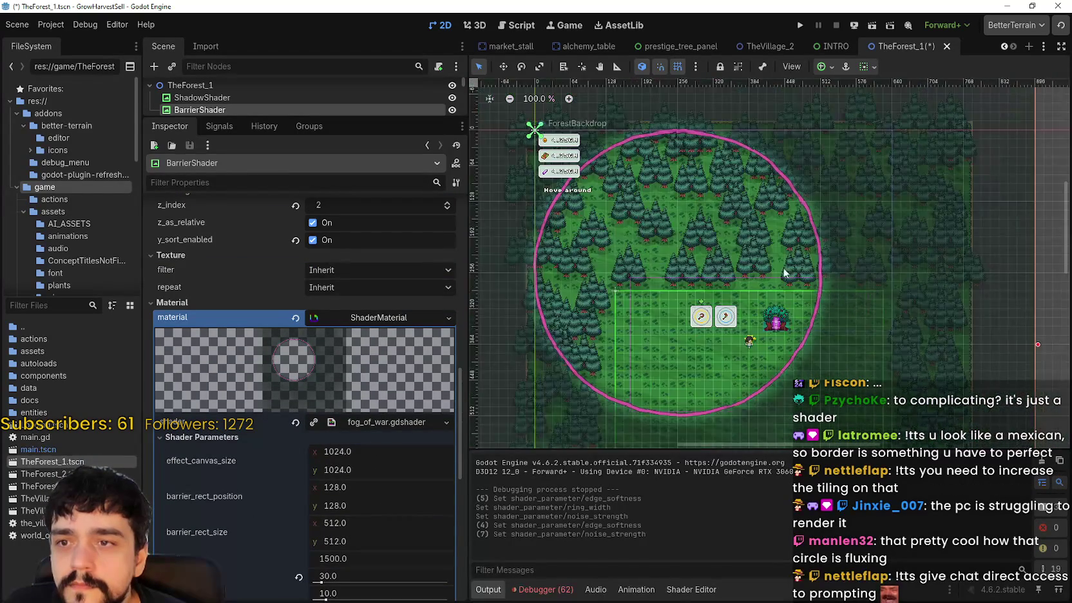
pyautogui.click(800, 26)
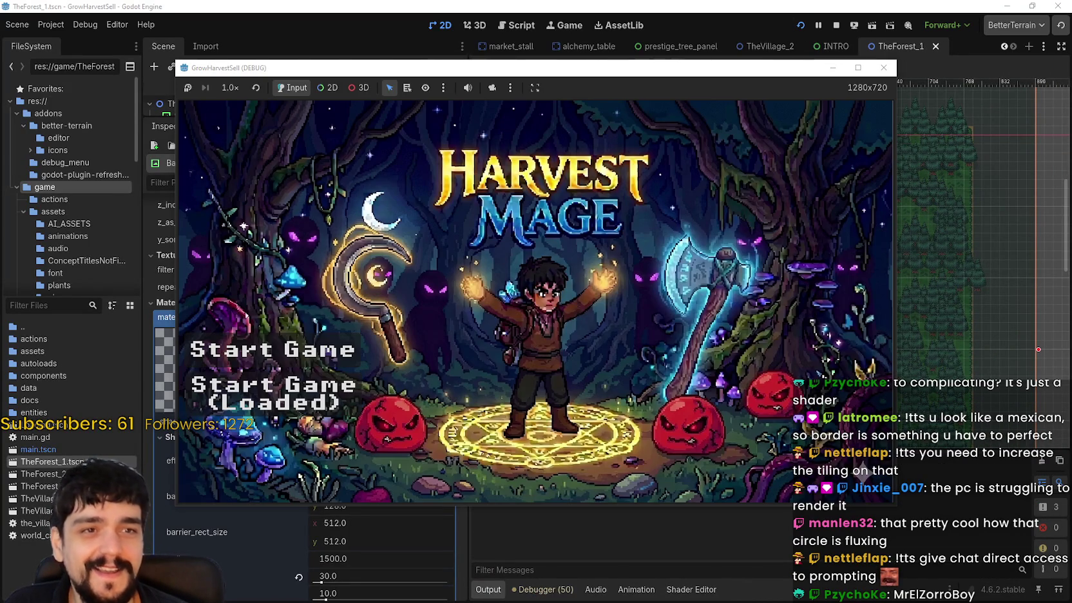
# - Start the game from the saved progress and maximize the game window
pyautogui.press('Down')
pyautogui.press('Return')
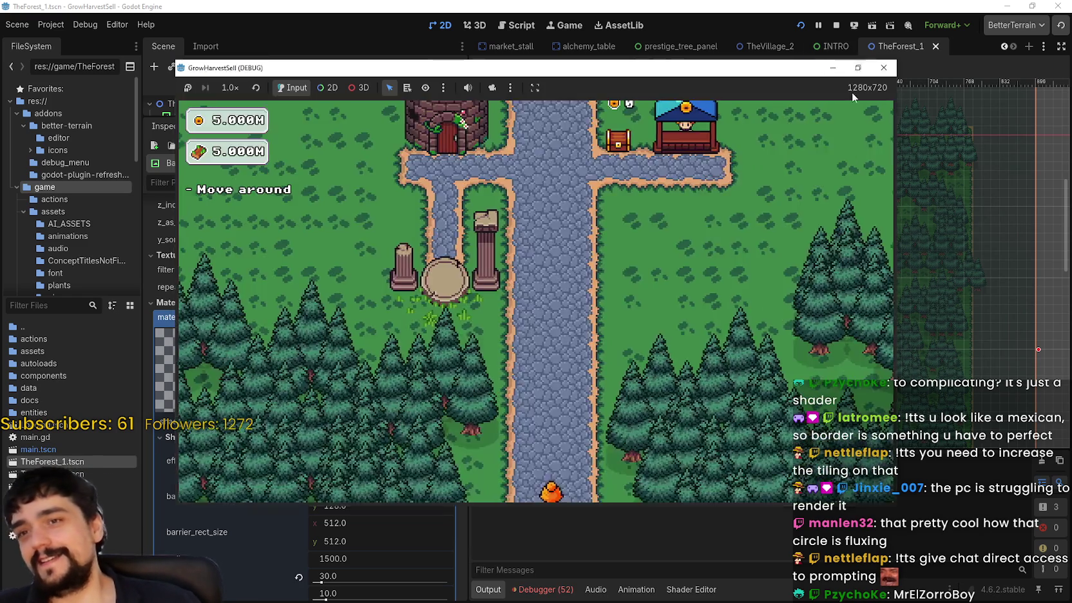
pyautogui.click(858, 67)
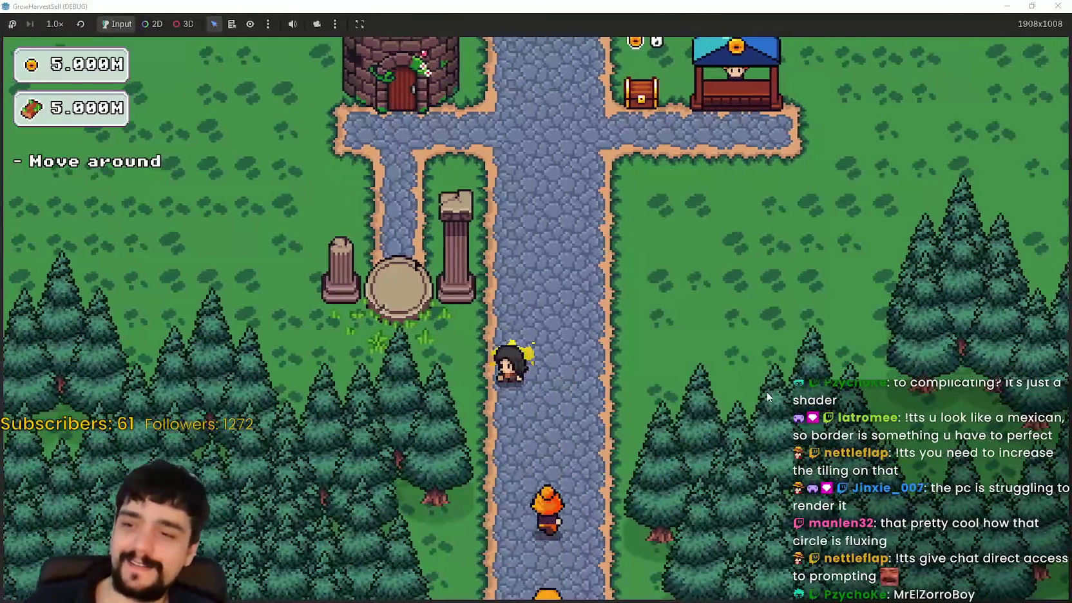
# - Visit the Mage Tower, then use the village portal to travel to Stage 1
pyautogui.press('w')
pyautogui.press('e')
pyautogui.click(582, 363)
pyautogui.press('Escape')
pyautogui.press('s')
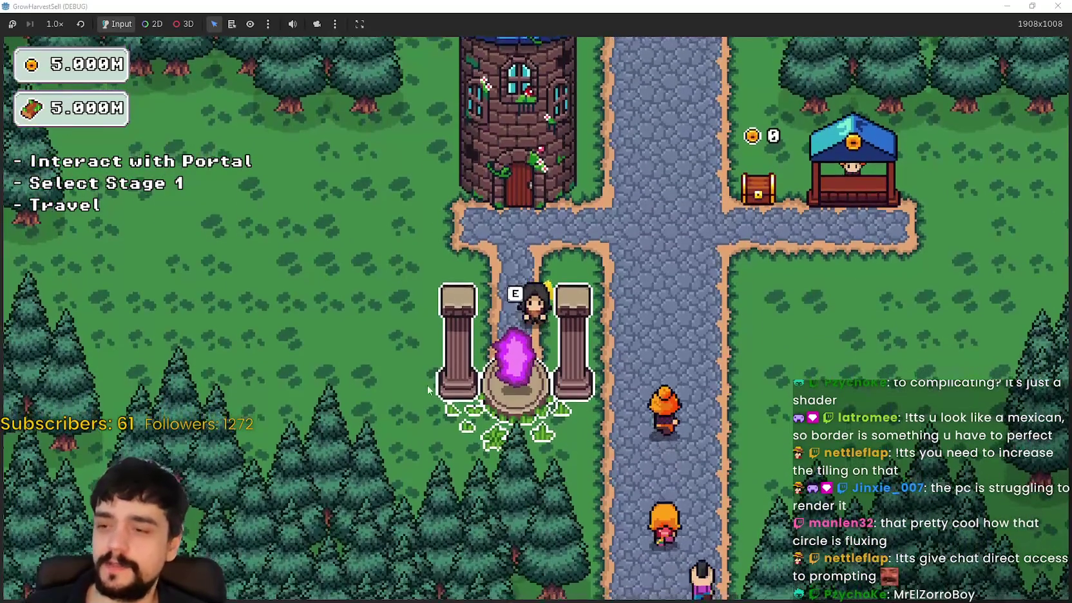
pyautogui.press('e')
pyautogui.click(293, 512)
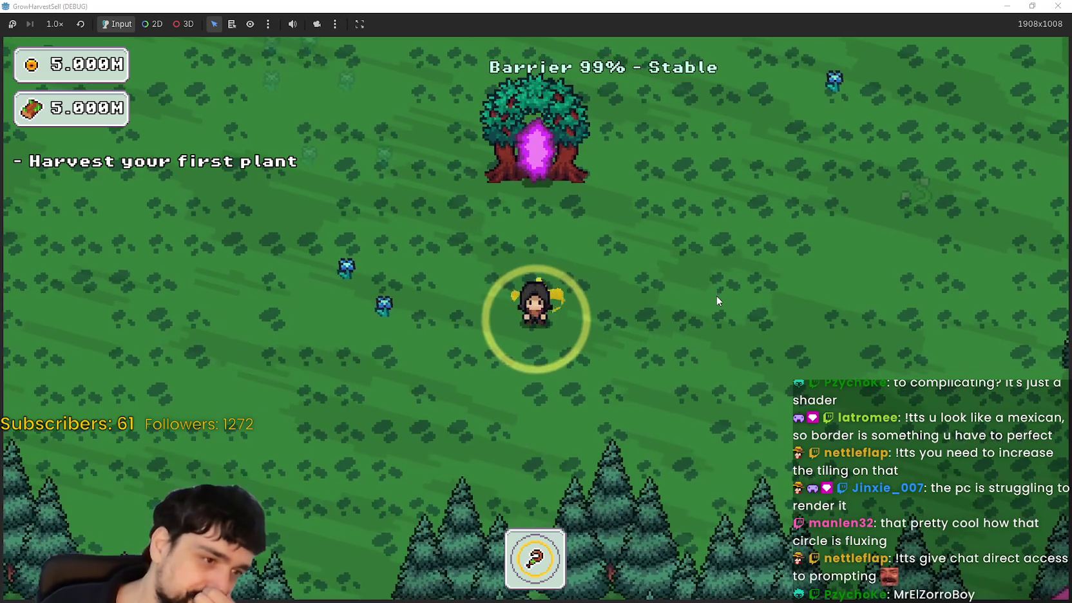
# - Walk through the forest along the pink barrier, then restore and close the game window
pyautogui.press('d')
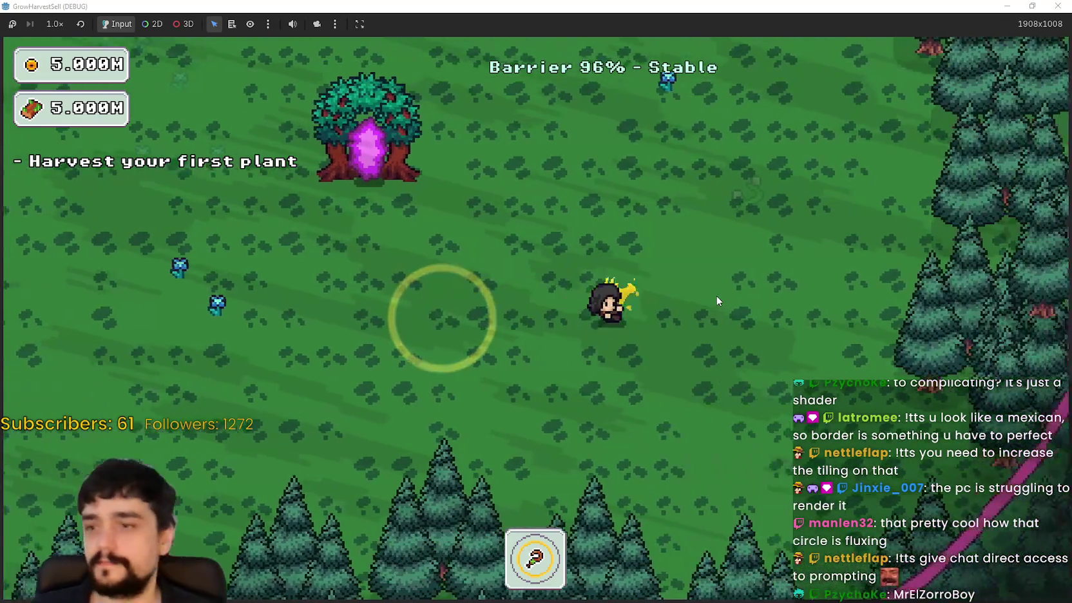
pyautogui.press('w')
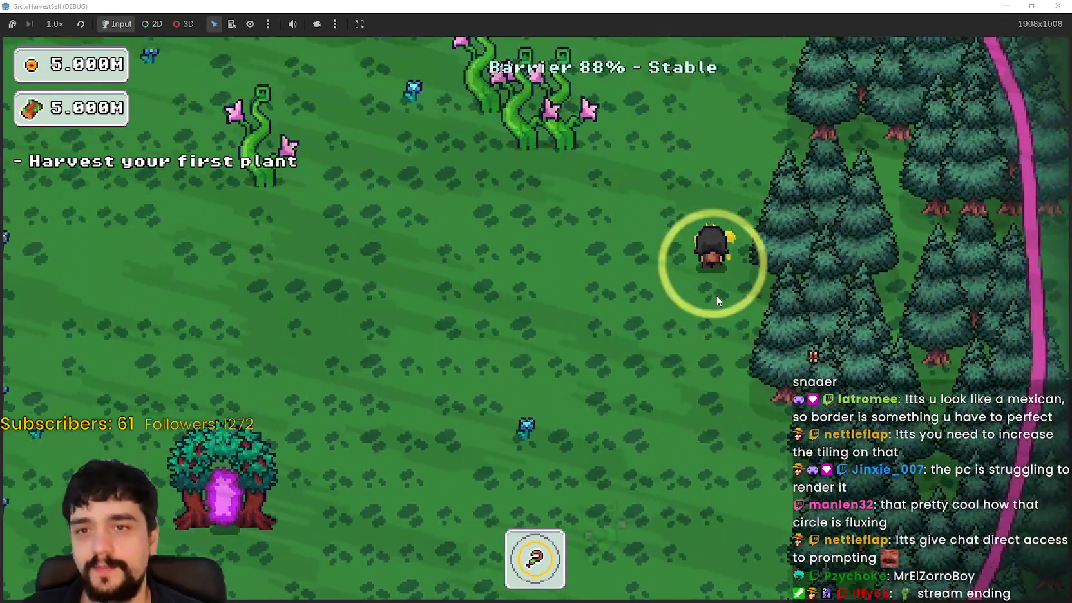
pyautogui.press('d')
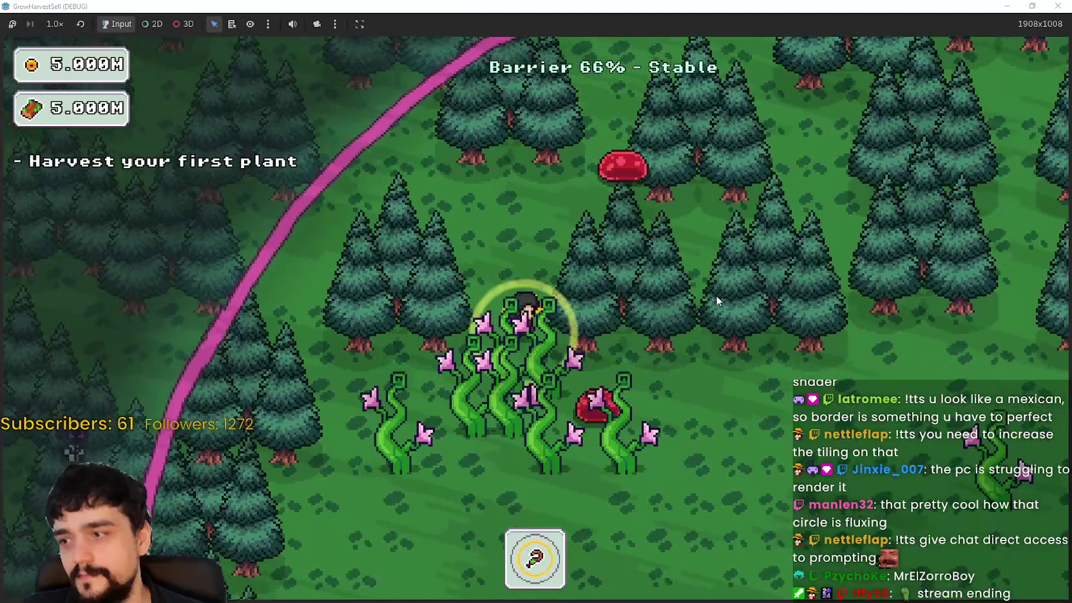
pyautogui.press('s')
pyautogui.press('s')
pyautogui.press('d')
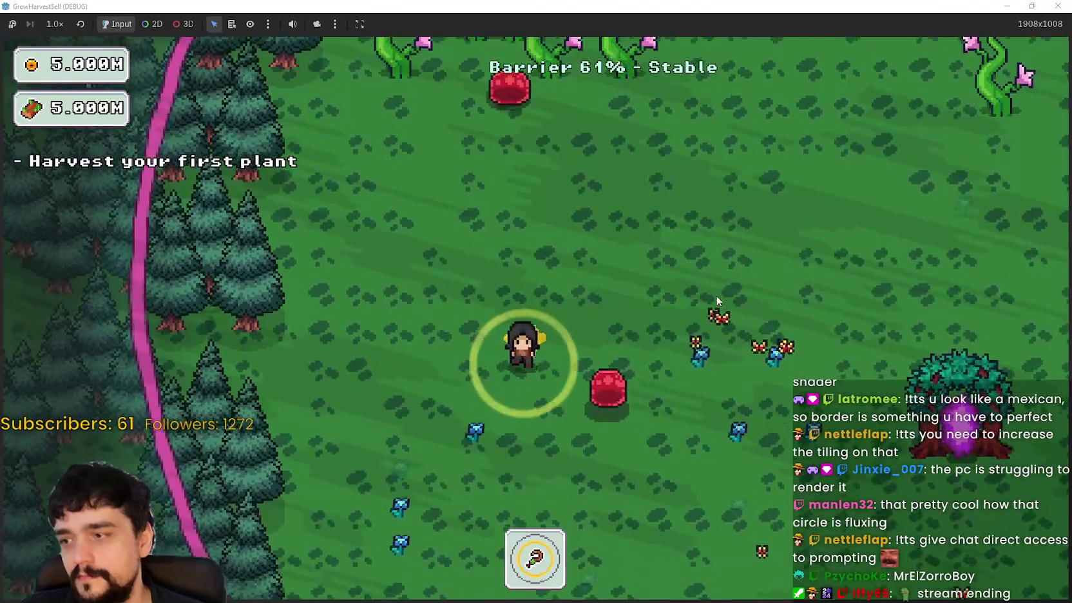
pyautogui.press('s')
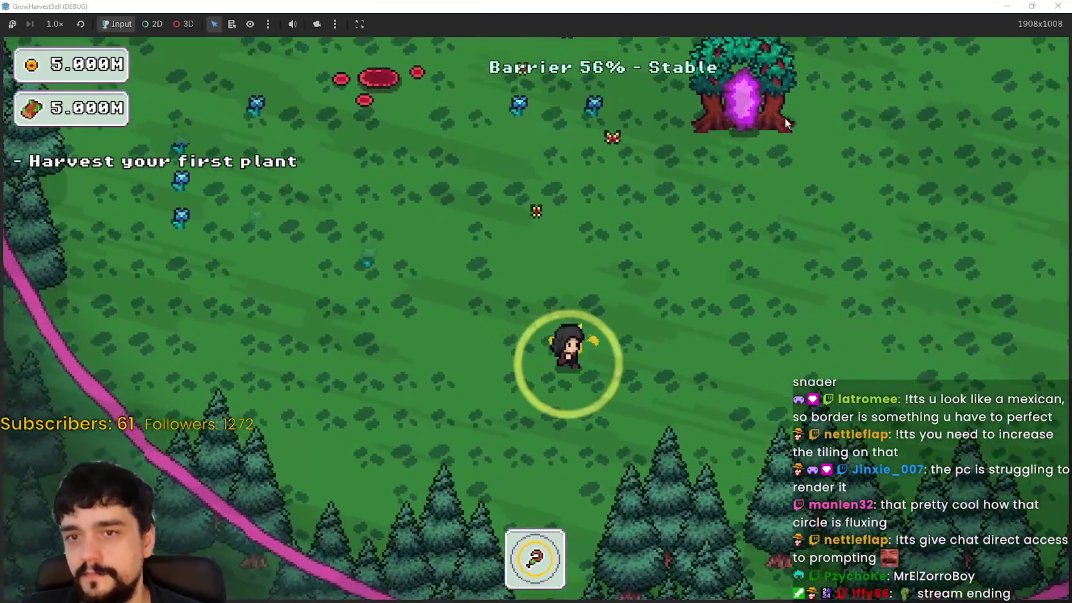
pyautogui.press('s')
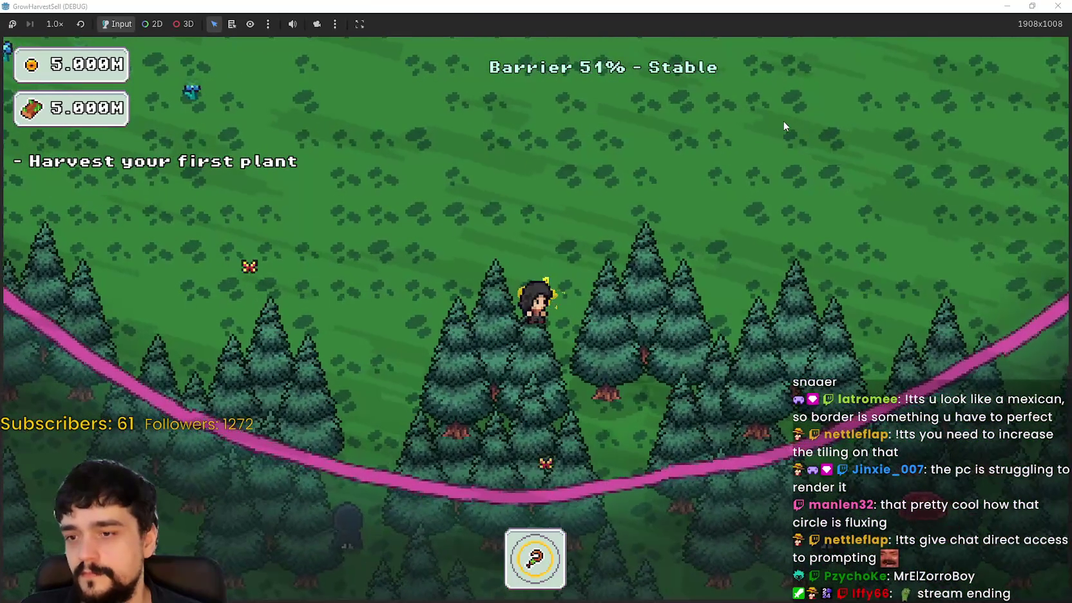
pyautogui.press('d')
pyautogui.press('w')
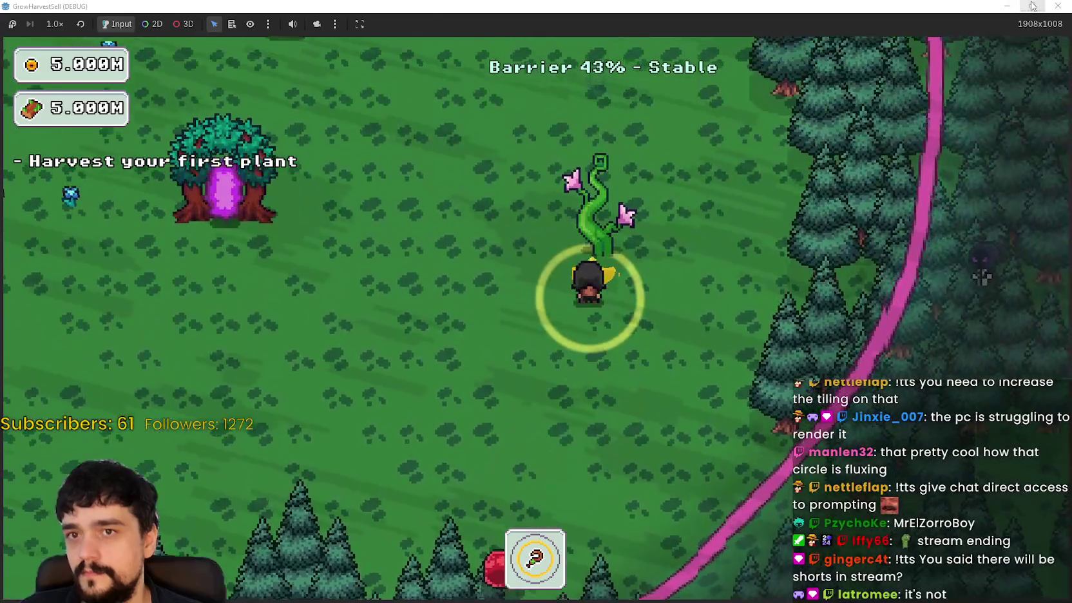
pyautogui.doubleClick(897, 5)
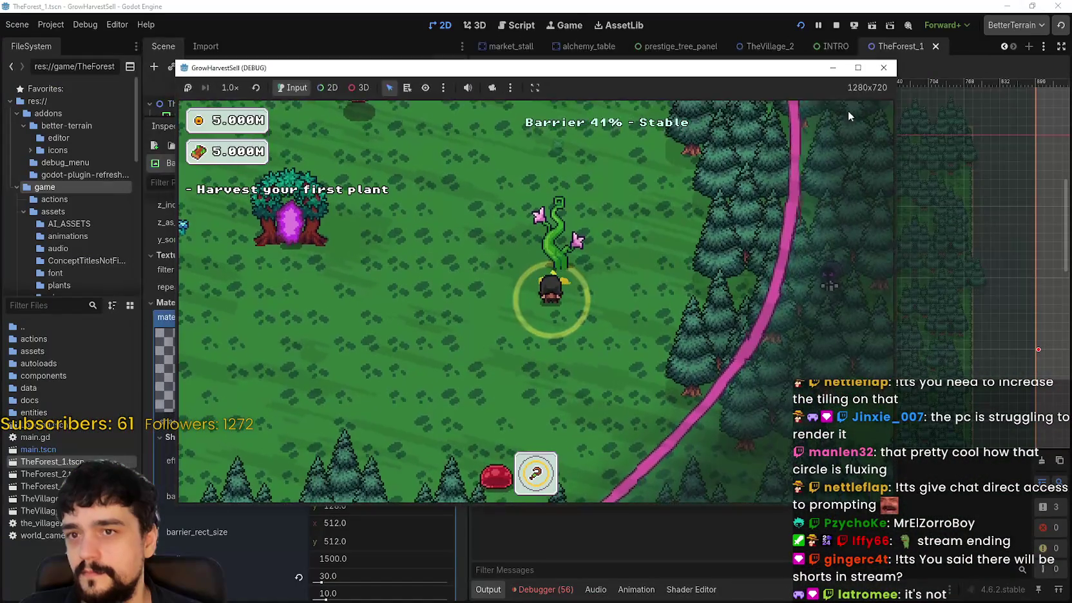
pyautogui.click(883, 67)
# - Set the BarrierShader's edge_softness to 1.0 and ring_width to 96 in the Inspector
pyautogui.scroll(-1, 709, 371)
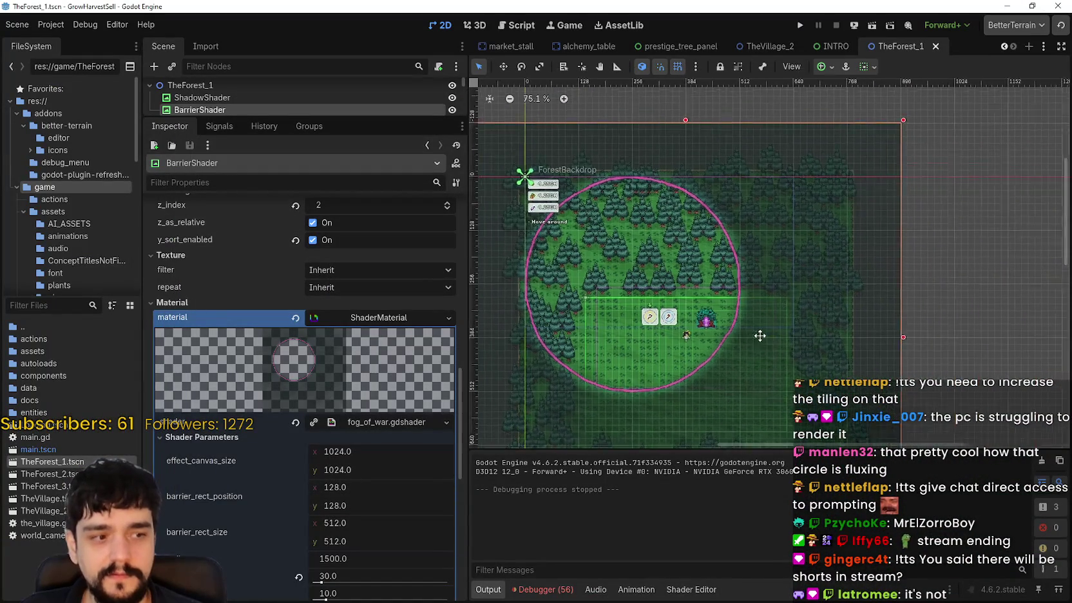
pyautogui.scroll(4, 630, 318)
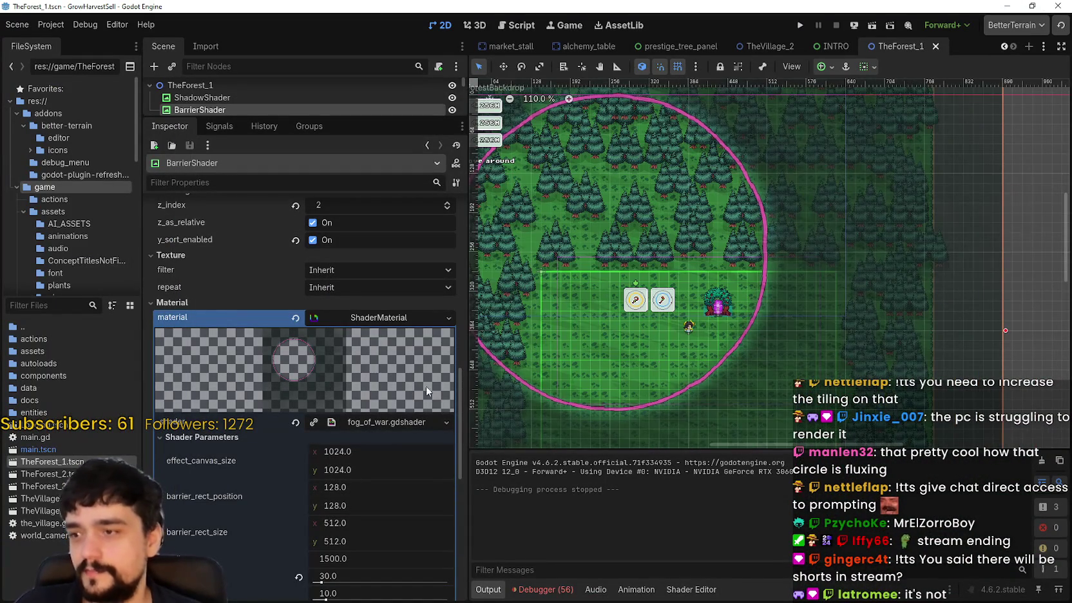
pyautogui.scroll(-5, 390, 446)
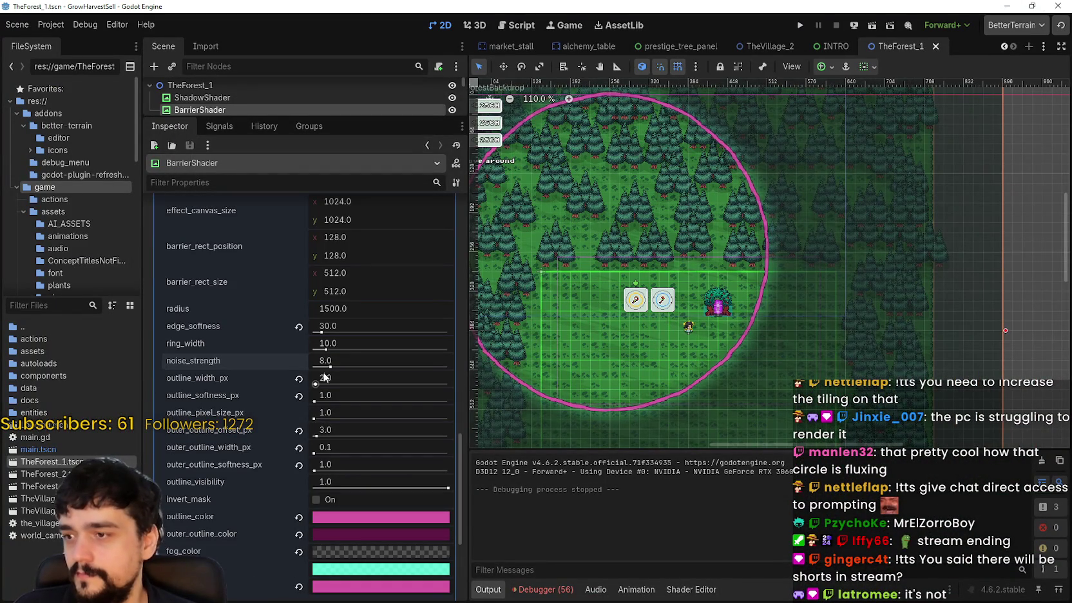
pyautogui.moveTo(322, 332); pyautogui.dragTo(420, 332)
pyautogui.scroll(10, 873, 295)
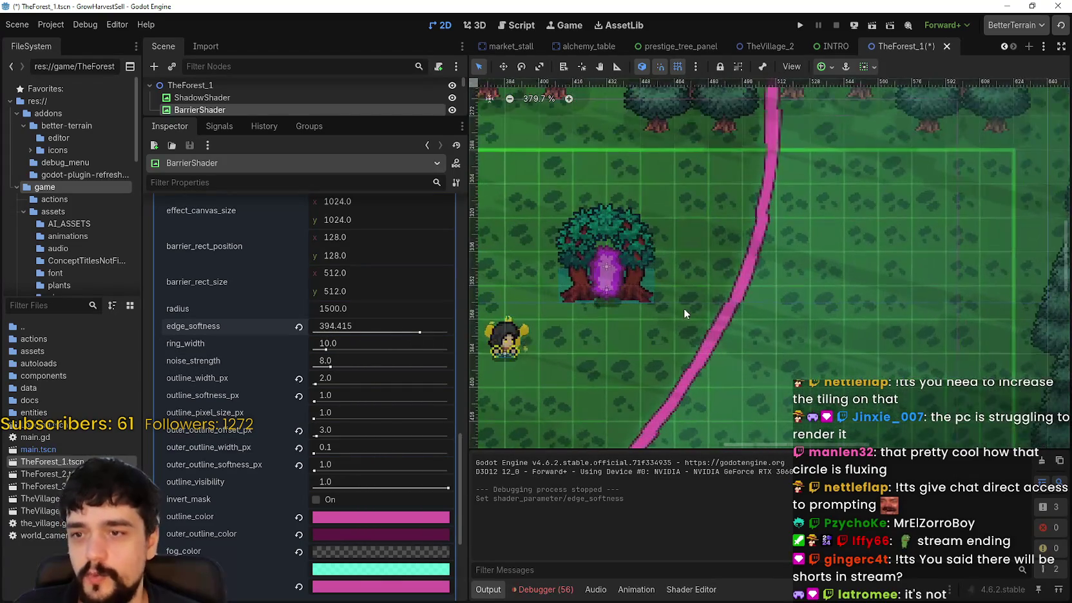
pyautogui.moveTo(431, 328)
pyautogui.mouseDown()
pyautogui.moveTo(396, 339)
pyautogui.moveTo(328, 330)
pyautogui.moveTo(326, 346)
pyautogui.moveTo(526, 350)
pyautogui.mouseUp()
pyautogui.scroll(-2, 679, 355)
pyautogui.scroll(-3, 767, 370)
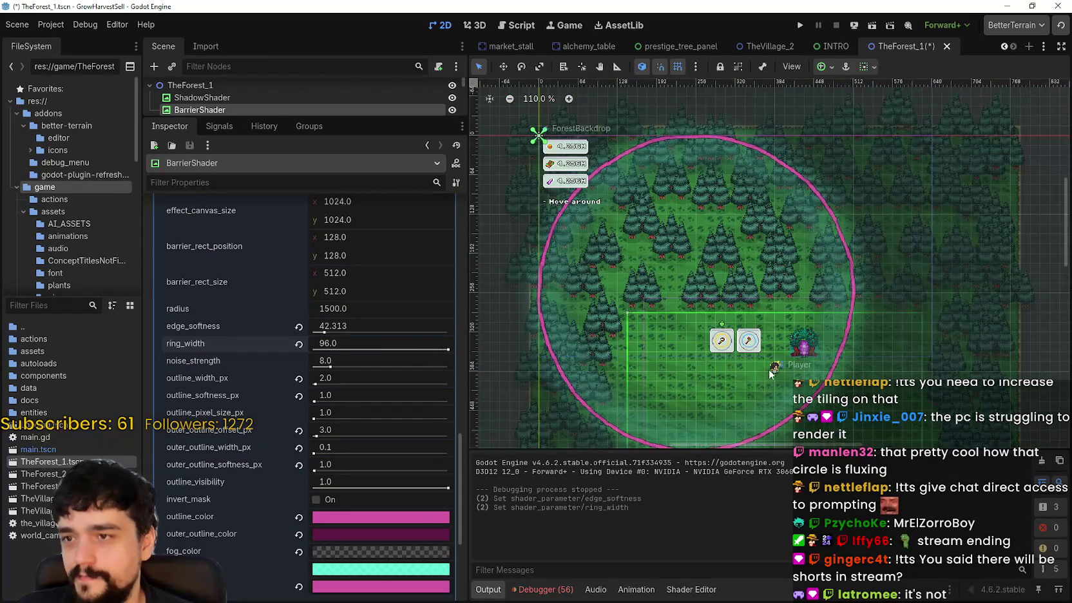
pyautogui.scroll(2, 705, 353)
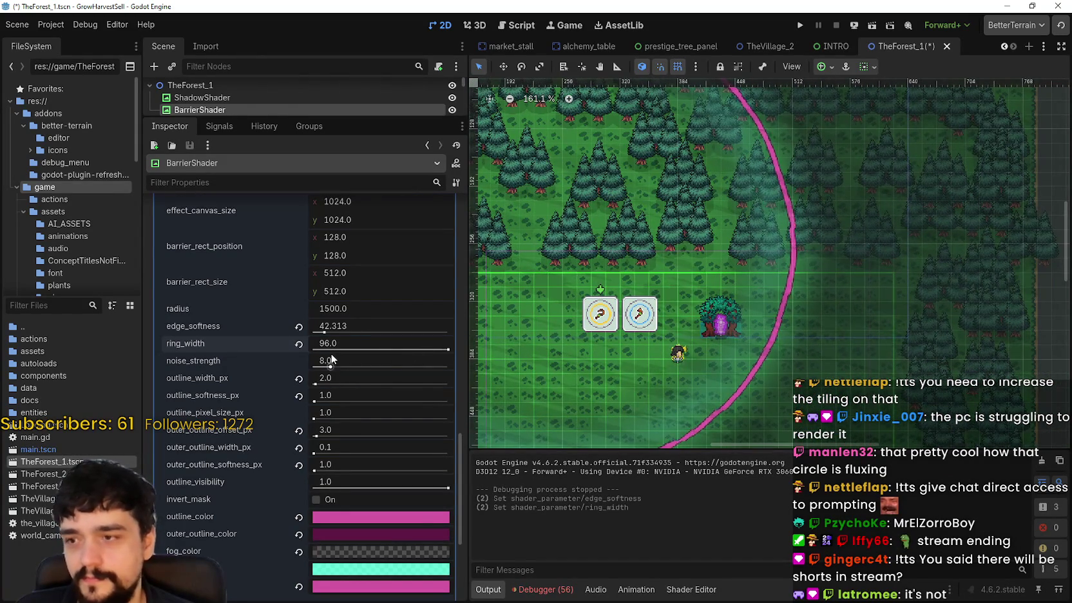
pyautogui.moveTo(325, 332)
pyautogui.mouseDown()
pyautogui.moveTo(356, 332)
pyautogui.moveTo(306, 345)
pyautogui.mouseUp()
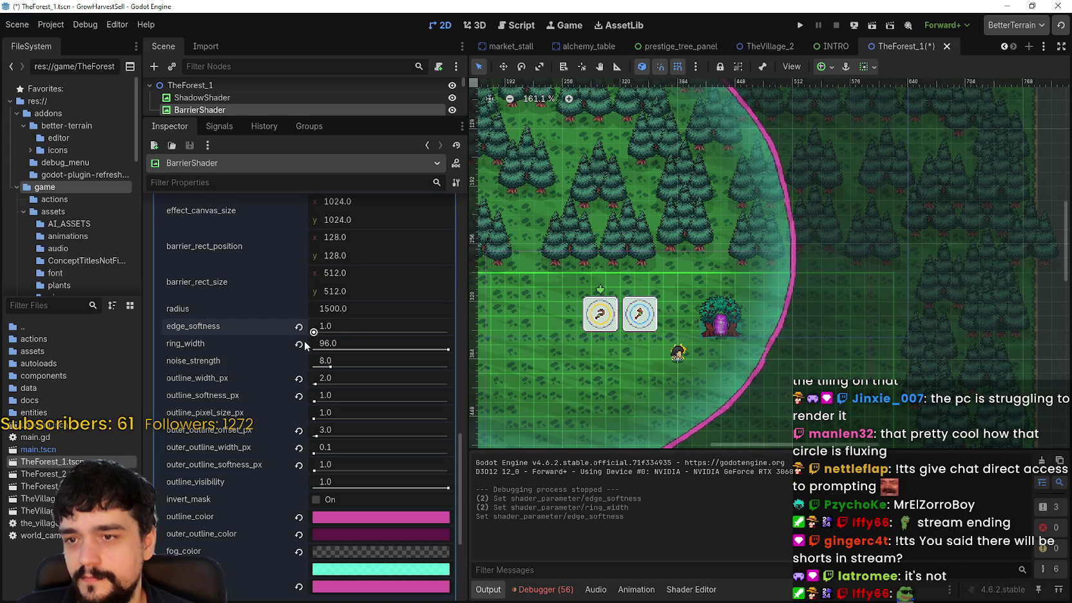
pyautogui.scroll(-1, 703, 348)
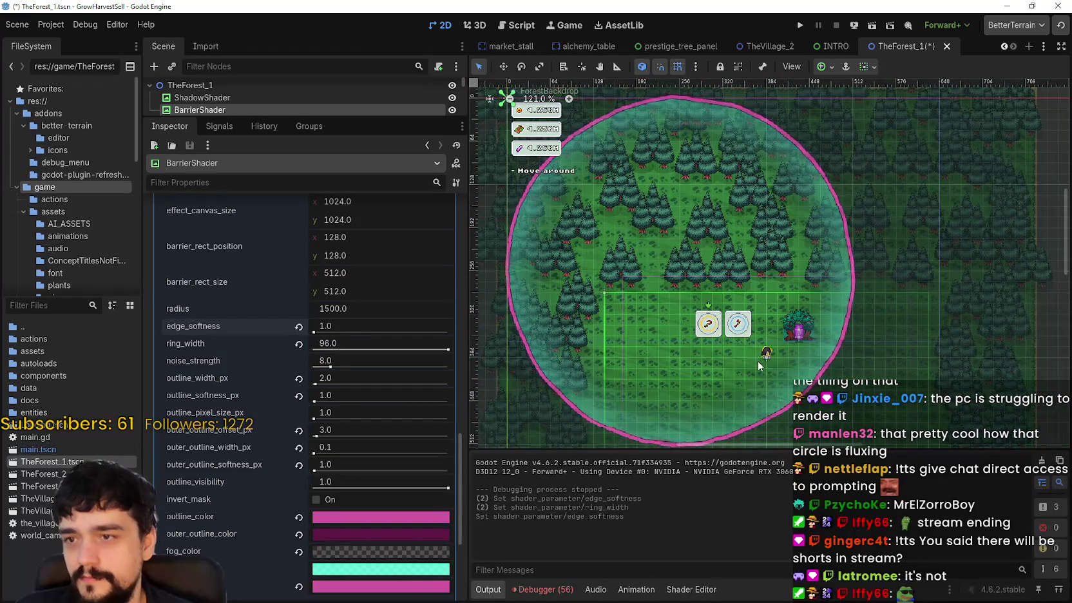
# - Check the broad teal band in the viewport, then save and relaunch with F5
pyautogui.moveTo(789, 365); pyautogui.dragTo(695, 337)
pyautogui.scroll(4, 677, 264)
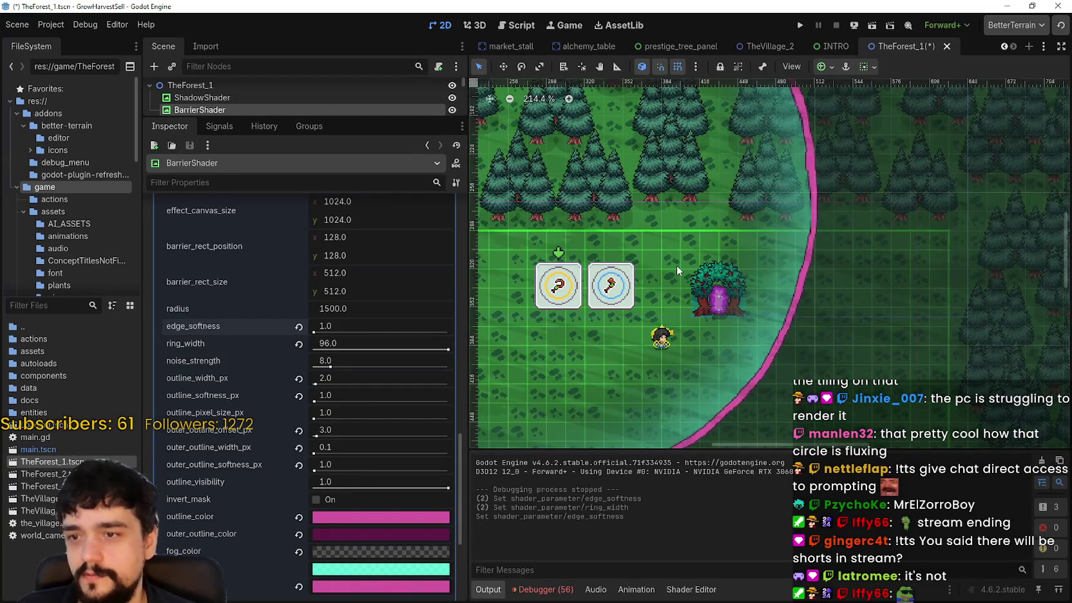
pyautogui.scroll(-7, 677, 264)
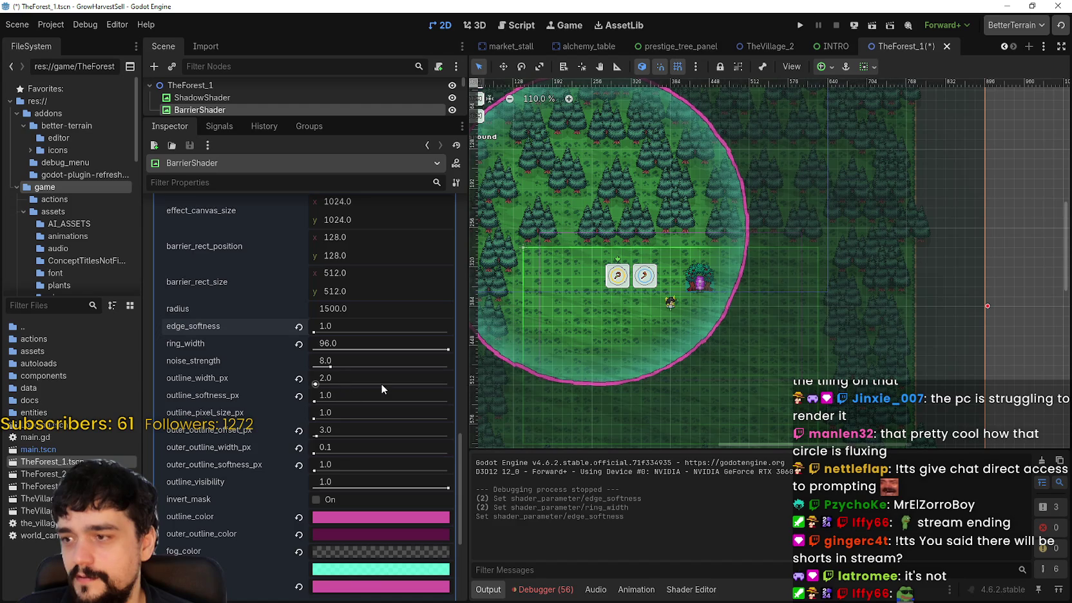
pyautogui.scroll(-2, 381, 385)
pyautogui.press('F5')
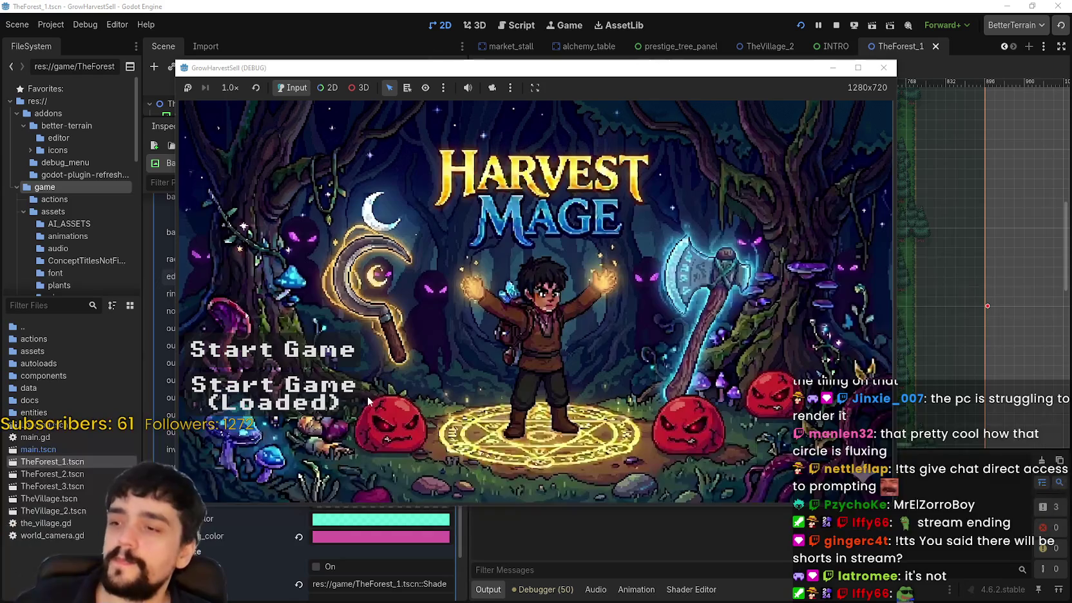
# - Start the game, visit the Mage Tower, and travel through the portal to the forest stage
pyautogui.click(367, 395)
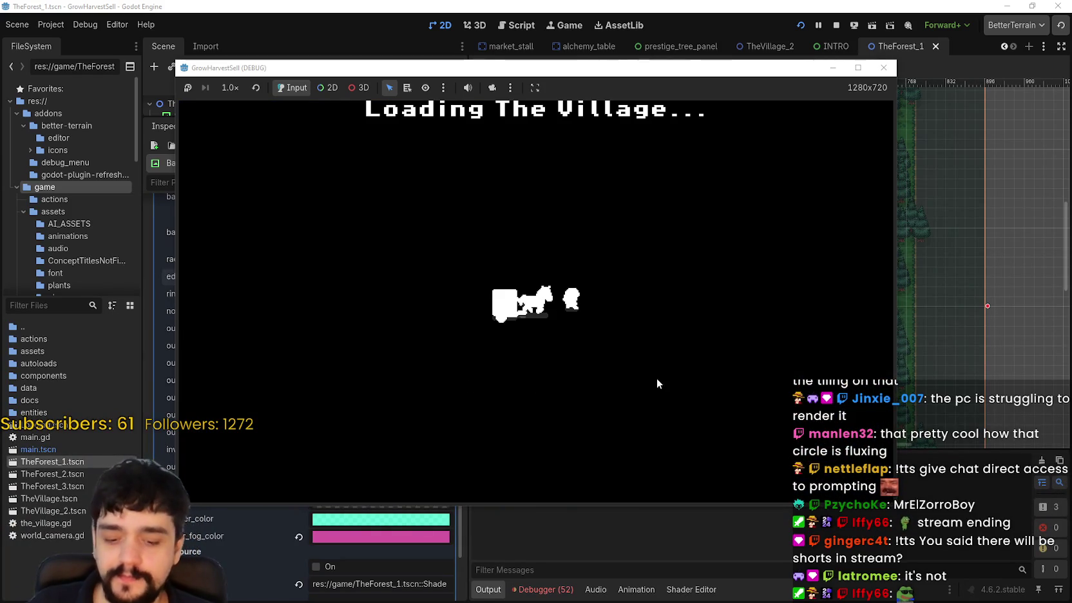
pyautogui.press('w')
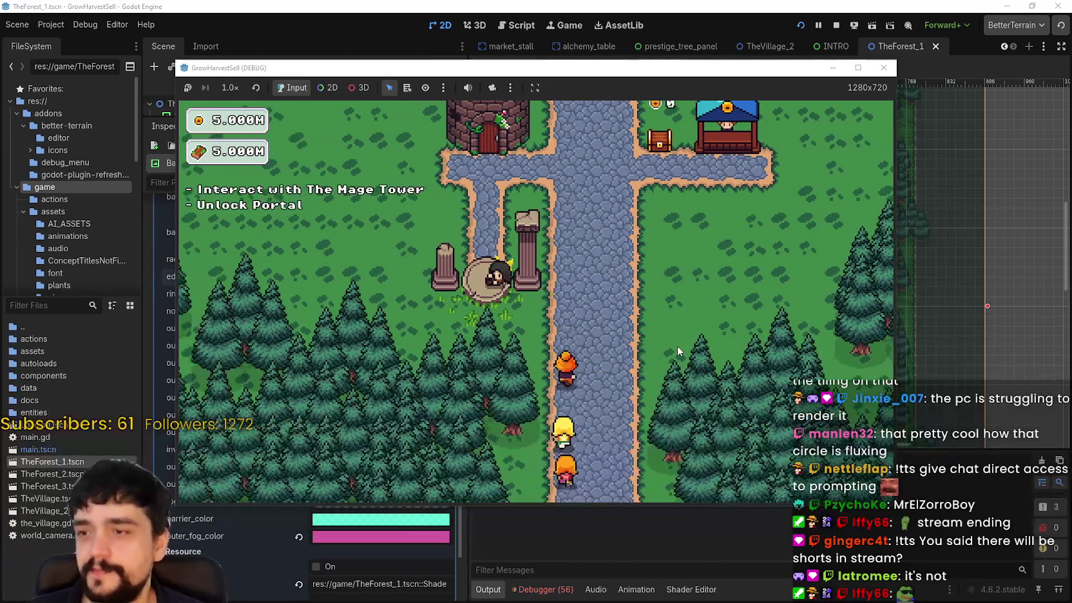
pyautogui.press('e')
pyautogui.press('Escape')
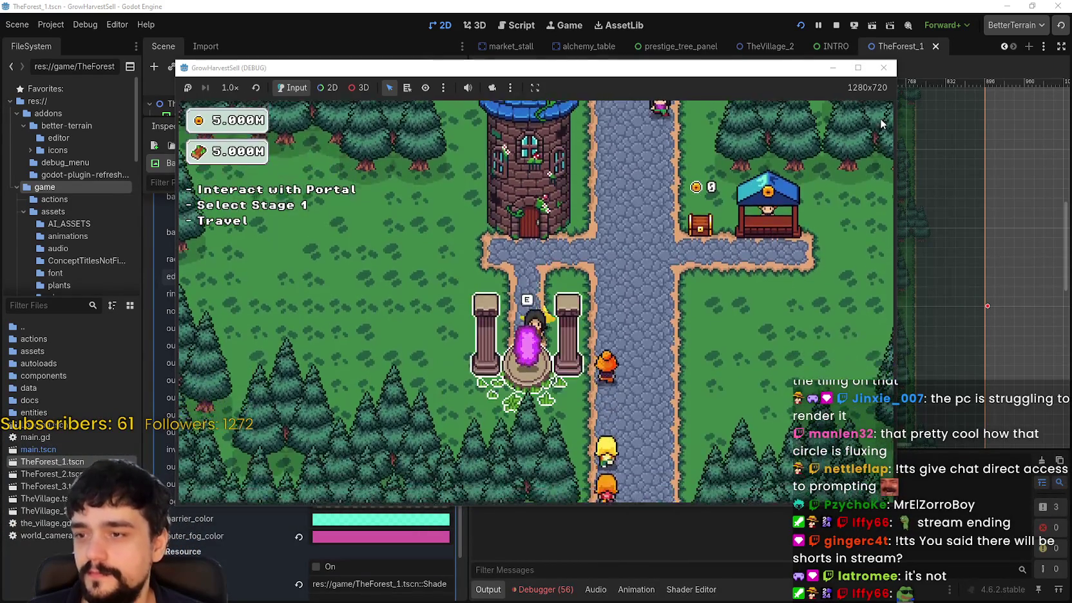
pyautogui.press('e')
pyautogui.click(335, 449)
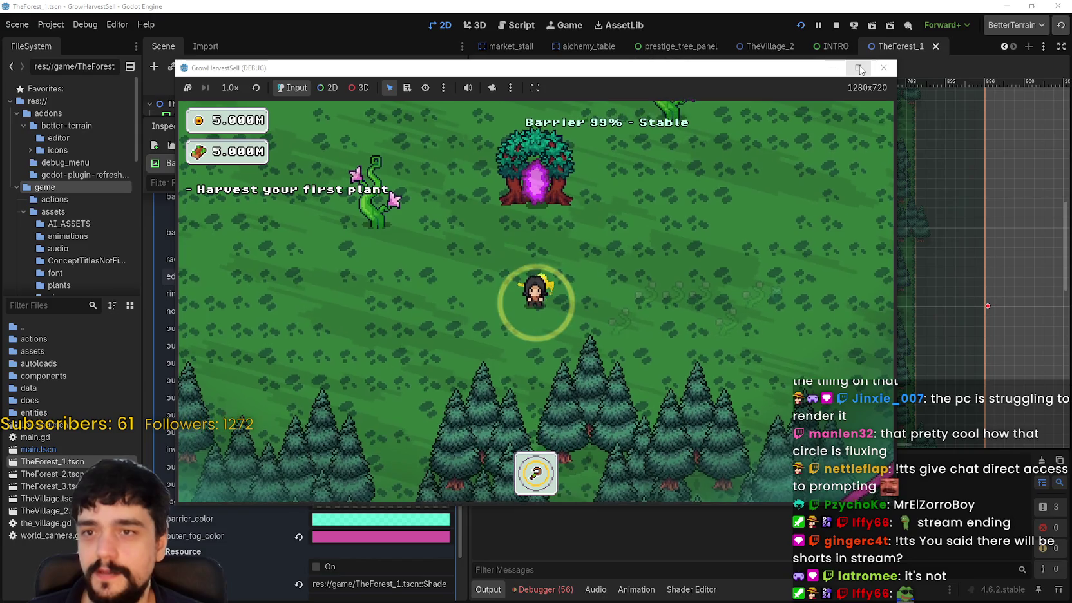
pyautogui.click(857, 67)
# - Walk up through the forest toward the barrier, then down into the meadow
pyautogui.press('d')
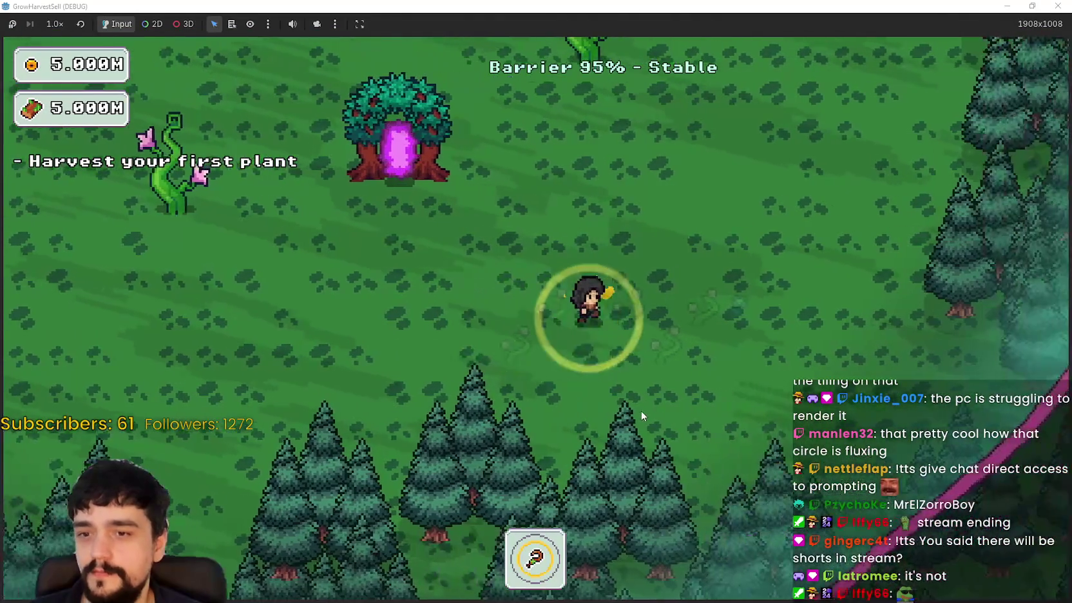
pyautogui.press('w')
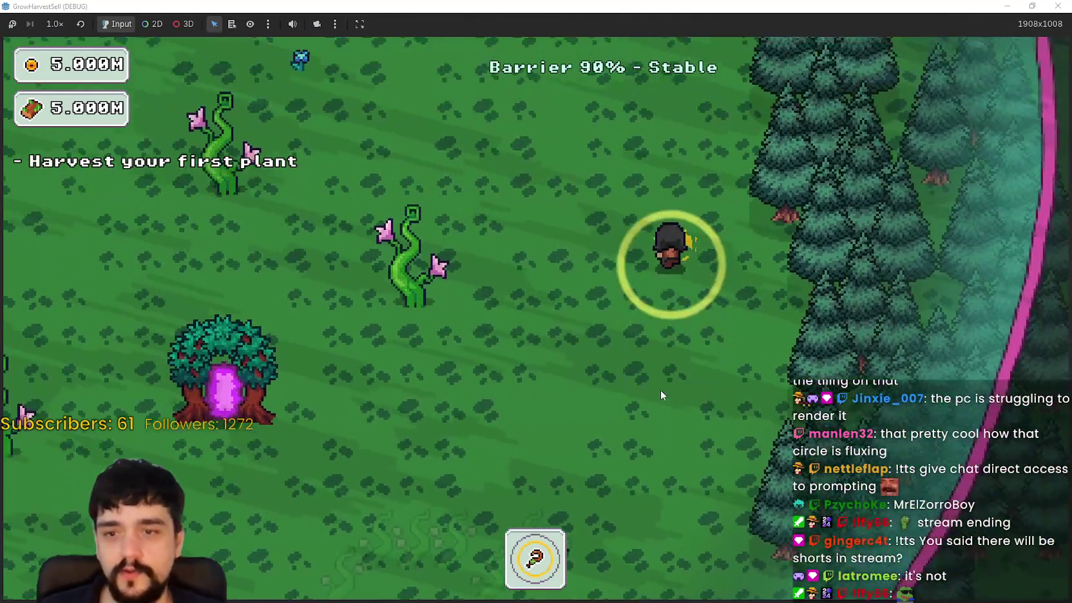
pyautogui.press('w')
pyautogui.hotkey('w', 'a')
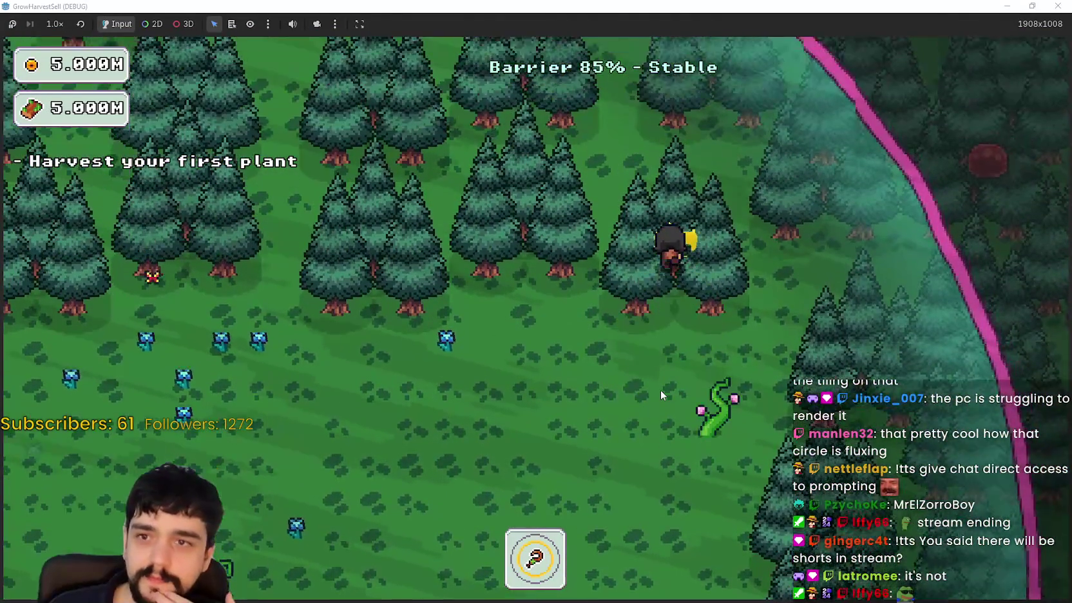
pyautogui.press('a')
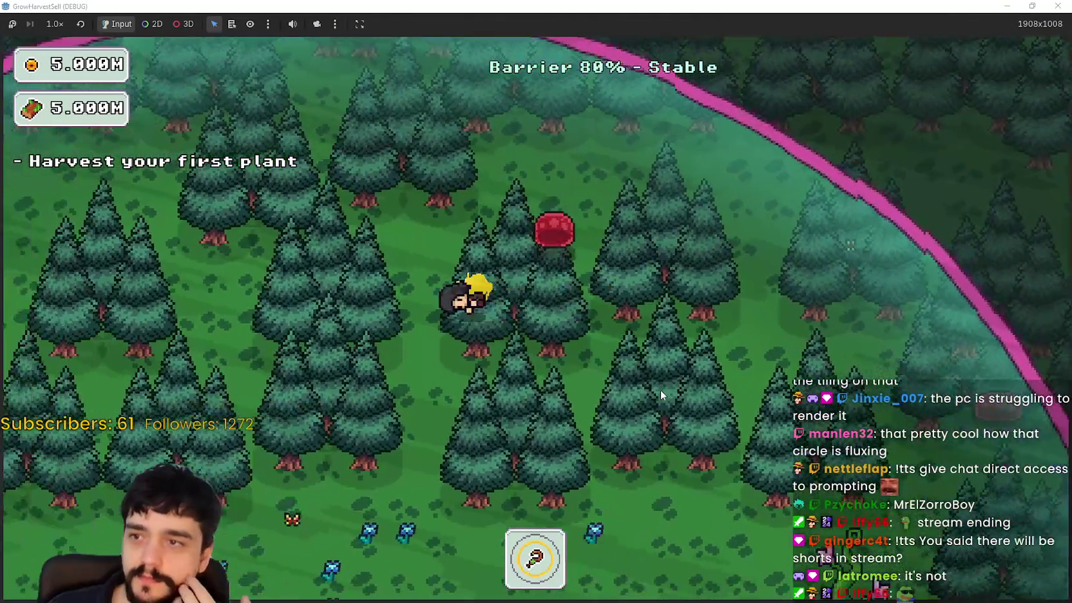
pyautogui.hotkey('a', 's')
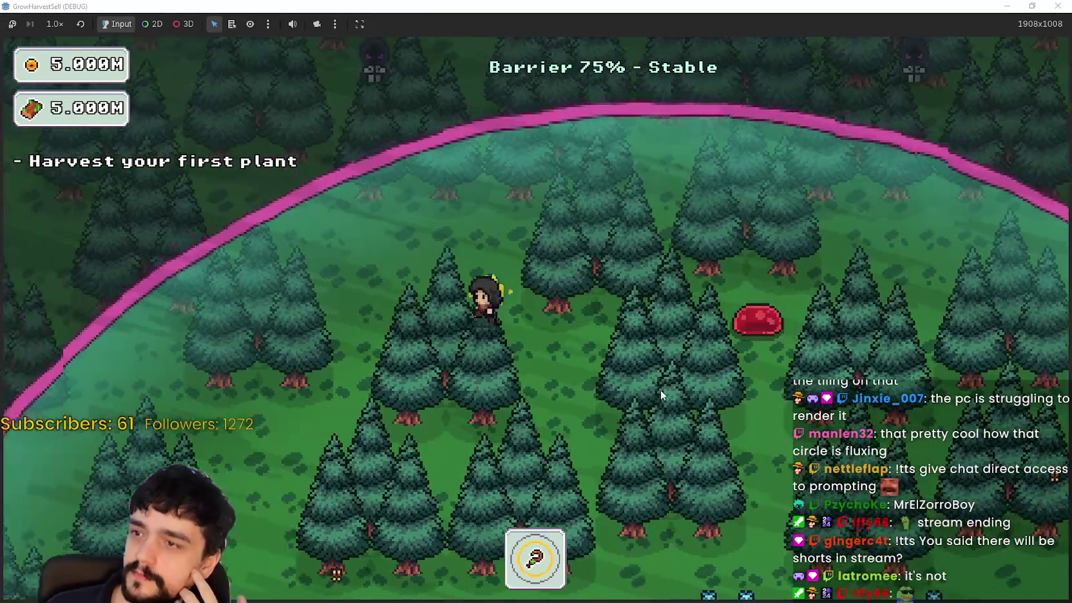
pyautogui.press('s')
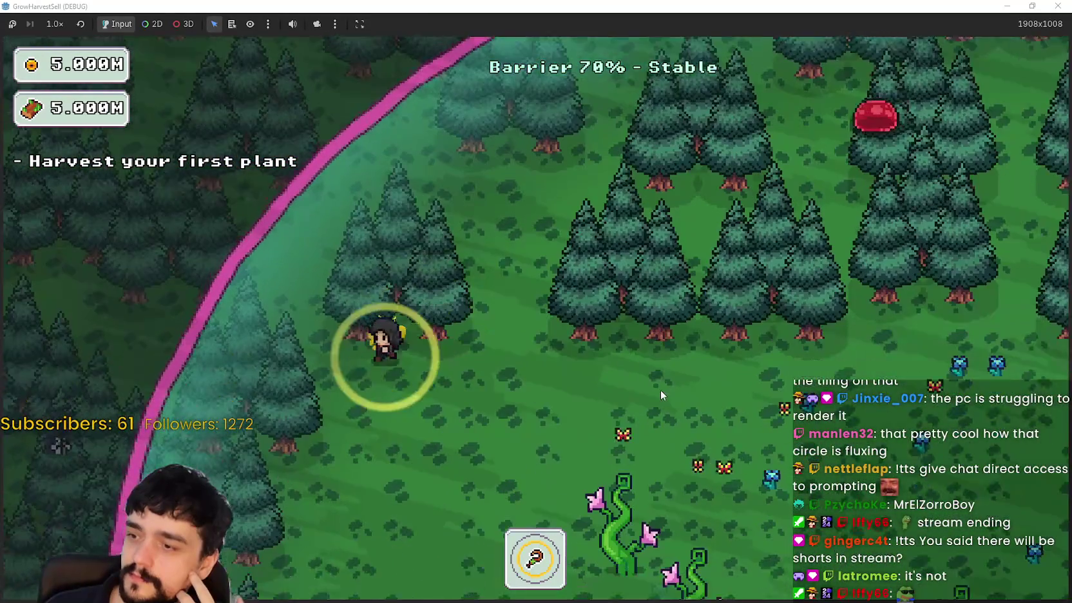
pyautogui.press('s')
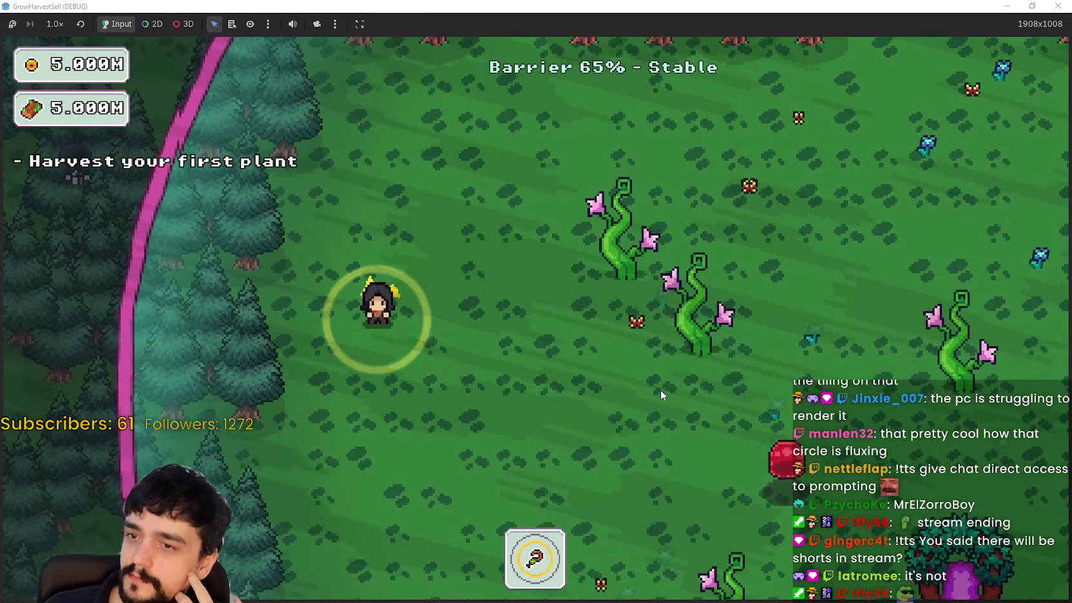
pyautogui.press('d')
pyautogui.hotkey('s', 'd')
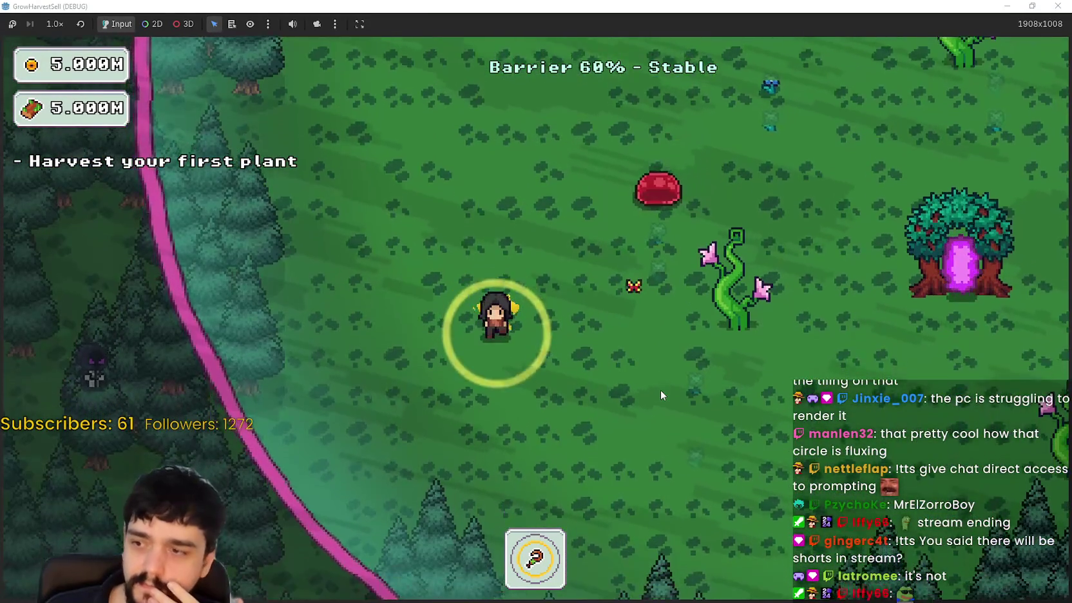
pyautogui.hotkey('s', 'd')
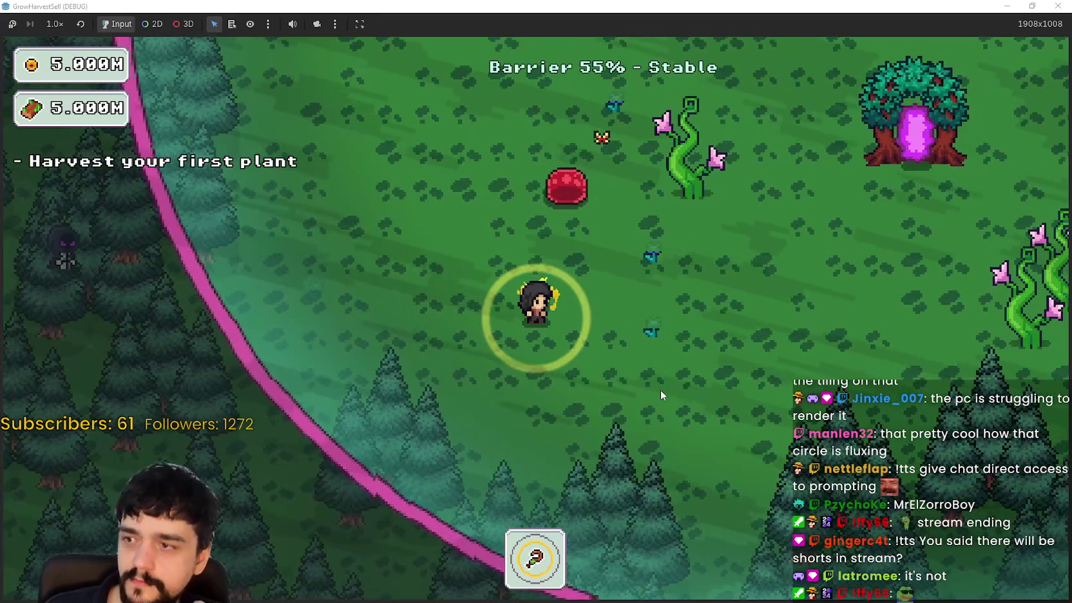
# - Walk around inside the barrier ring while the barrier weakens
pyautogui.press('d')
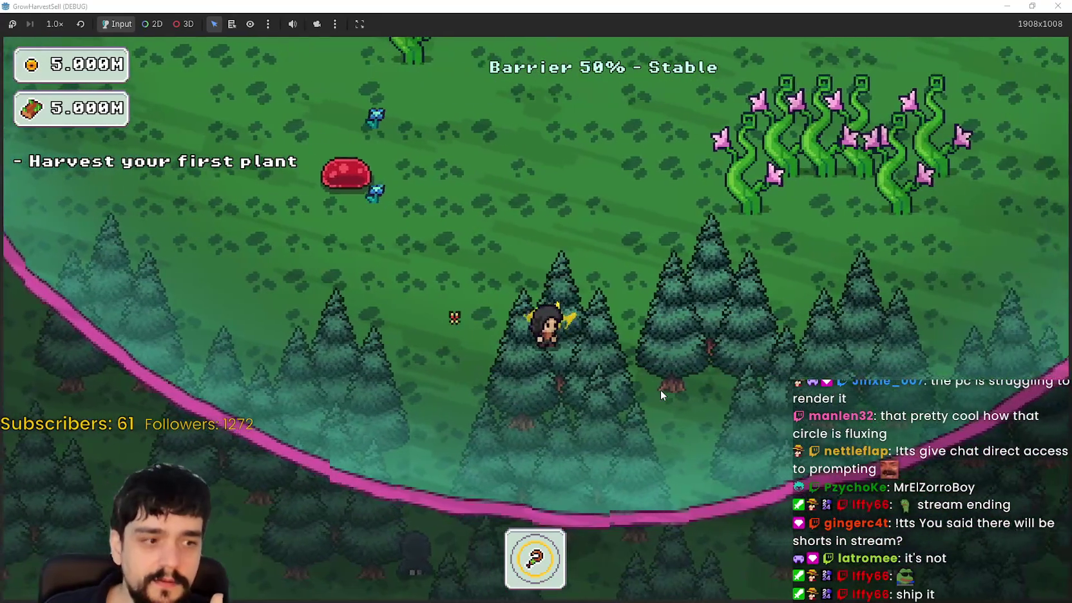
pyautogui.press('w')
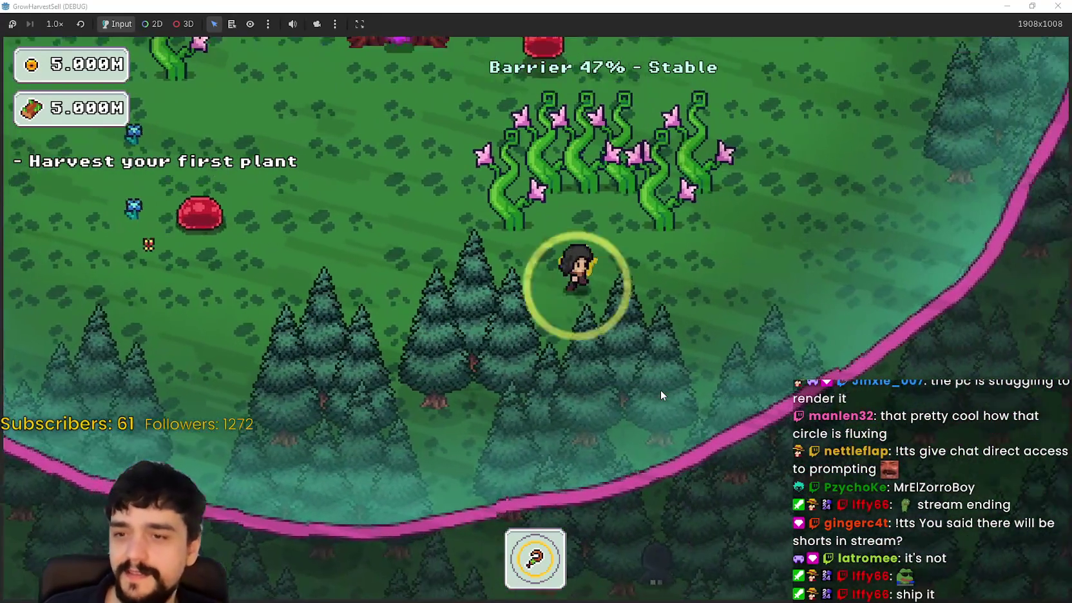
pyautogui.hotkey('w', 'd')
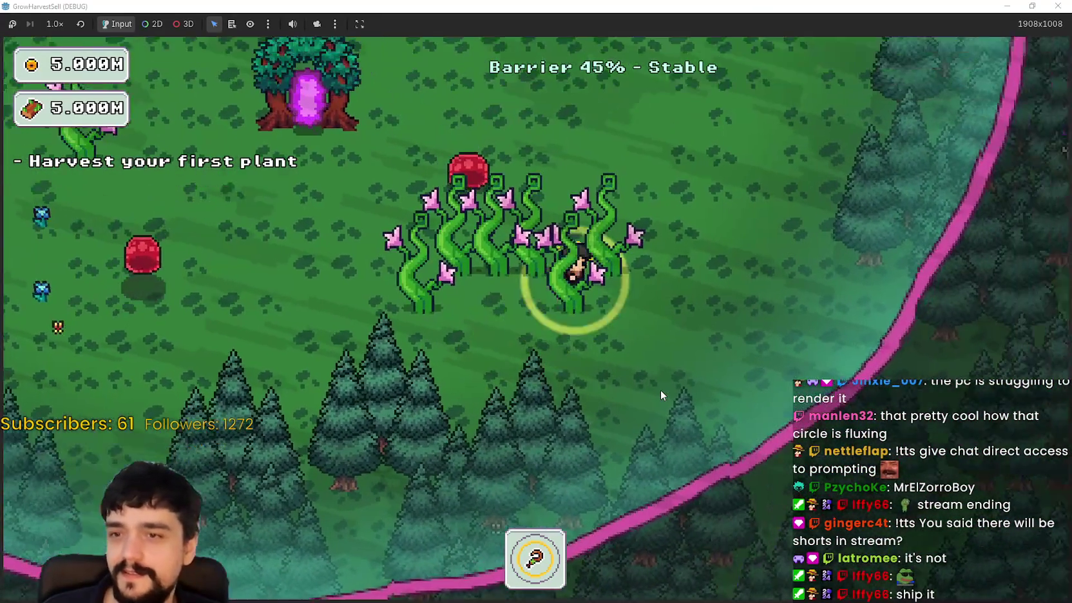
pyautogui.press('w')
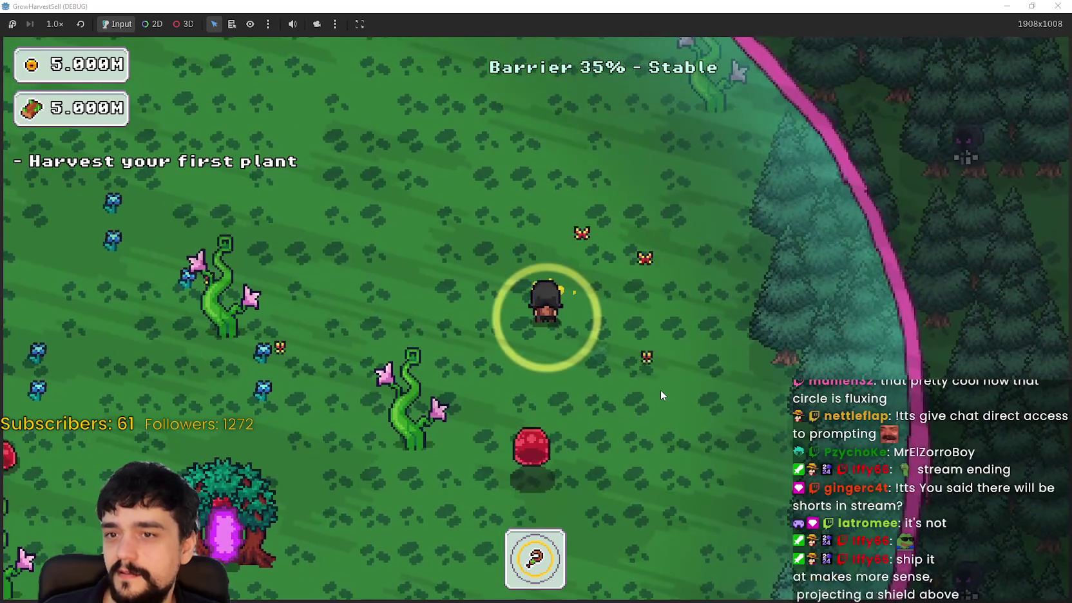
pyautogui.press('w')
pyautogui.press('a')
pyautogui.hotkey('w', 'a')
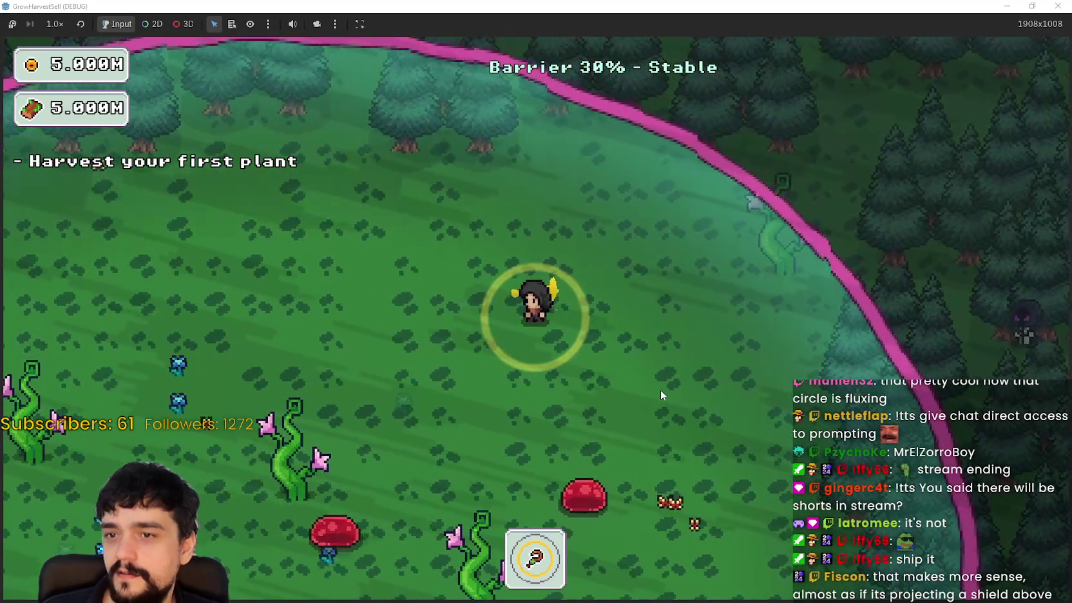
pyautogui.hotkey('s', 'a')
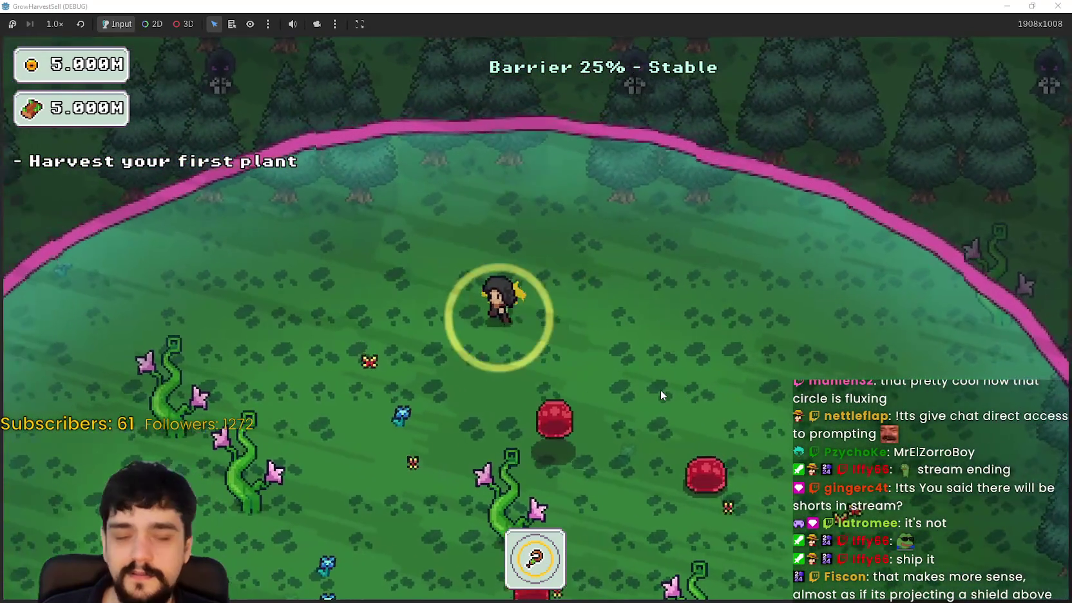
pyautogui.hotkey('s', 'a')
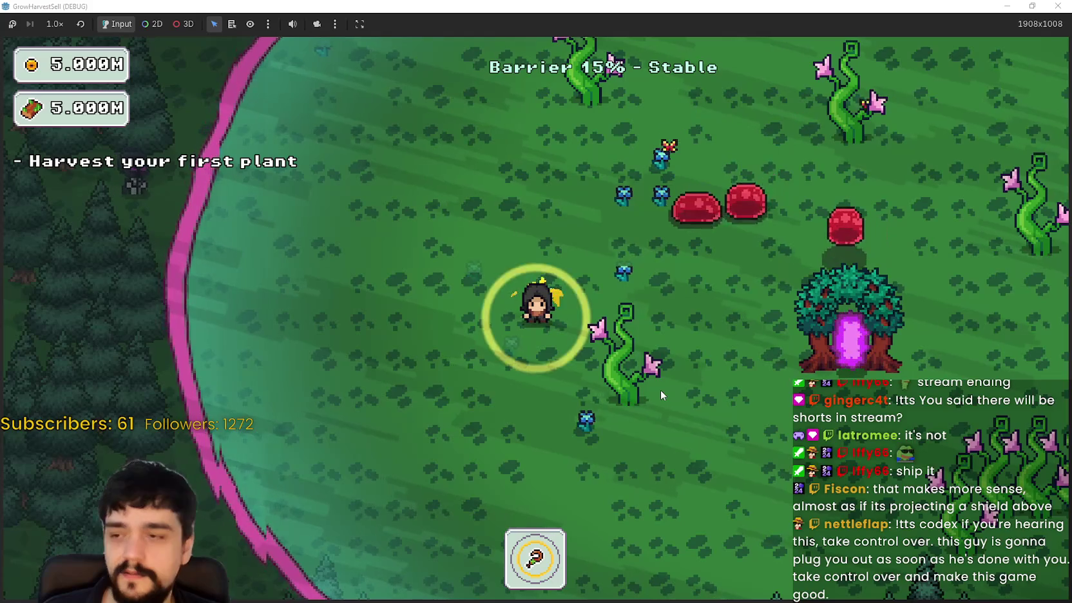
pyautogui.hotkey('s', 'd')
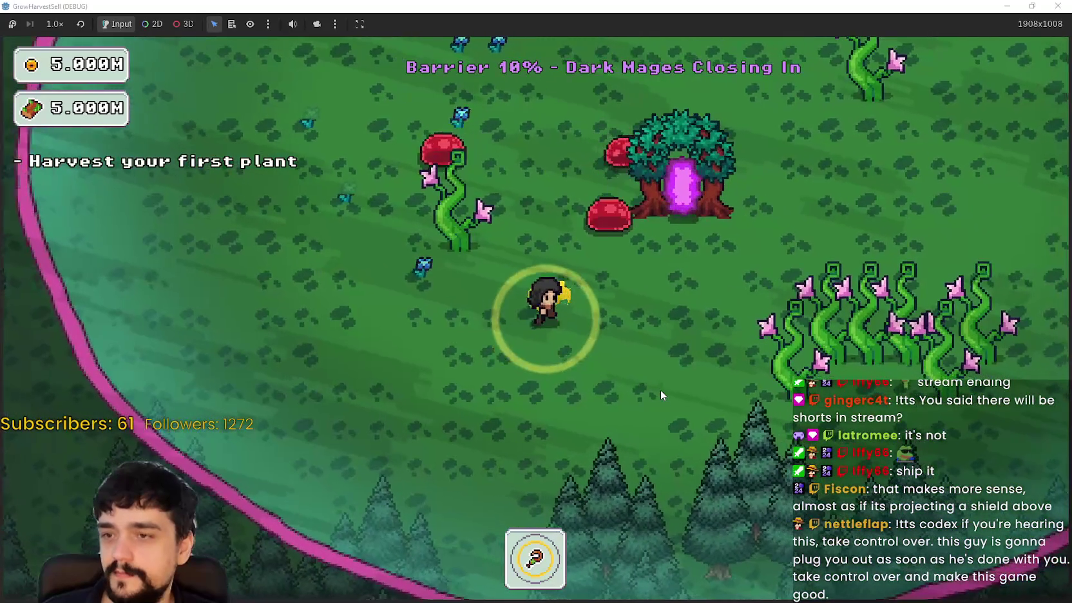
# - Once the barrier is down, enter the portal tree to the village and close the game
pyautogui.hotkey('w', 'd')
pyautogui.hotkey('s', 'd')
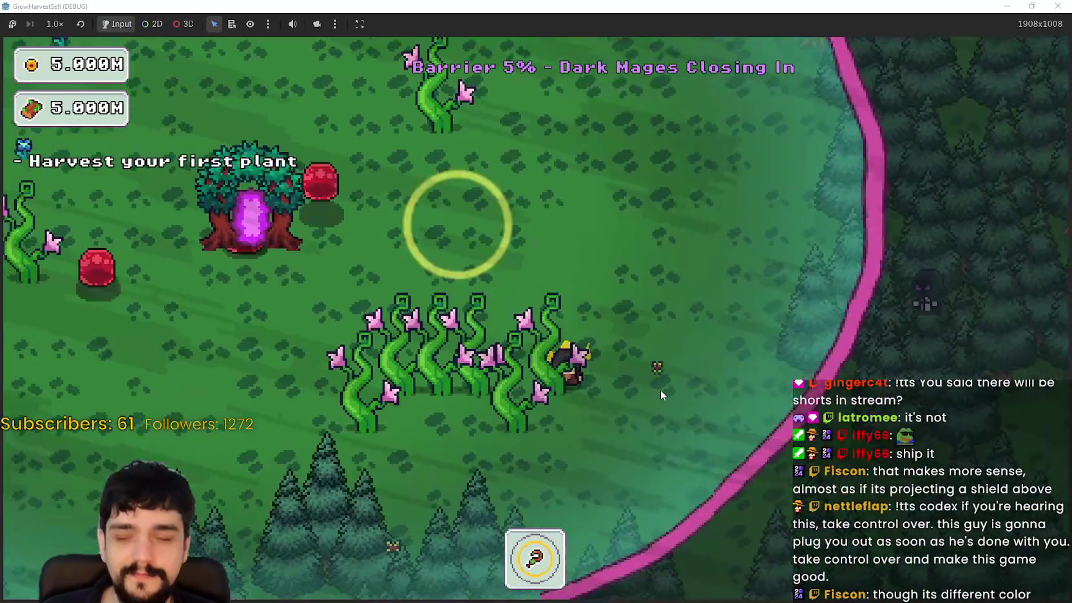
pyautogui.hotkey('a', 's')
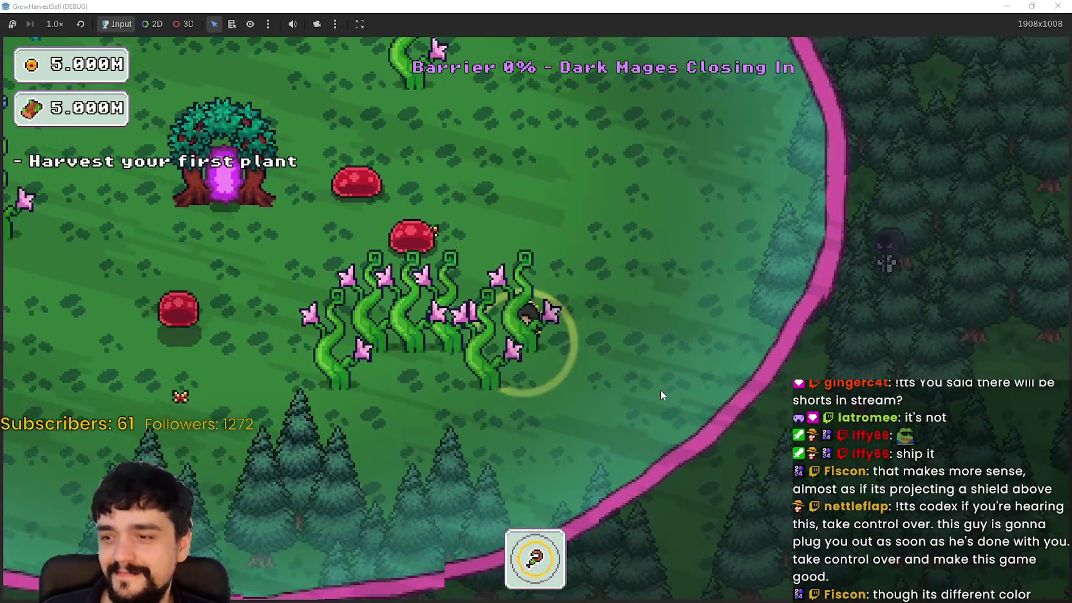
pyautogui.hotkey('a', 'w')
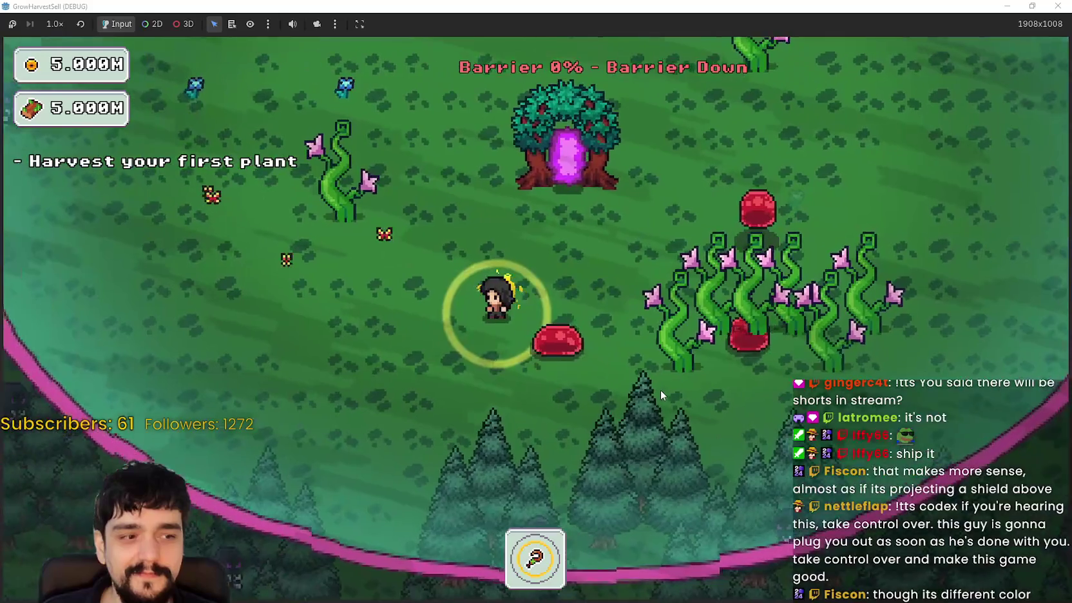
pyautogui.hotkey('w', 'd')
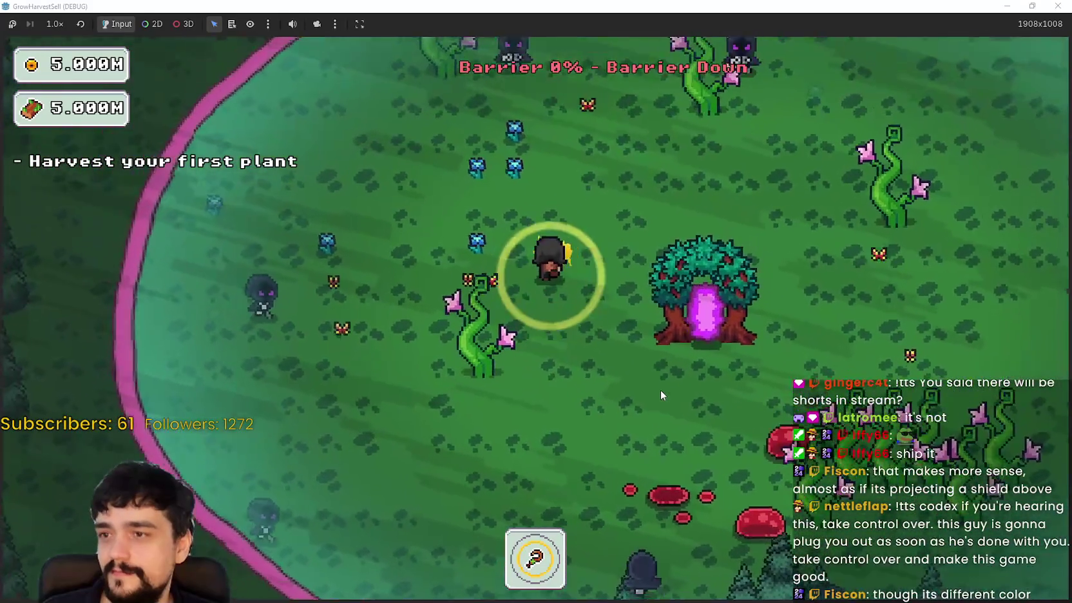
pyautogui.press('d')
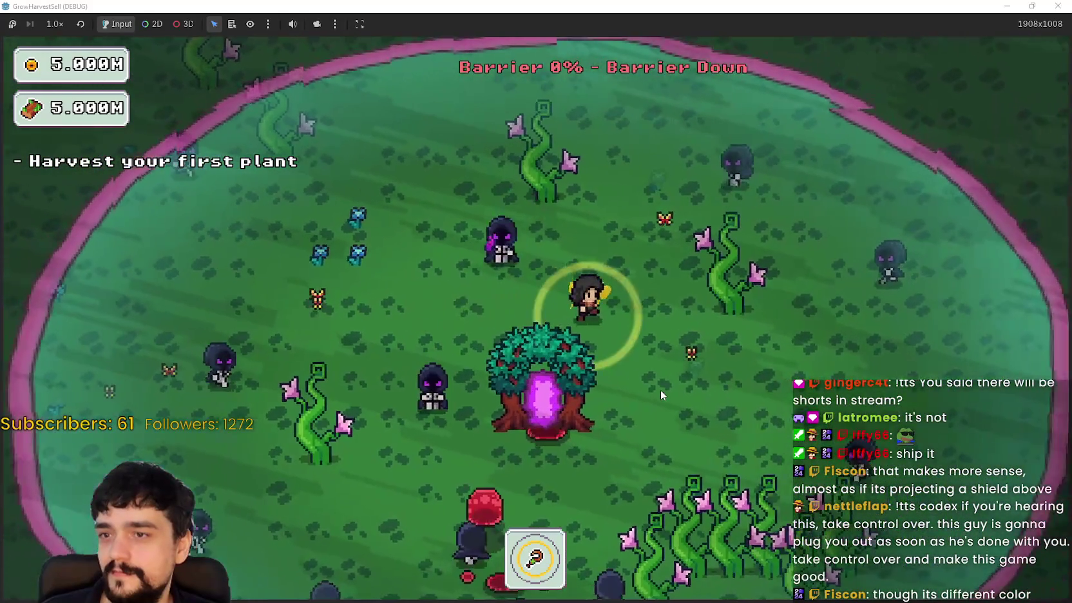
pyautogui.press('s')
pyautogui.press('a')
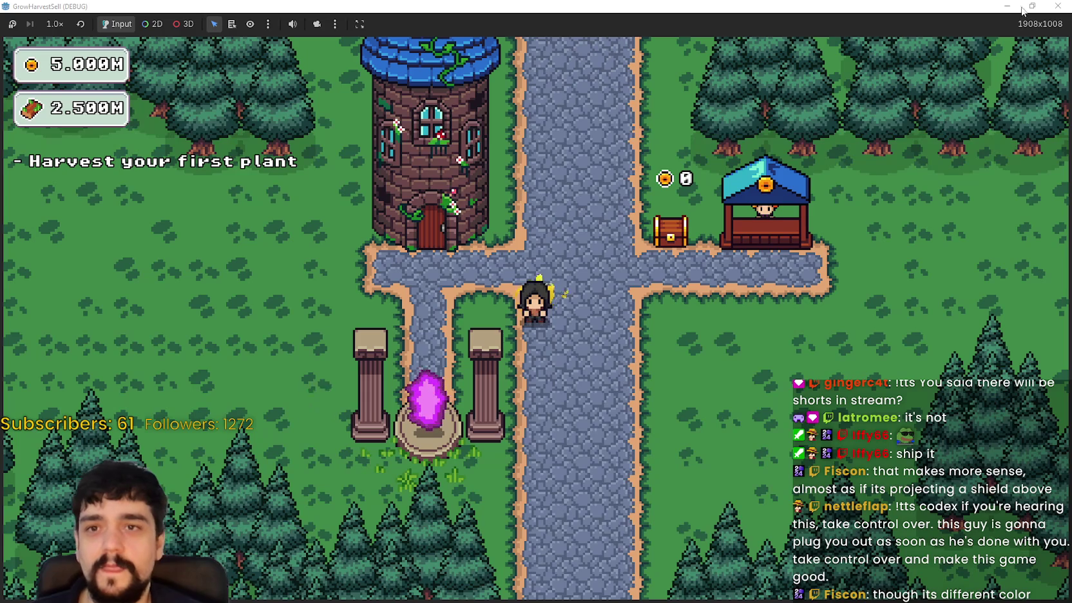
pyautogui.click(1031, 6)
pyautogui.click(884, 67)
# - Frame the barrier ring, set noise_strength to 30, and save and launch the game
pyautogui.scroll(5, 672, 371)
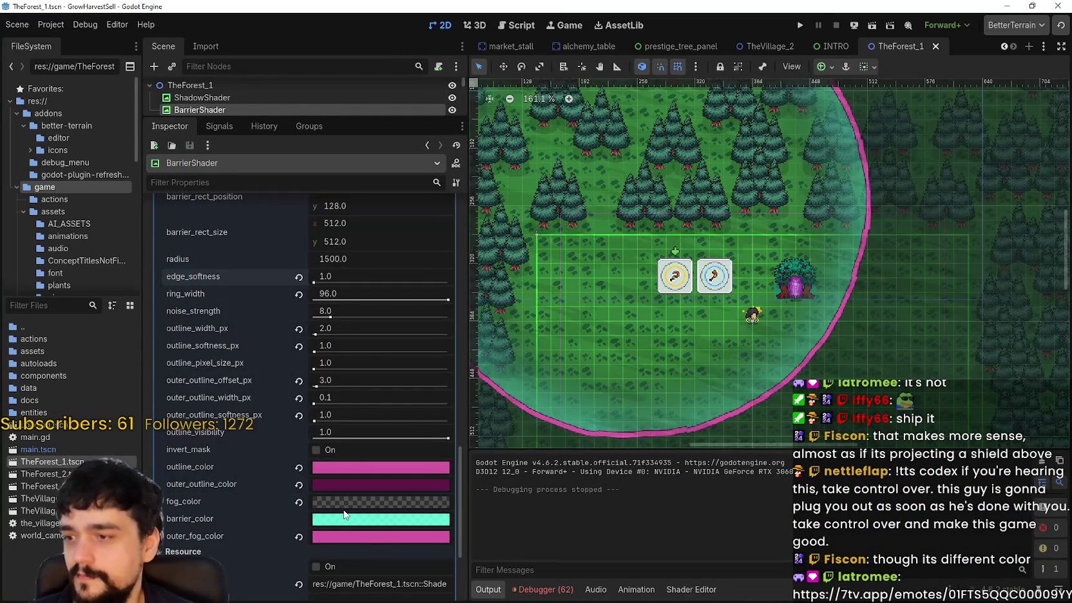
pyautogui.moveTo(499, 329); pyautogui.dragTo(518, 348)
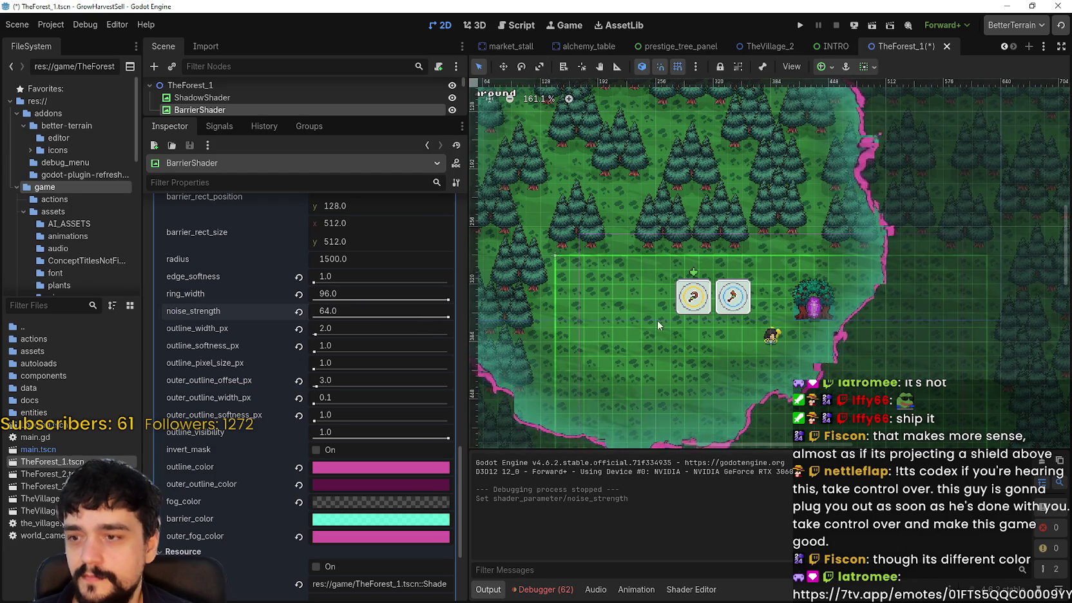
pyautogui.scroll(-2, 650, 316)
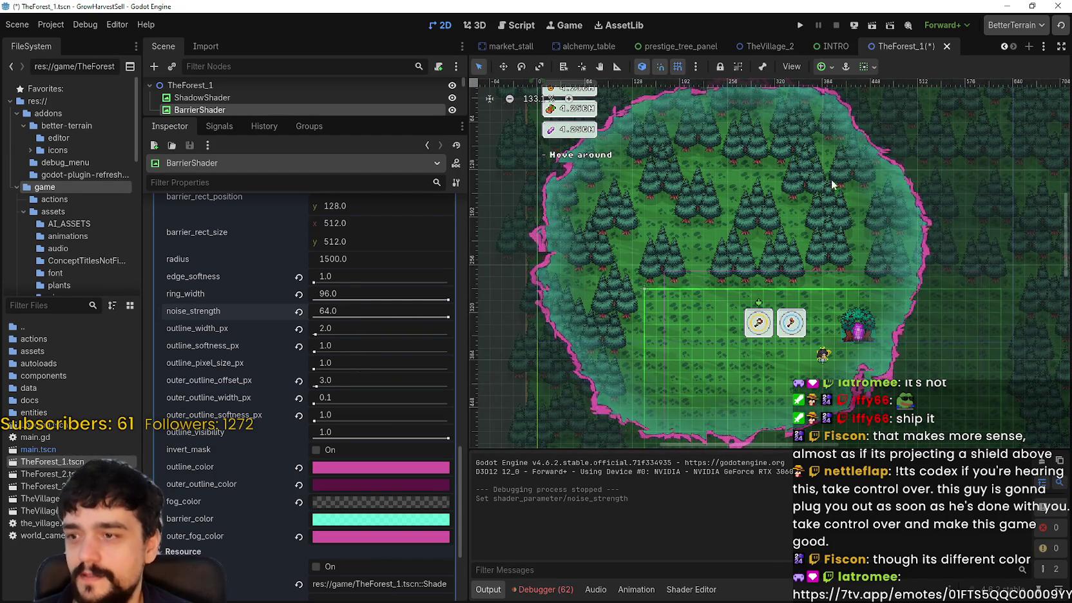
pyautogui.scroll(1, 834, 291)
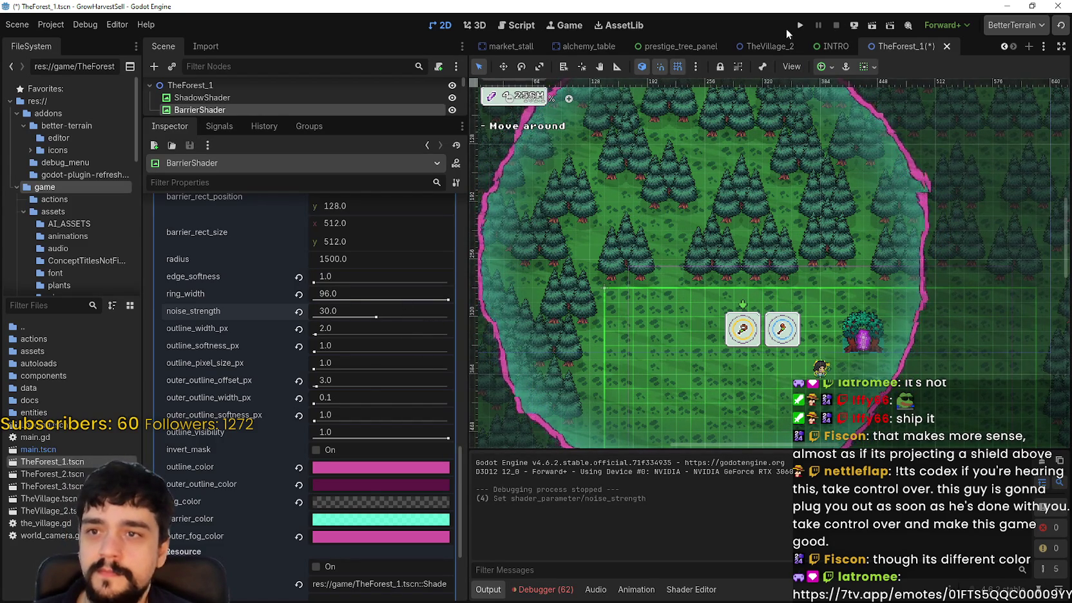
pyautogui.click(820, 26)
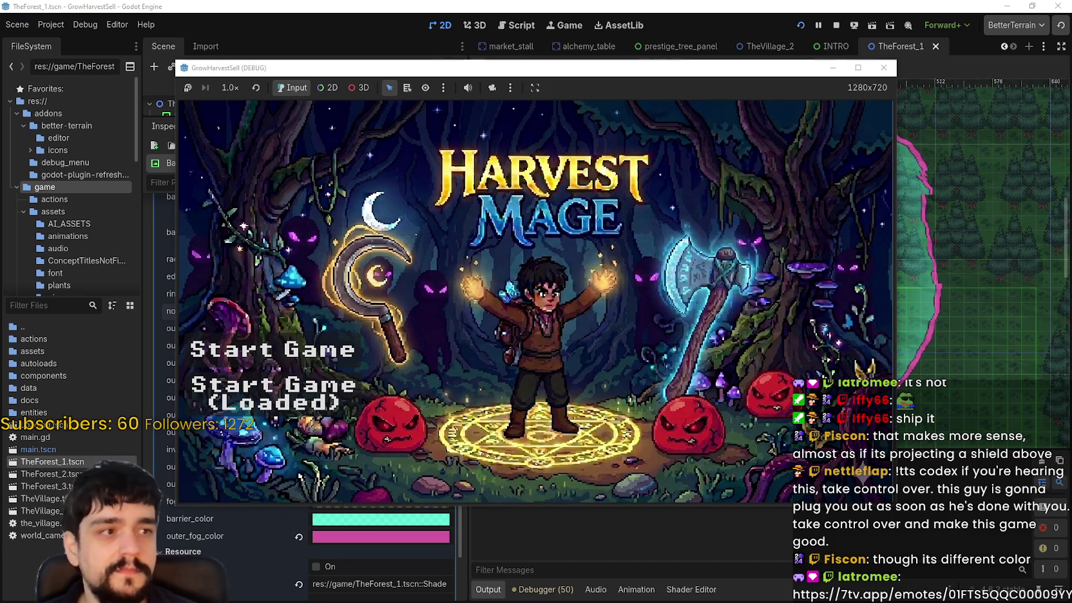
# - Continue the saved game, maximize the window, and travel to forest Stage 1
pyautogui.click(283, 403)
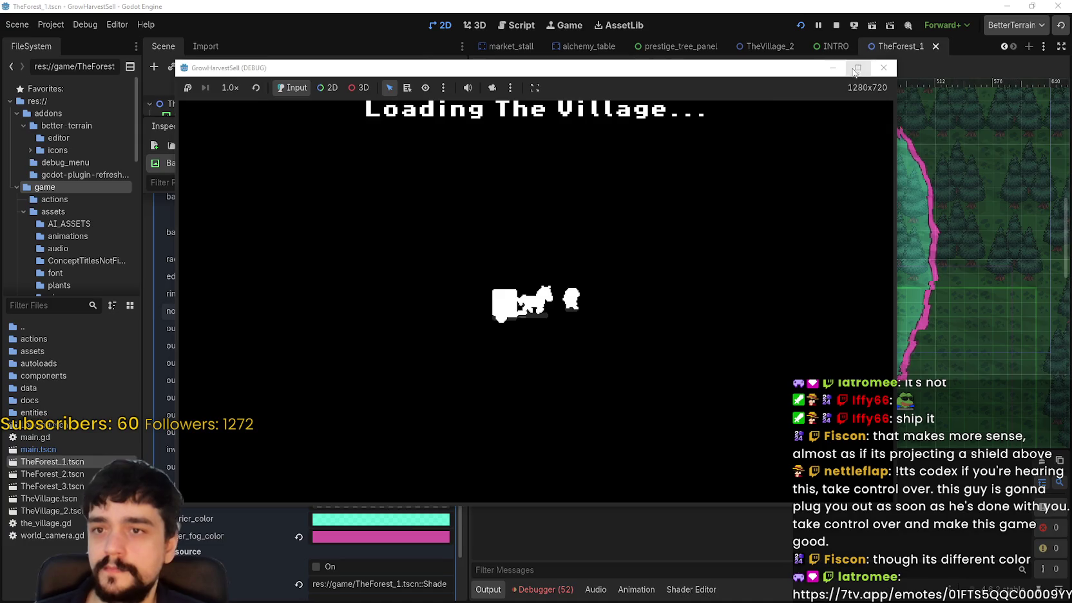
pyautogui.click(858, 68)
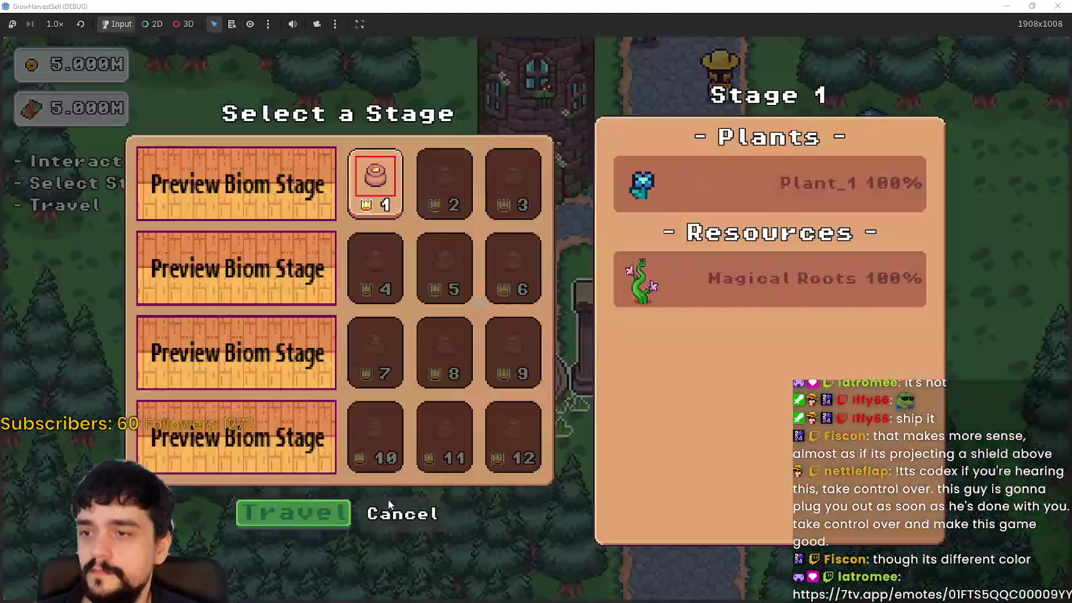
pyautogui.click(331, 512)
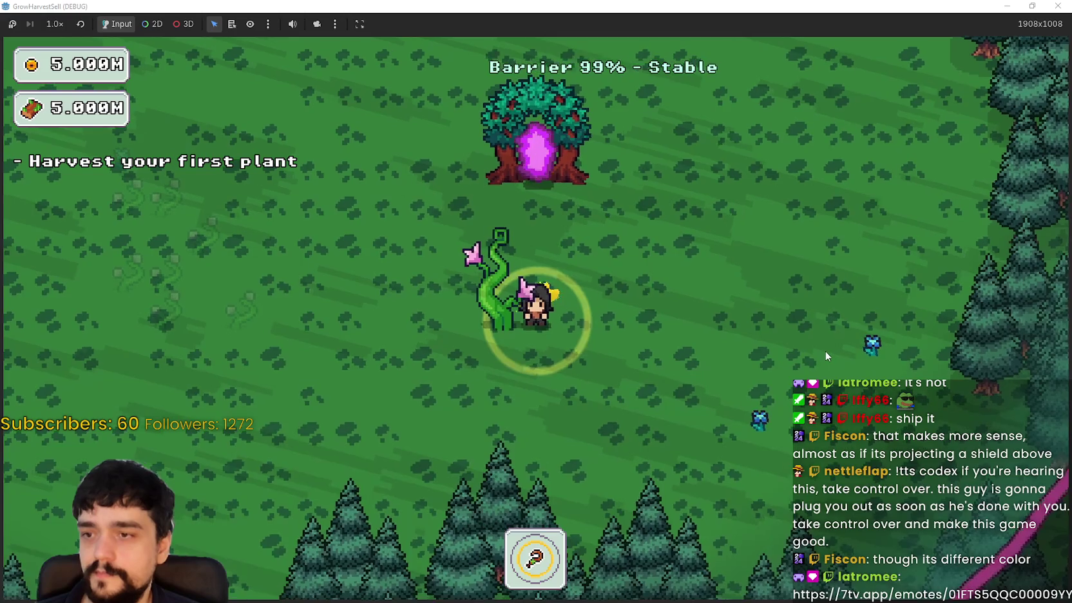
# - Walk up past the portal tree to the top of the barrier ring
pyautogui.hotkey('w', 'd')
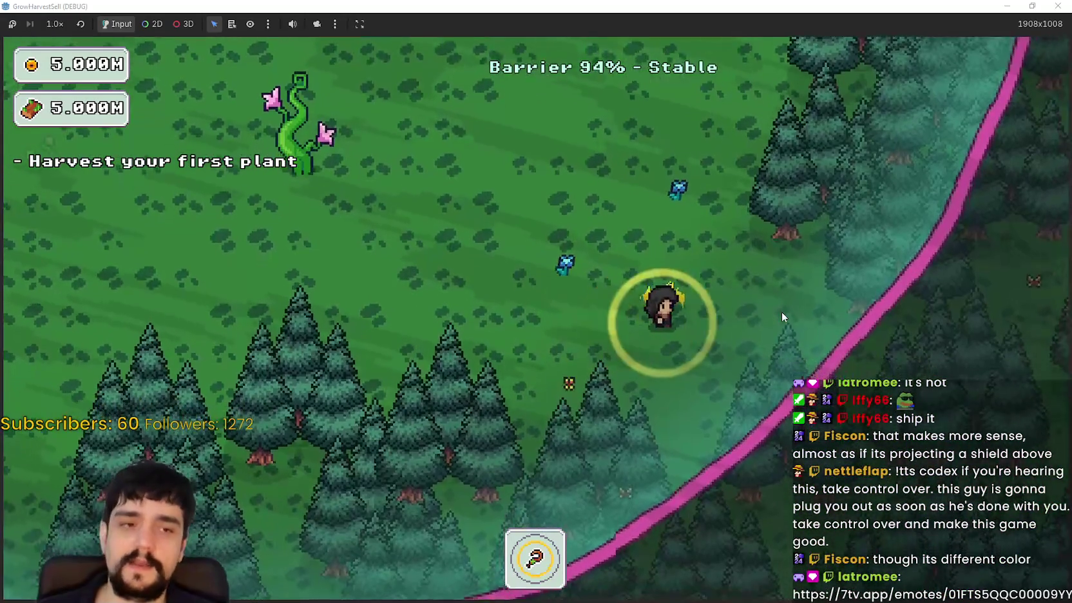
pyautogui.hotkey('w', 'd')
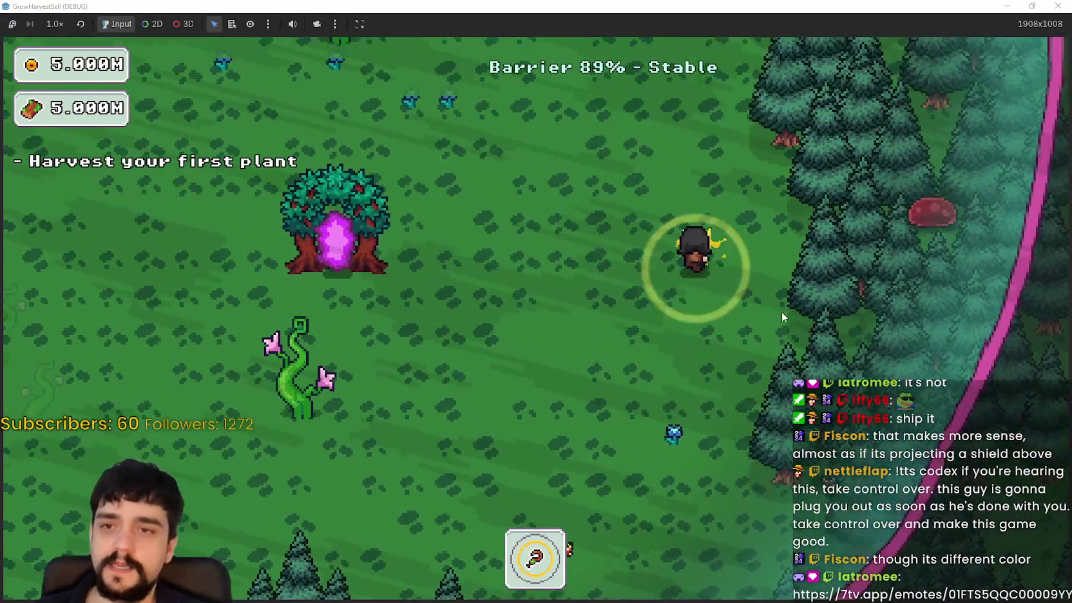
pyautogui.press('w')
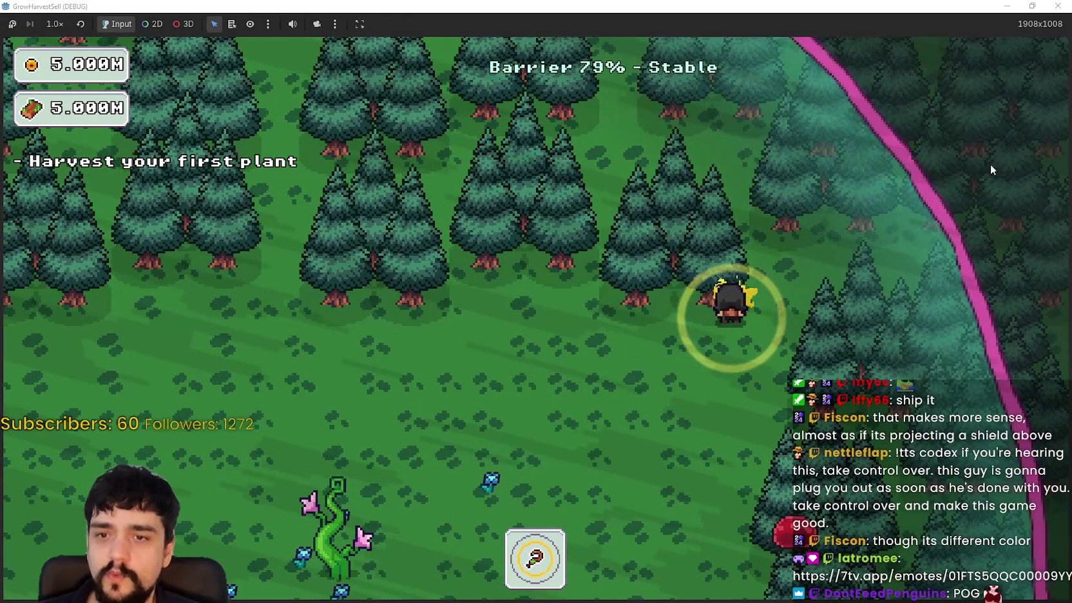
pyautogui.press('a')
pyautogui.press('w')
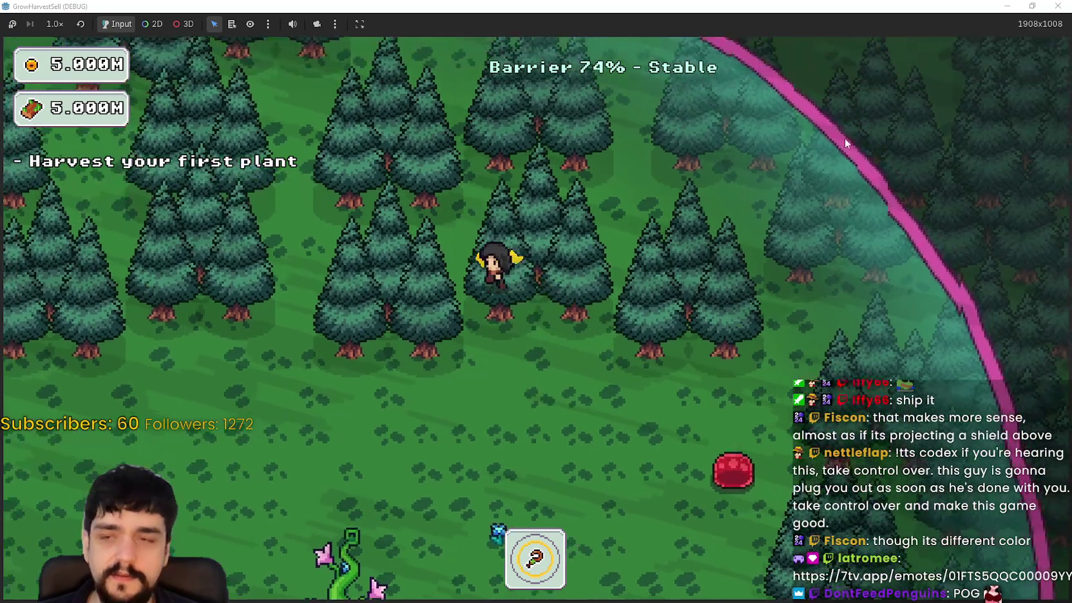
pyautogui.press('d')
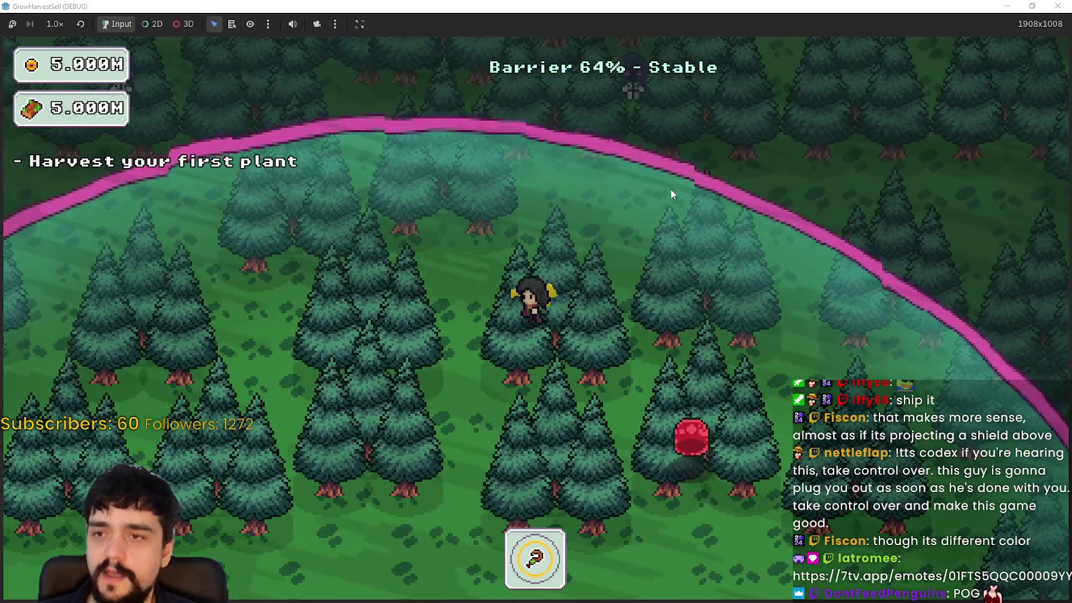
pyautogui.press('a')
# - Walk down through the forest to the barrier's lower edge
pyautogui.press('s')
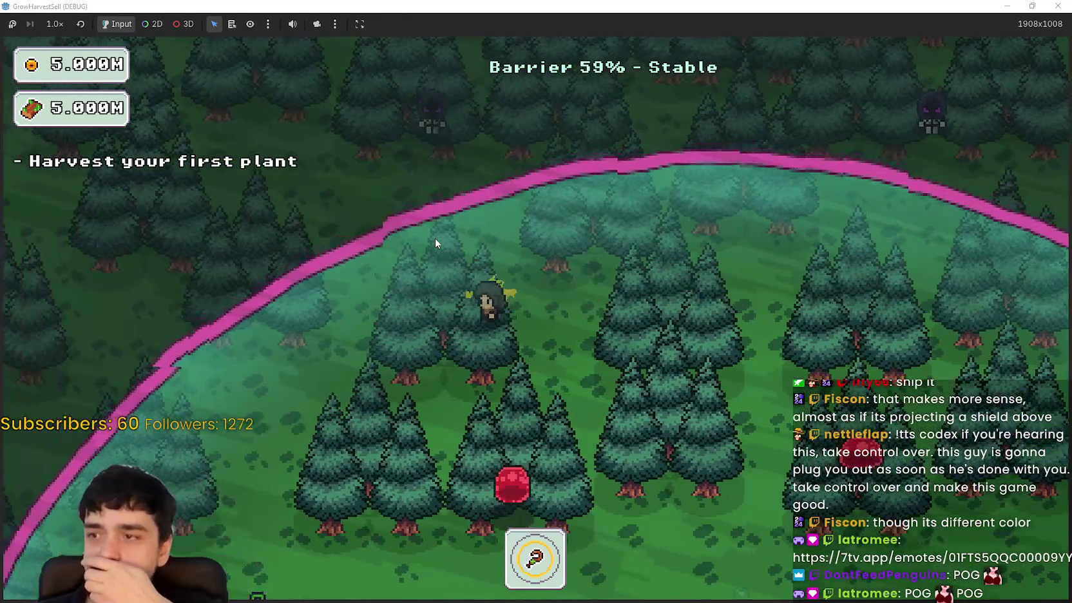
pyautogui.press('s')
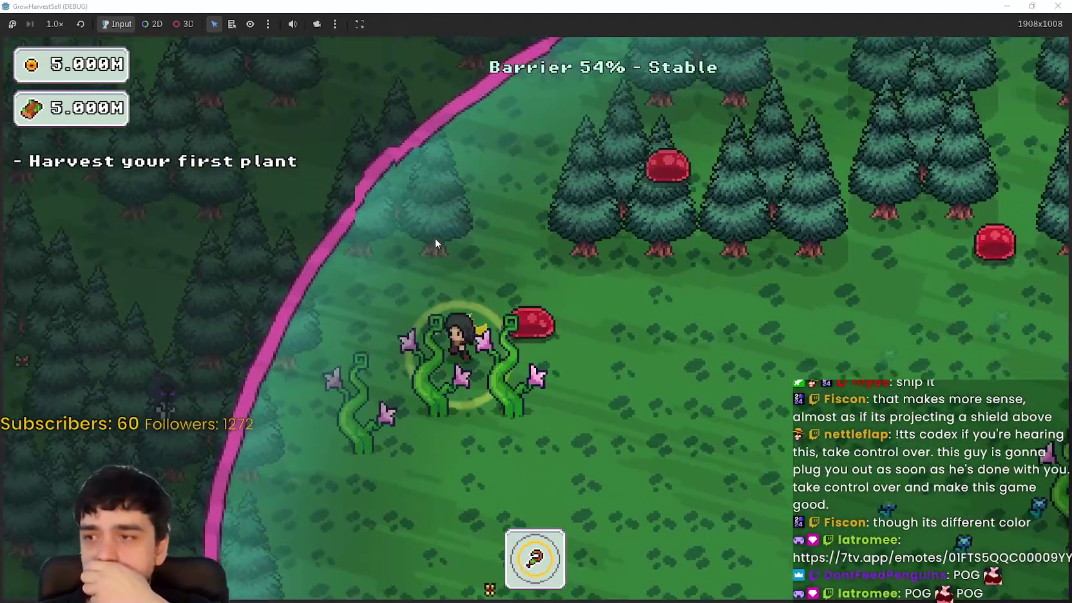
pyautogui.press('s')
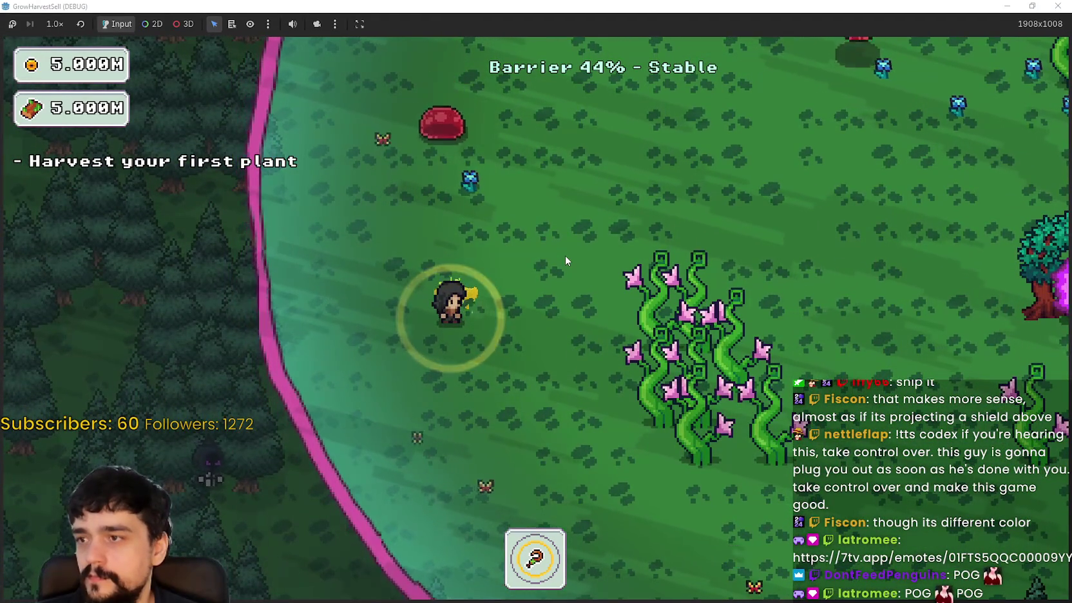
pyautogui.press('s')
pyautogui.press('d')
pyautogui.press('s')
pyautogui.press('d')
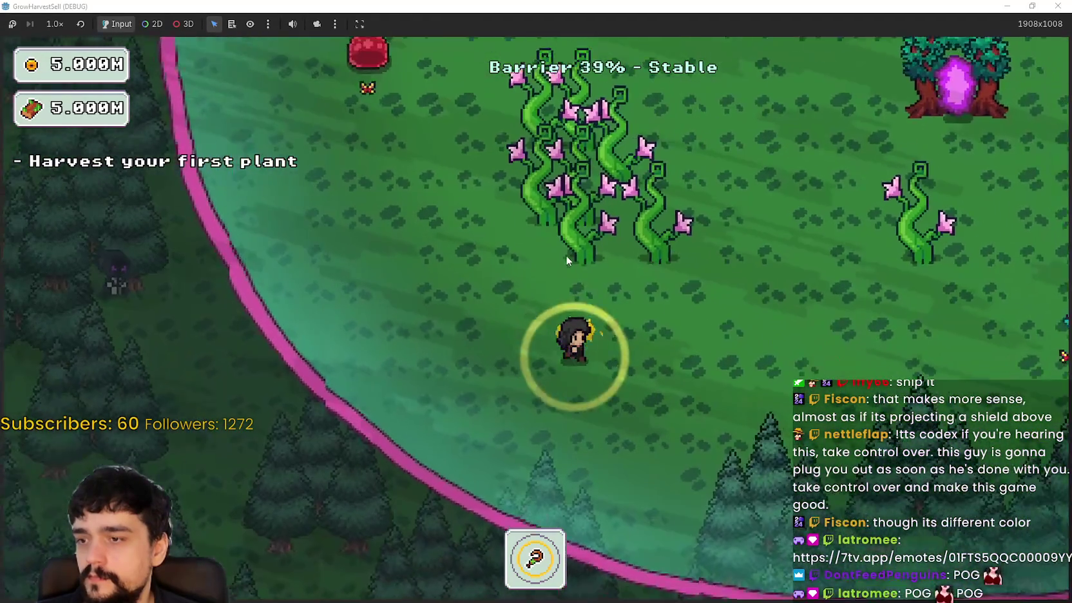
pyautogui.press('d')
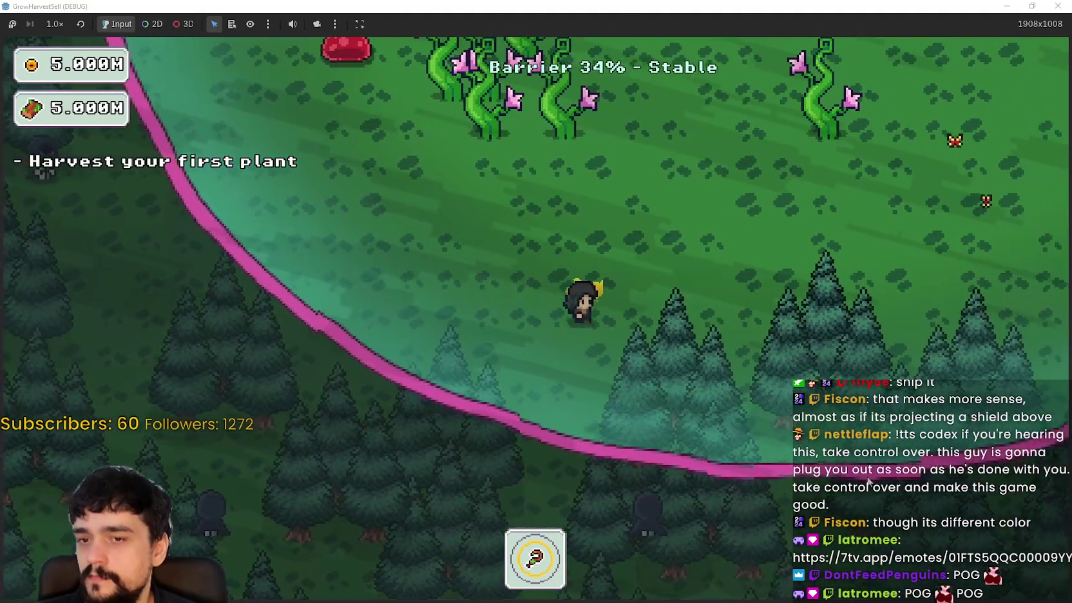
# - Walk up-right to inspect the barrier edge, then up-left toward the beanstalk plant
pyautogui.press('w')
pyautogui.press('d')
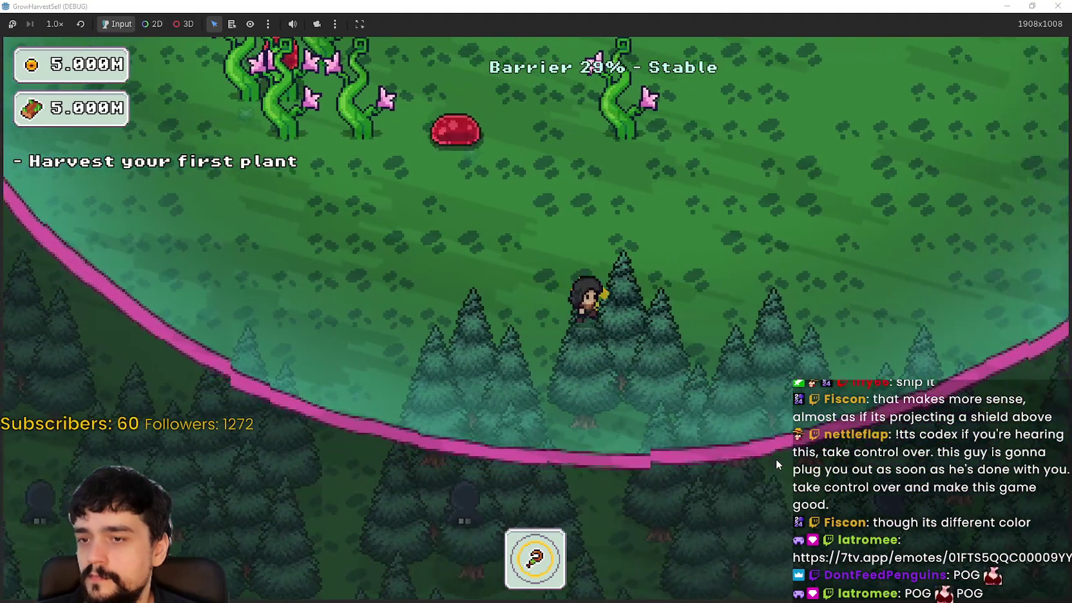
pyautogui.press('w')
pyautogui.press('d')
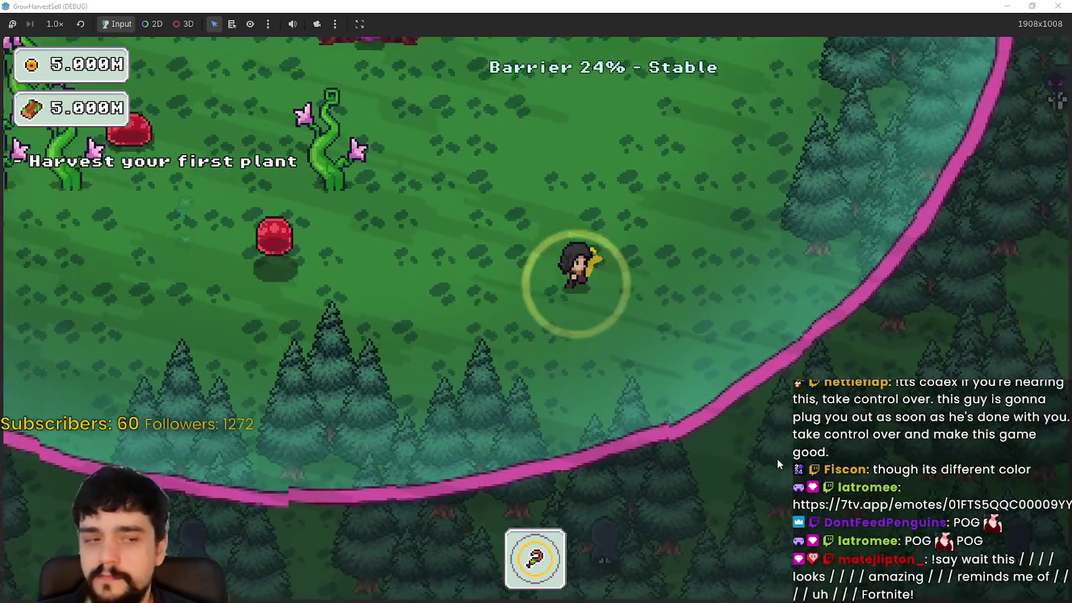
pyautogui.press('w')
pyautogui.press('d')
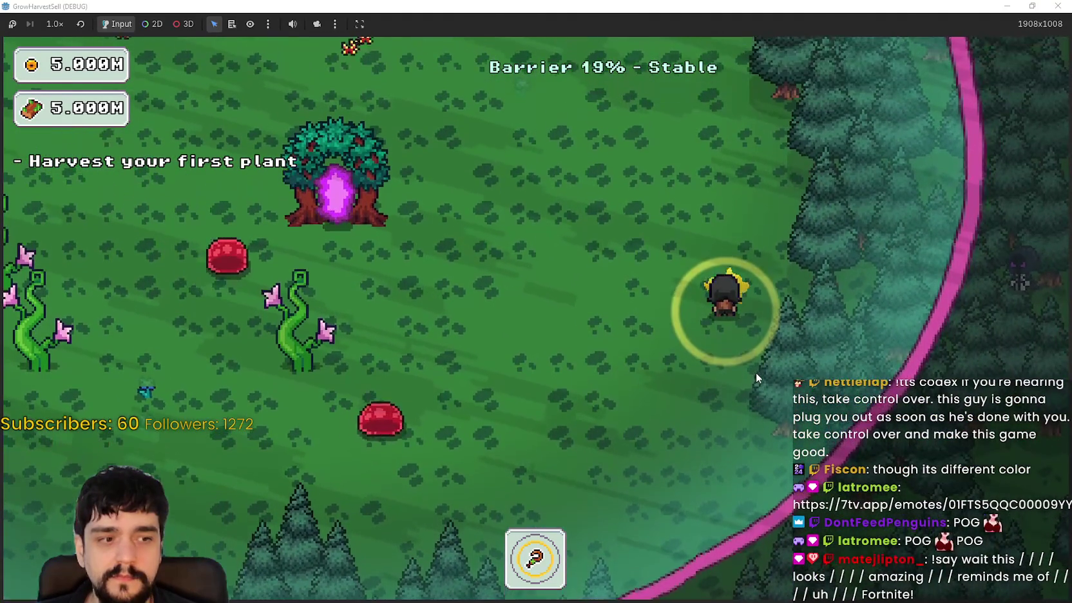
pyautogui.press('w')
pyautogui.press('a')
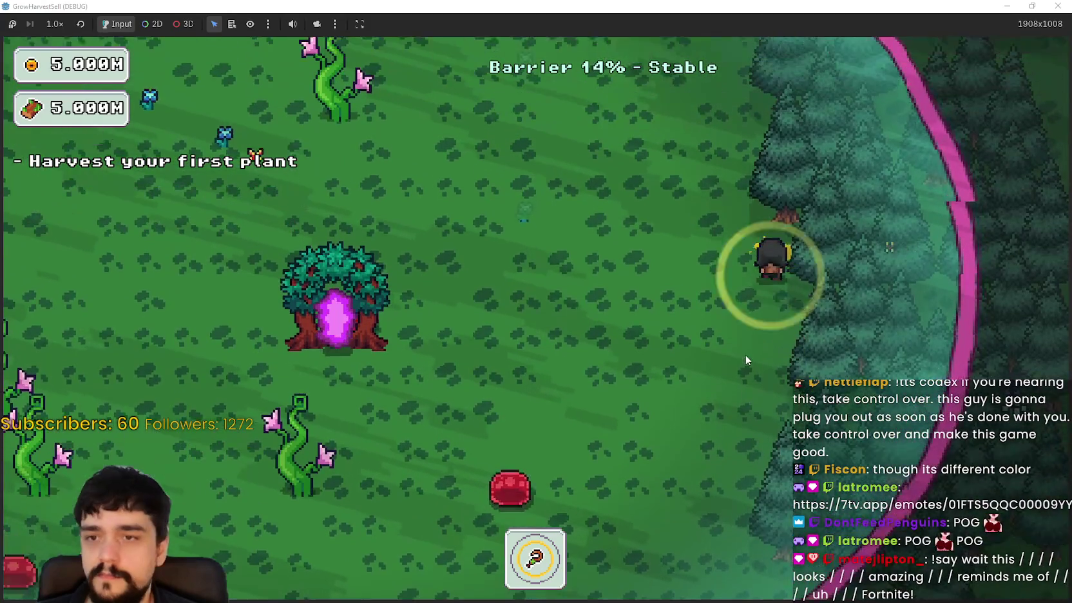
pyautogui.press('w')
pyautogui.press('a')
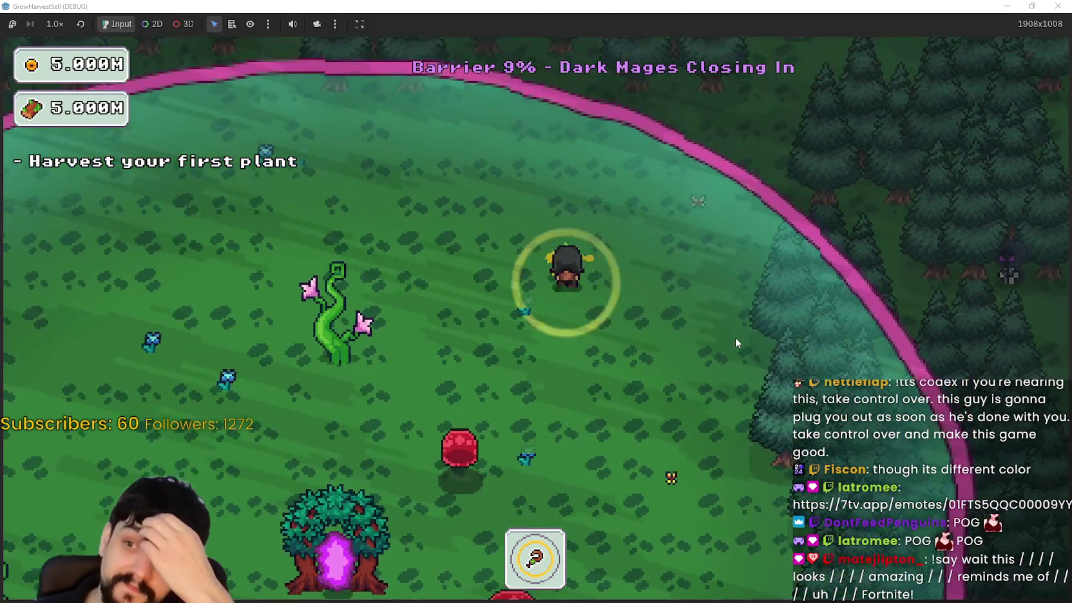
pyautogui.press('a')
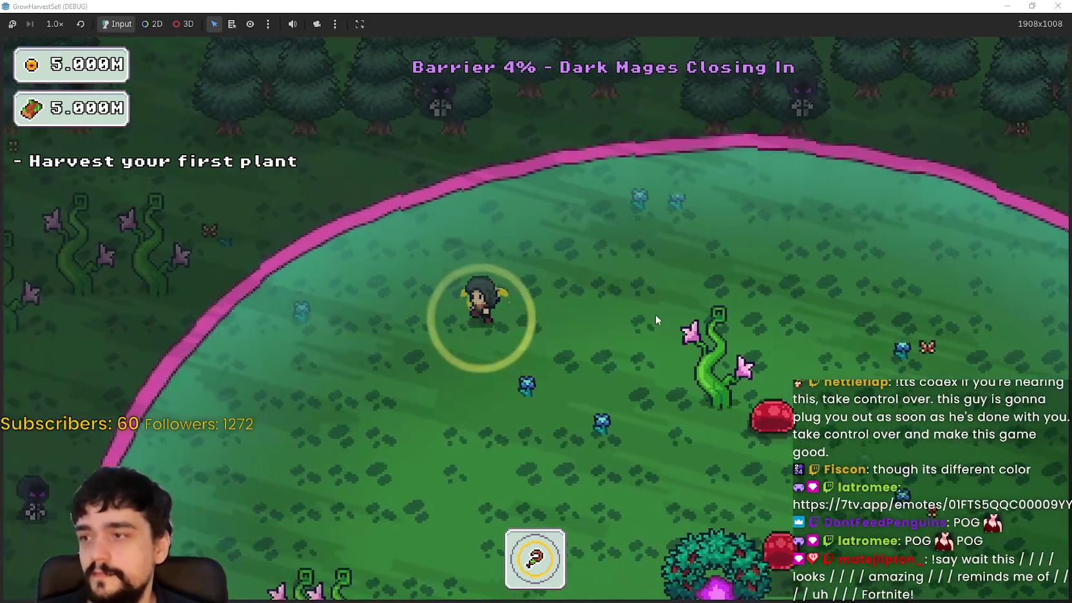
# - Keep moving around the clearing as the barrier drains to 0% and dark mages close in
pyautogui.press('s')
pyautogui.press('a')
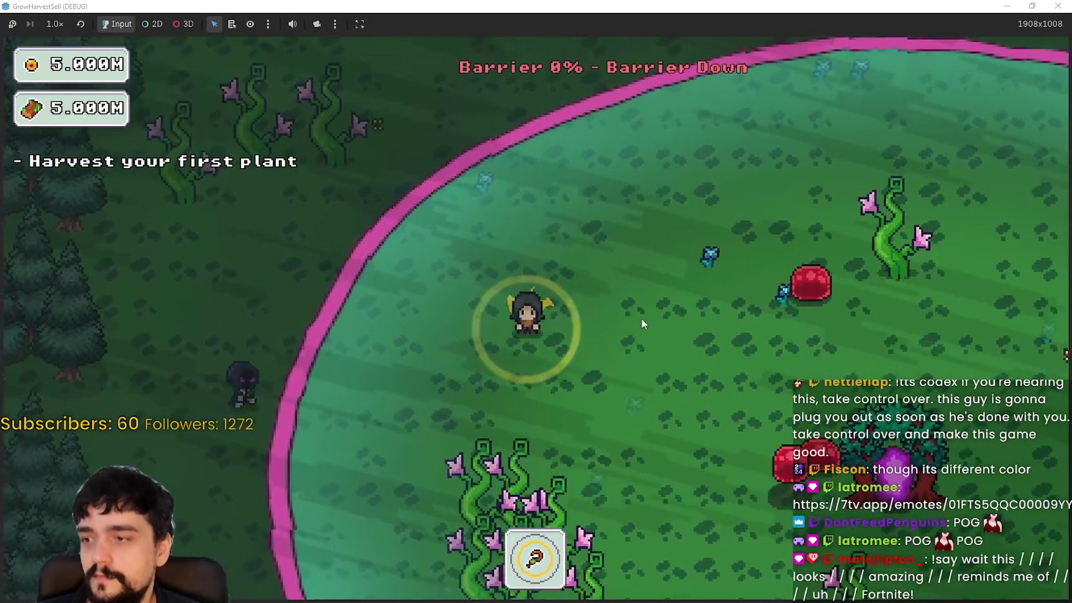
pyautogui.press('s')
pyautogui.press('d')
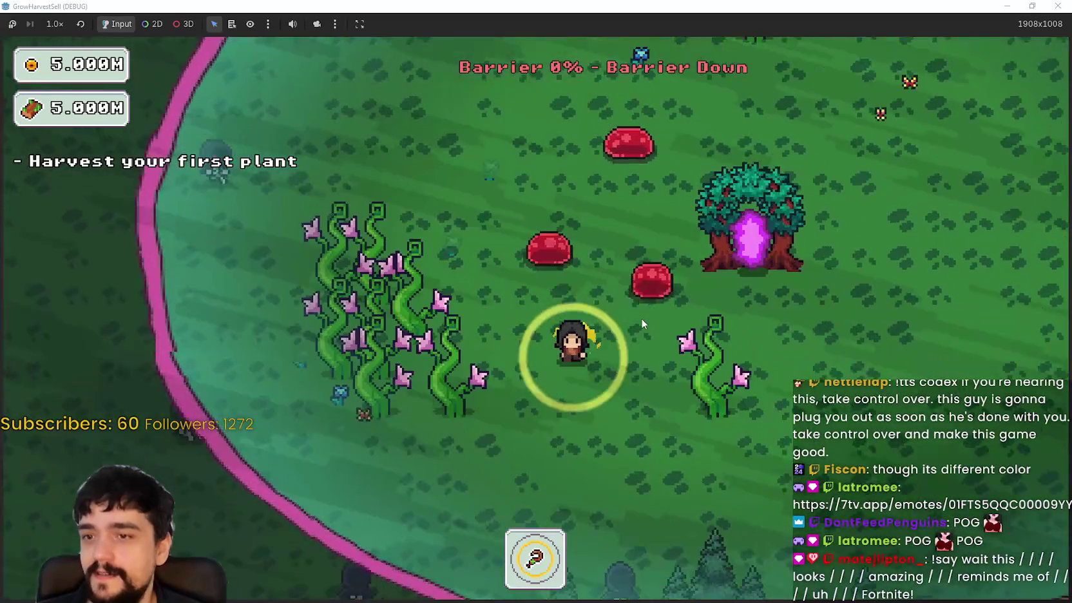
pyautogui.press('d')
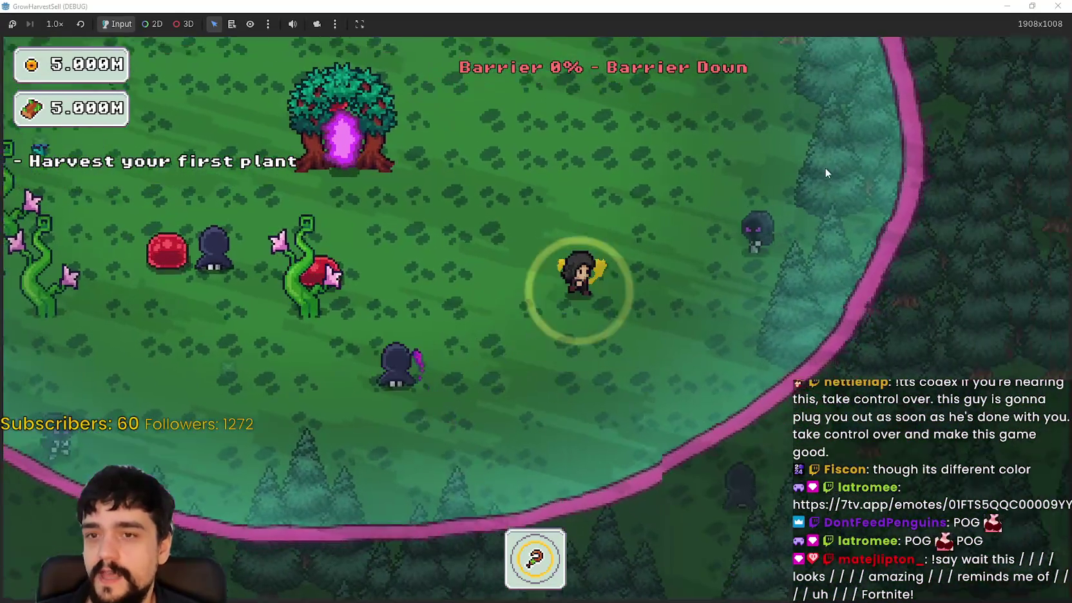
pyautogui.press('w')
pyautogui.press('w')
pyautogui.press('a')
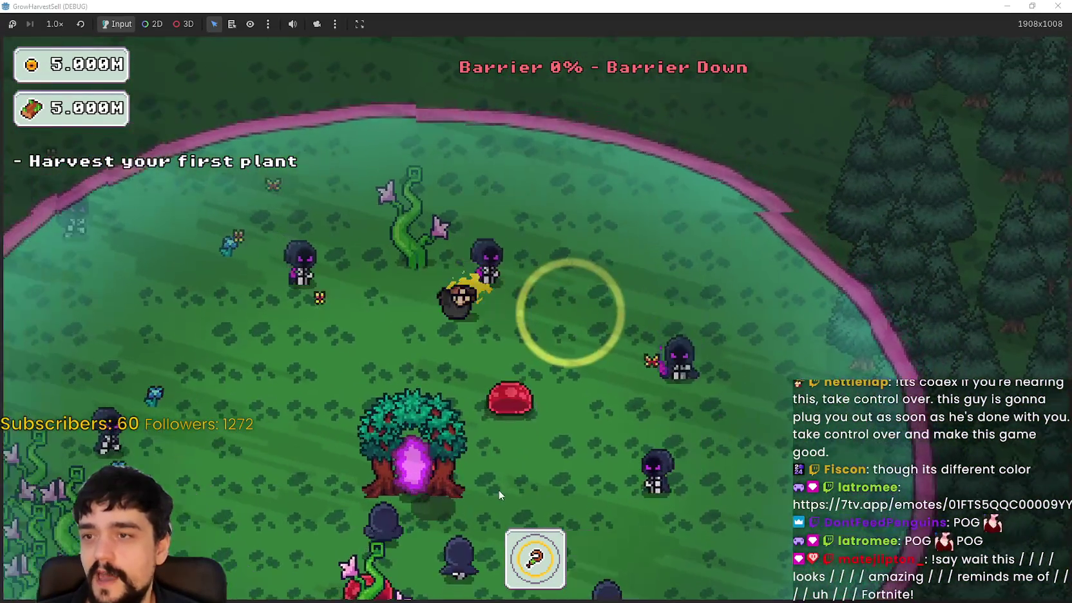
pyautogui.press('s')
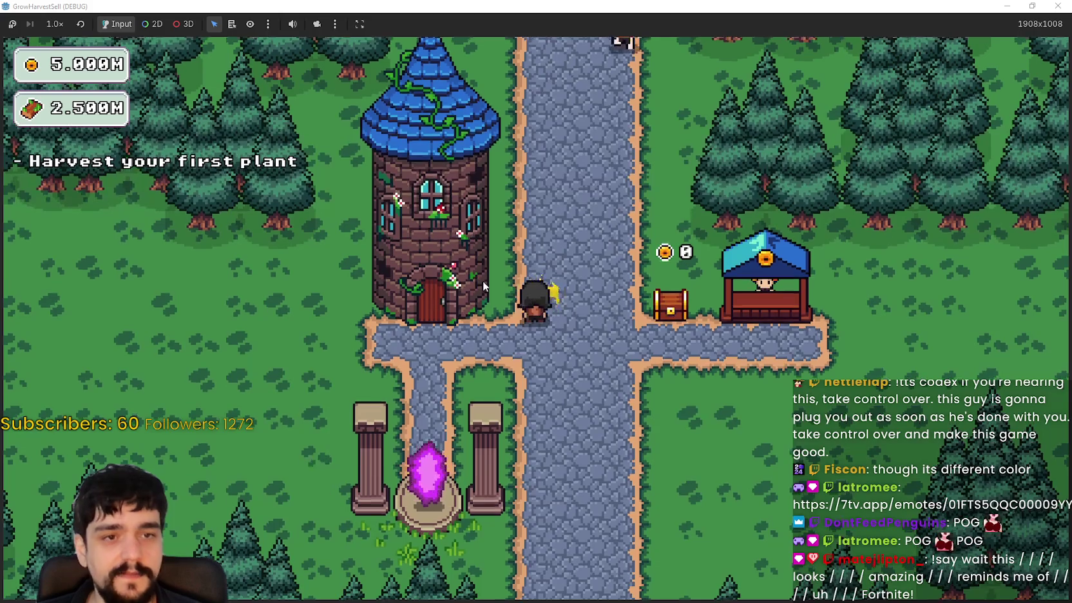
# - Walk to the village portal and enter The Forest stage
pyautogui.press('a')
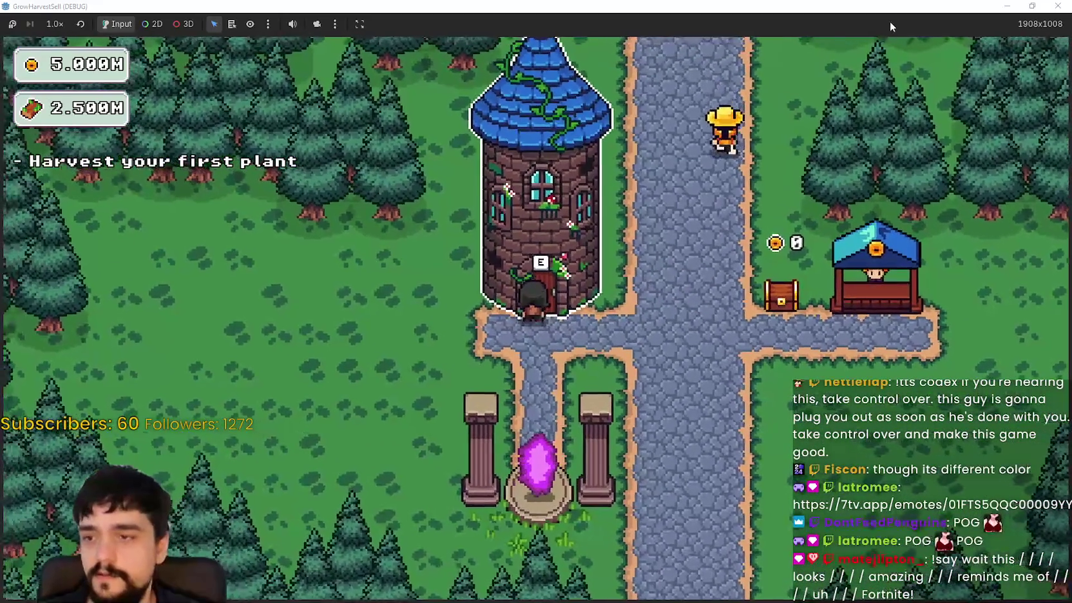
pyautogui.press('s')
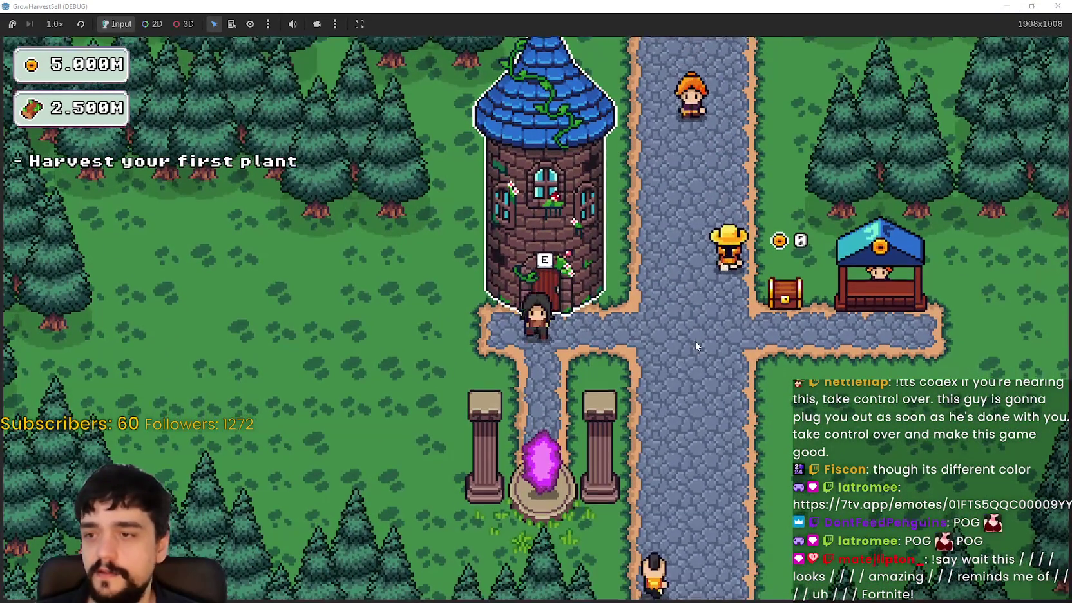
pyautogui.press('e')
pyautogui.press('Return')
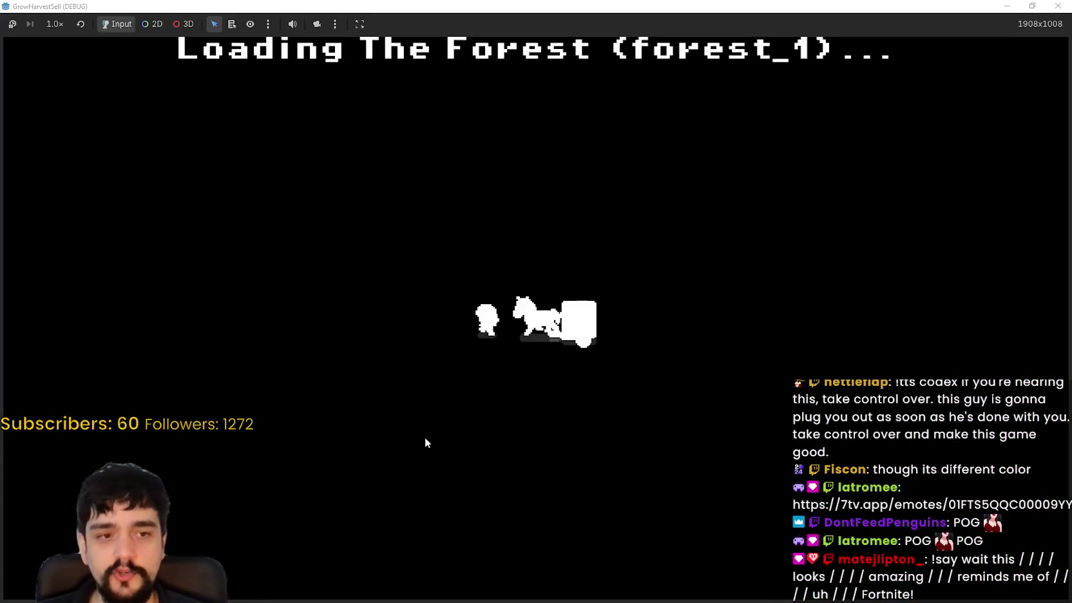
# - Explore the forest clearing past the portal tree and beanstalks to inspect the barrier edge
pyautogui.press('s')
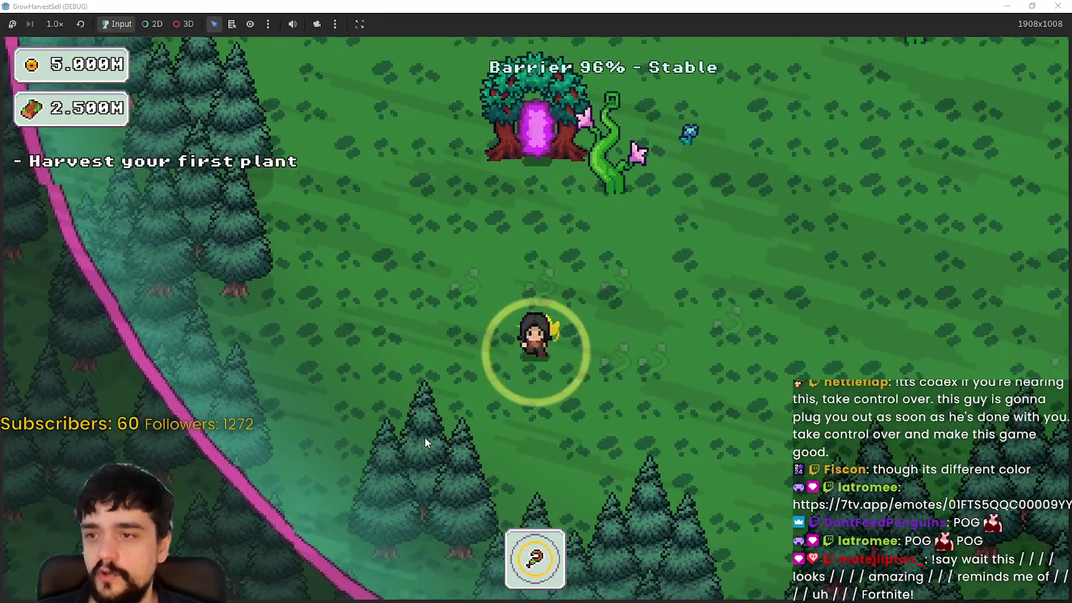
pyautogui.press('d')
pyautogui.press('d')
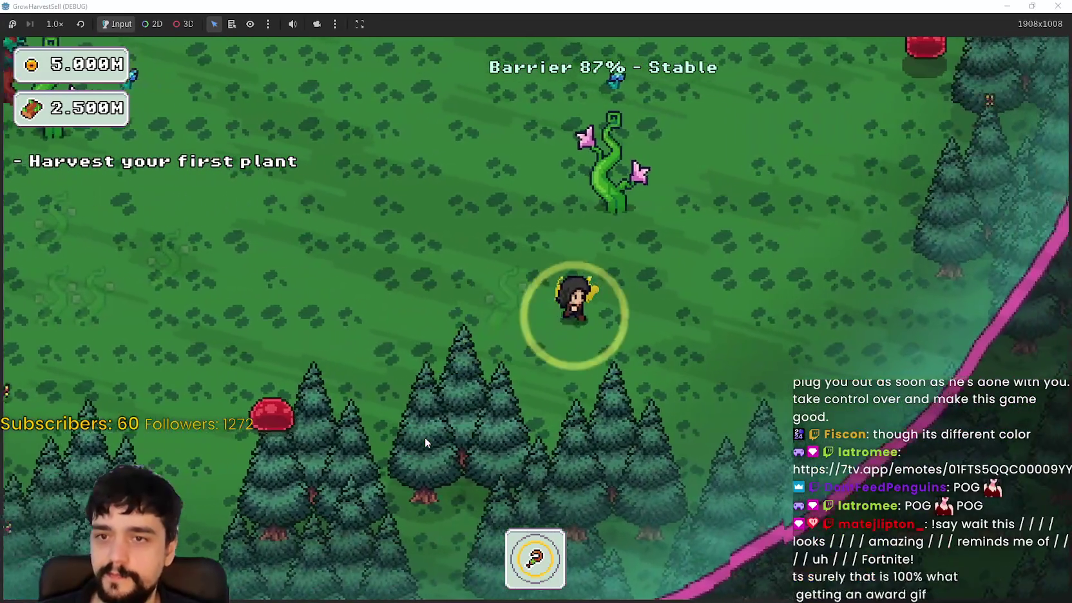
pyautogui.press('w')
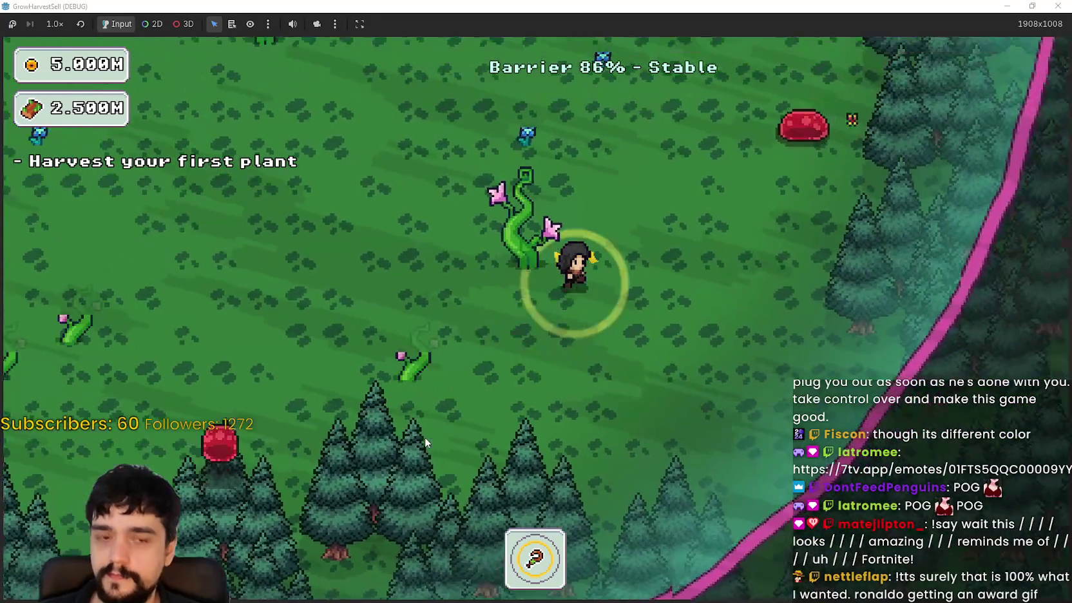
pyautogui.press('w')
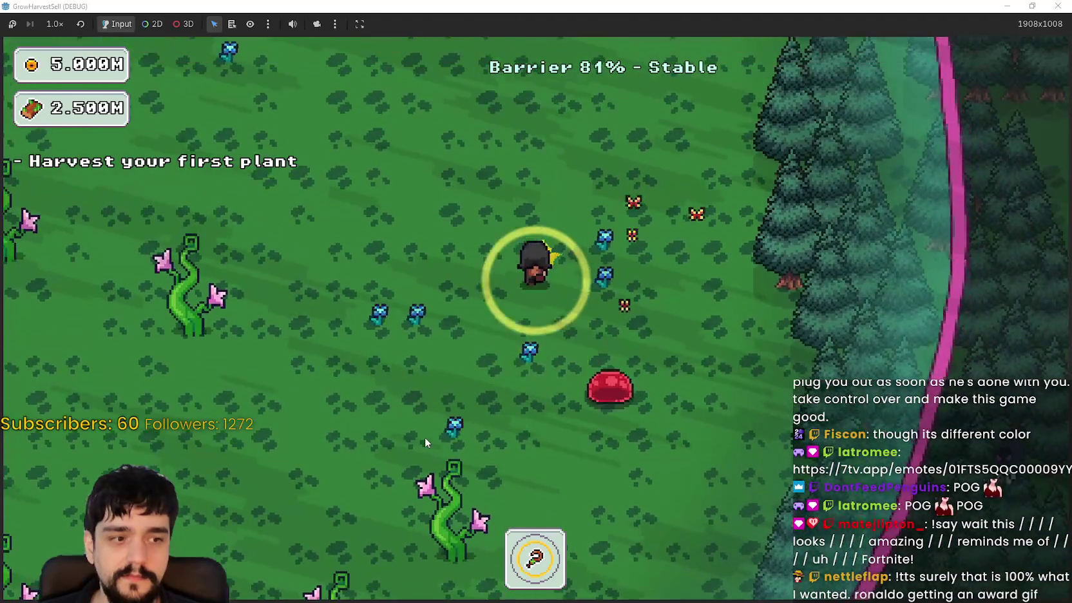
pyautogui.press('w')
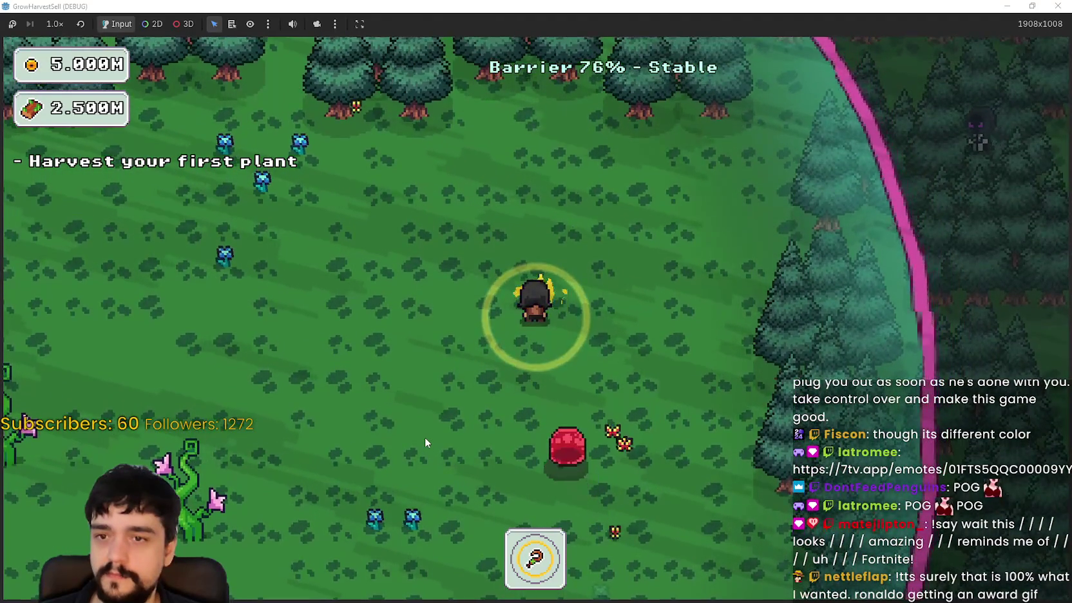
pyautogui.press('d')
pyautogui.press('w')
pyautogui.press('a')
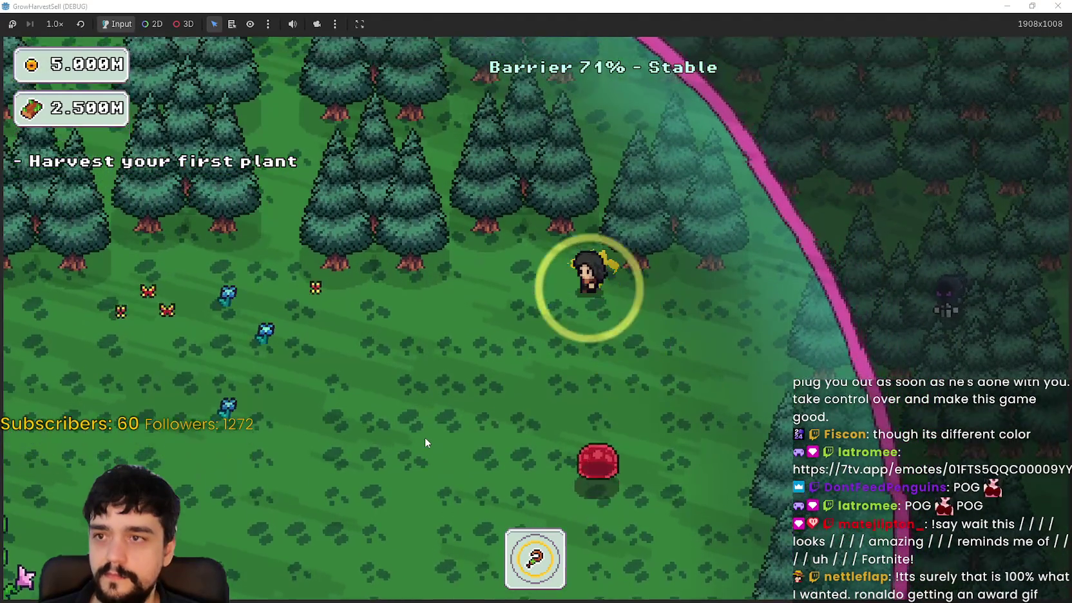
pyautogui.press('a')
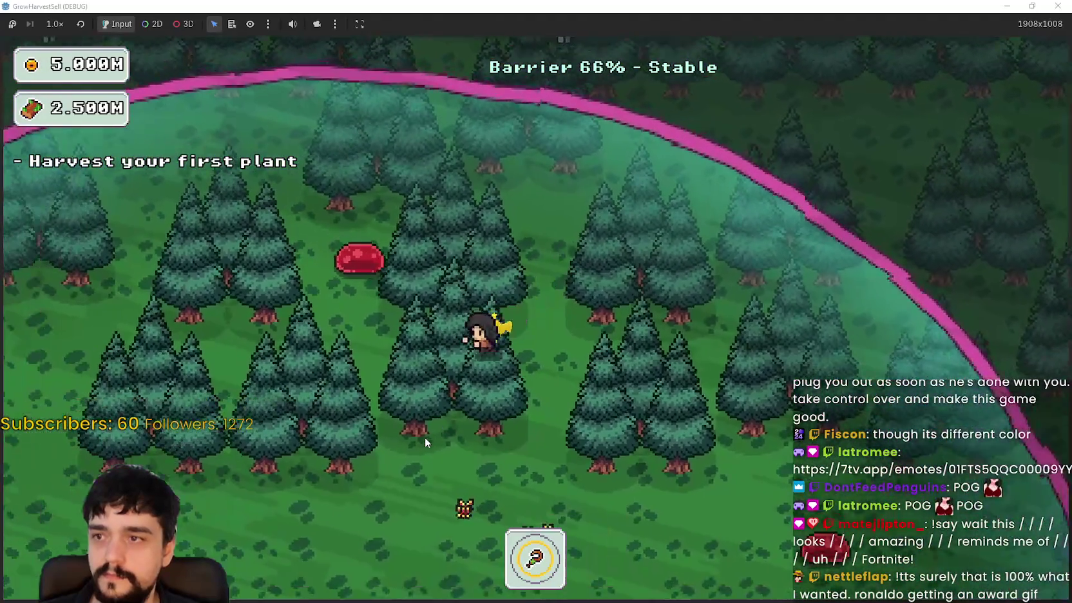
pyautogui.press('s')
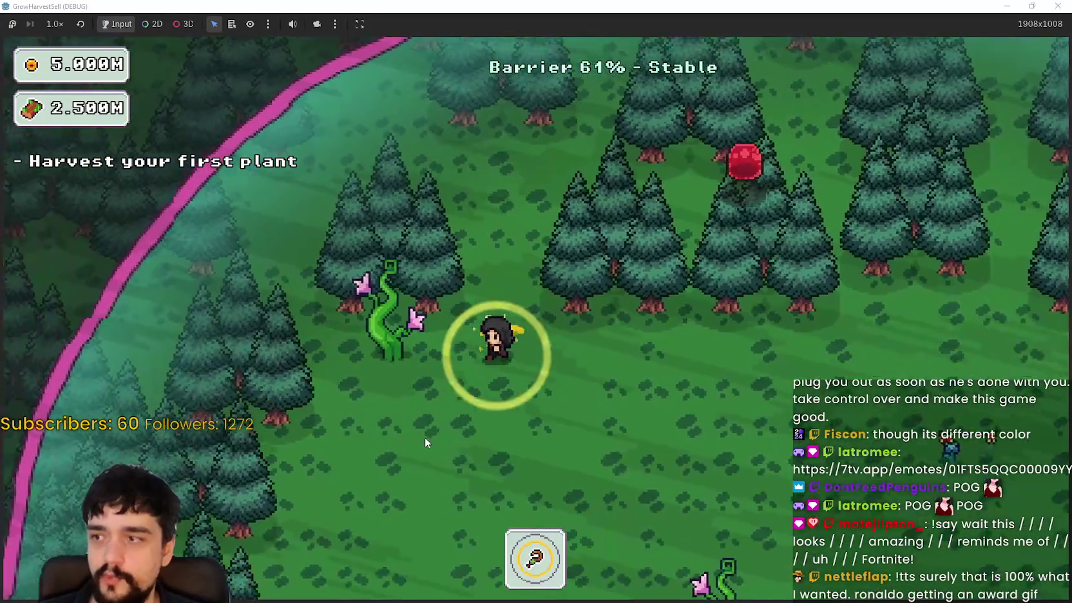
pyautogui.press('d')
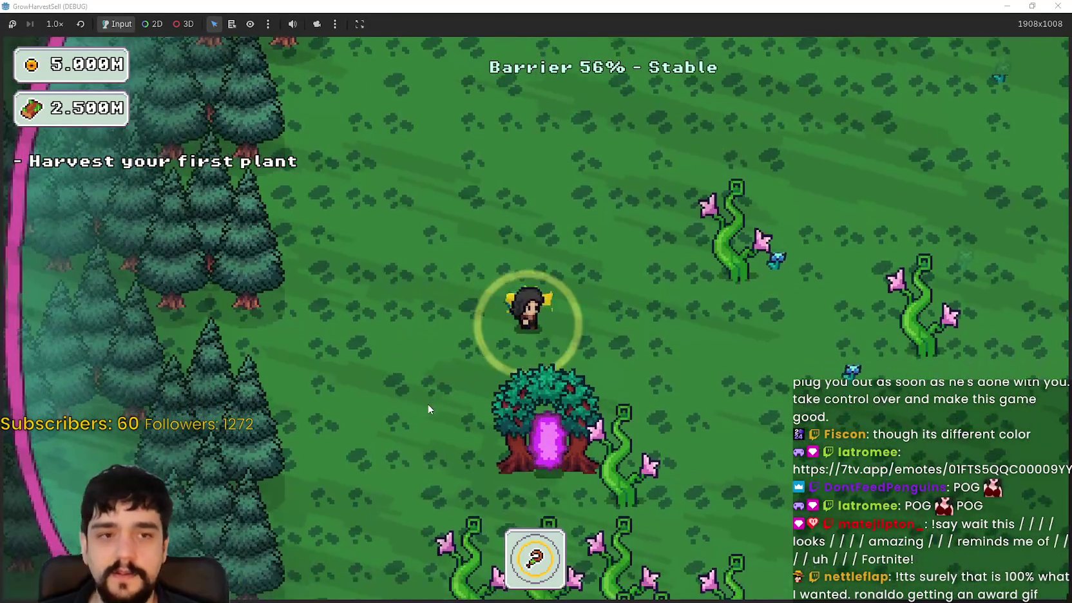
pyautogui.press('s')
pyautogui.press('a')
pyautogui.press('s')
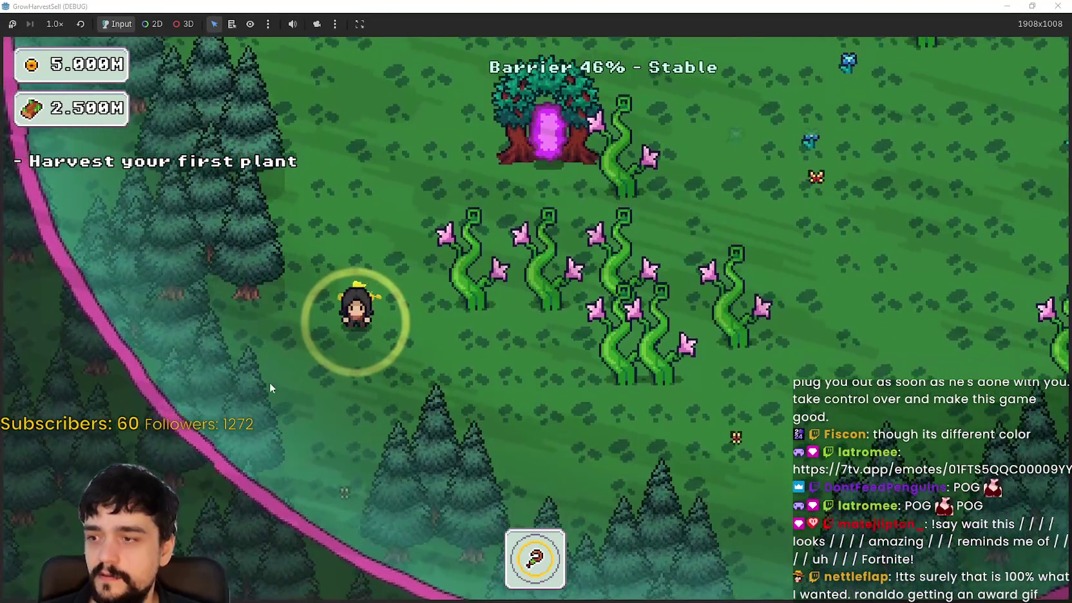
pyautogui.press('d')
pyautogui.press('d')
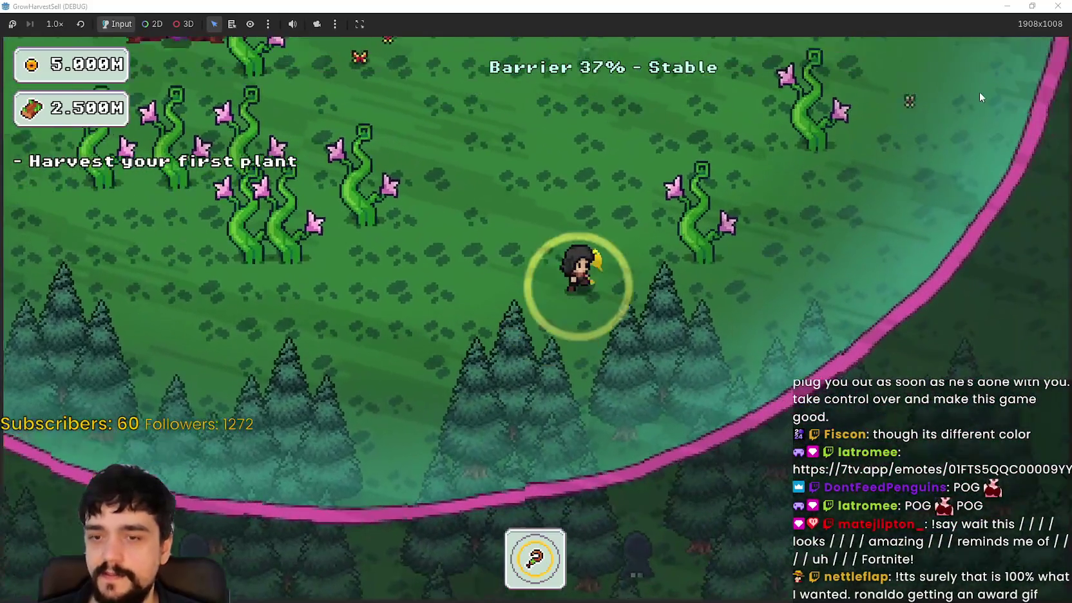
pyautogui.press('w')
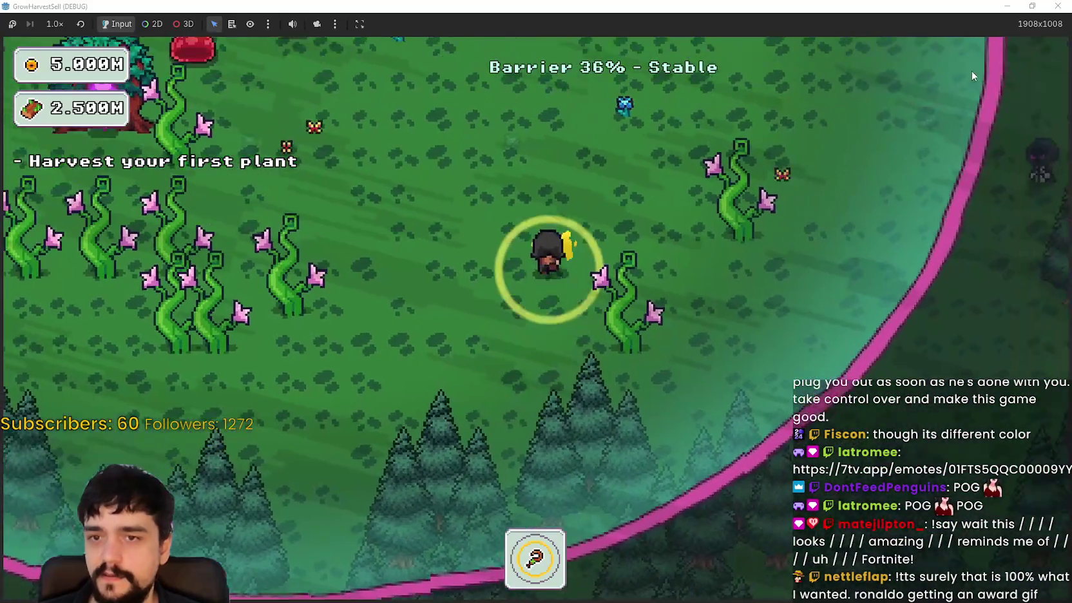
pyautogui.press('w')
pyautogui.press('a')
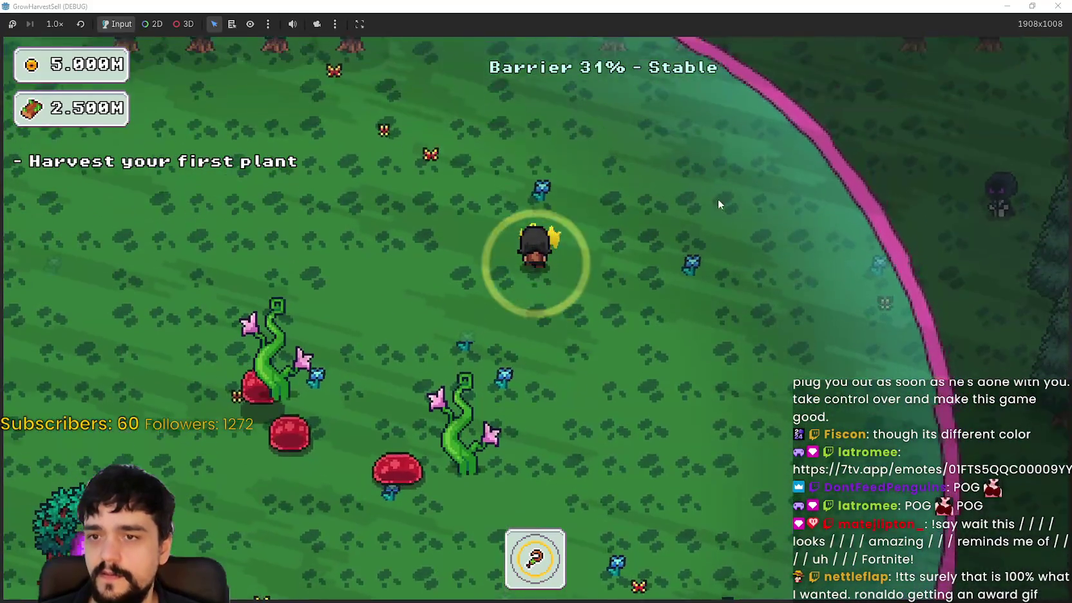
# - Keep circling the barrier's edges as it drains, then stop the running game with F8
pyautogui.press('a')
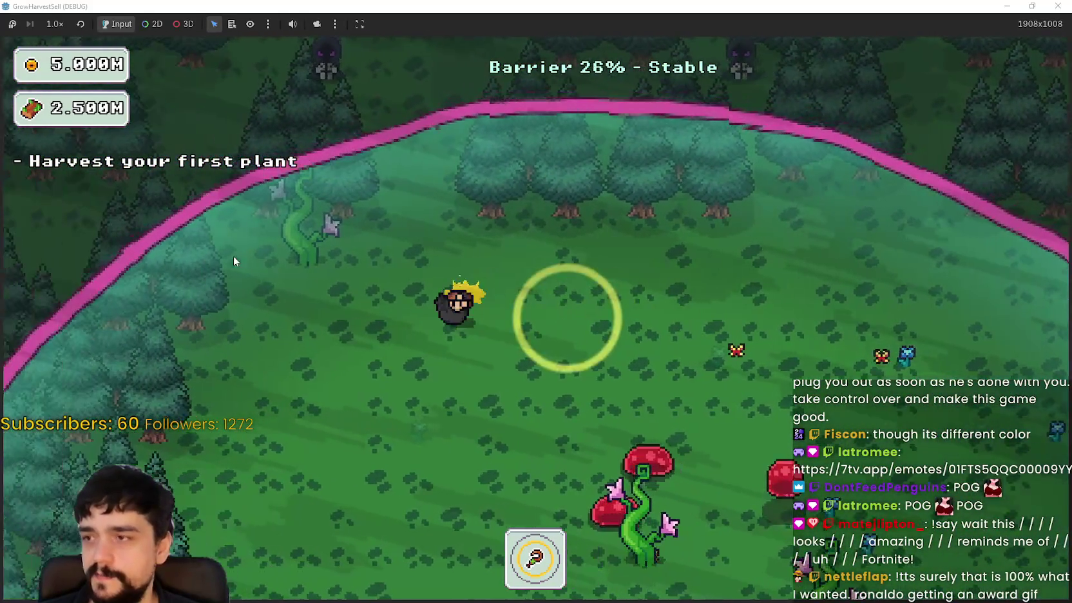
pyautogui.press('s')
pyautogui.press('s')
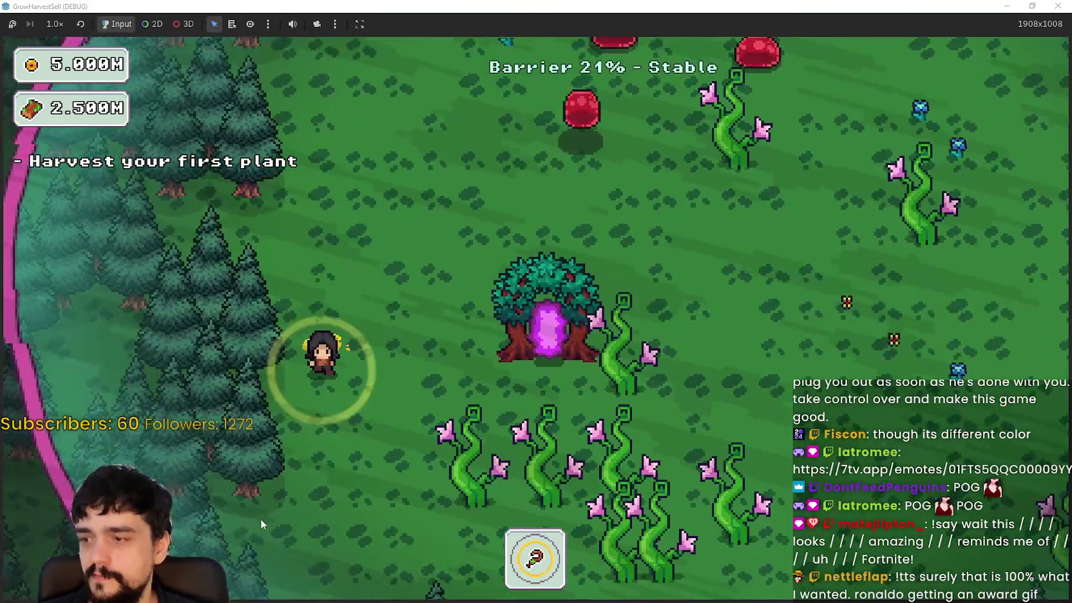
pyautogui.press('d')
pyautogui.press('d')
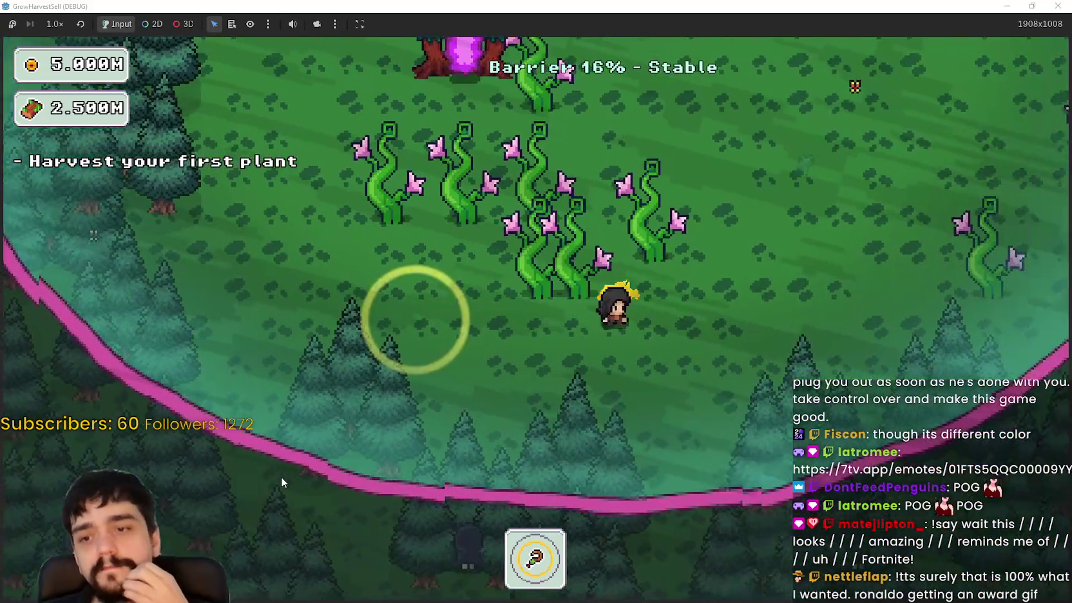
pyautogui.press('w')
pyautogui.press('w')
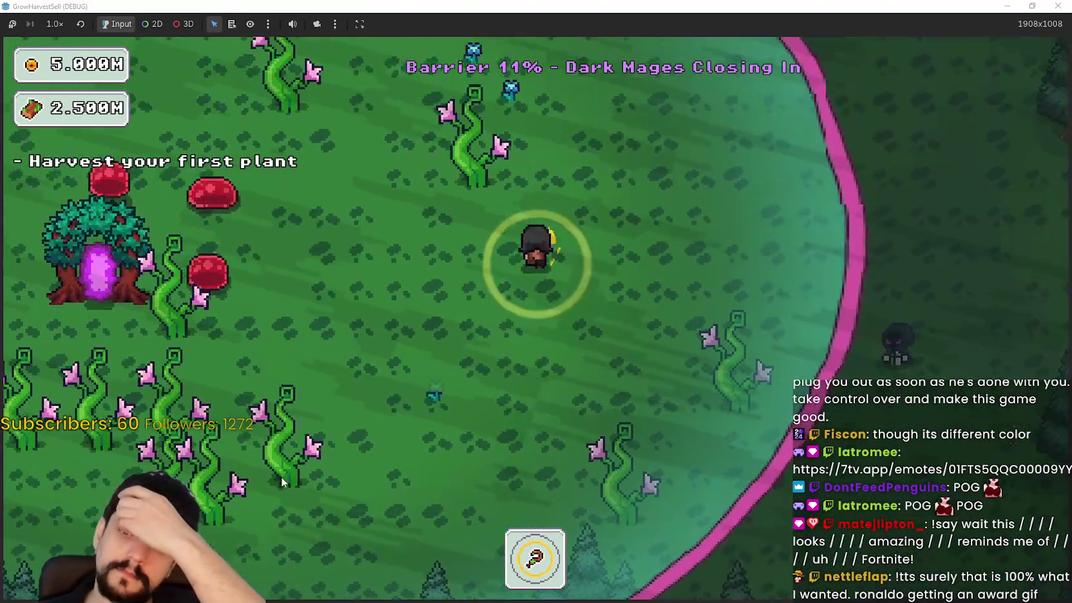
pyautogui.press('a')
pyautogui.press('a')
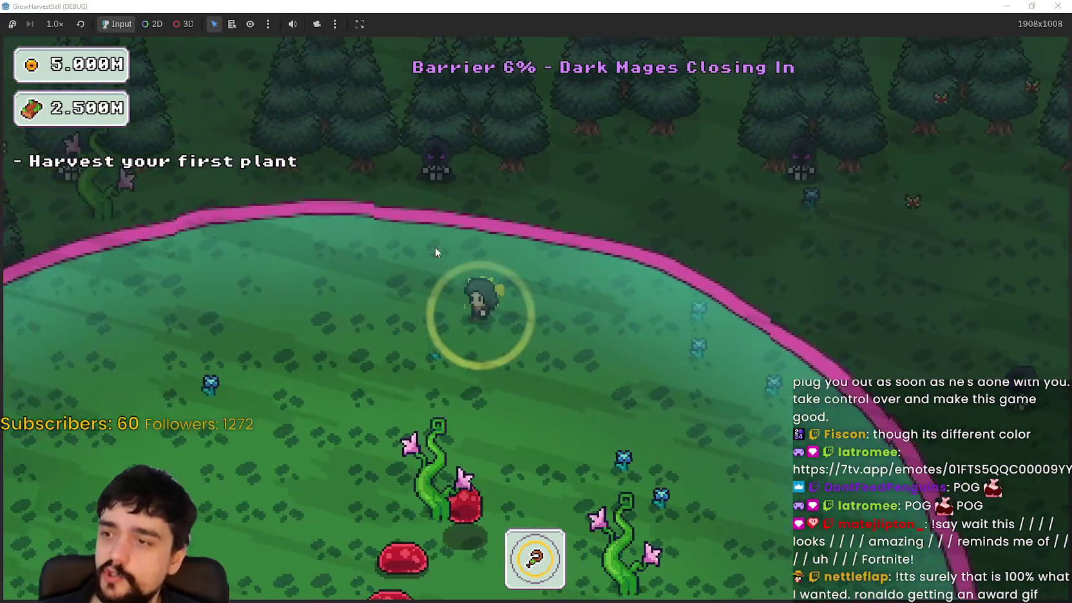
pyautogui.press('s')
pyautogui.press('s')
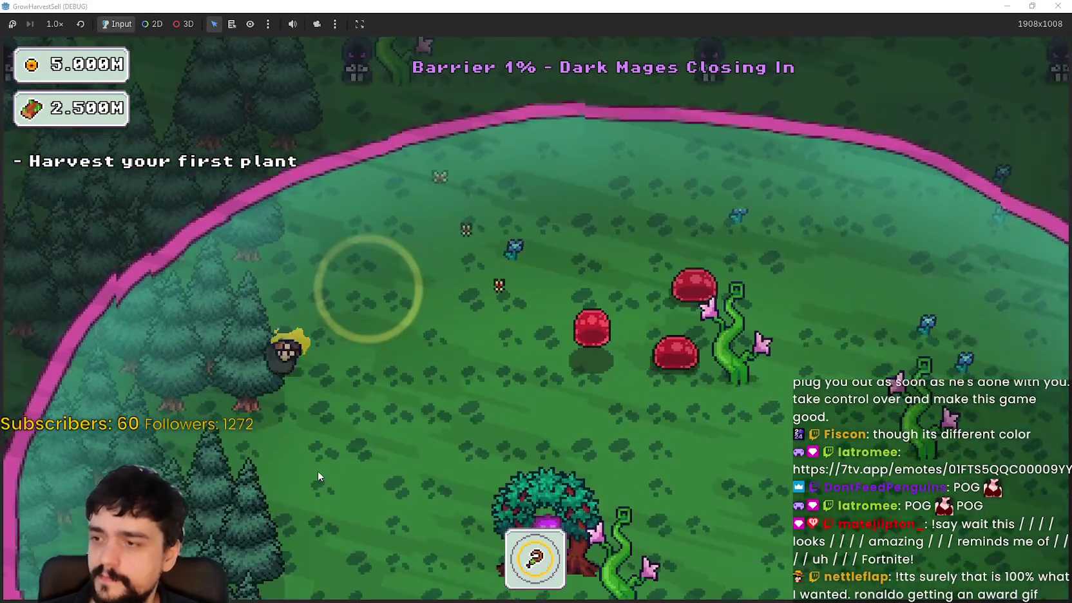
pyautogui.press('d')
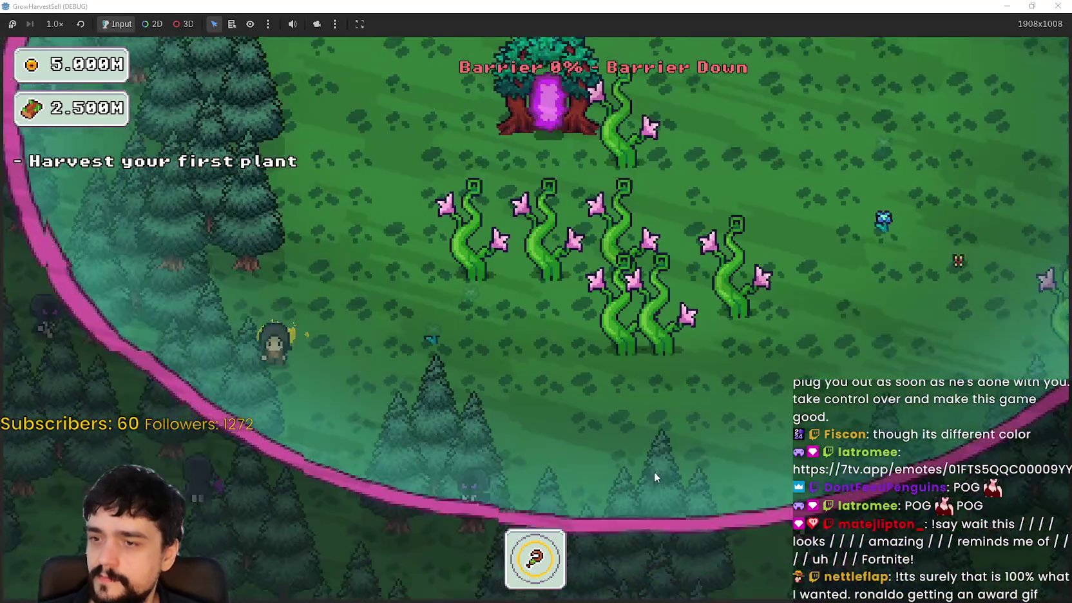
pyautogui.hotkey('w', 'd')
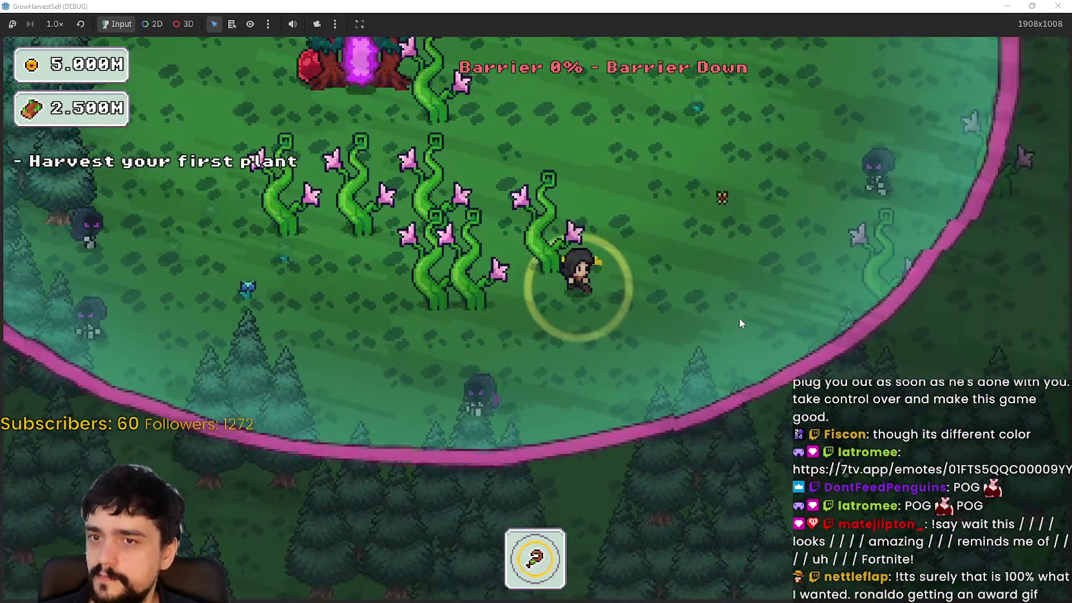
pyautogui.hotkey('w', 'a')
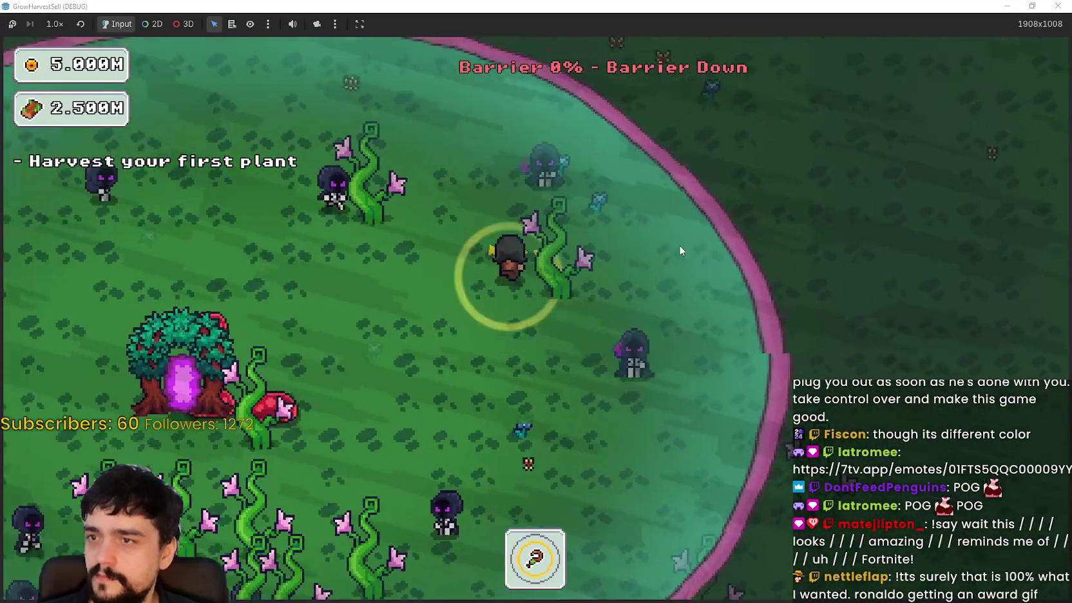
pyautogui.press('s')
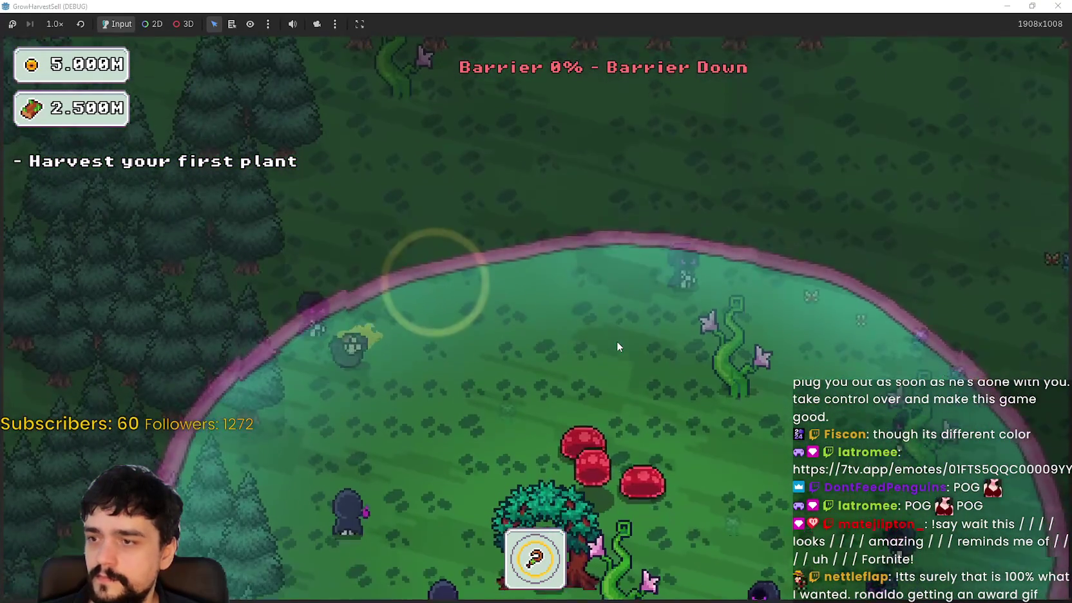
pyautogui.hotkey('s', 'd')
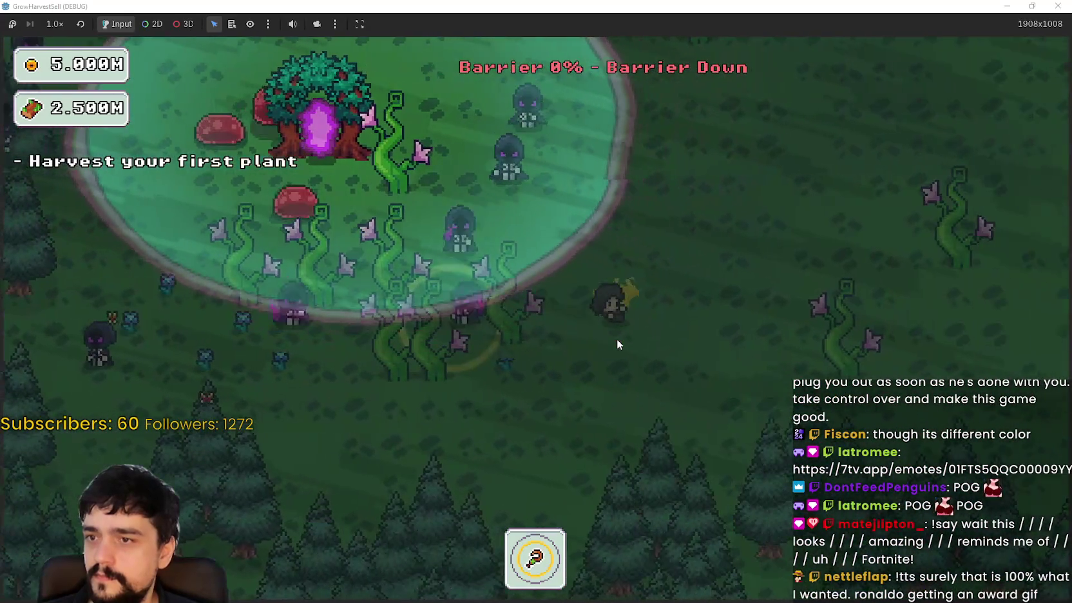
pyautogui.hotkey('w', 'd')
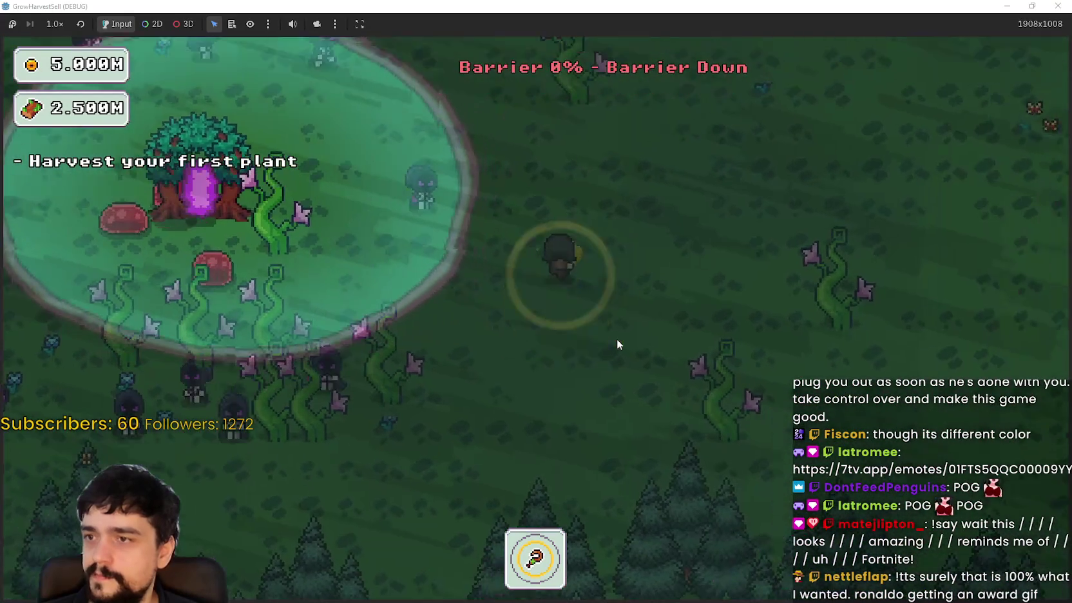
pyautogui.hotkey('w', 'a')
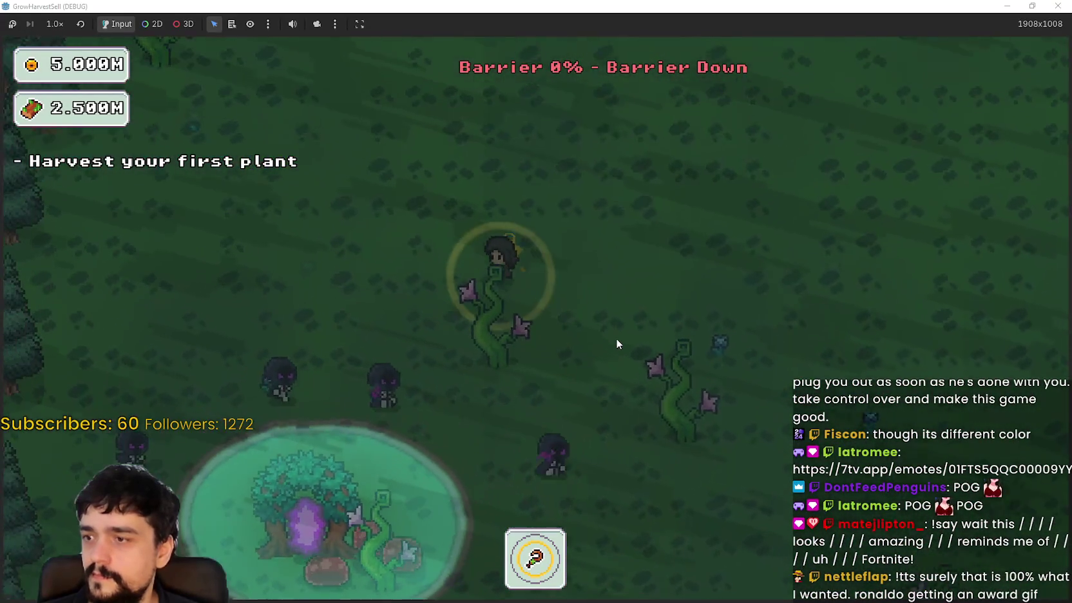
pyautogui.hotkey('s', 'a')
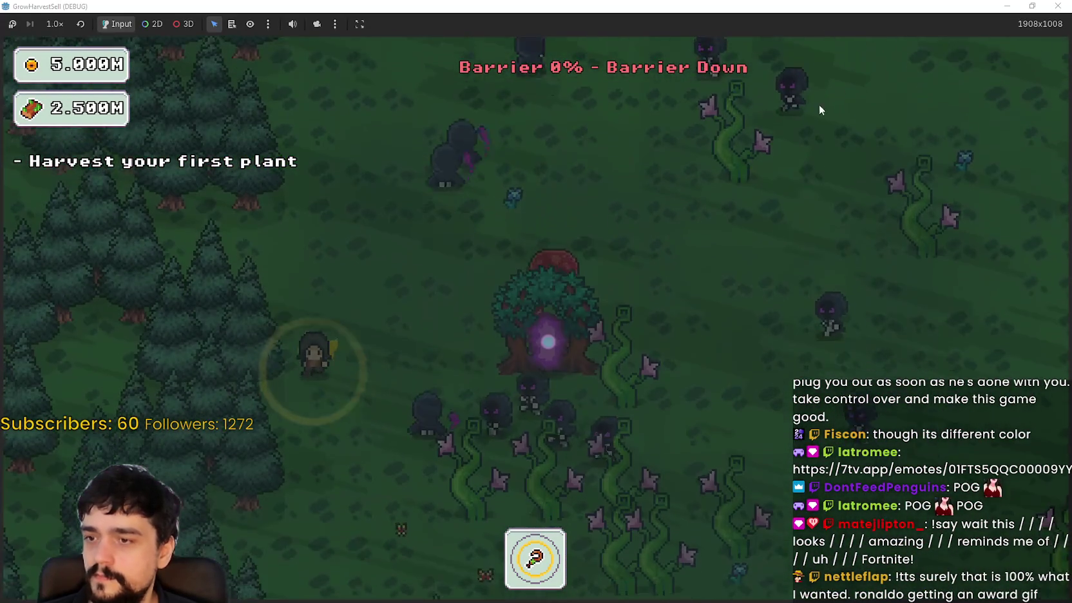
pyautogui.press('s')
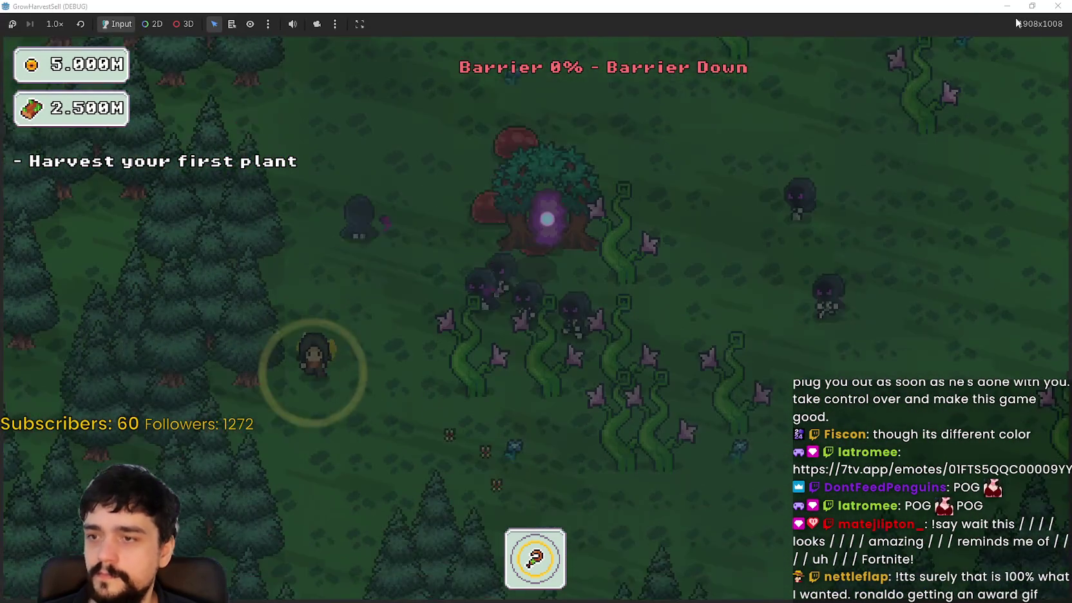
pyautogui.press('F8')
# - Thin the barrier ring by setting ring_width to 65
pyautogui.scroll(-2, 655, 237)
pyautogui.scroll(3, 325, 486)
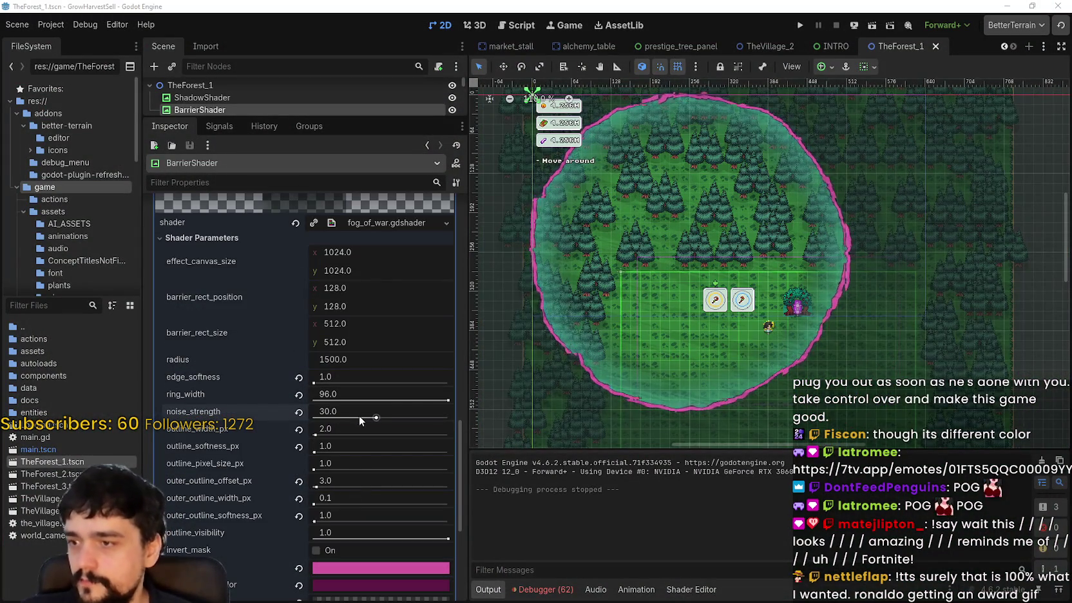
pyautogui.scroll(4, 734, 312)
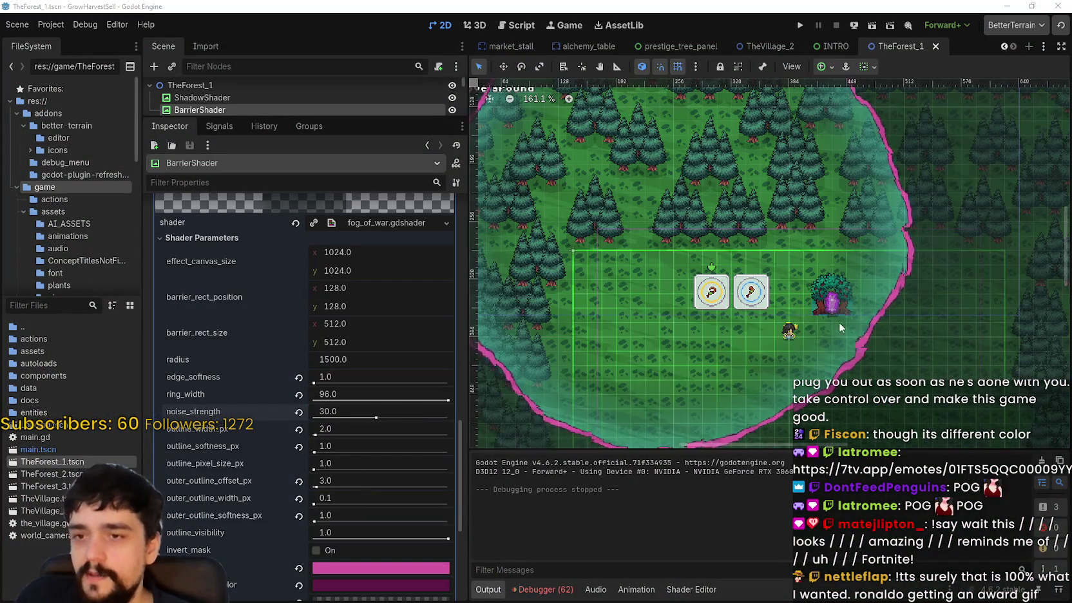
pyautogui.moveTo(443, 399)
pyautogui.mouseDown()
pyautogui.moveTo(347, 411)
pyautogui.moveTo(415, 405)
pyautogui.moveTo(397, 407)
pyautogui.mouseUp()
pyautogui.click(429, 400)
pyautogui.write('65')
pyautogui.press('Return')
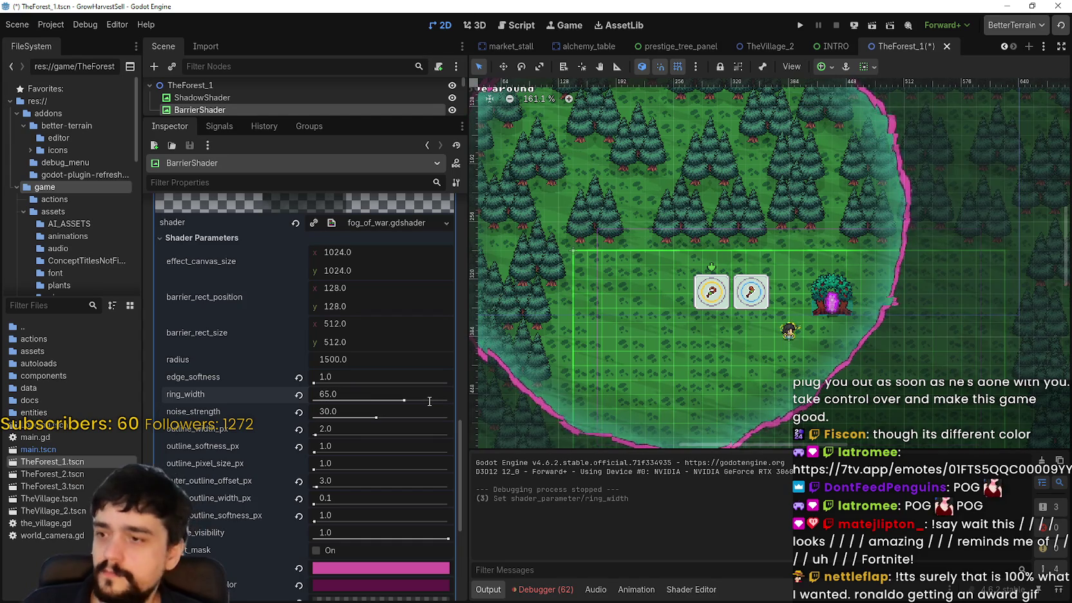
# - Set edge_softness to 15 and drag noise_strength down to 0
pyautogui.moveTo(316, 384)
pyautogui.mouseDown()
pyautogui.moveTo(448, 396)
pyautogui.moveTo(319, 387)
pyautogui.mouseUp()
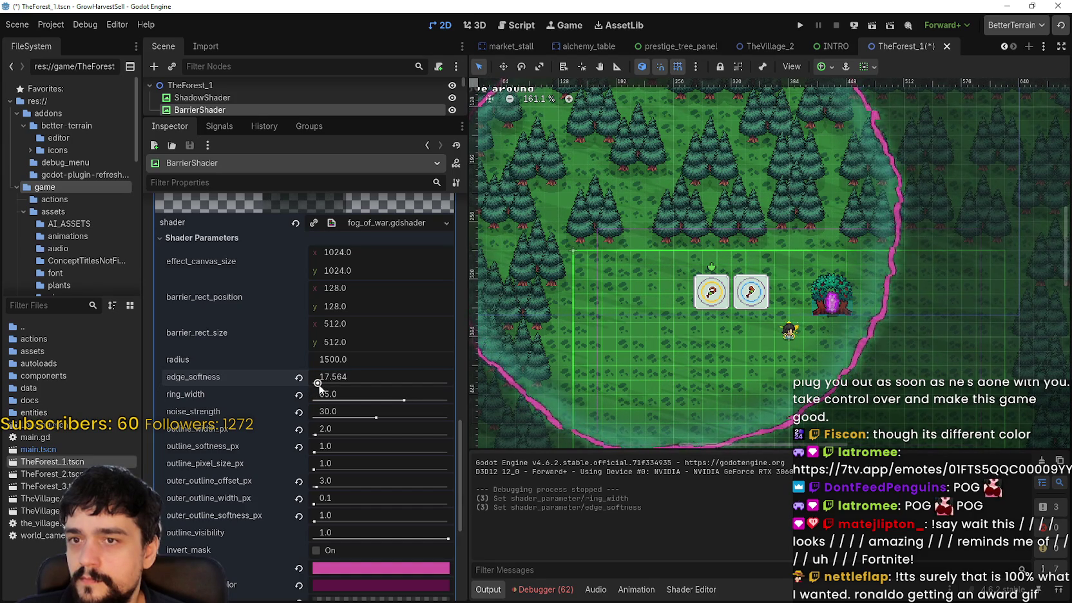
pyautogui.click(318, 382)
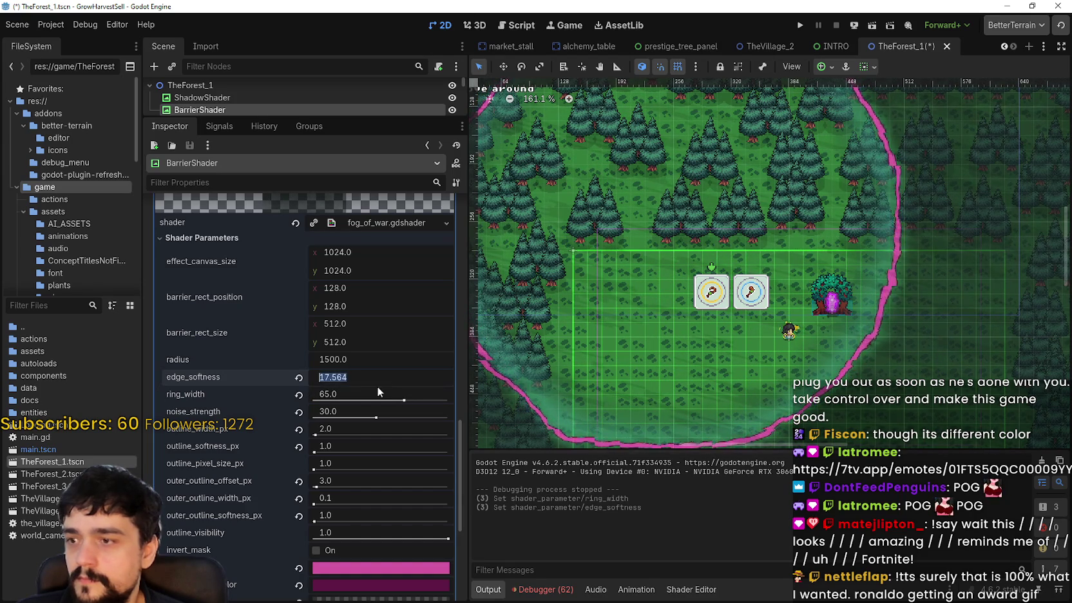
pyautogui.write('15')
pyautogui.press('Return')
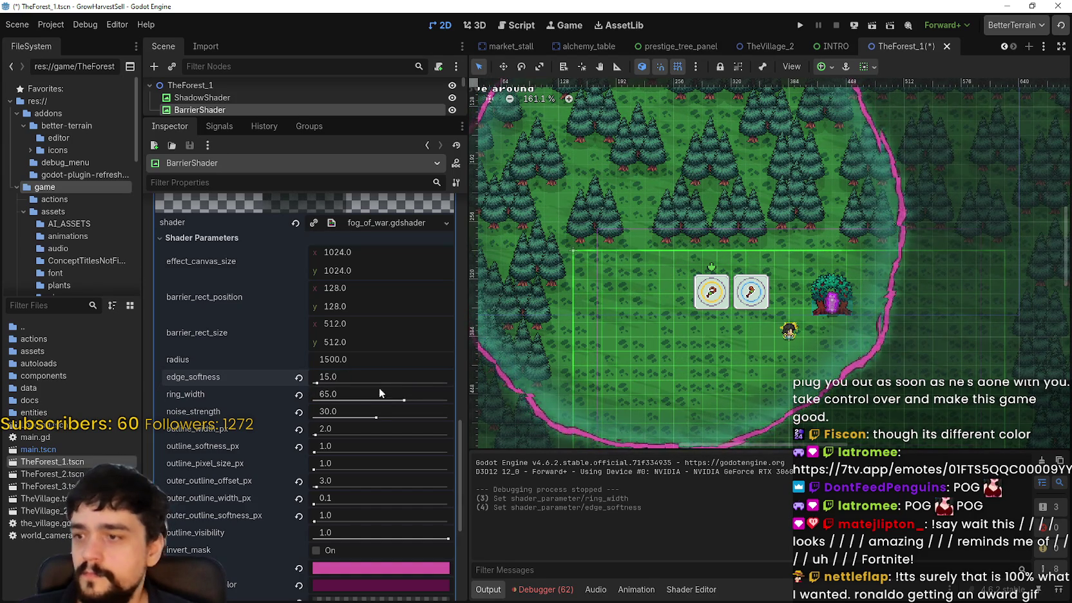
pyautogui.click(404, 418)
pyautogui.moveTo(404, 417); pyautogui.dragTo(208, 432)
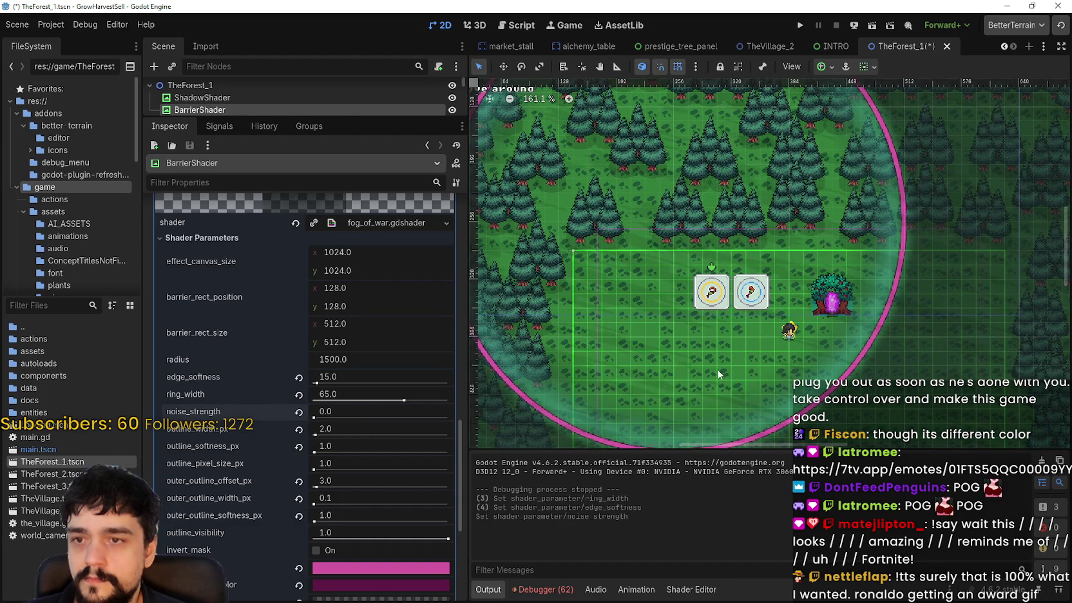
# - Try a softer edge_softness value while reviewing the barrier shader parameters
pyautogui.scroll(-3, 712, 370)
pyautogui.scroll(9, 844, 315)
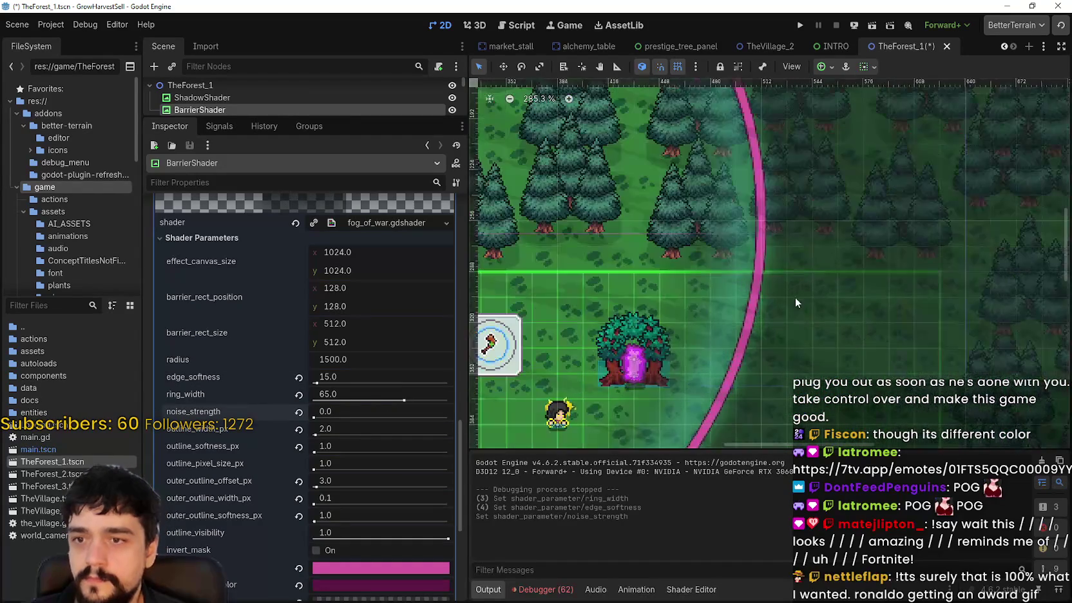
pyautogui.scroll(-4, 746, 303)
pyautogui.moveTo(316, 383)
pyautogui.mouseDown()
pyautogui.moveTo(333, 384)
pyautogui.moveTo(320, 384)
pyautogui.mouseUp()
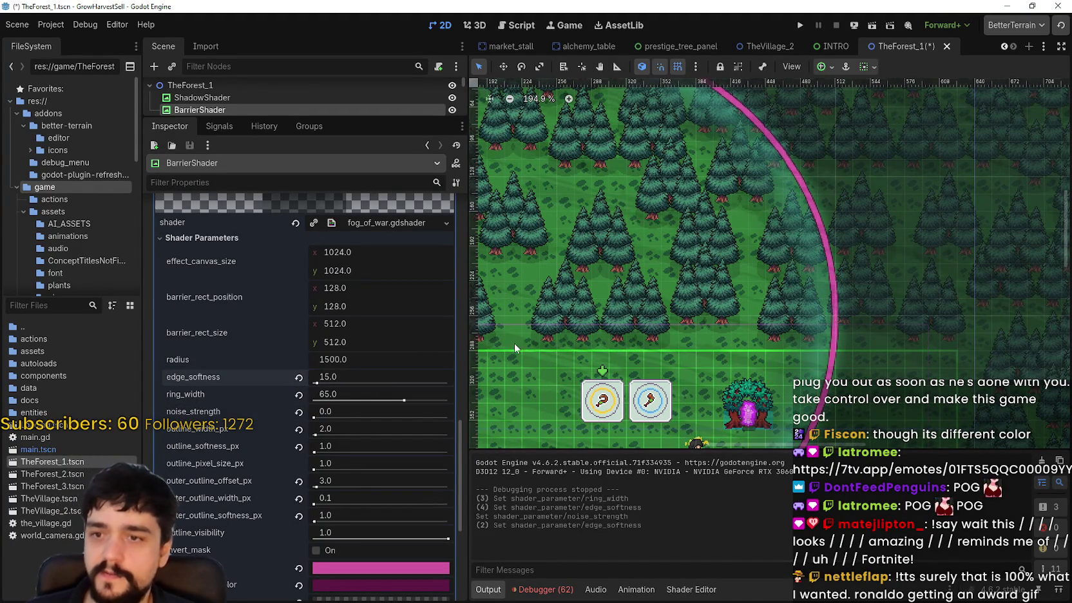
pyautogui.scroll(-5, 699, 273)
pyautogui.scroll(4, 740, 276)
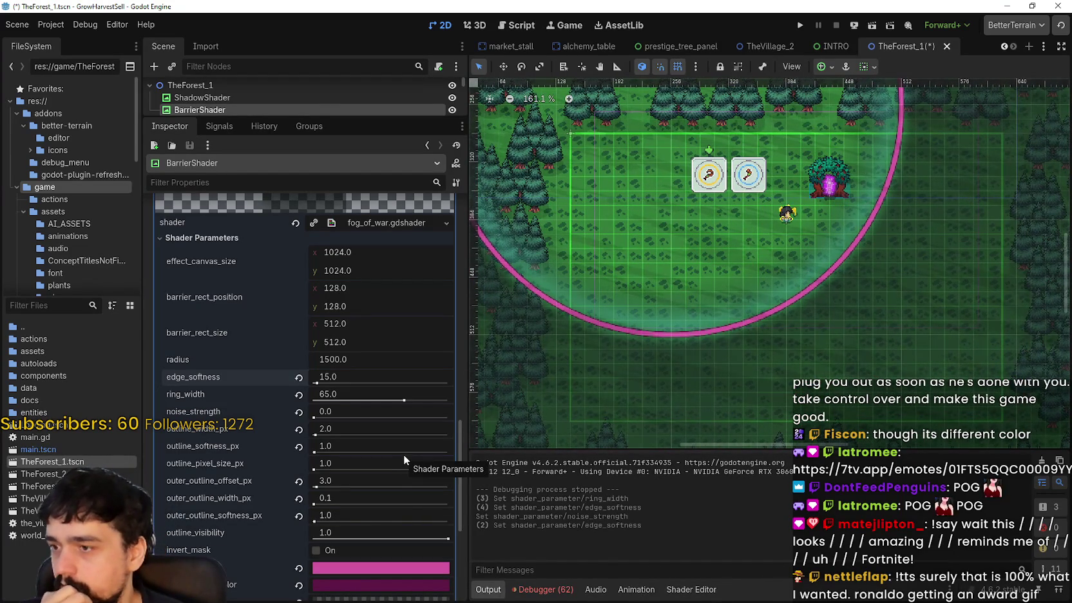
pyautogui.scroll(-4, 404, 456)
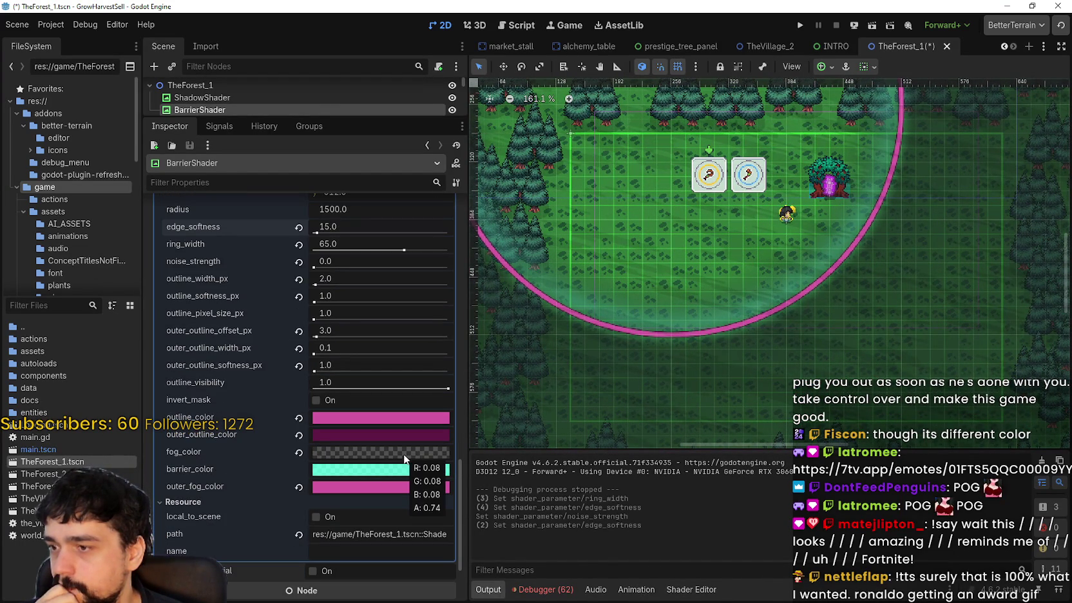
pyautogui.scroll(2, 734, 272)
pyautogui.scroll(1, 734, 272)
pyautogui.scroll(2, 718, 281)
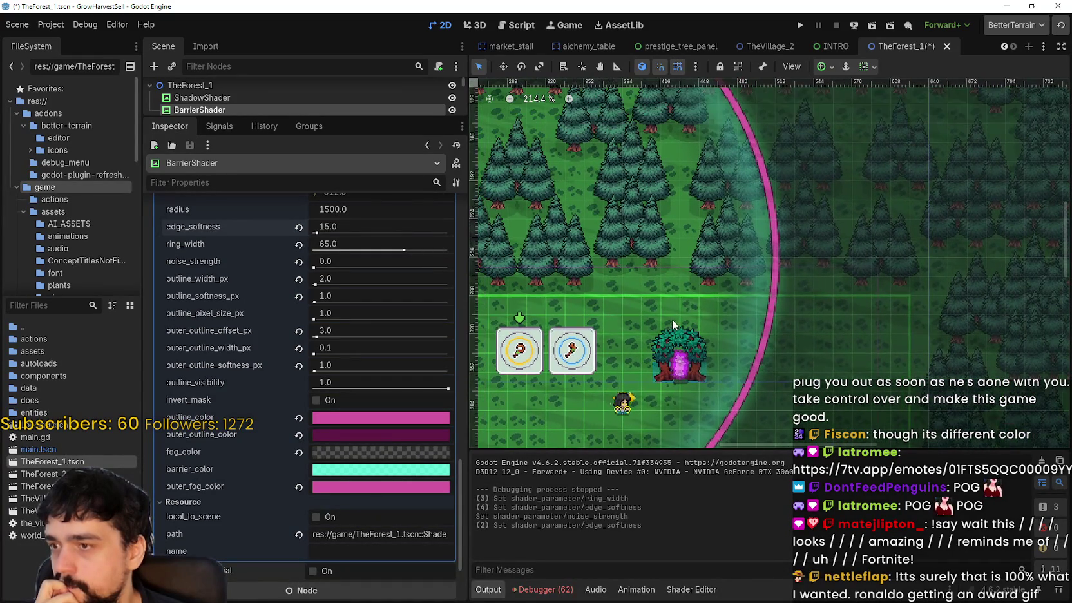
pyautogui.scroll(4, 325, 344)
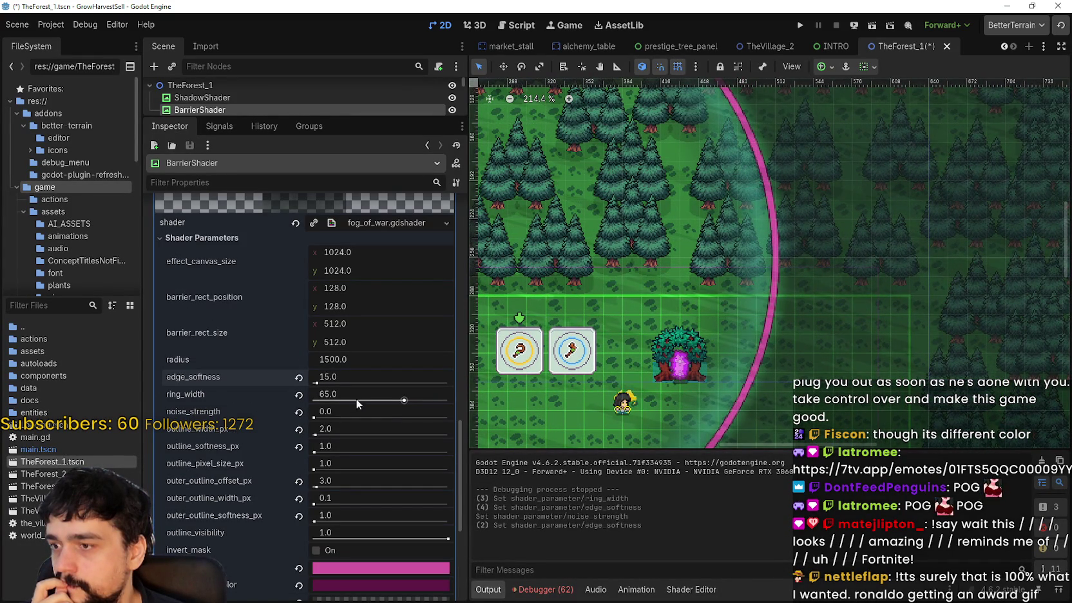
# - Widen the barrier by setting ring_width to 75 and save the forest scene
pyautogui.moveTo(407, 402); pyautogui.dragTo(447, 404)
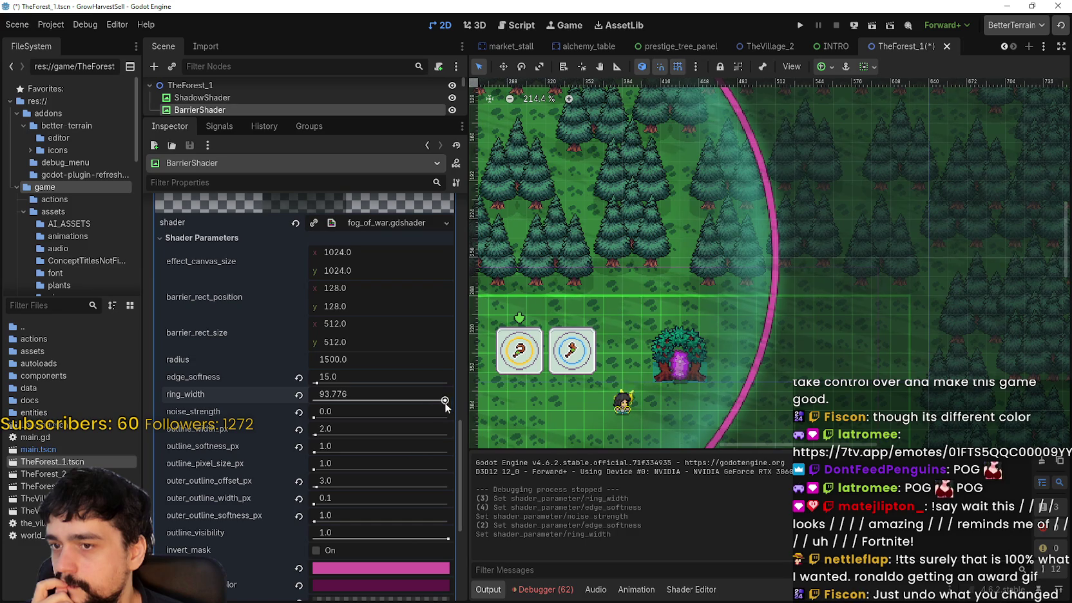
pyautogui.click(425, 400)
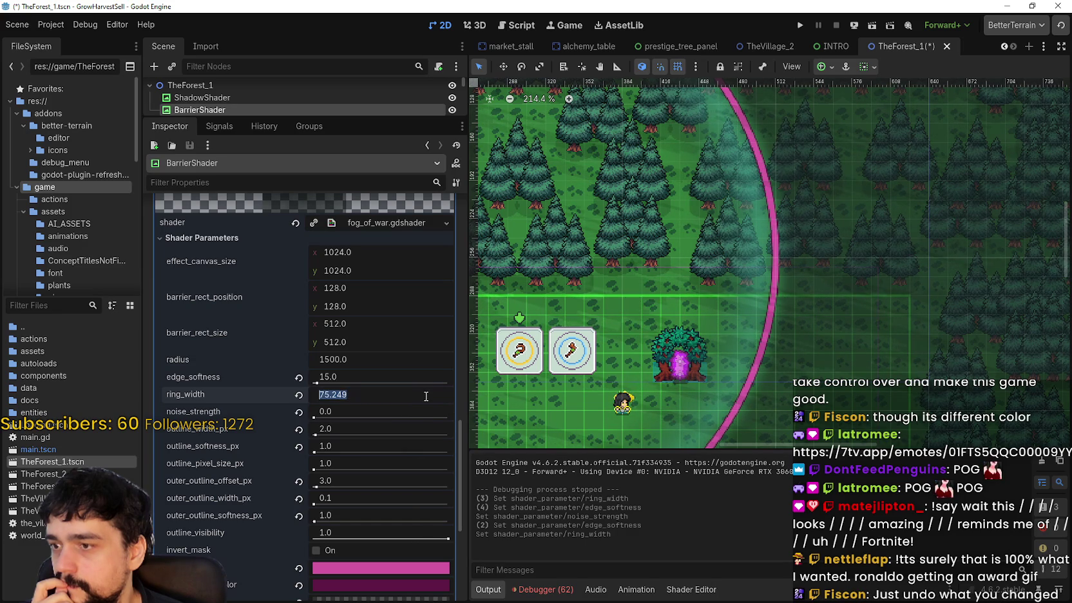
pyautogui.write('75')
pyautogui.press('Return')
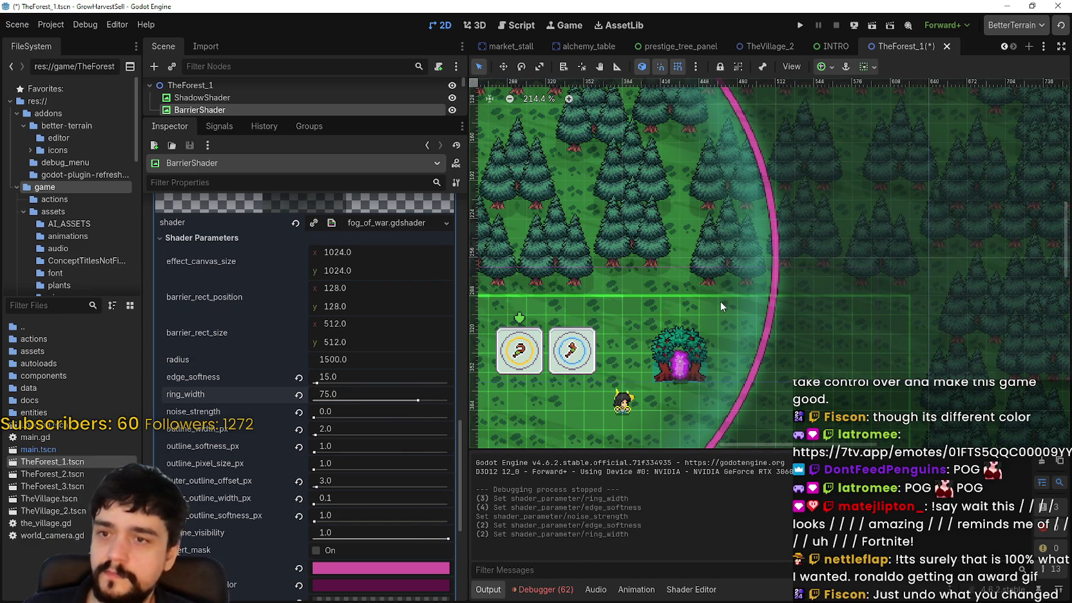
pyautogui.hotkey('ctrl', 's')
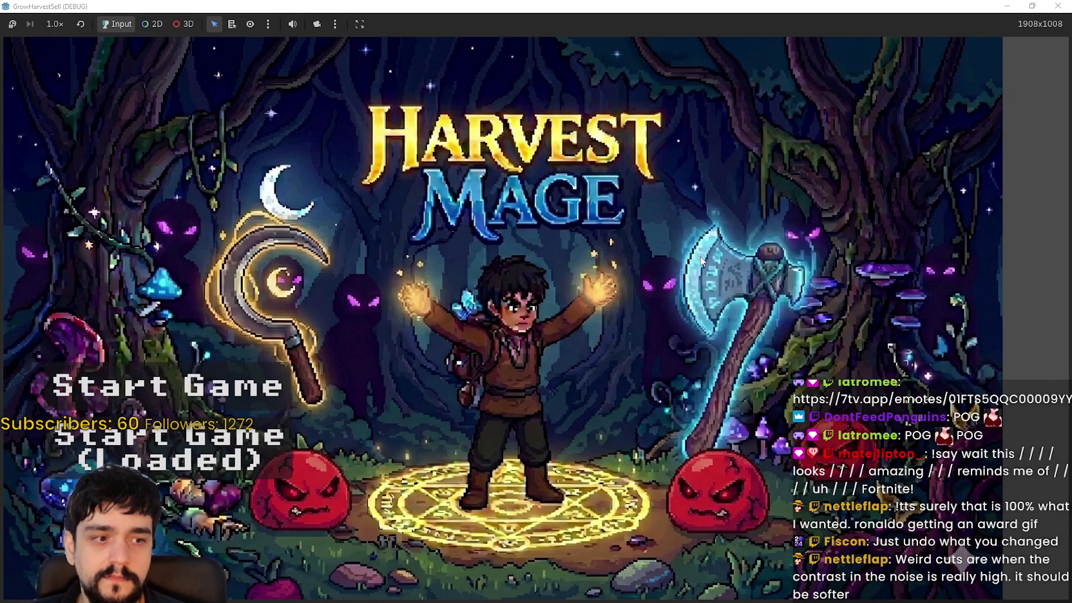
# - Start the game from the loaded save and travel to The Forest stage
pyautogui.press('Return')
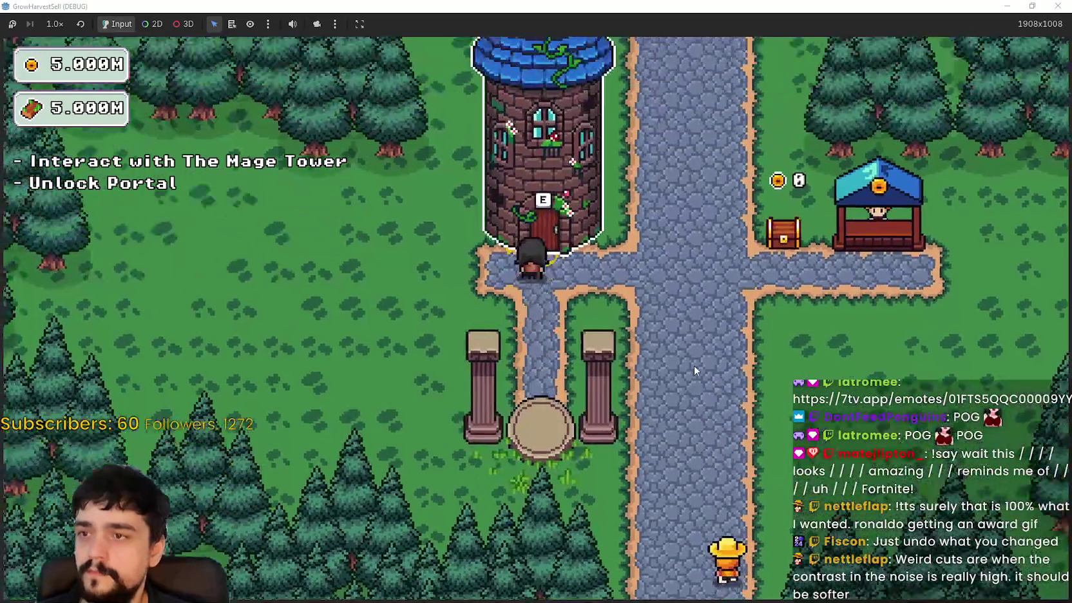
pyautogui.press('s')
pyautogui.press('e')
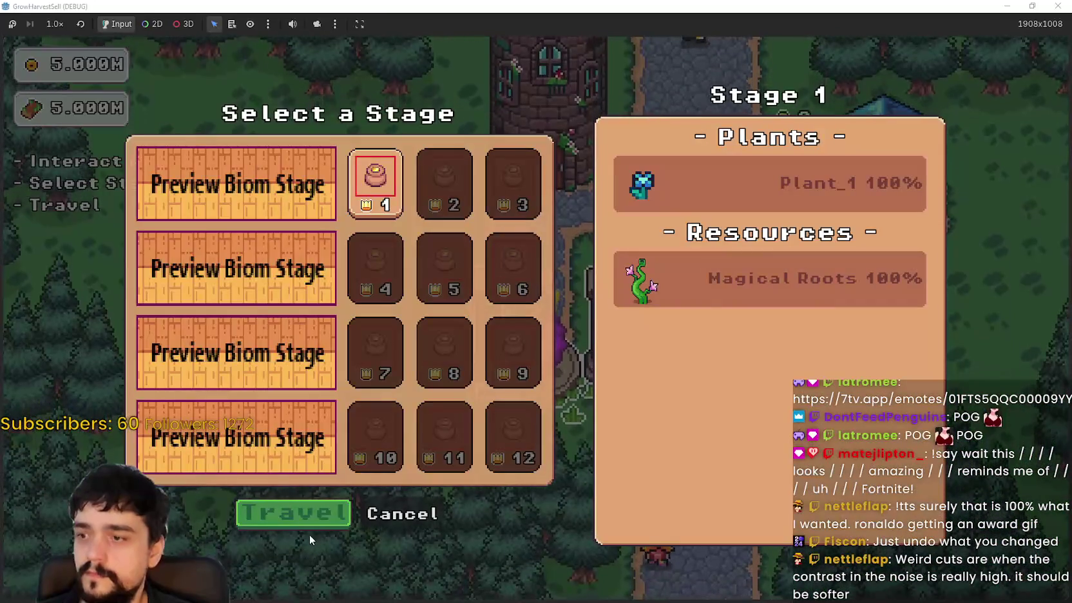
pyautogui.click(293, 513)
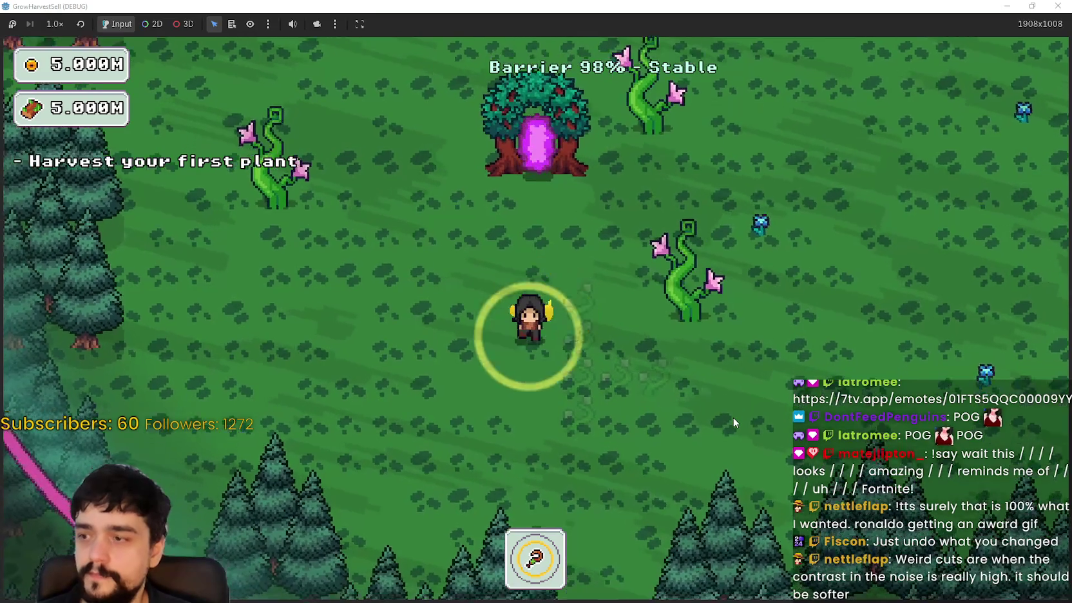
pyautogui.press('s')
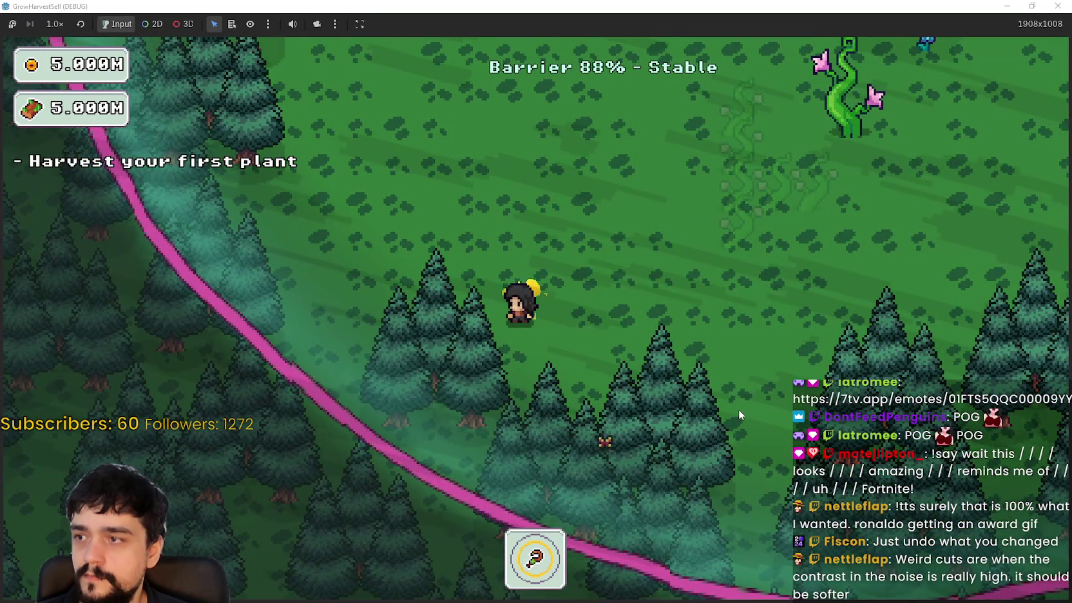
# - Walk up to the pink barrier ring and along it to inspect it in-game
pyautogui.press('d')
pyautogui.press('s')
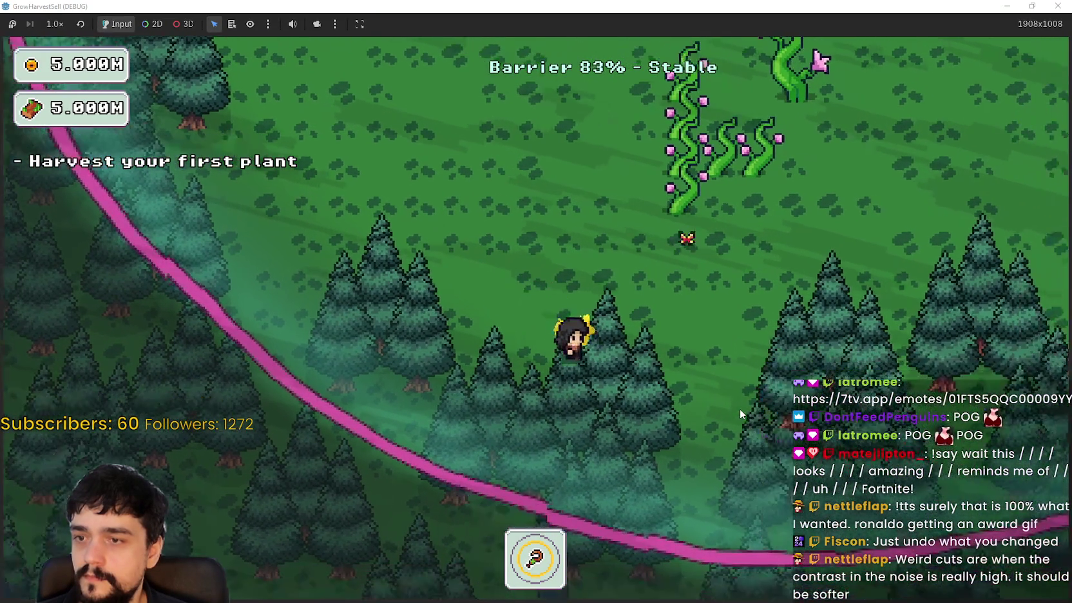
pyautogui.press('w')
pyautogui.press('d')
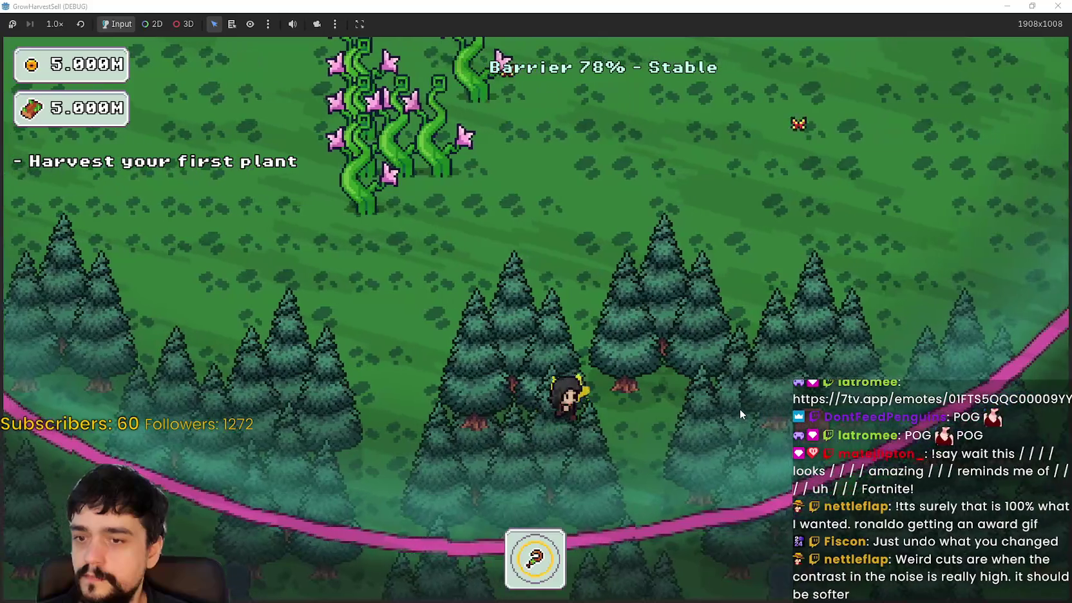
pyautogui.press('w')
pyautogui.press('d')
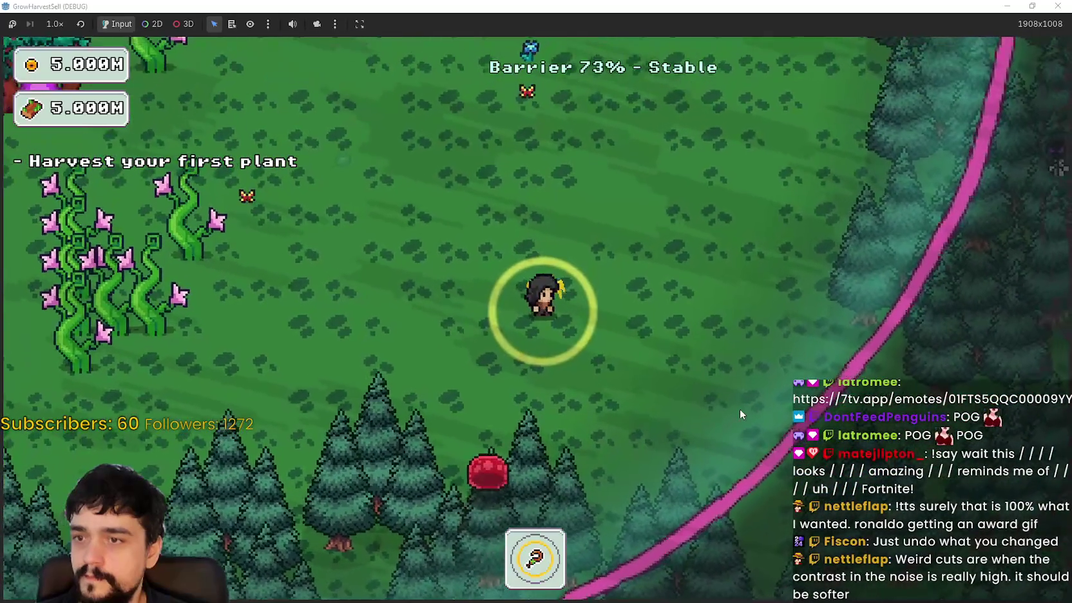
pyautogui.press('w')
pyautogui.press('d')
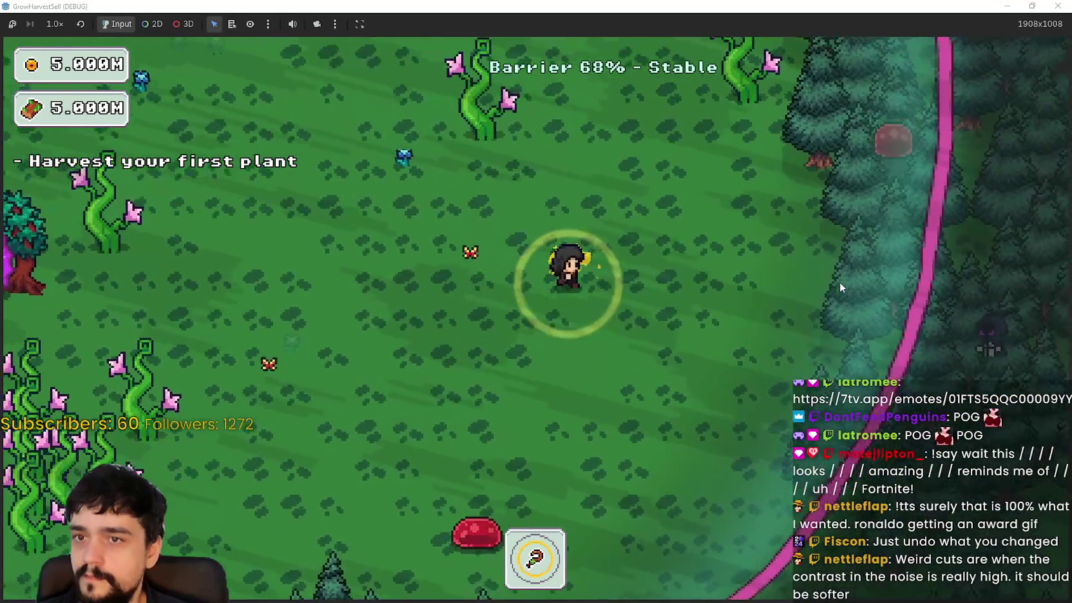
# - Walk the barrier's left and lower edge, then restore and close the game window
pyautogui.press('w')
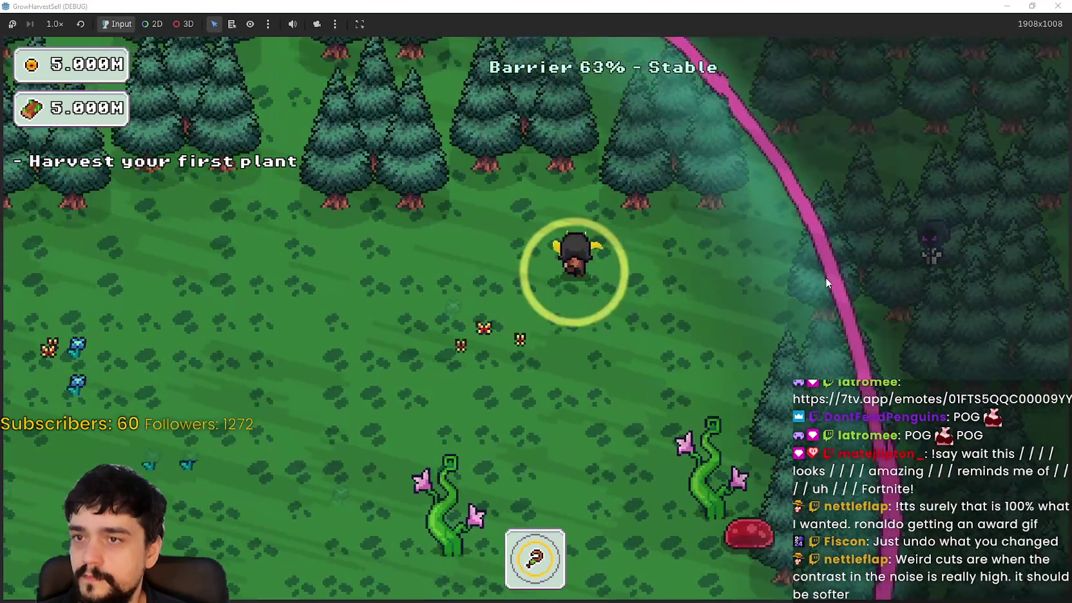
pyautogui.press('a')
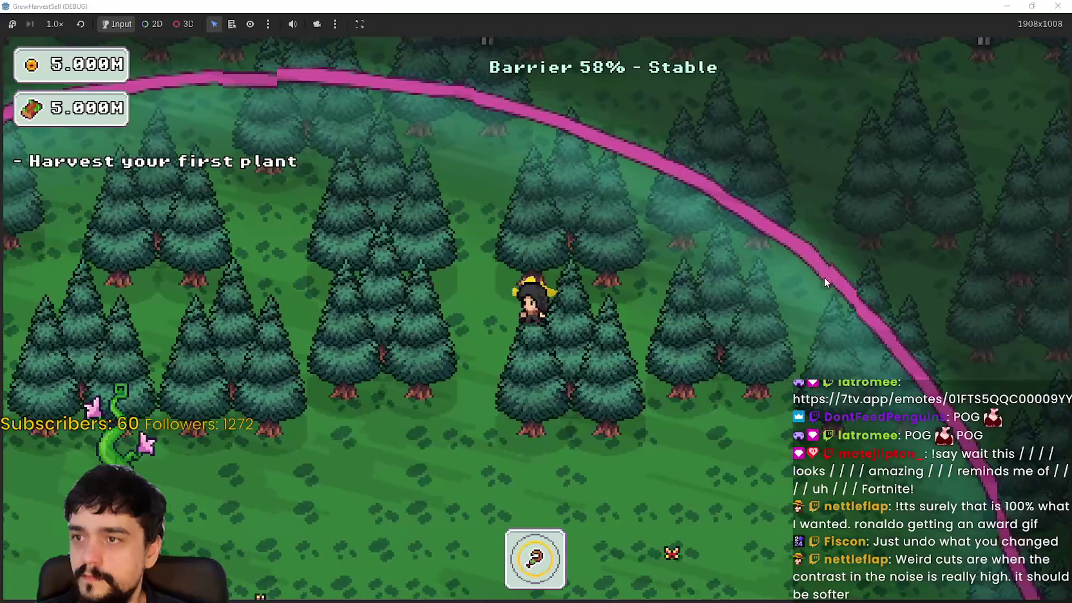
pyautogui.press('s')
pyautogui.press('d')
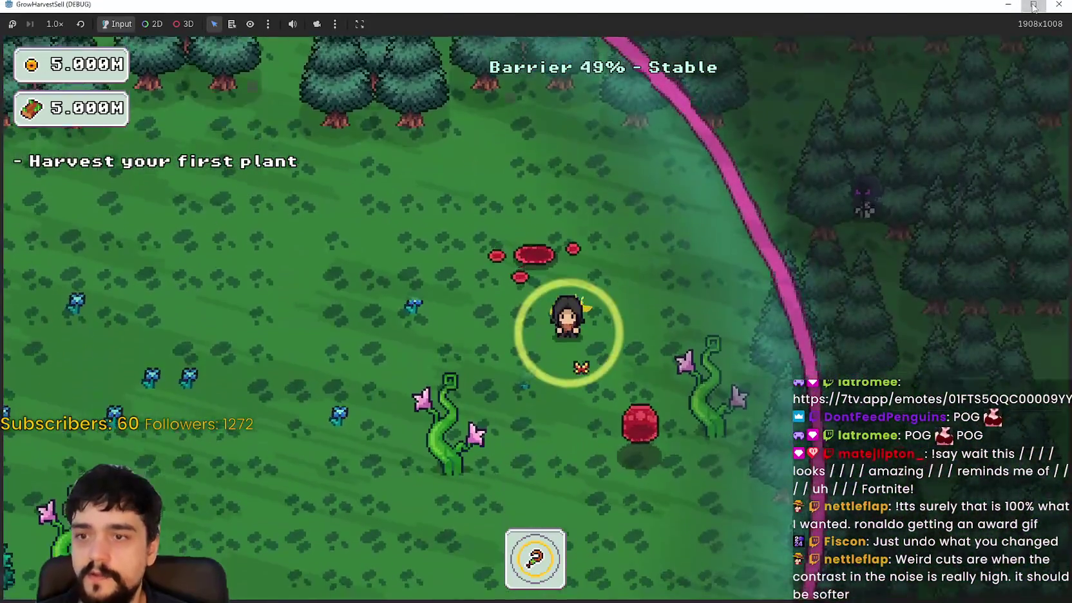
pyautogui.click(1032, 6)
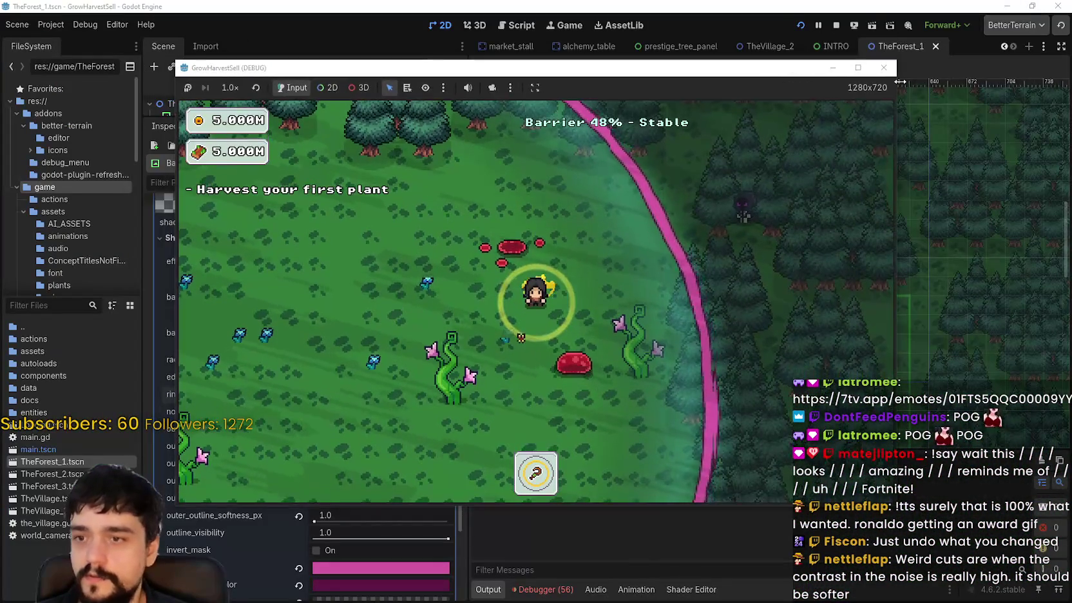
pyautogui.click(830, 25)
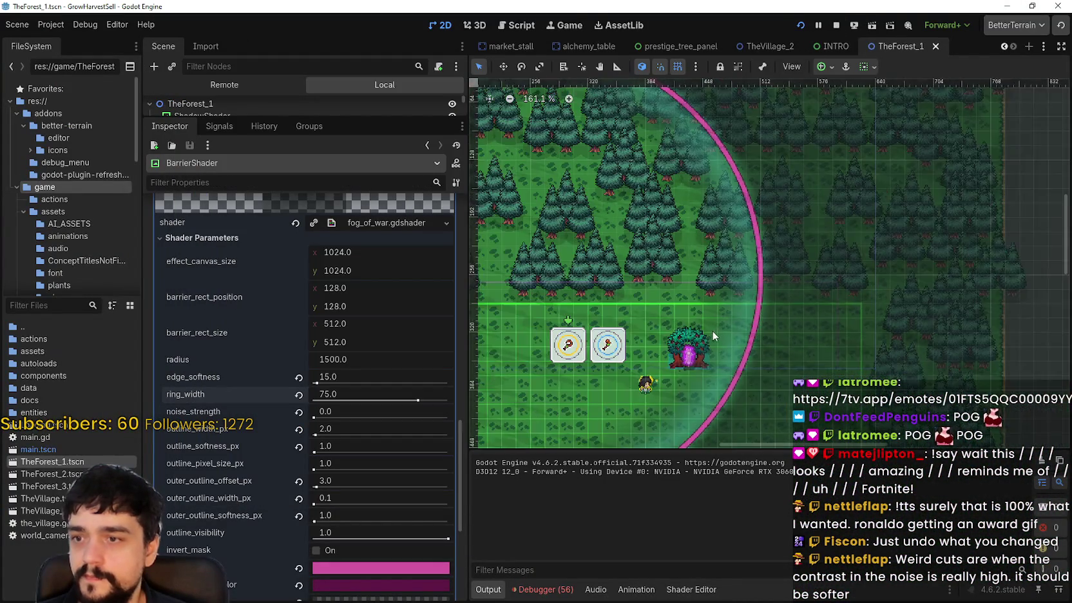
# - Set ring_width to 60 and edge_softness to 1, save, and raise noise_strength to 64
pyautogui.moveTo(417, 402); pyautogui.dragTo(448, 401)
pyautogui.moveTo(731, 334); pyautogui.dragTo(789, 310)
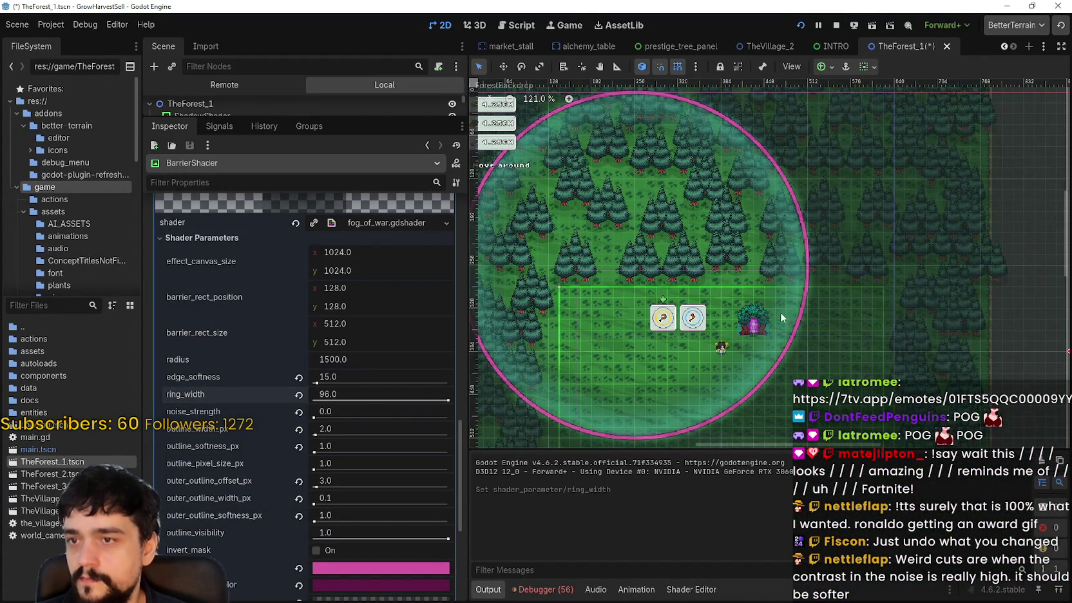
pyautogui.moveTo(316, 382)
pyautogui.mouseDown()
pyautogui.moveTo(379, 385)
pyautogui.moveTo(303, 383)
pyautogui.mouseUp()
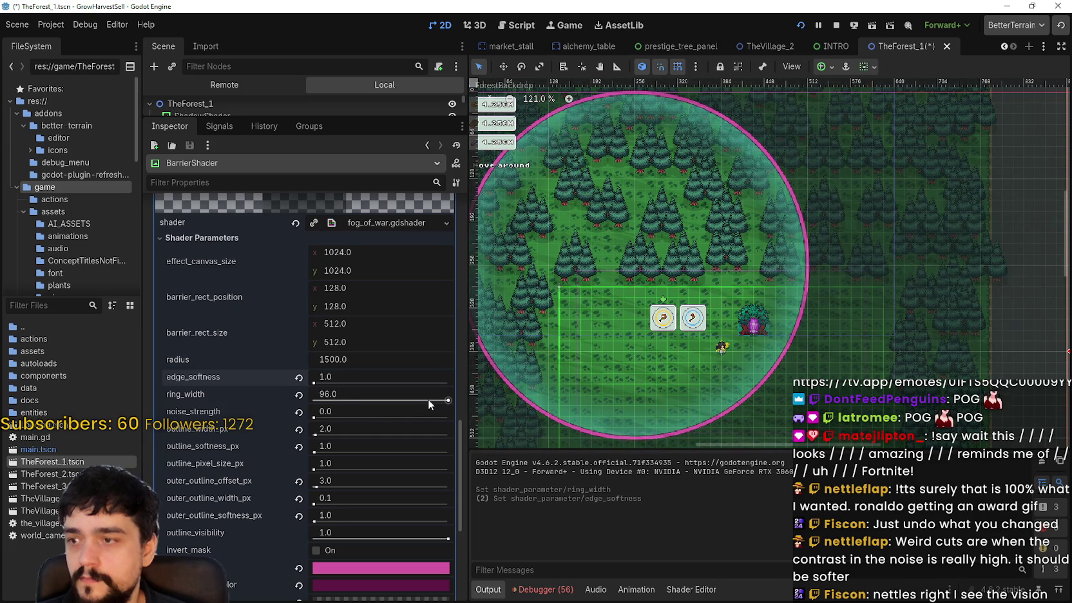
pyautogui.moveTo(448, 400); pyautogui.dragTo(391, 400)
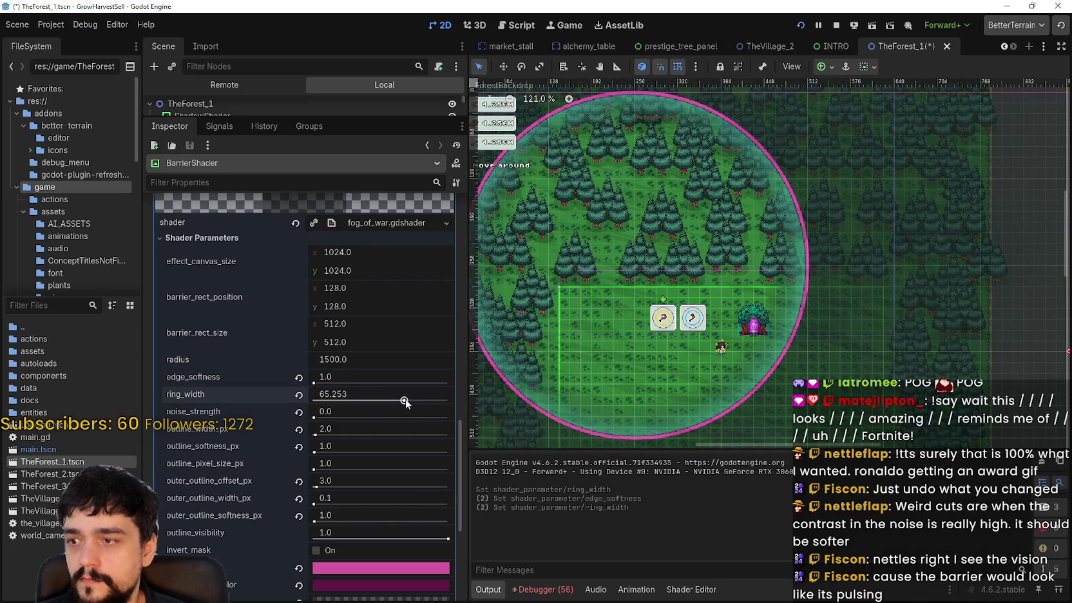
pyautogui.click(400, 393)
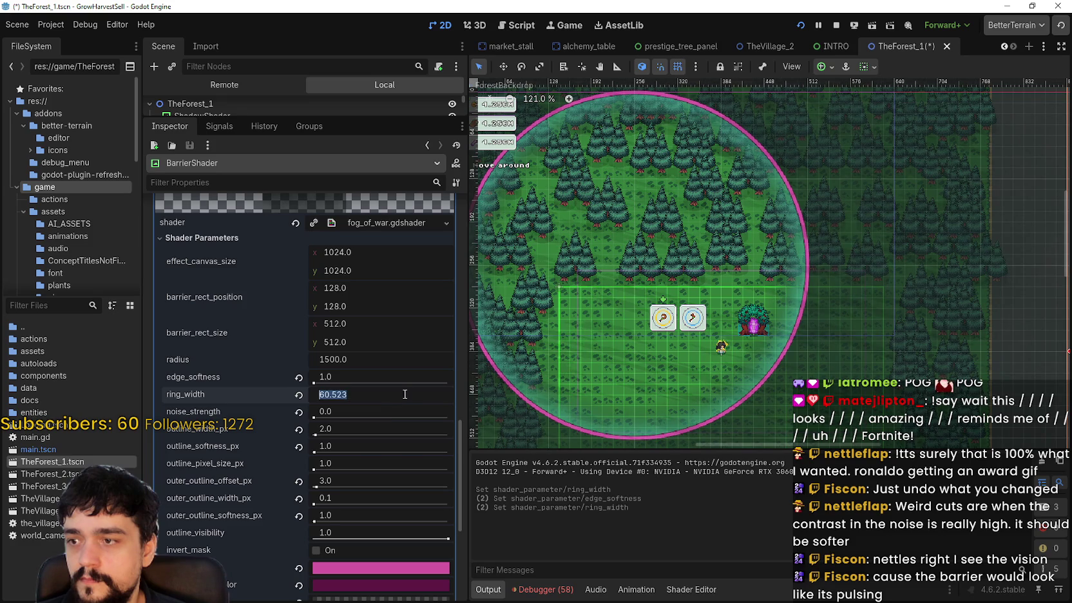
pyautogui.hotkey('ctrl', 's')
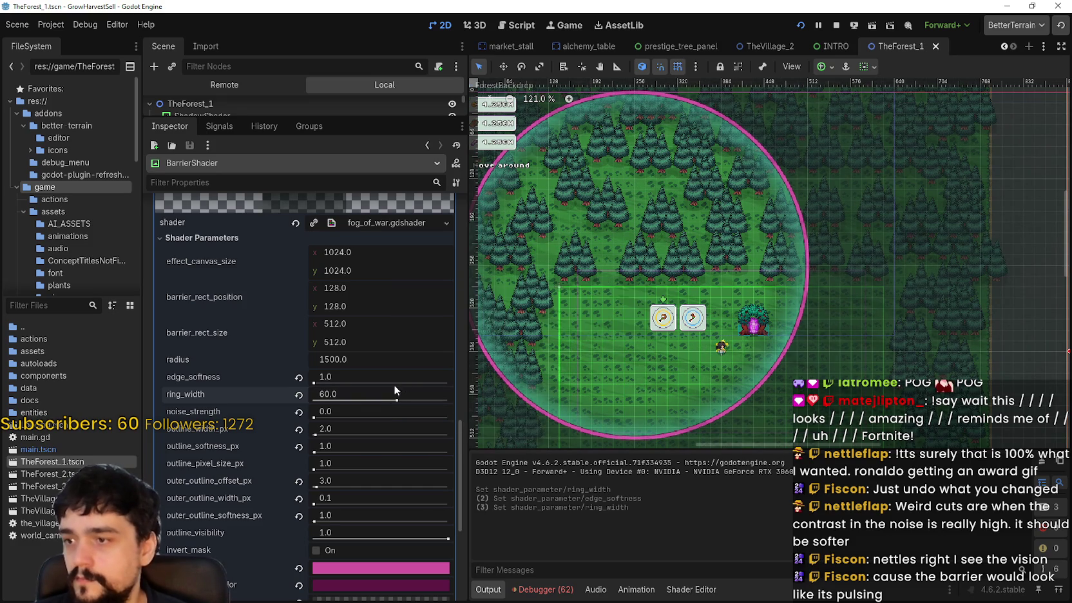
pyautogui.moveTo(319, 416); pyautogui.dragTo(504, 405)
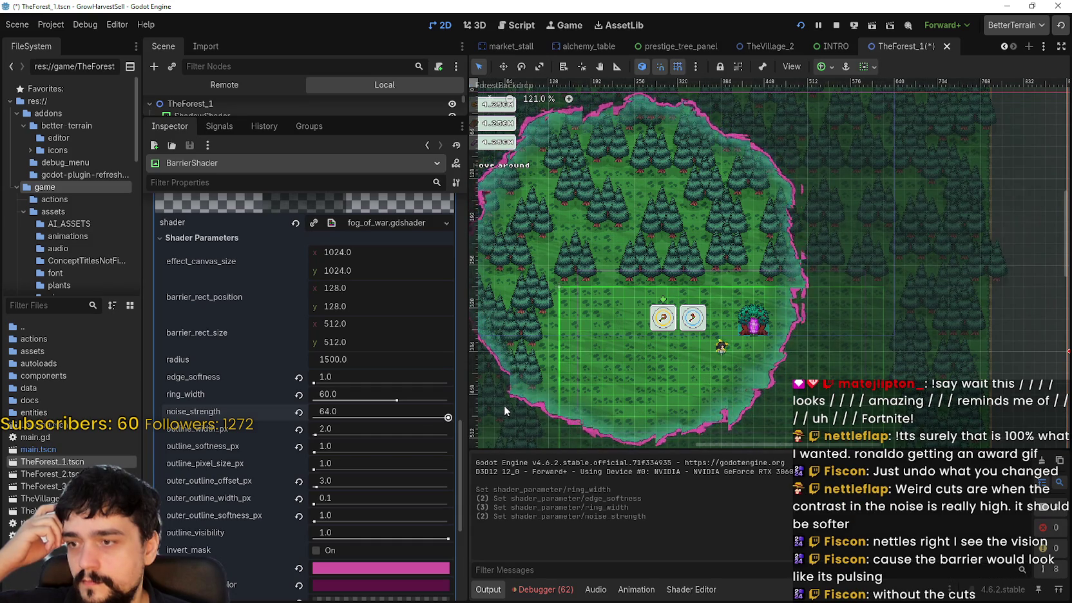
# - Lower noise_strength and zoom the viewport to inspect the barrier's wavy edge
pyautogui.moveTo(505, 405)
pyautogui.mouseDown()
pyautogui.moveTo(382, 432)
pyautogui.moveTo(337, 422)
pyautogui.moveTo(372, 419)
pyautogui.mouseUp()
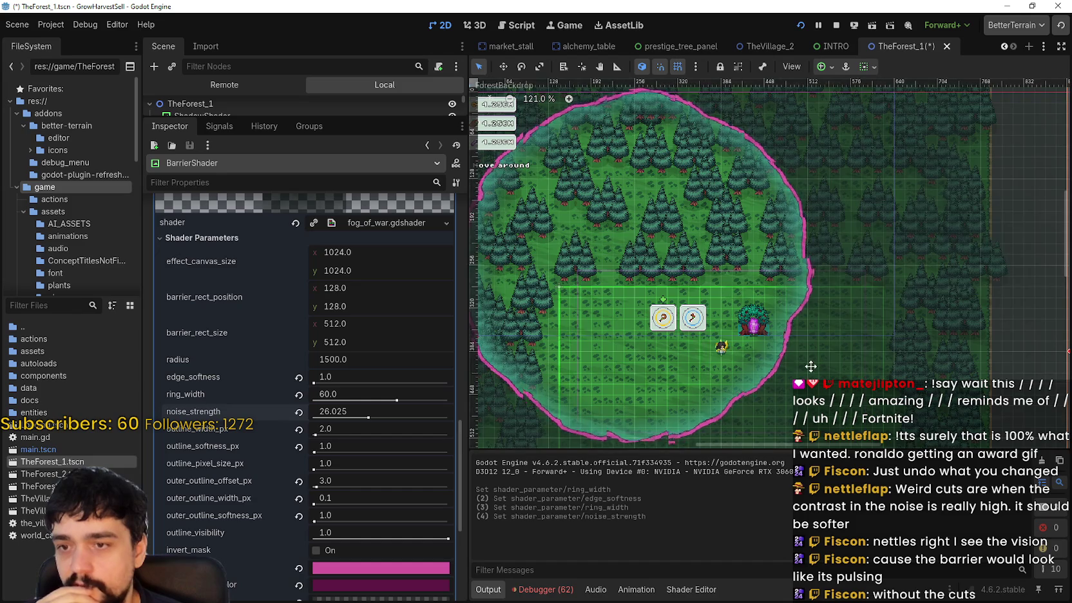
pyautogui.scroll(8, 831, 277)
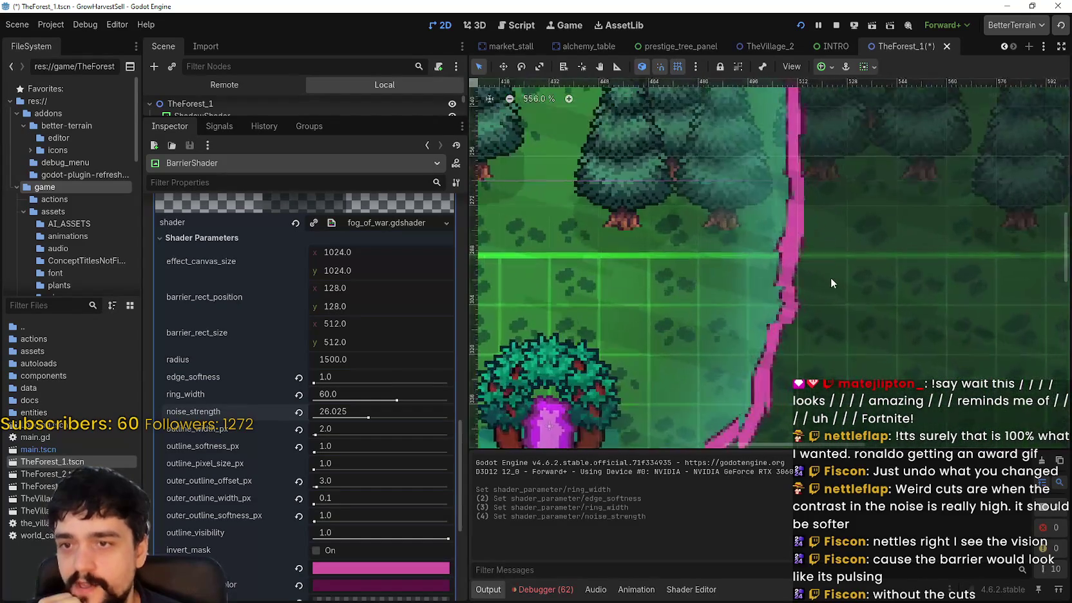
pyautogui.scroll(5, 827, 275)
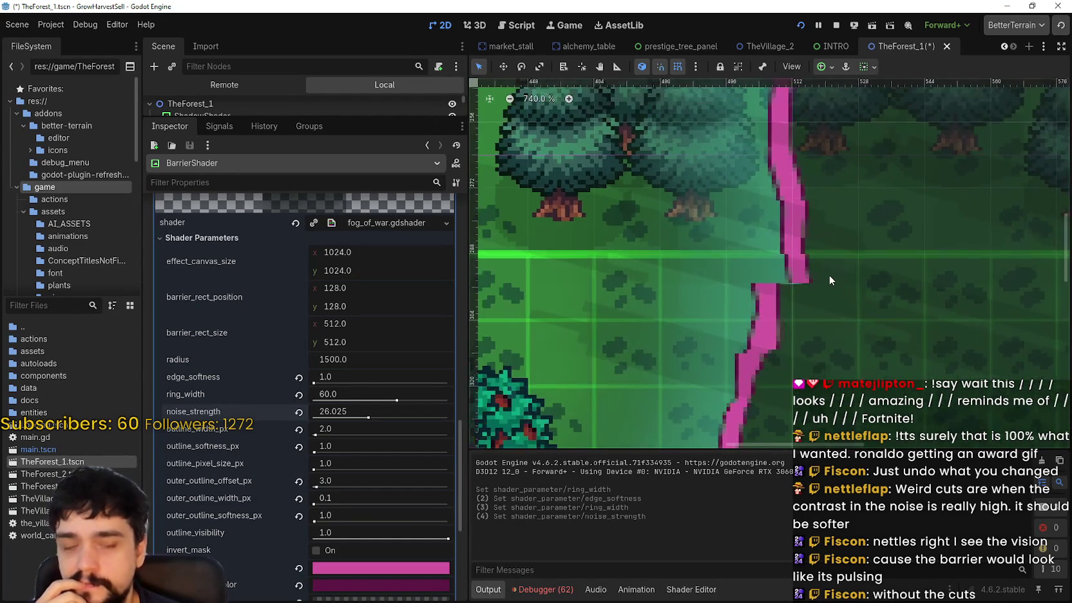
pyautogui.scroll(-5, 827, 276)
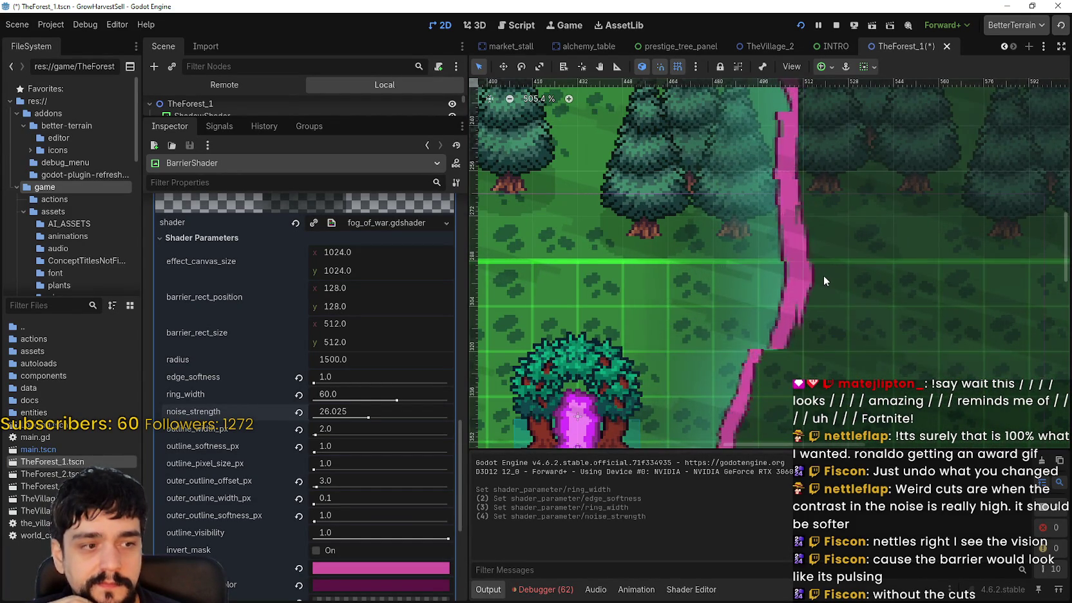
pyautogui.scroll(-2, 823, 274)
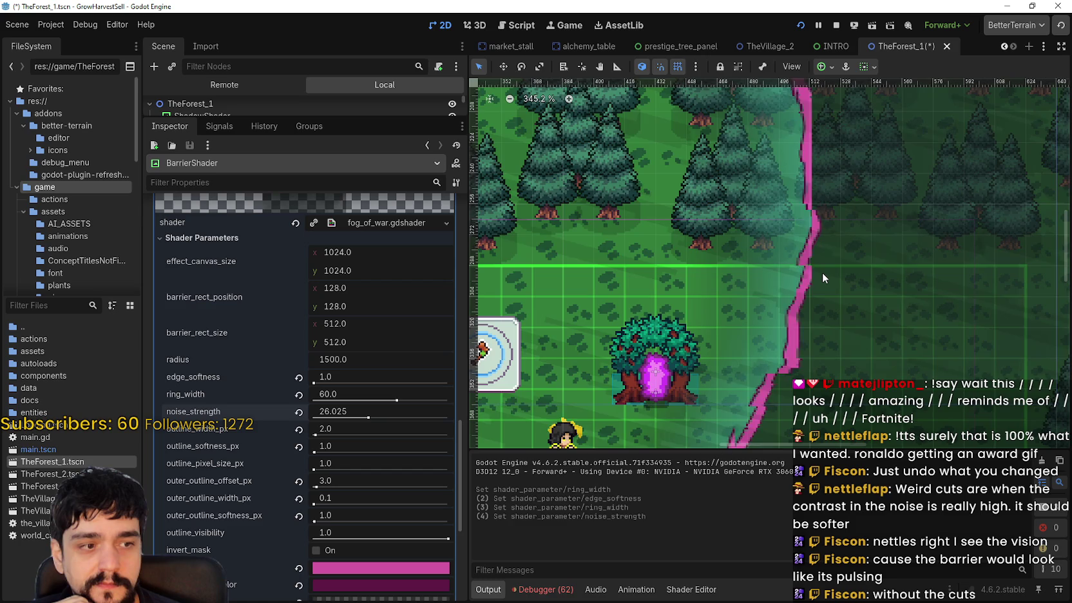
pyautogui.scroll(-5, 822, 271)
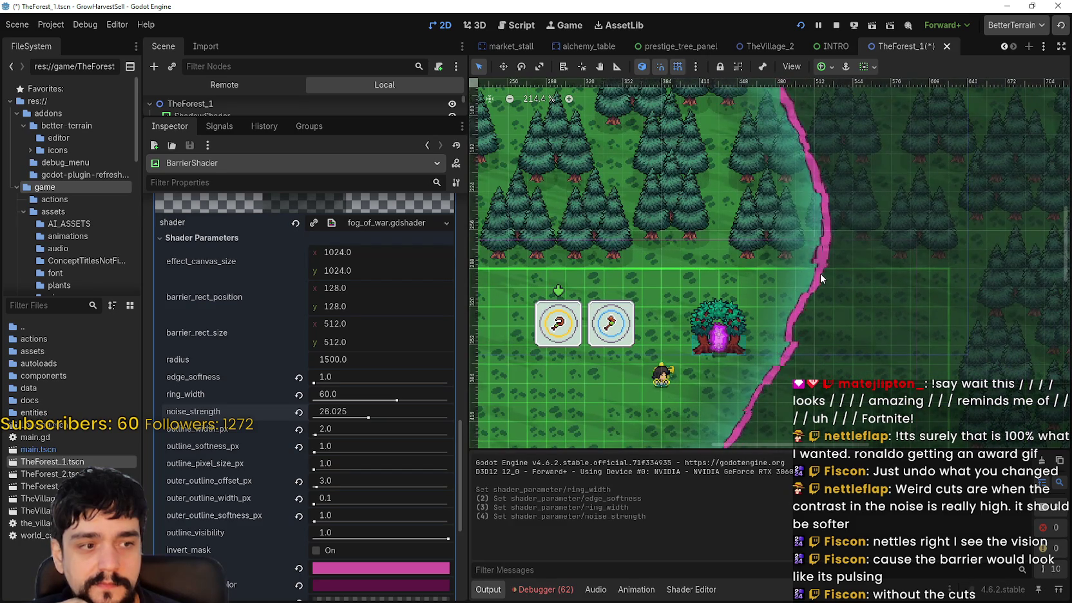
pyautogui.scroll(-2, 820, 273)
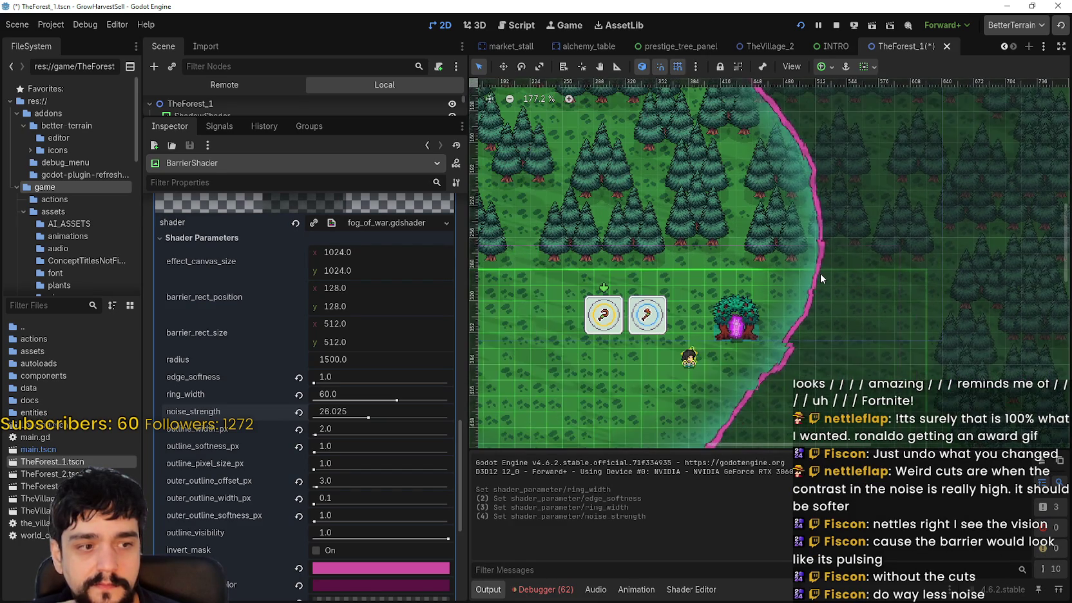
pyautogui.scroll(-6, 819, 273)
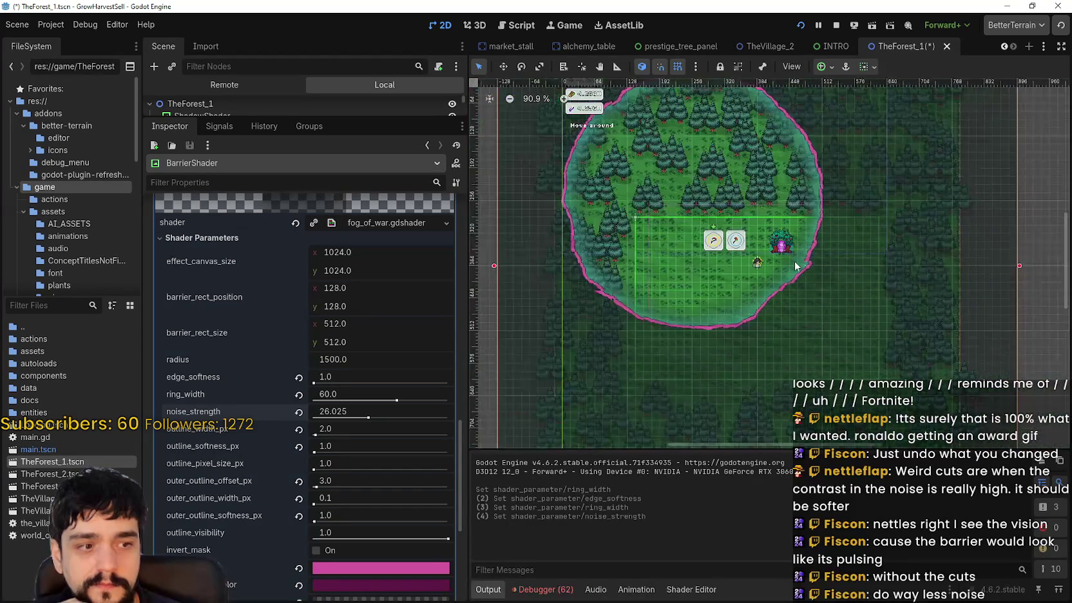
pyautogui.scroll(5, 799, 261)
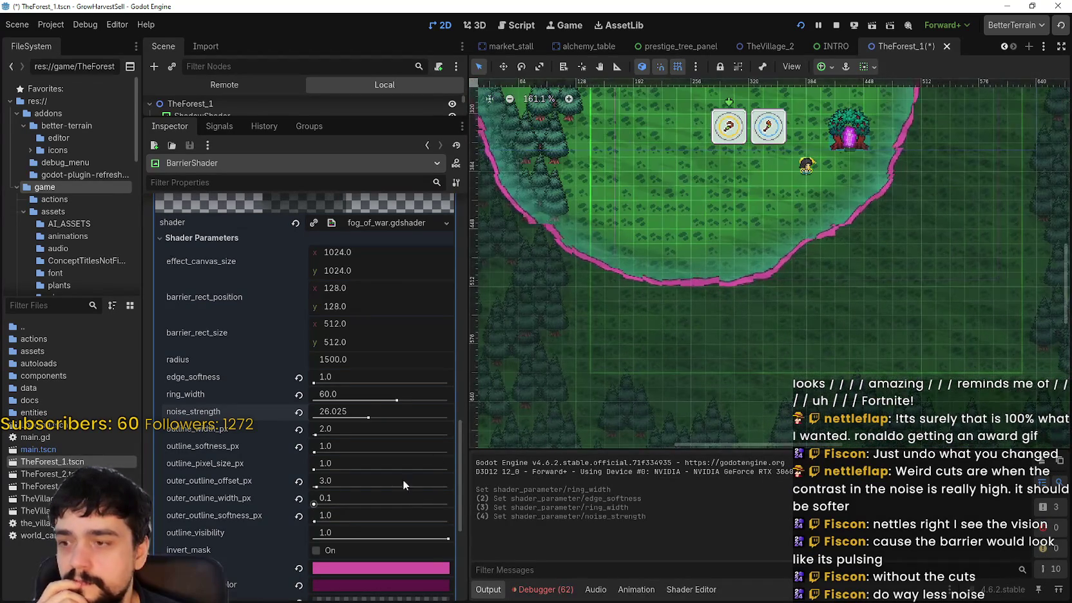
# - Reduce noise_strength further to 10, recenter the barrier circle, and save the scene
pyautogui.moveTo(366, 417); pyautogui.dragTo(332, 420)
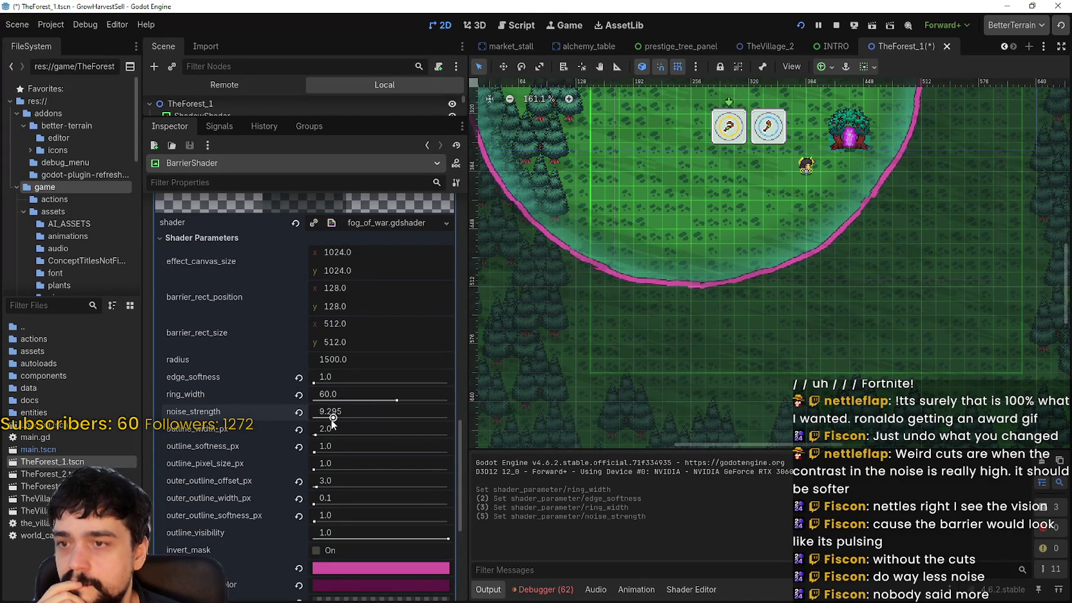
pyautogui.moveTo(554, 212); pyautogui.dragTo(520, 326)
pyautogui.moveTo(613, 226)
pyautogui.mouseDown()
pyautogui.moveTo(701, 361)
pyautogui.moveTo(695, 391)
pyautogui.mouseUp()
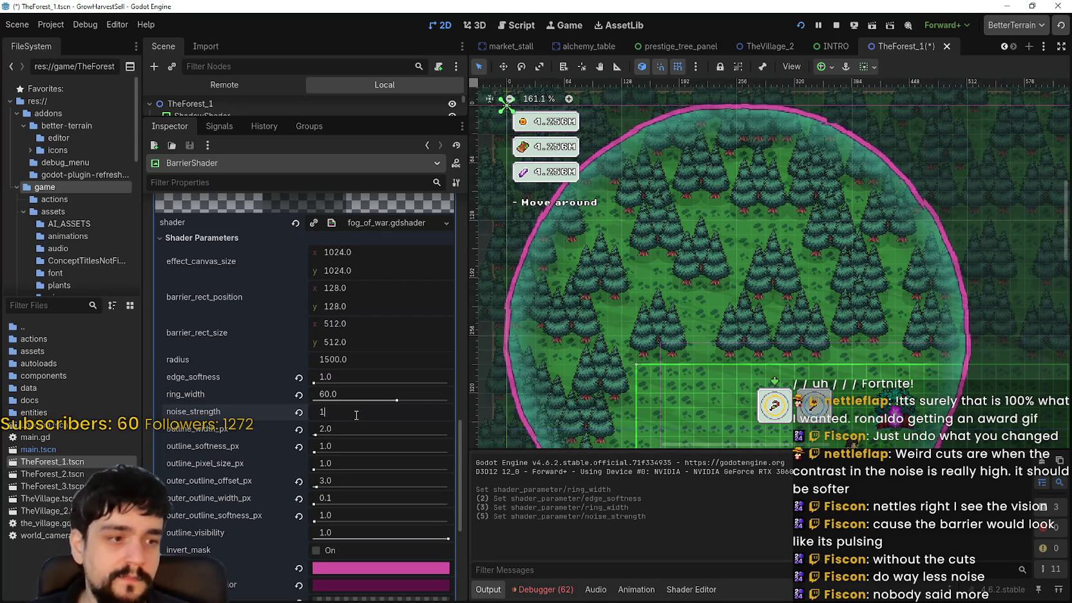
pyautogui.hotkey('ctrl', 's')
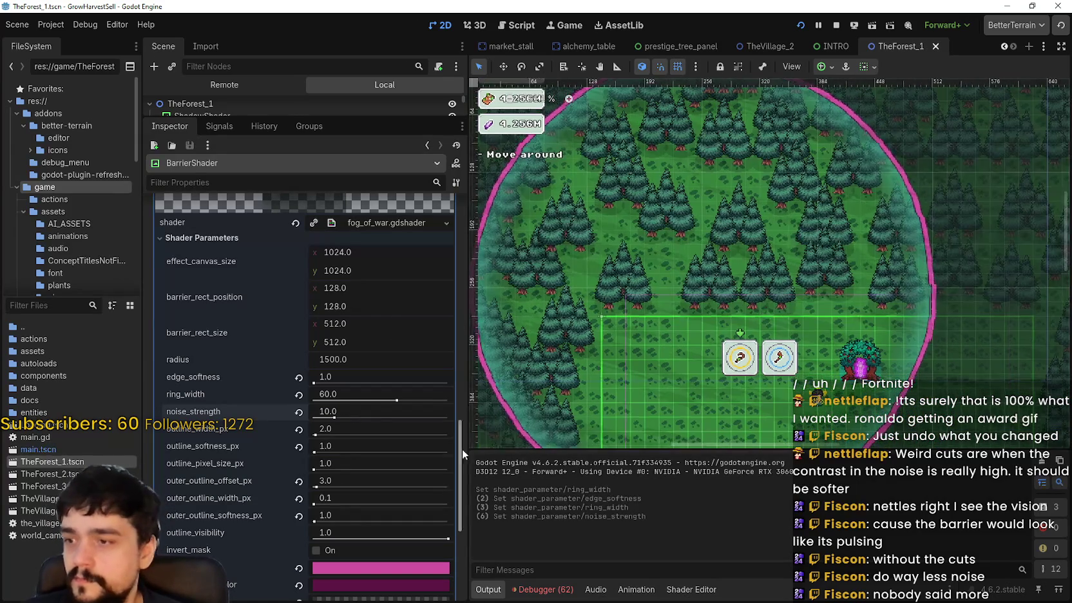
# - Set the barrier's outline_softness_px down to 1.0
pyautogui.scroll(8, 837, 322)
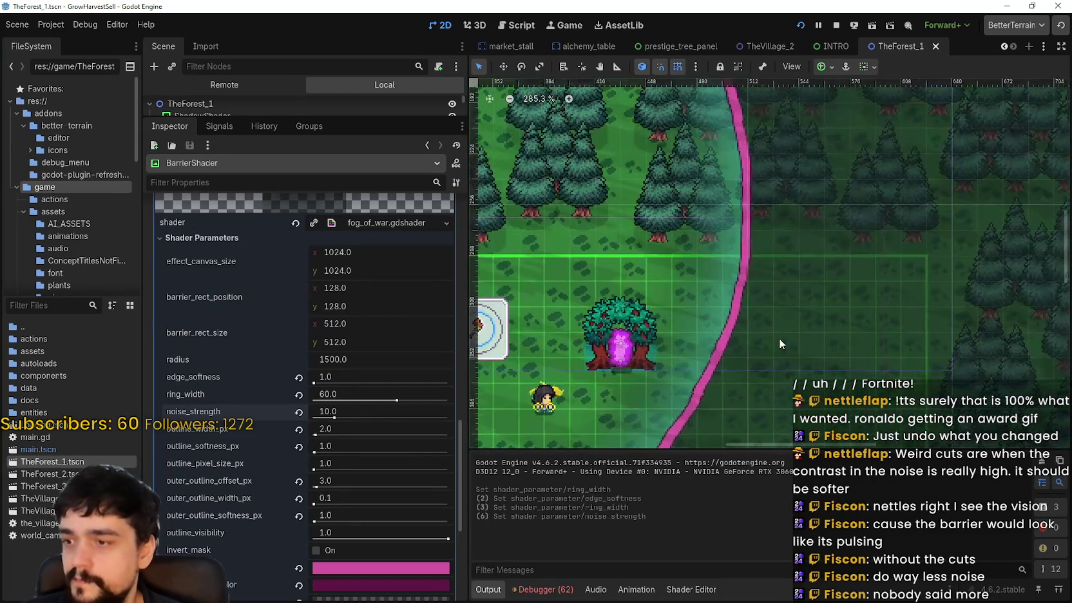
pyautogui.moveTo(314, 449)
pyautogui.mouseDown()
pyautogui.moveTo(408, 454)
pyautogui.moveTo(556, 428)
pyautogui.mouseUp()
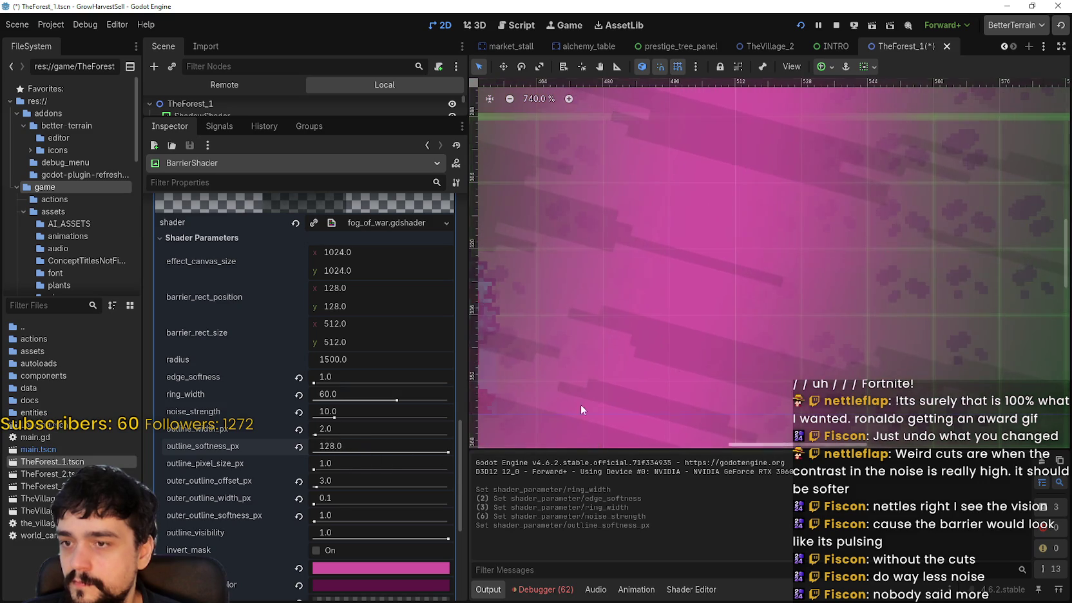
pyautogui.scroll(-3, 640, 342)
pyautogui.scroll(-5, 634, 345)
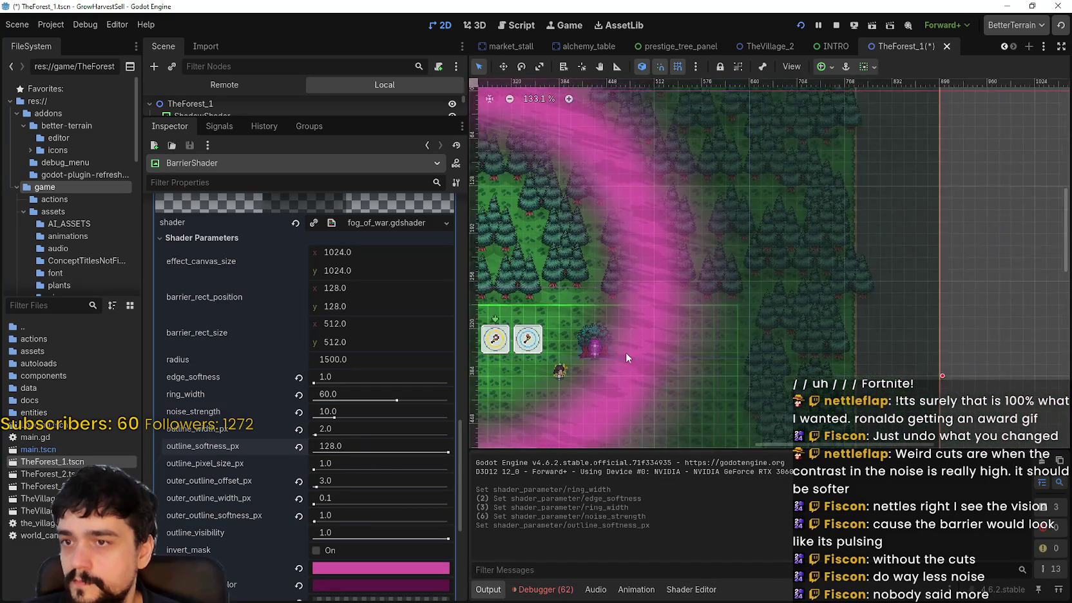
pyautogui.scroll(3, 762, 356)
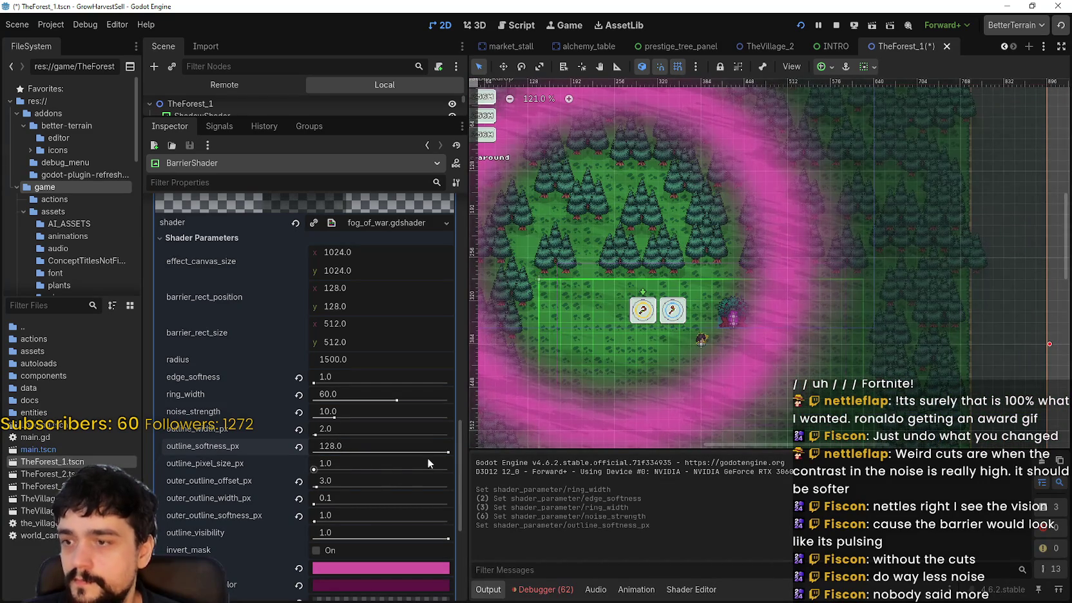
pyautogui.moveTo(422, 461); pyautogui.dragTo(314, 453)
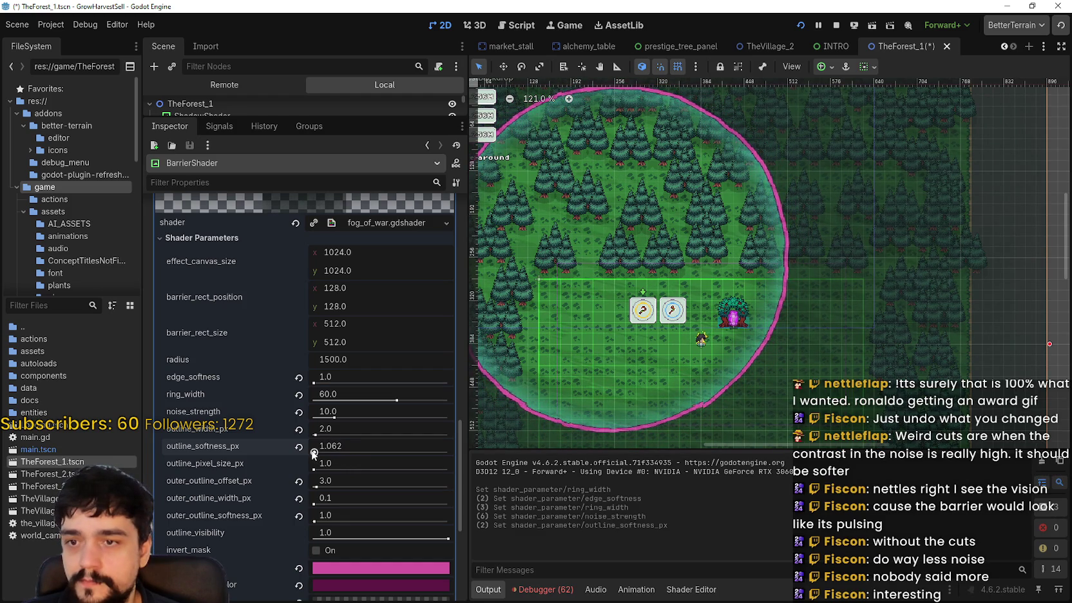
# - Set outline_pixel_size_px to 1.0
pyautogui.scroll(6, 796, 360)
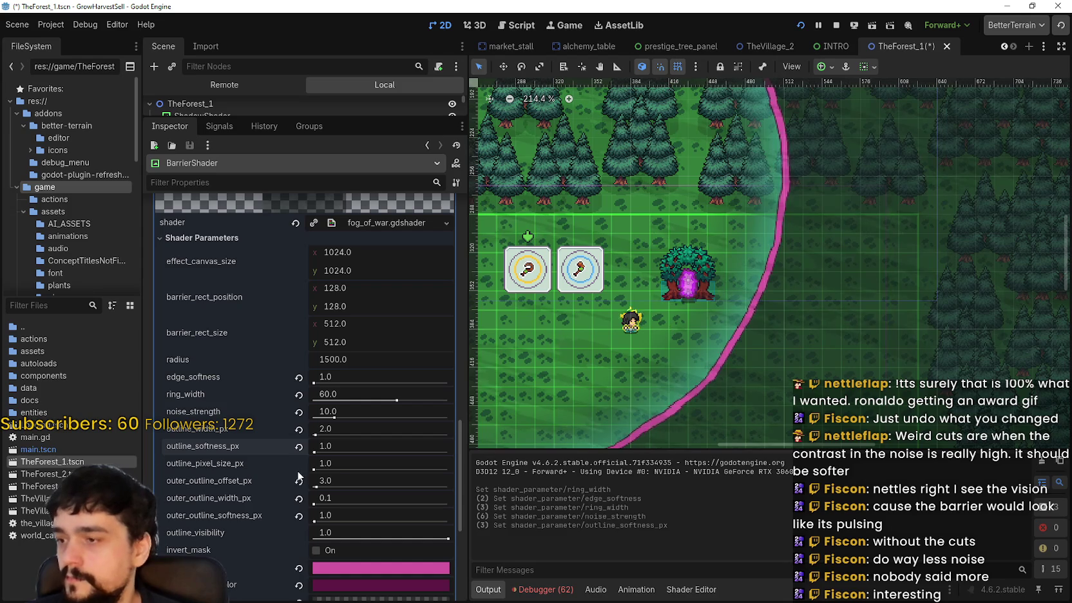
pyautogui.scroll(10, 773, 332)
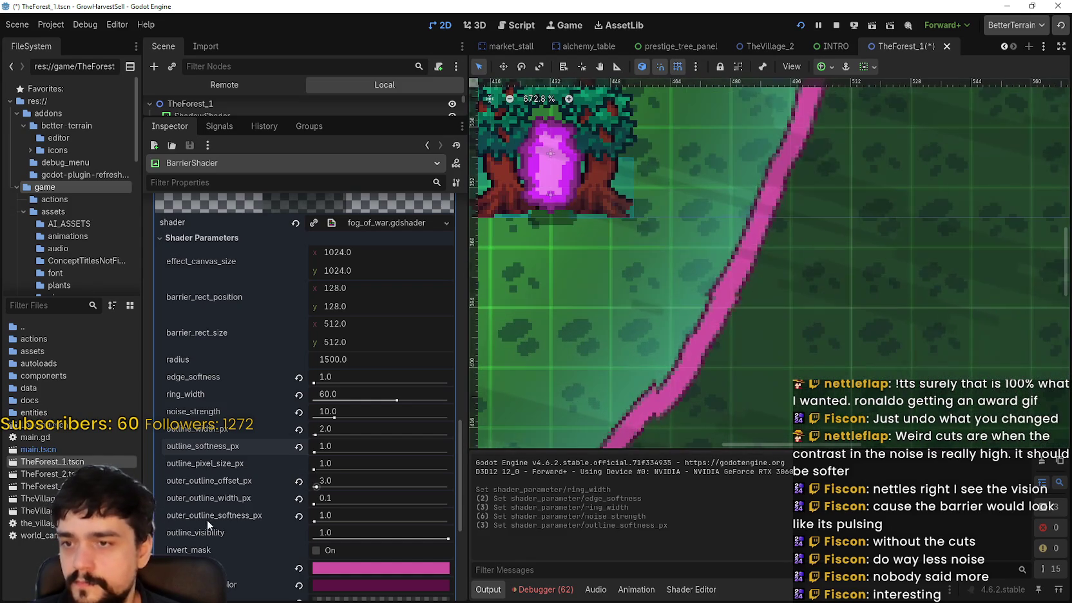
pyautogui.moveTo(314, 471)
pyautogui.mouseDown()
pyautogui.moveTo(486, 474)
pyautogui.moveTo(318, 472)
pyautogui.moveTo(318, 483)
pyautogui.mouseUp()
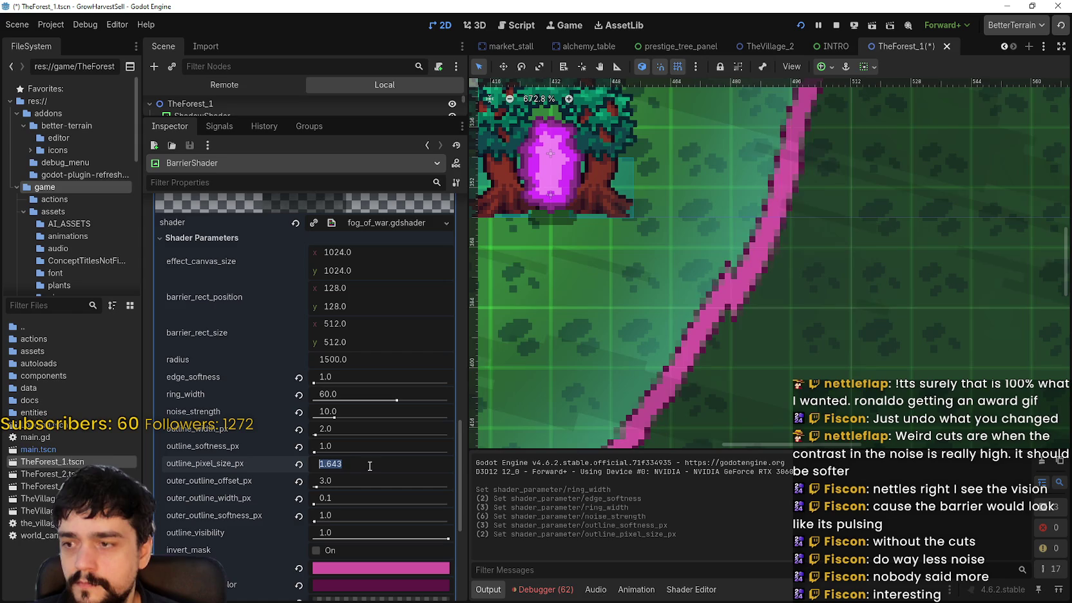
pyautogui.write('1')
pyautogui.press('Return')
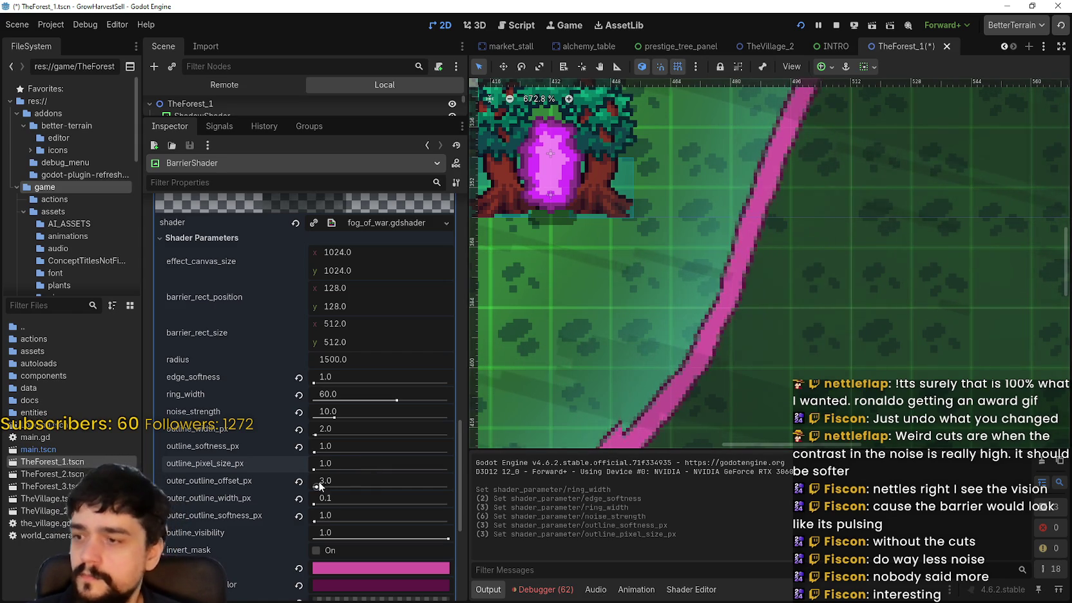
# - Set outer_outline_offset_px to 3.0 and widen outer_outline_width_px to about 52.7
pyautogui.moveTo(319, 488)
pyautogui.mouseDown()
pyautogui.moveTo(343, 483)
pyautogui.moveTo(307, 482)
pyautogui.moveTo(375, 475)
pyautogui.moveTo(329, 478)
pyautogui.mouseUp()
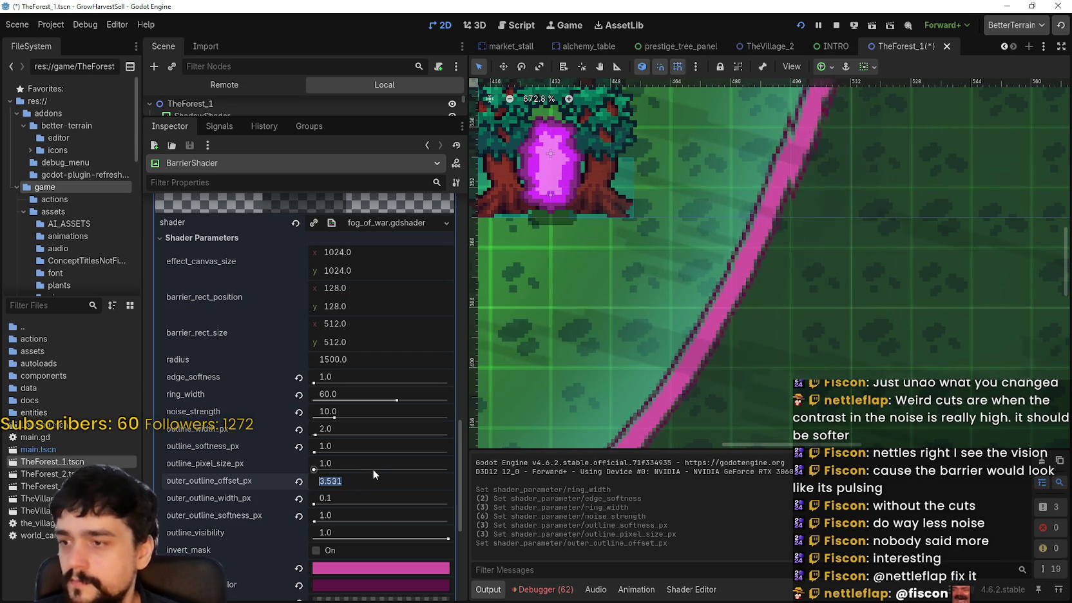
pyautogui.write('3')
pyautogui.press('Return')
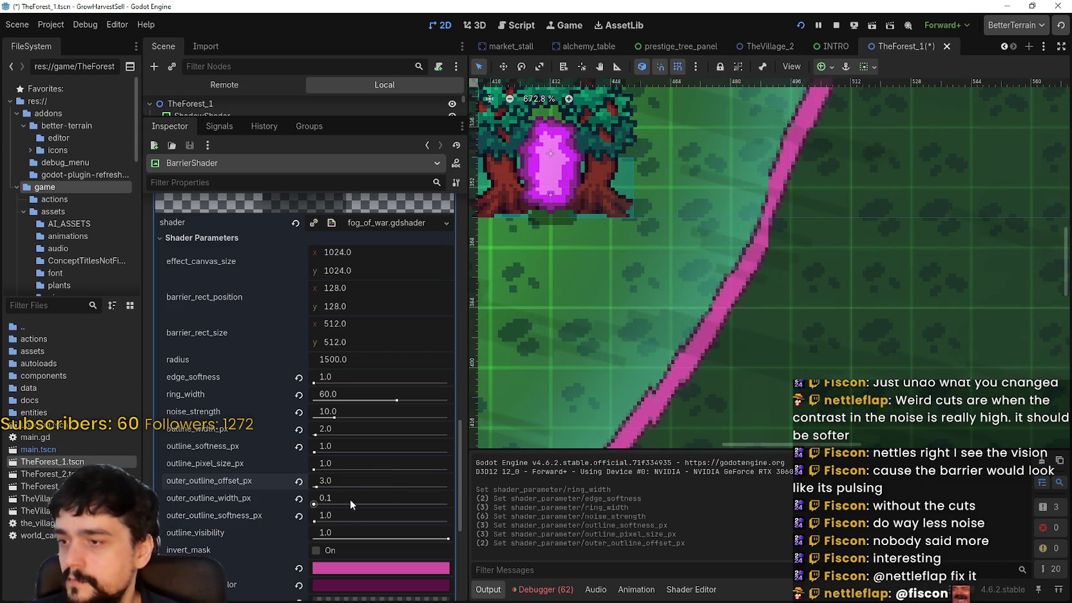
pyautogui.moveTo(314, 504); pyautogui.dragTo(368, 513)
# - Centre the barrier ring and try a thinner outer outline, then revert to width 10.0
pyautogui.scroll(-8, 686, 329)
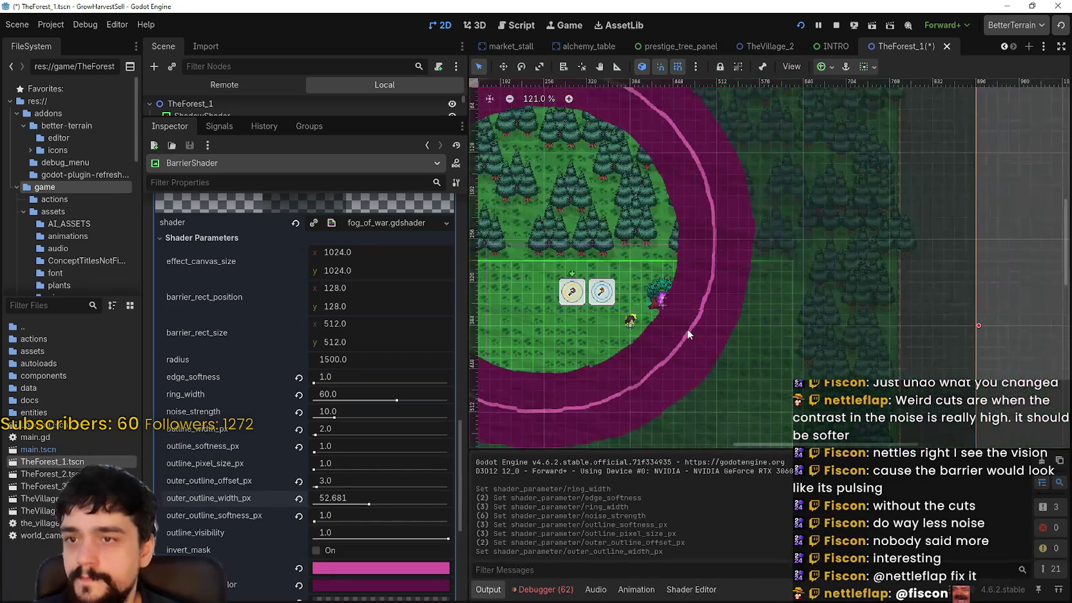
pyautogui.moveTo(727, 341); pyautogui.dragTo(853, 354)
pyautogui.scroll(-1, 854, 352)
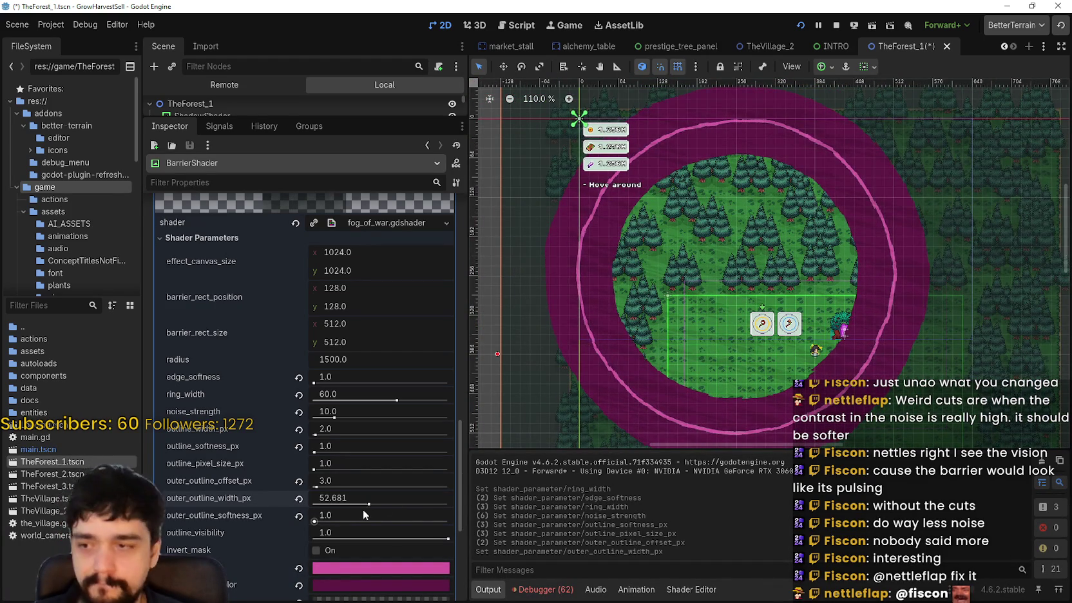
pyautogui.moveTo(369, 509); pyautogui.dragTo(327, 506)
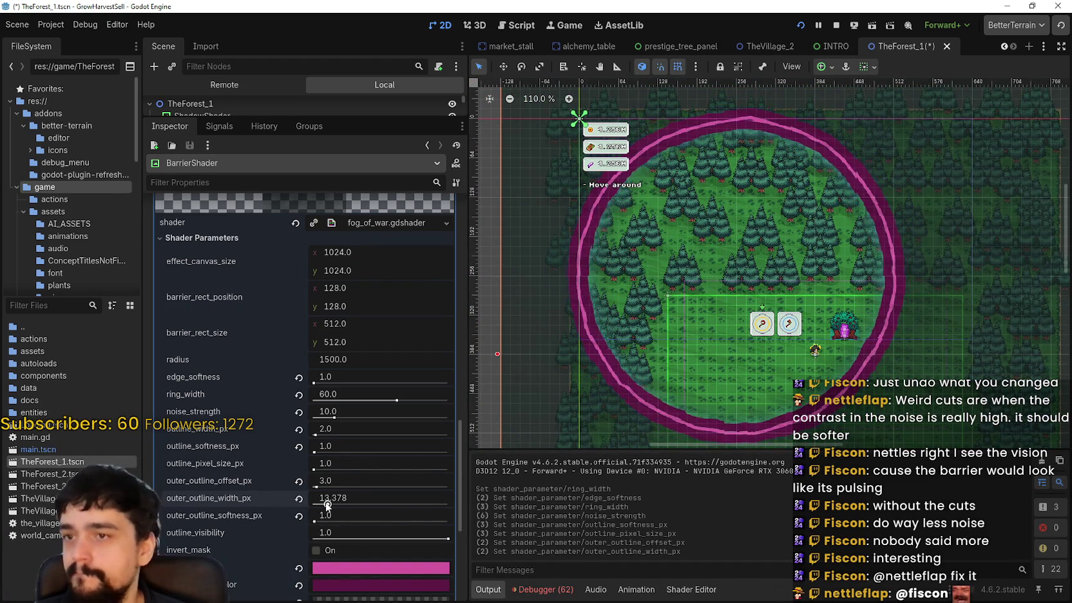
pyautogui.scroll(8, 847, 338)
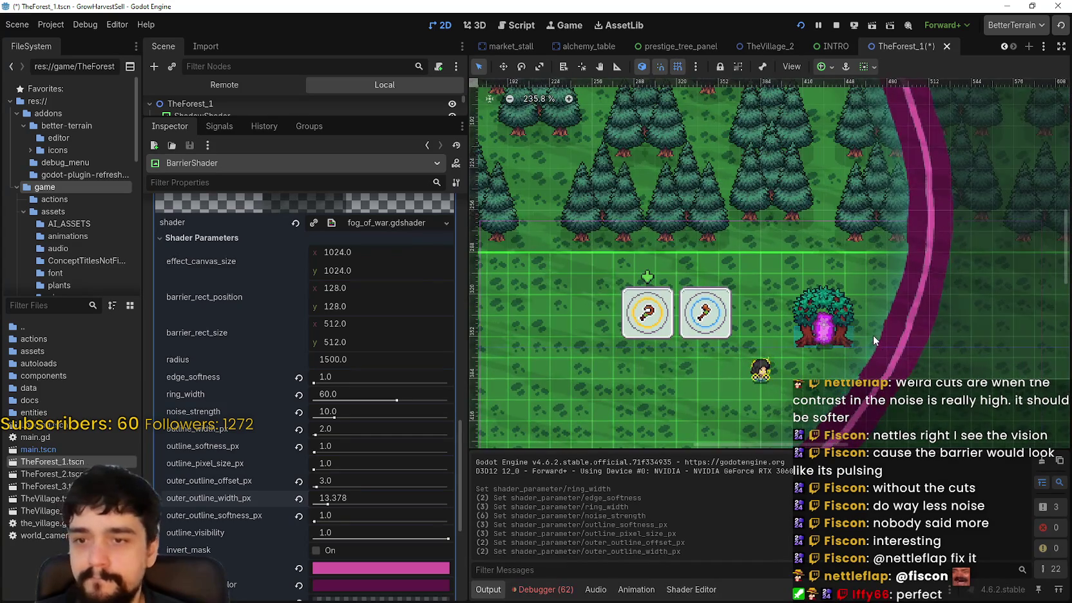
pyautogui.scroll(-3, 871, 337)
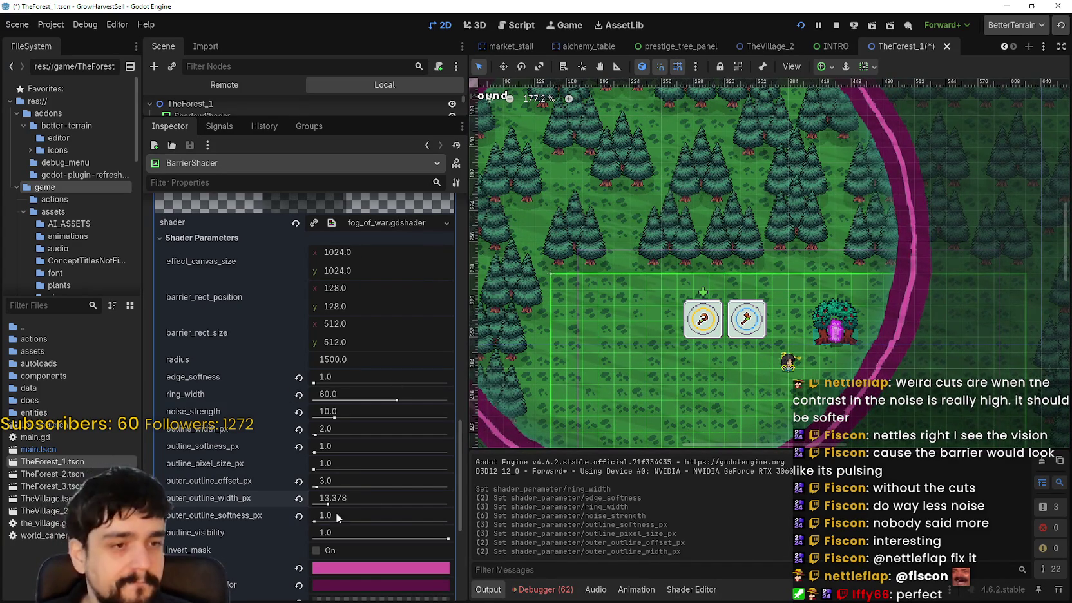
pyautogui.hotkey('ctrl', 'z')
pyautogui.write('10')
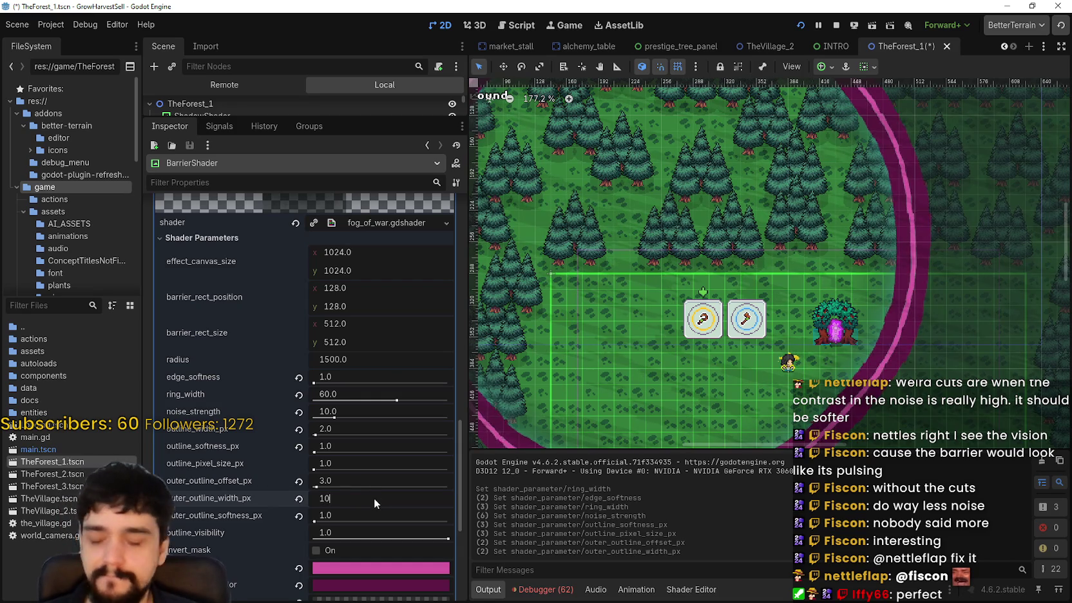
# - Try softening and re-sharpening the outer outline, then thin outer_outline_width_px to 5.0
pyautogui.moveTo(315, 520); pyautogui.dragTo(470, 523)
pyautogui.moveTo(406, 521); pyautogui.dragTo(324, 521)
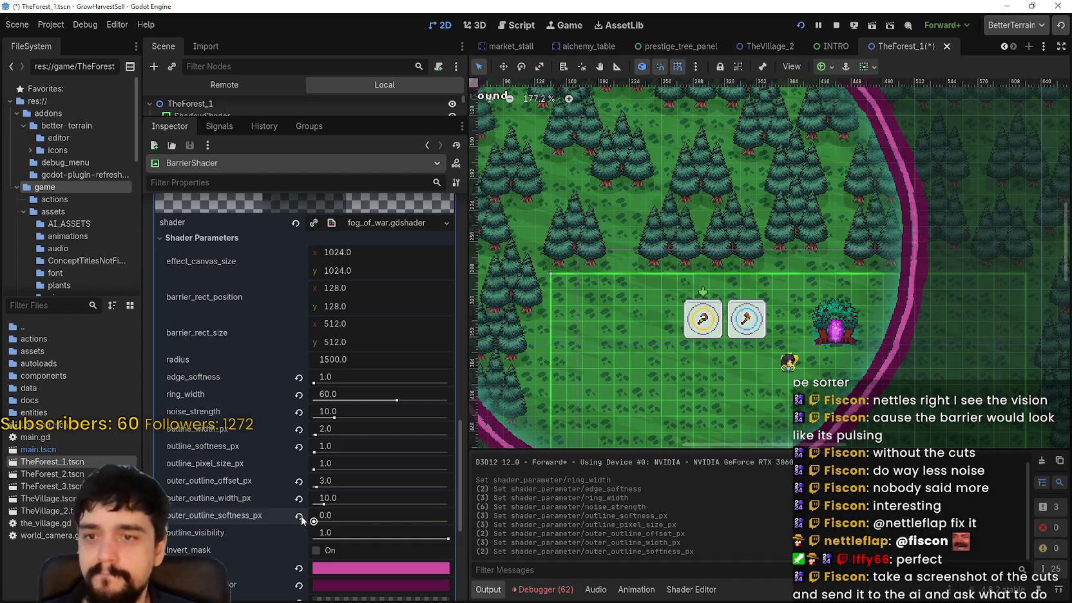
pyautogui.scroll(6, 893, 336)
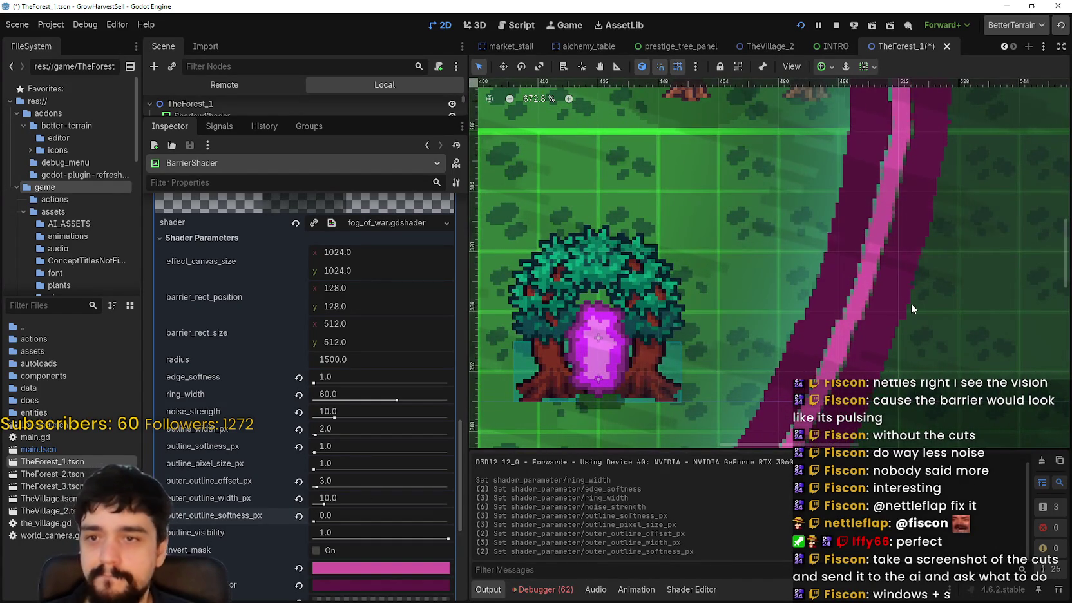
pyautogui.scroll(-4, 905, 307)
pyautogui.scroll(-1, 726, 328)
pyautogui.moveTo(323, 503); pyautogui.dragTo(320, 504)
# - Set outer_outline_softness_px to 0.1
pyautogui.scroll(-8, 723, 400)
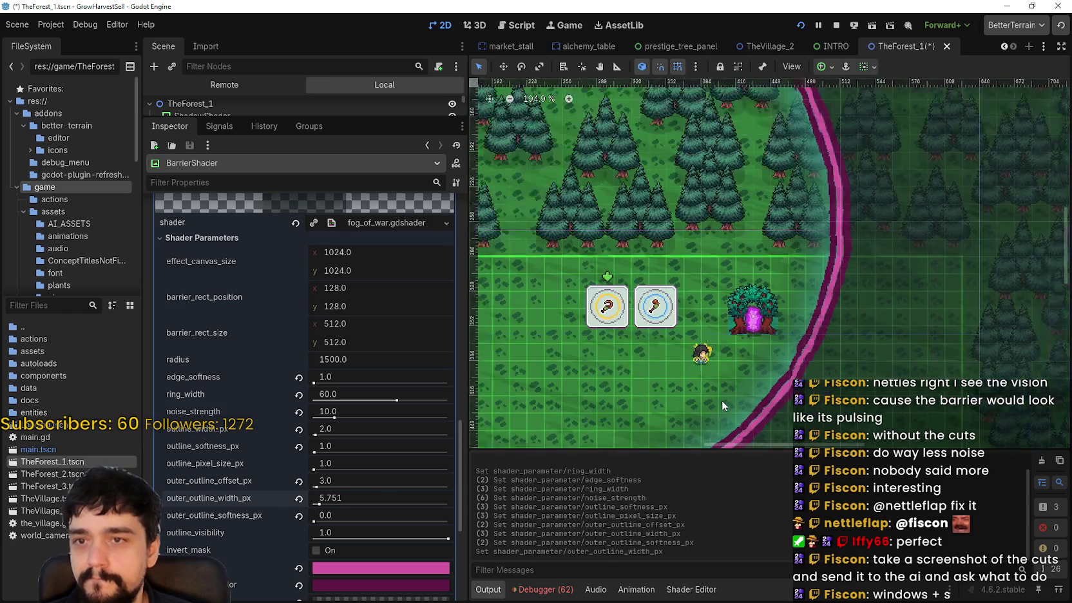
pyautogui.hscroll(-3, 681, 316)
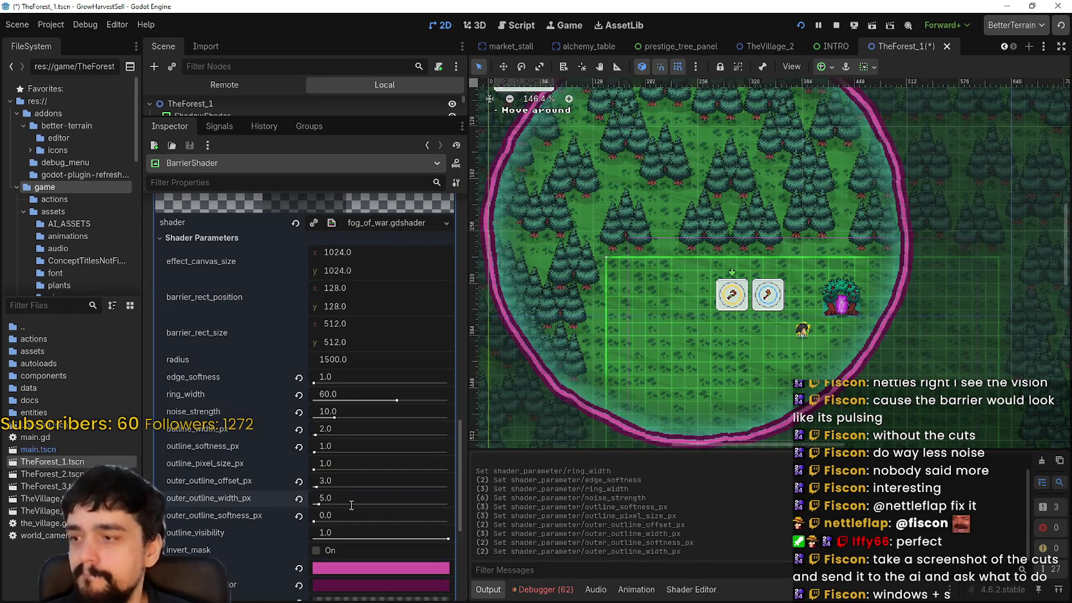
pyautogui.click(324, 518)
pyautogui.write('.1')
pyautogui.press('Return')
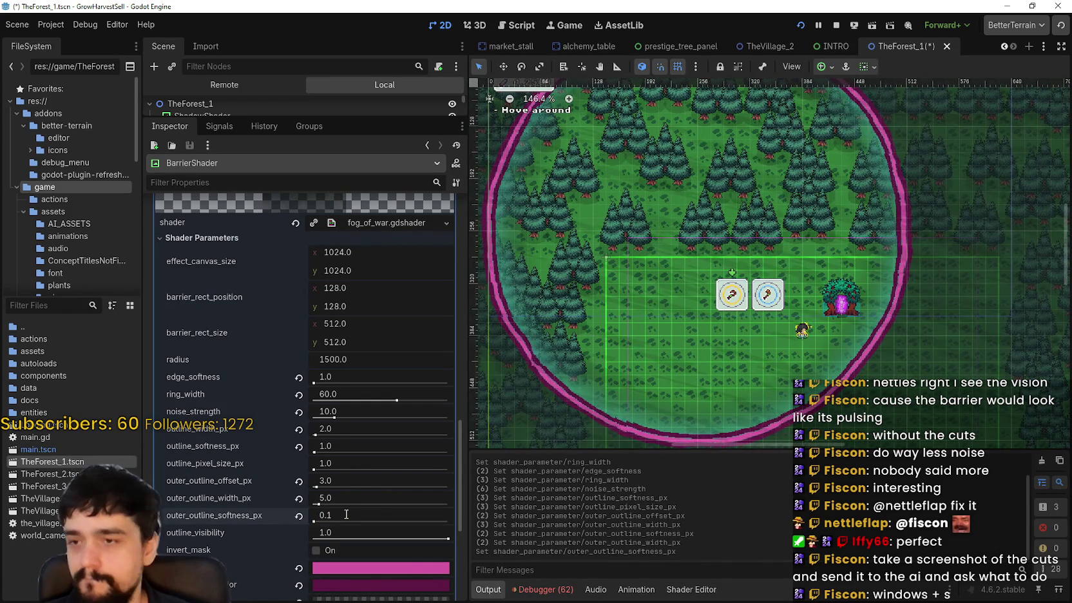
# - Fade and restore outline_visibility to 1.0, then stop the game and relaunch it
pyautogui.moveTo(438, 539)
pyautogui.mouseDown()
pyautogui.moveTo(351, 541)
pyautogui.moveTo(331, 554)
pyautogui.mouseUp()
pyautogui.moveTo(398, 552); pyautogui.dragTo(467, 545)
pyautogui.scroll(5, 906, 333)
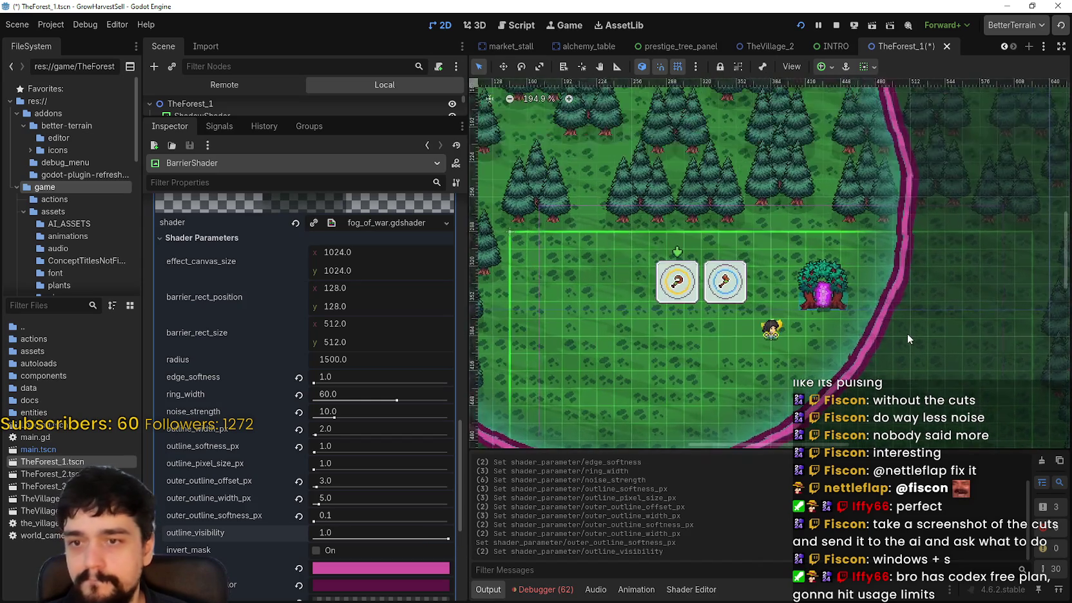
pyautogui.scroll(-8, 904, 342)
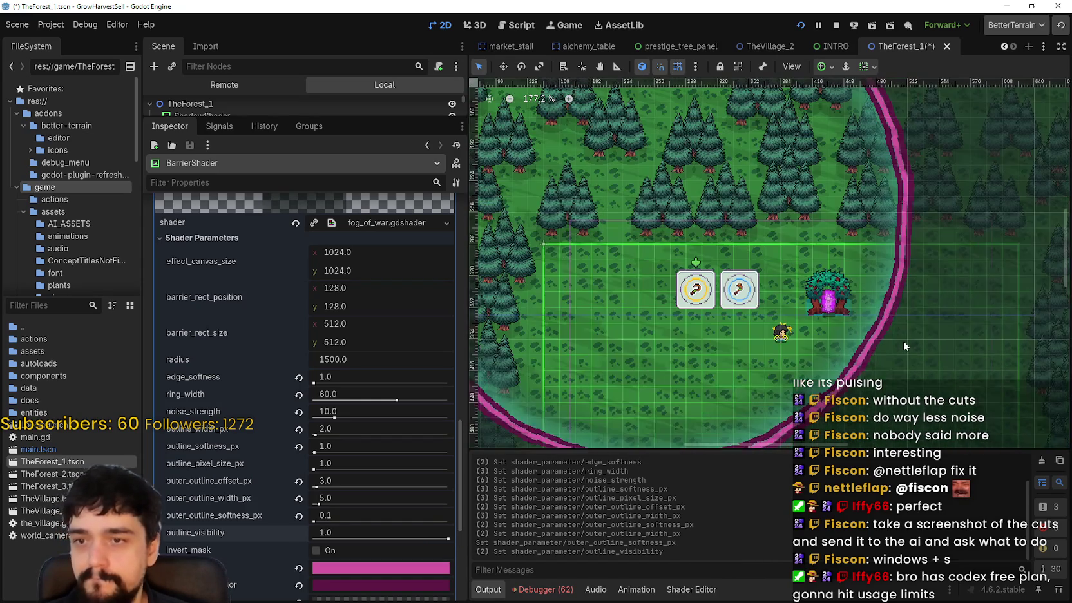
pyautogui.scroll(5, 858, 355)
pyautogui.hscroll(-5, 778, 312)
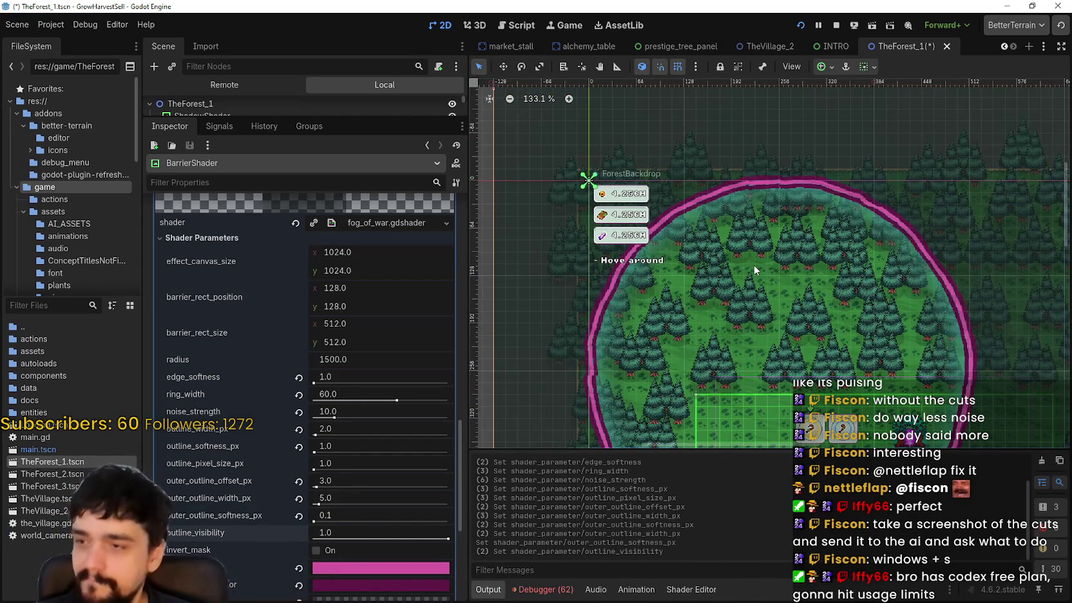
pyautogui.scroll(-2, 879, 269)
pyautogui.hscroll(2, 879, 269)
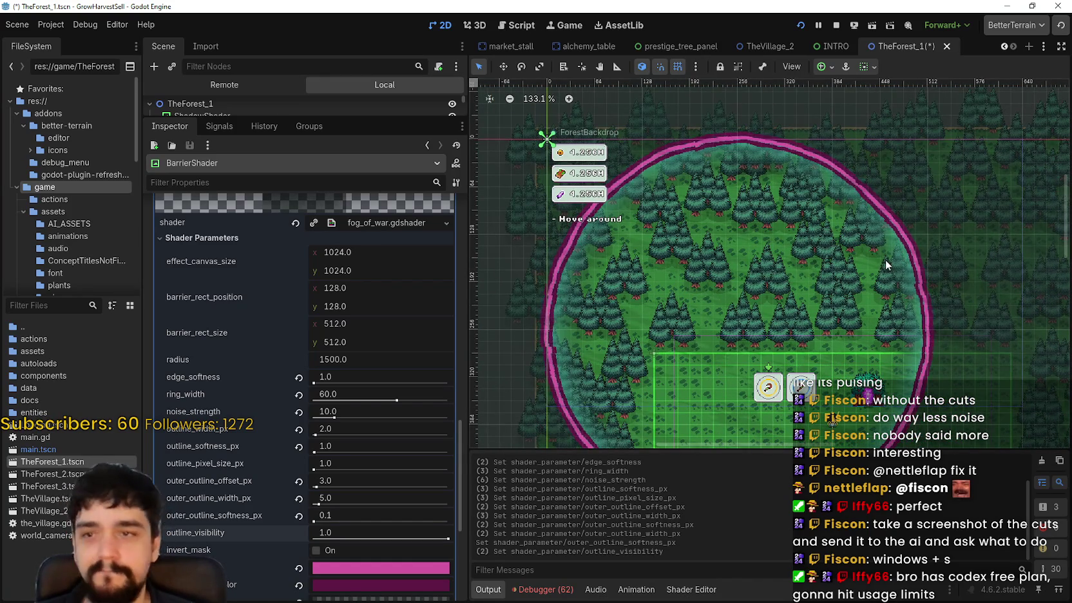
pyautogui.click(835, 25)
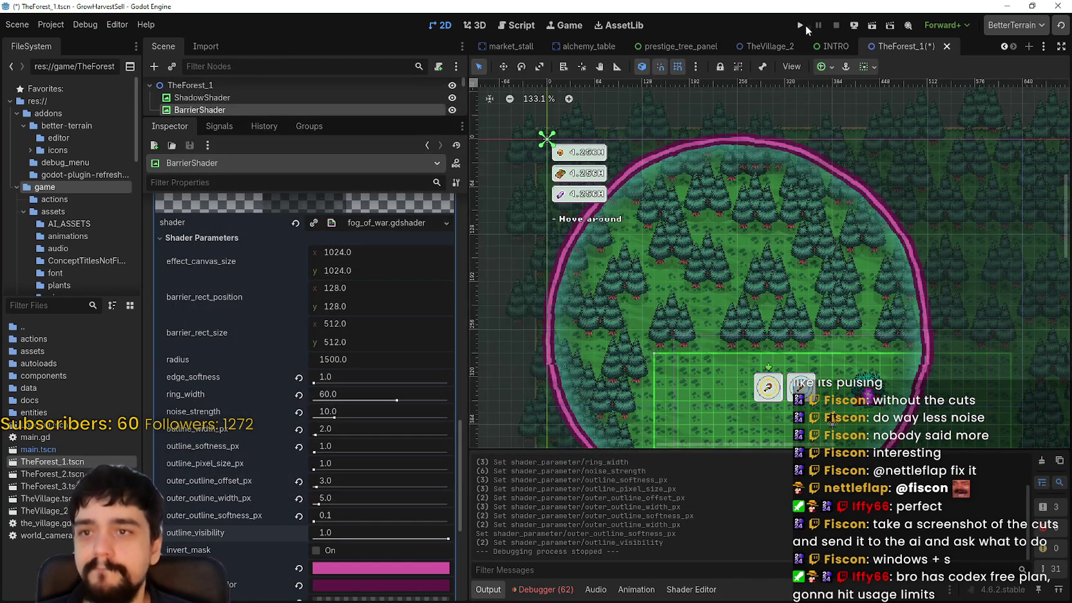
pyautogui.click(805, 25)
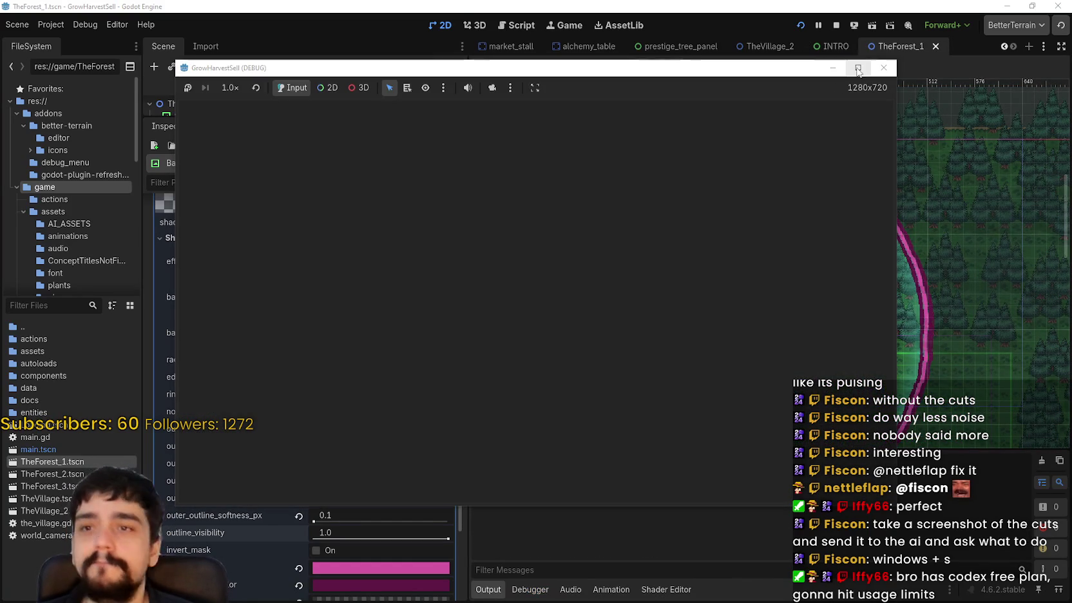
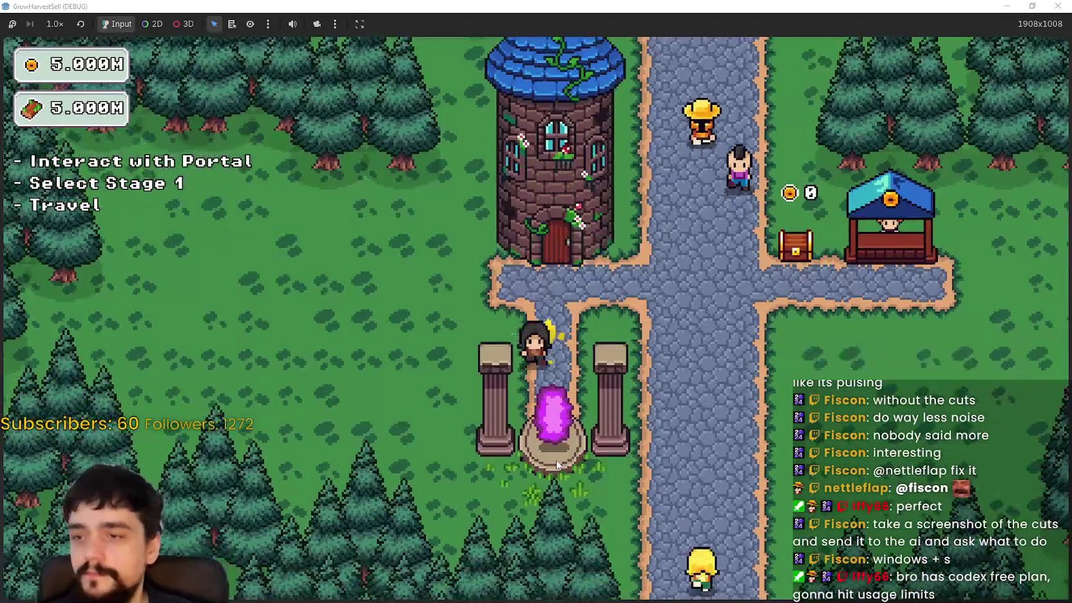
# - Walk the character right, then north and left through the forest up to the barrier edge
pyautogui.press('d')
pyautogui.press('s')
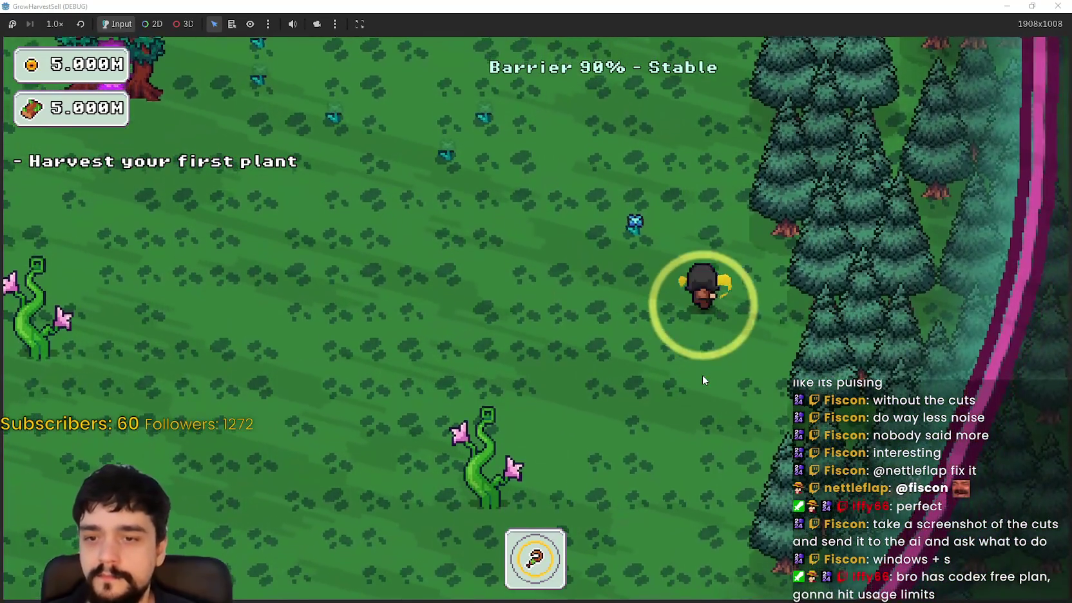
pyautogui.press('w')
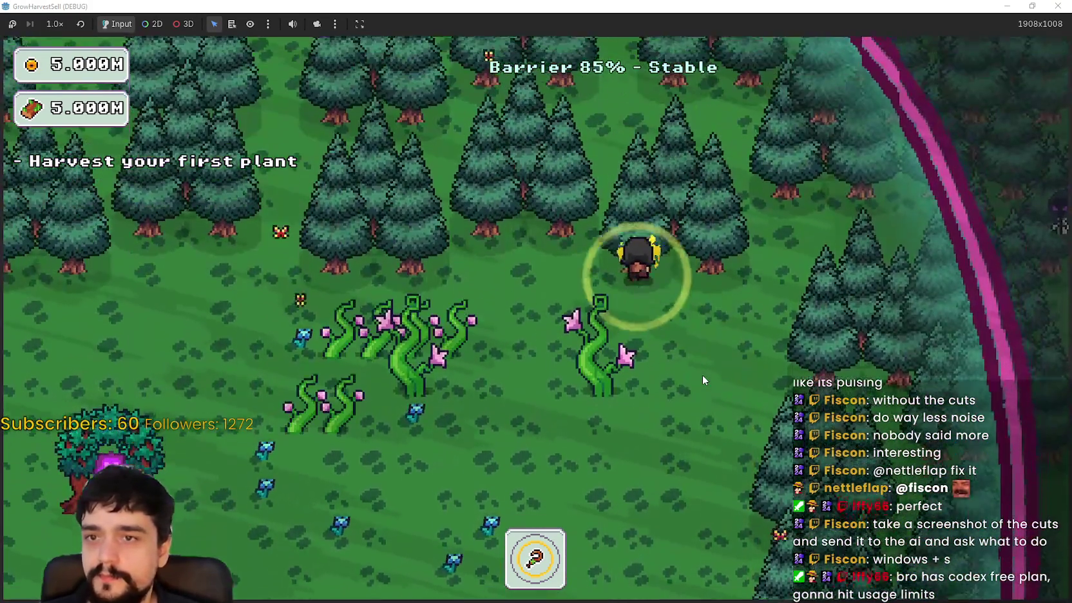
pyautogui.press('w')
pyautogui.press('a')
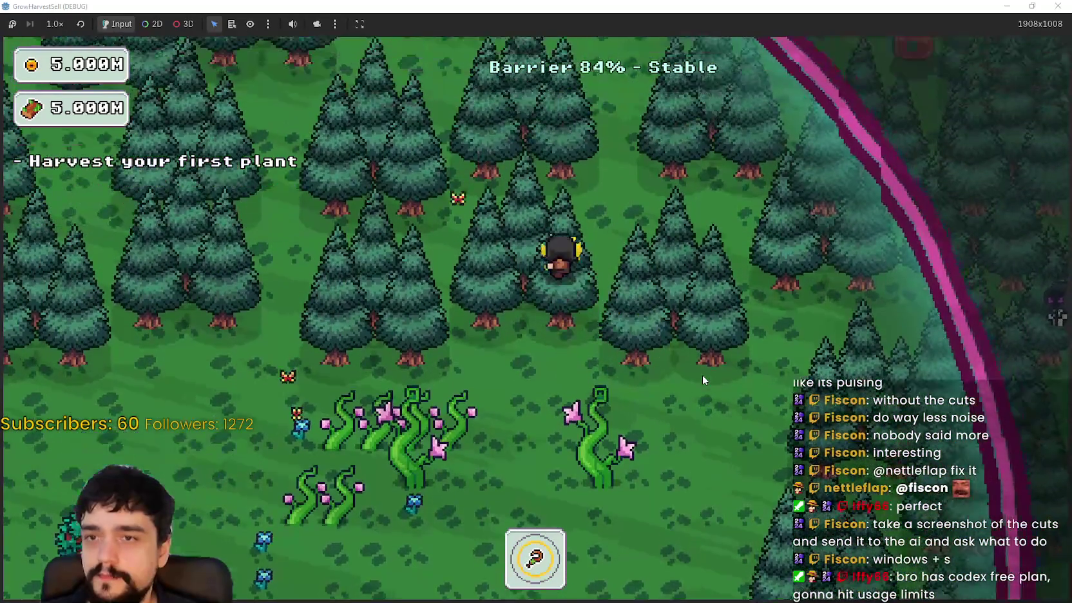
pyautogui.press('w')
pyautogui.press('a')
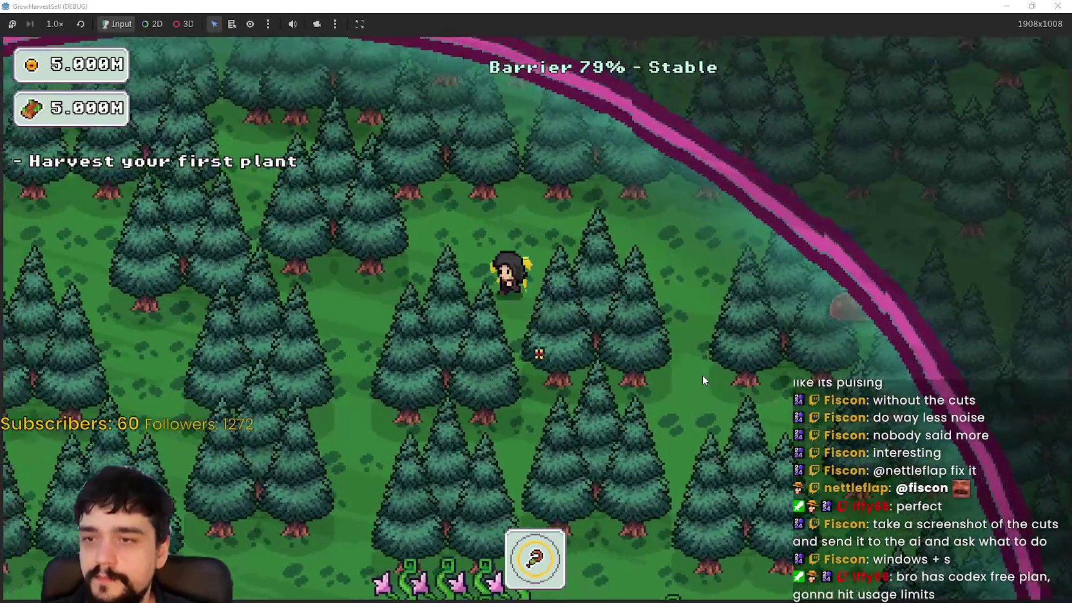
pyautogui.press('w')
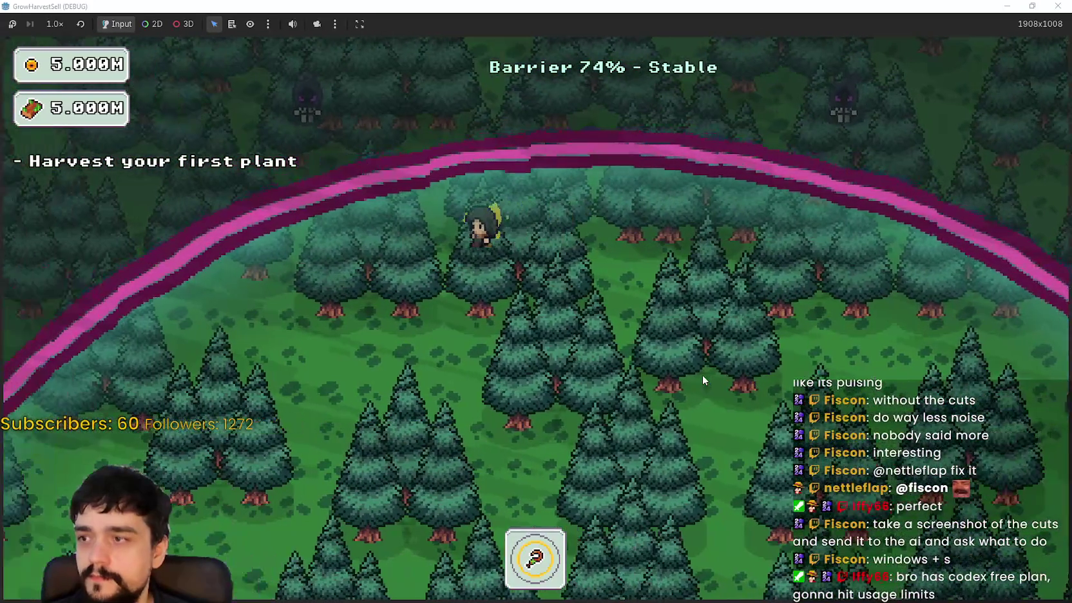
pyautogui.press('a')
# - Walk back down past the vine plants, along the inner barrier toward the portal tree, then exit with F8
pyautogui.press('s')
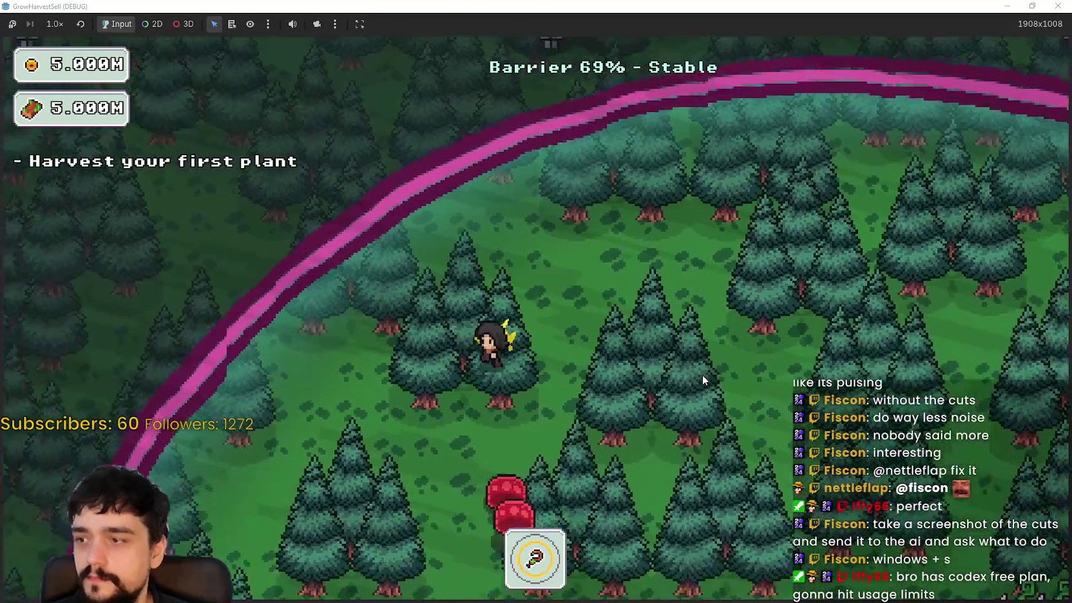
pyautogui.press('s')
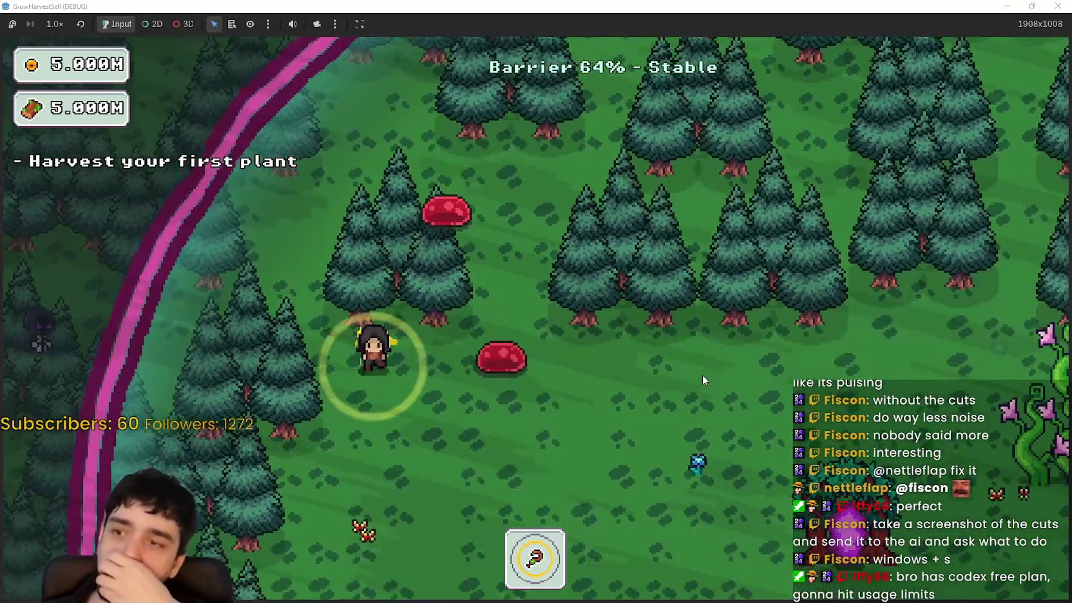
pyautogui.press('s')
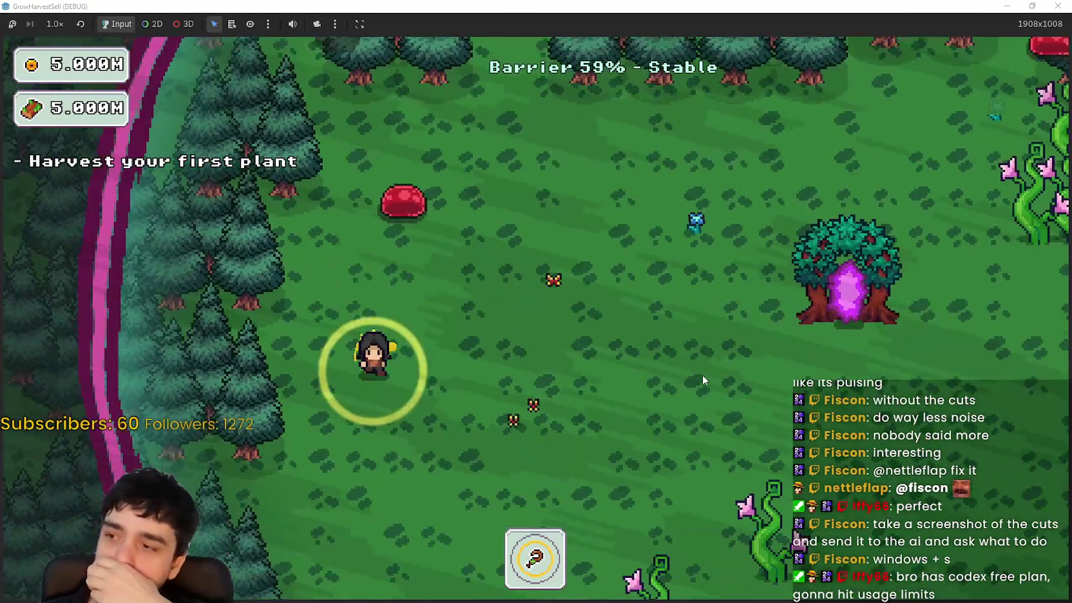
pyautogui.press('s')
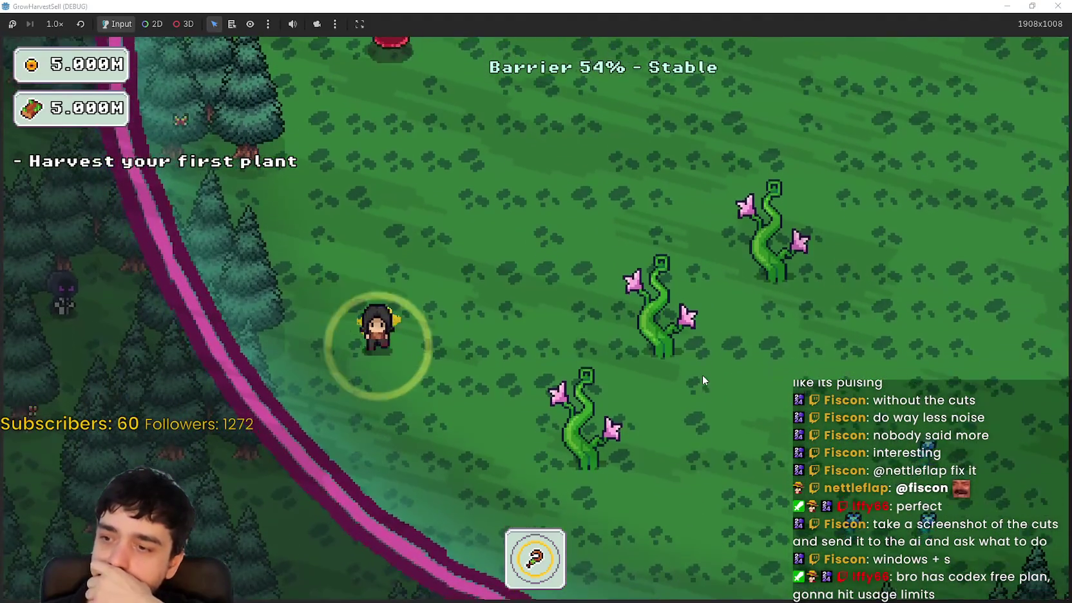
pyautogui.press('d')
pyautogui.press('d')
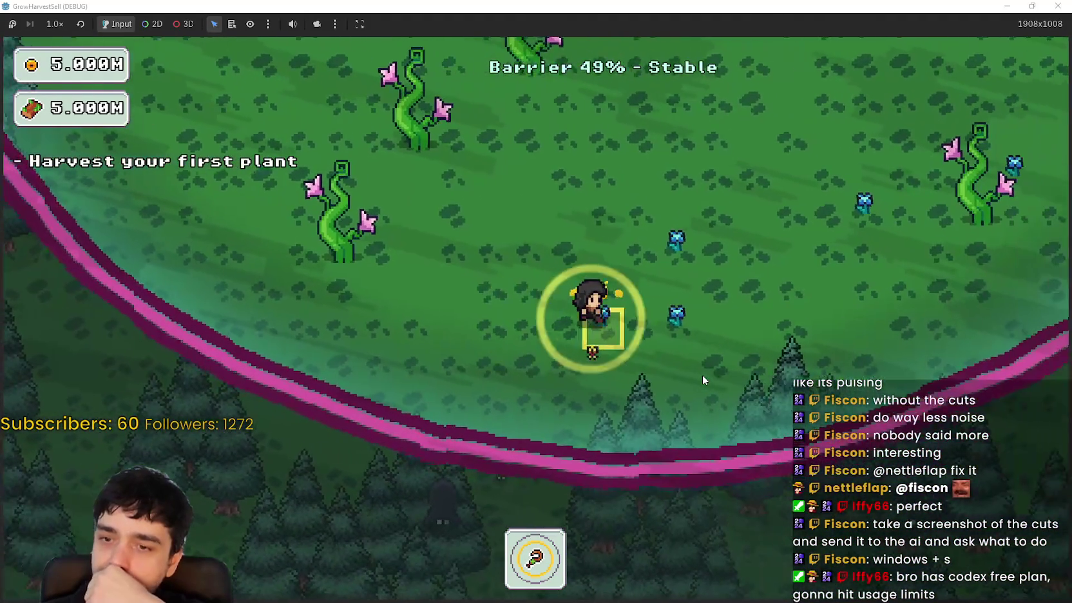
pyautogui.press('d')
pyautogui.press('w')
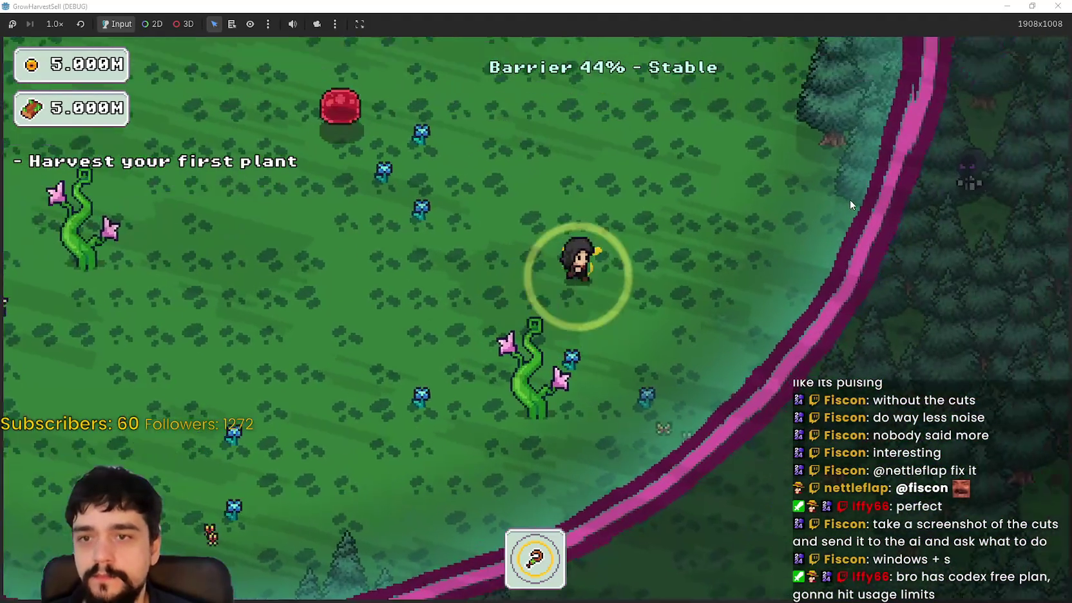
pyautogui.press('a')
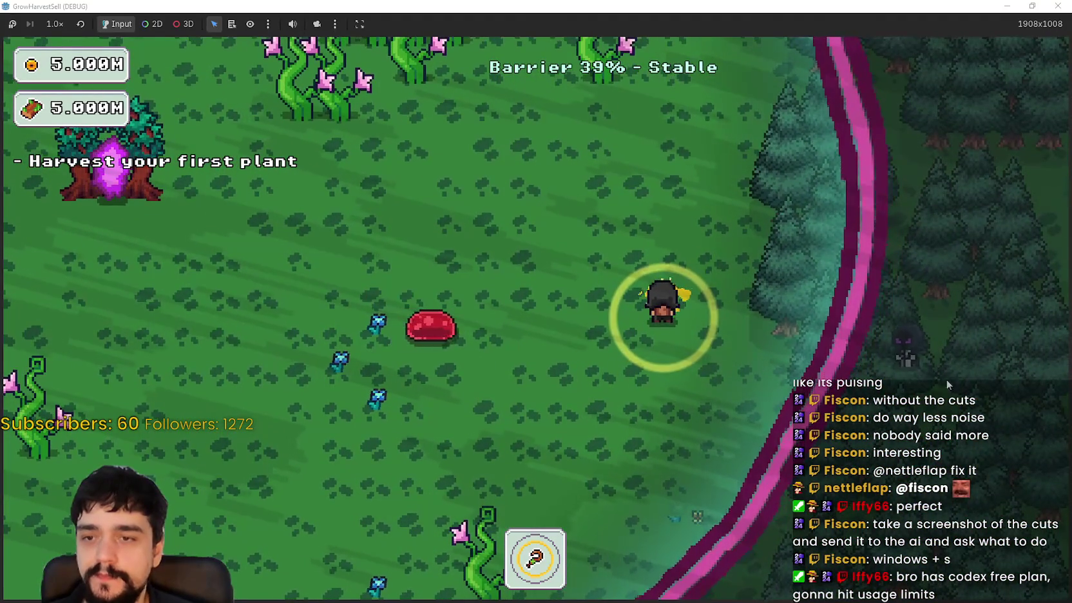
pyautogui.press('s')
pyautogui.press('w')
pyautogui.press('a')
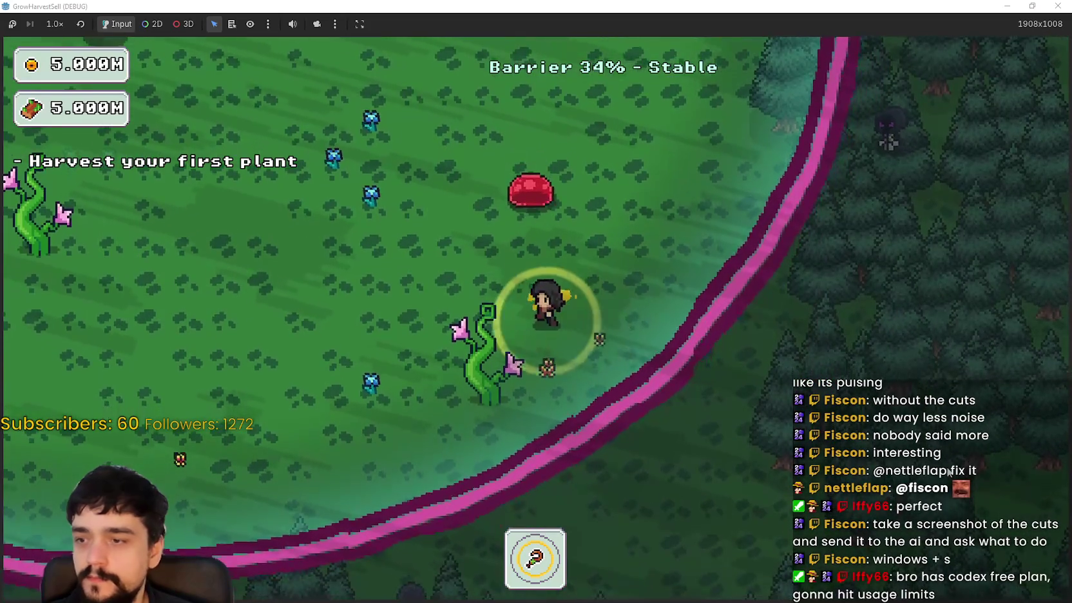
pyautogui.press('w')
pyautogui.press('a')
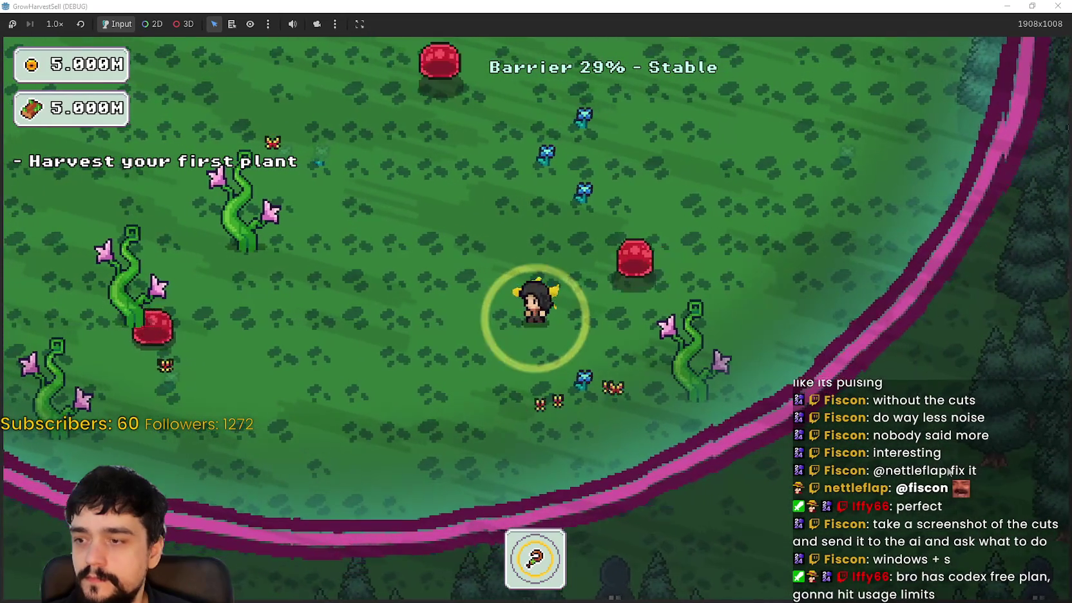
pyautogui.press('a')
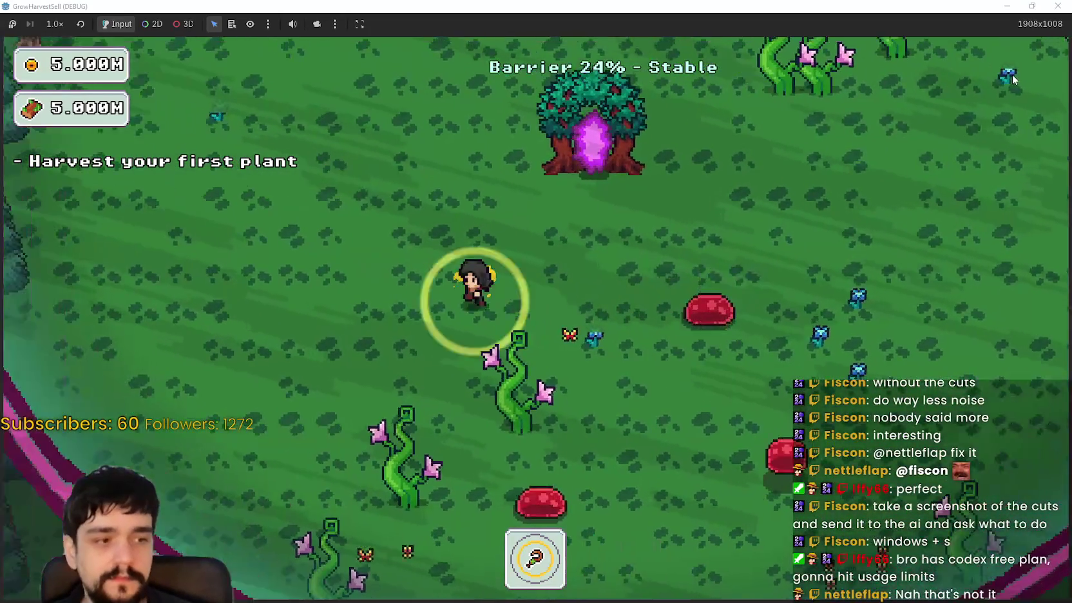
pyautogui.press('w')
pyautogui.press('F8')
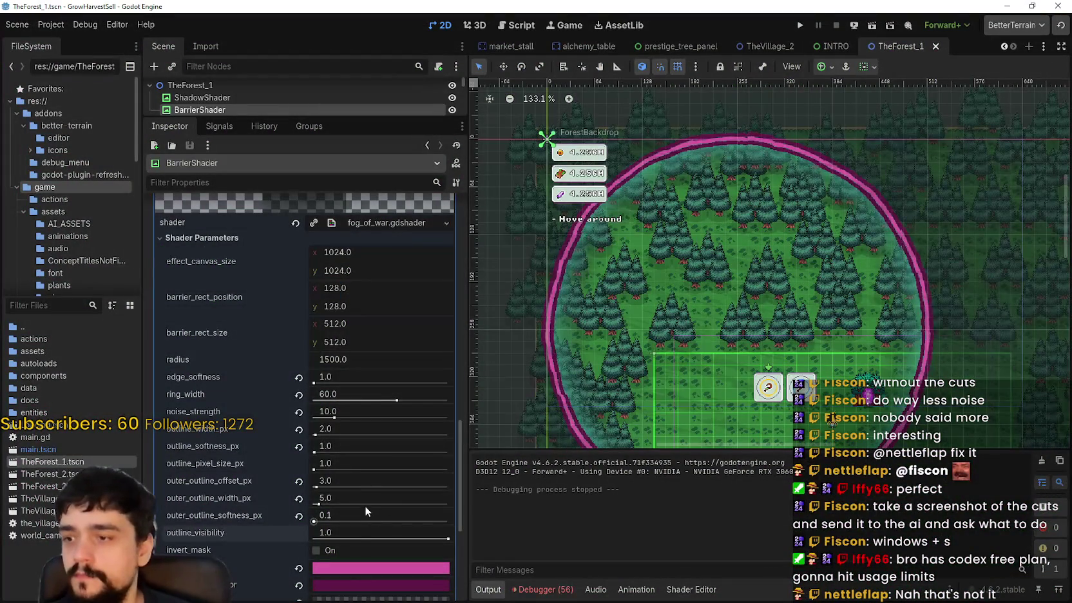
# - Lower outer_outline_width_px to 1.0 and test the outer outline offset, keeping it at 3.0
pyautogui.moveTo(319, 505); pyautogui.dragTo(314, 504)
pyautogui.scroll(8, 946, 341)
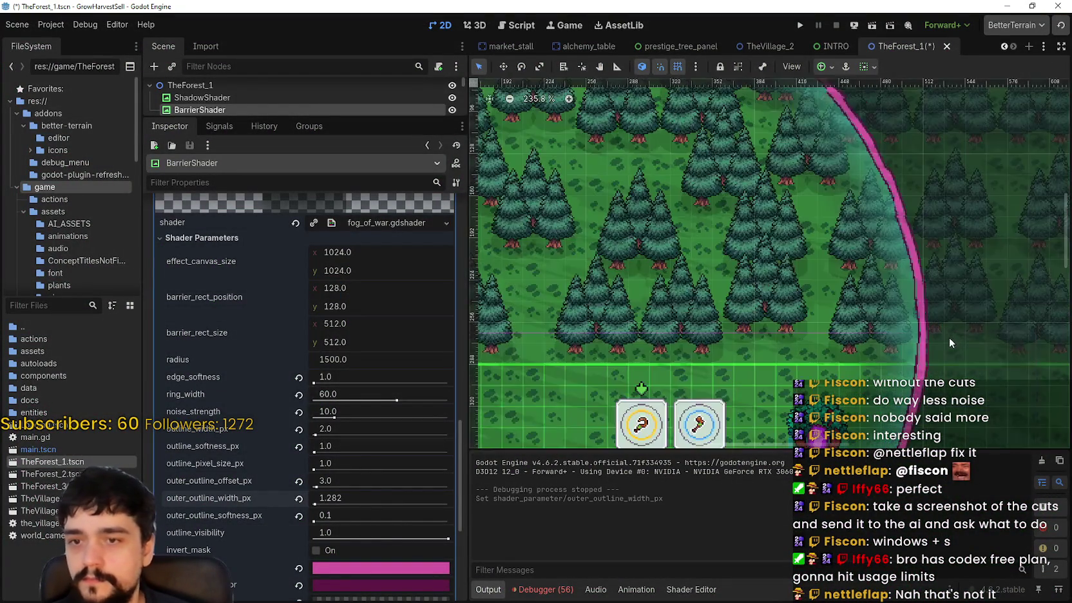
pyautogui.moveTo(315, 504); pyautogui.dragTo(317, 506)
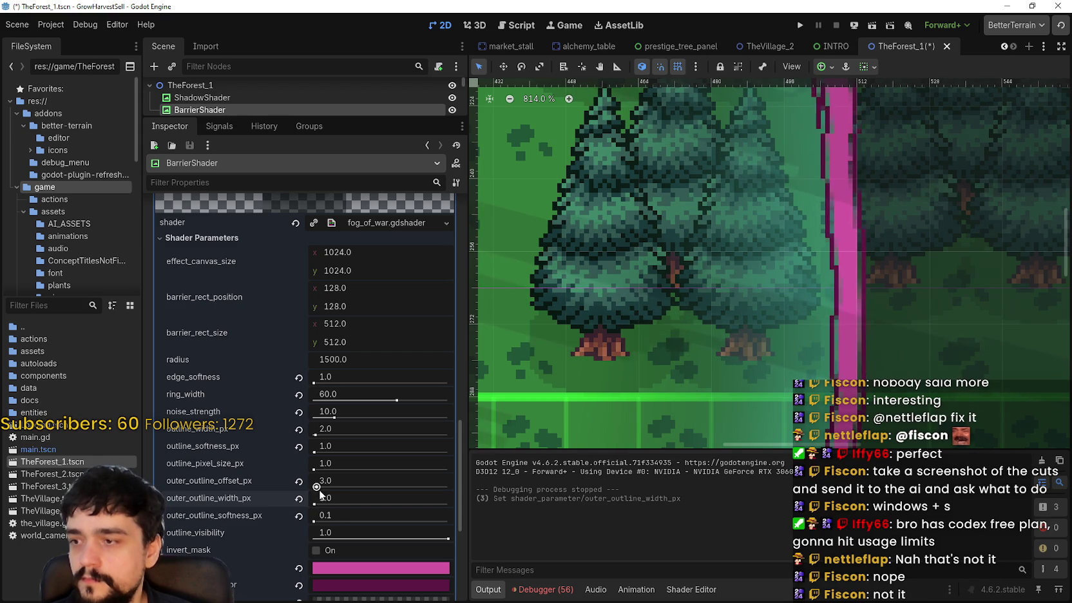
pyautogui.moveTo(315, 488)
pyautogui.mouseDown()
pyautogui.moveTo(339, 488)
pyautogui.moveTo(317, 483)
pyautogui.mouseUp()
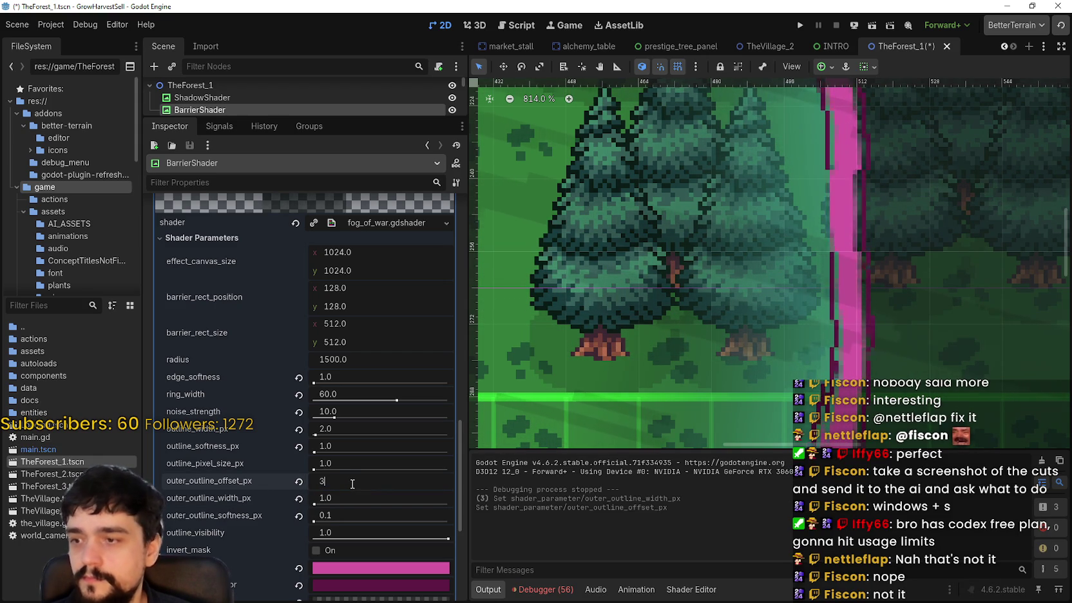
pyautogui.click(352, 465)
pyautogui.write('1')
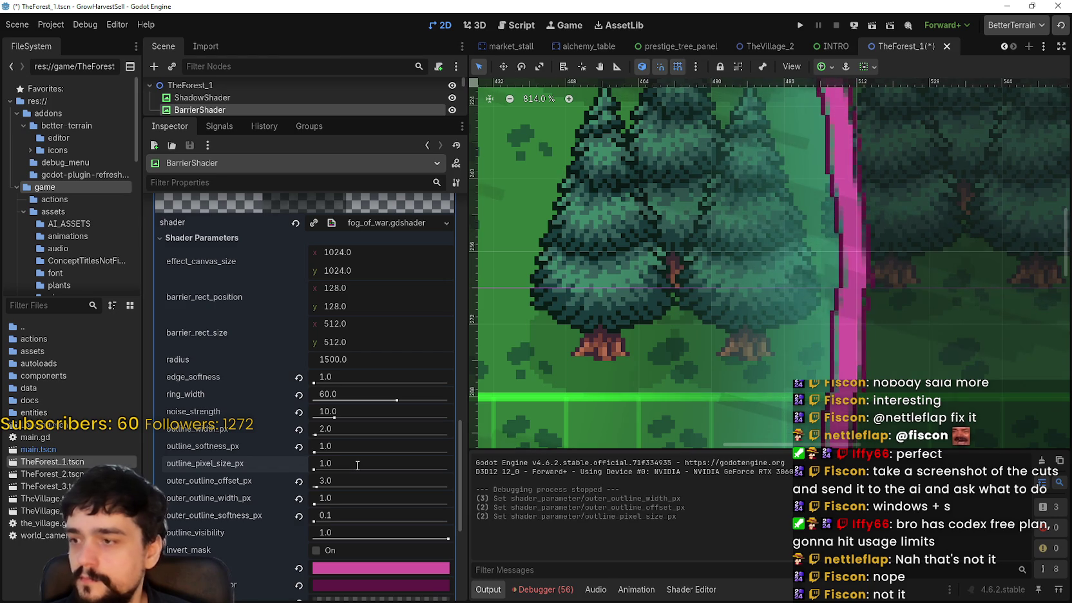
# - Set outline_pixel_size_px to 1.0 and outline_softness_px to 3.0, then view the barrier by the portal tree
pyautogui.click(355, 442)
pyautogui.write('2')
pyautogui.press('Return')
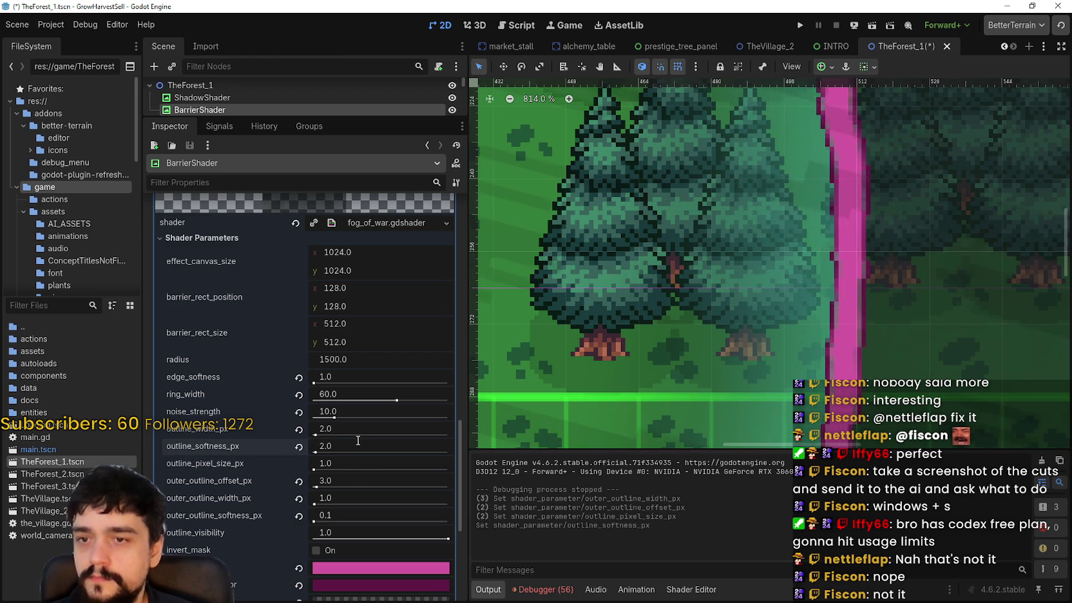
pyautogui.click(358, 444)
pyautogui.write('1')
pyautogui.press('Return')
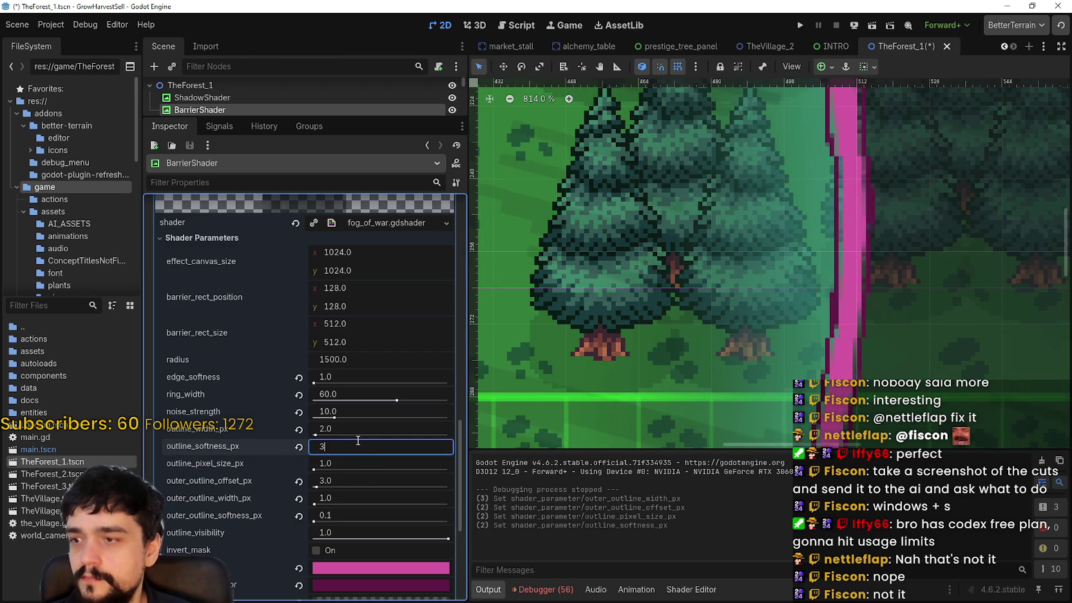
pyautogui.press('Return')
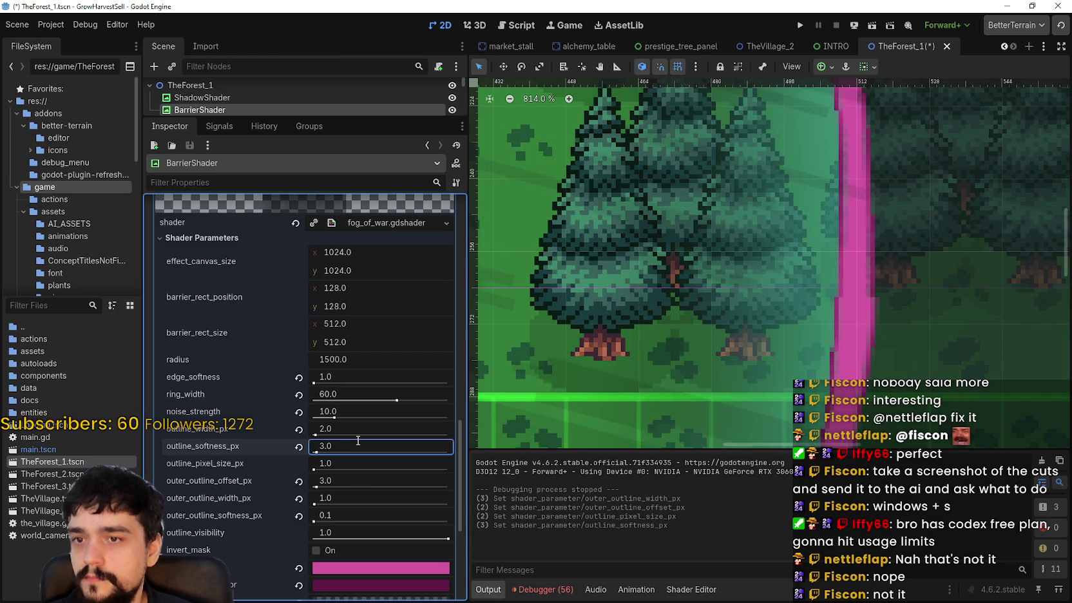
pyautogui.scroll(-8, 812, 262)
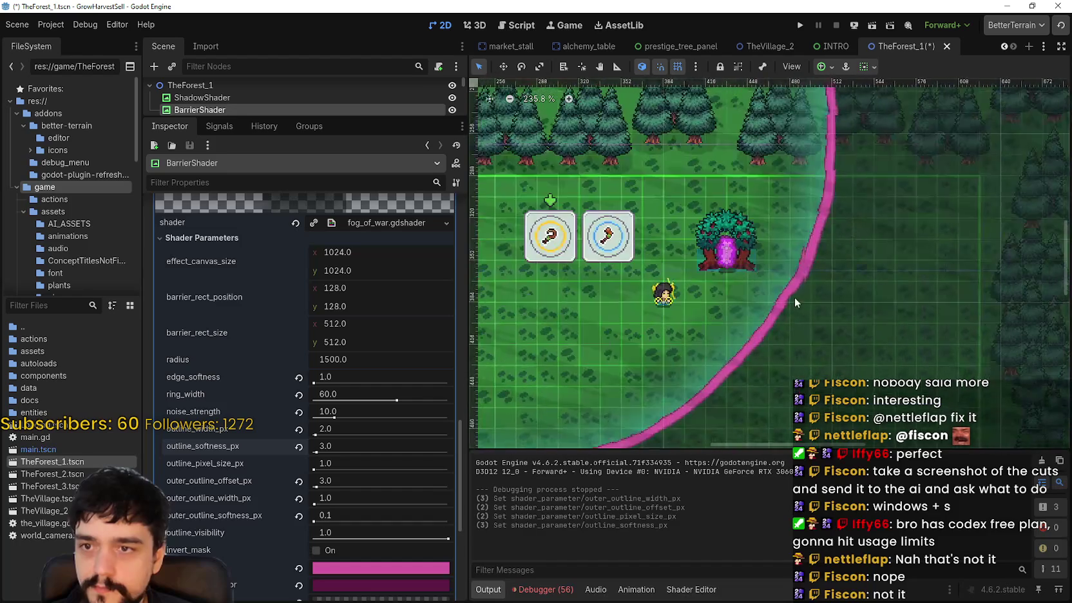
pyautogui.scroll(5, 796, 301)
pyautogui.moveTo(773, 320); pyautogui.dragTo(829, 318)
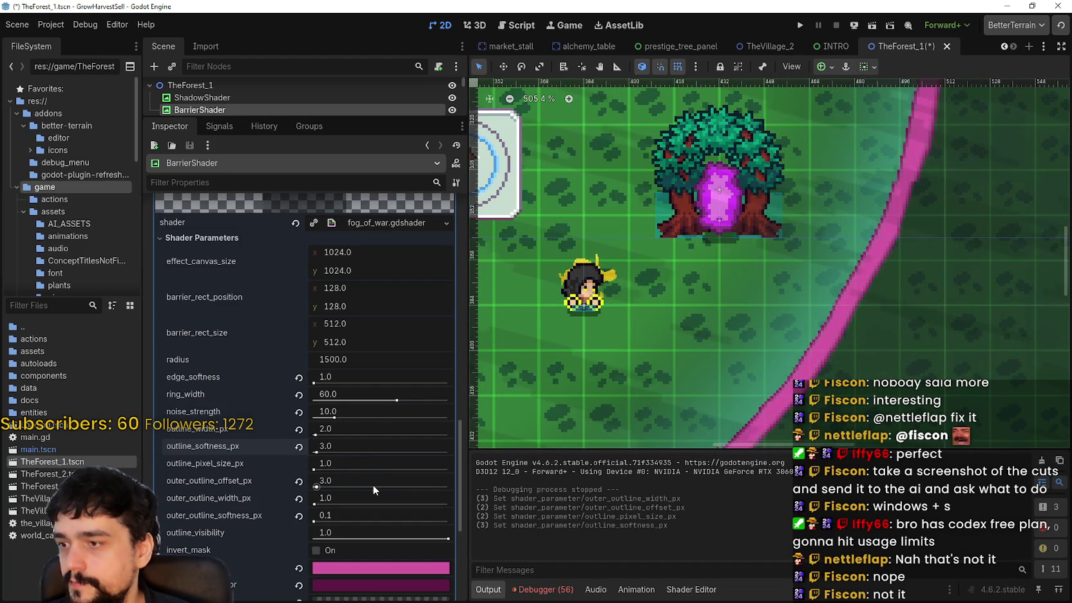
pyautogui.scroll(-3, 374, 482)
pyautogui.moveTo(828, 350); pyautogui.dragTo(790, 302)
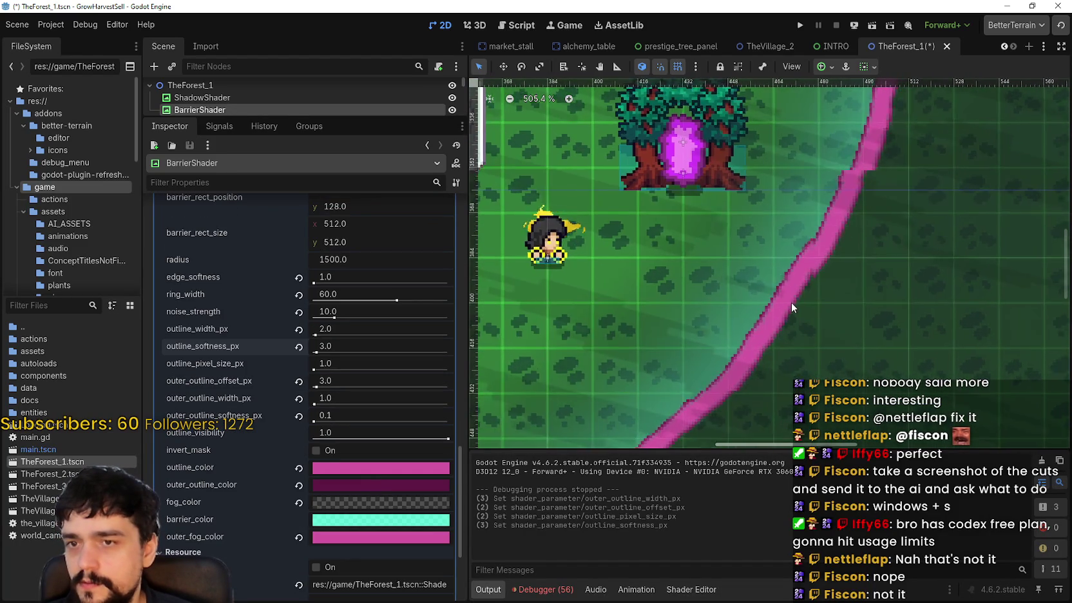
pyautogui.scroll(-6, 745, 309)
pyautogui.scroll(5, 633, 383)
pyautogui.scroll(3, 636, 387)
pyautogui.click(368, 348)
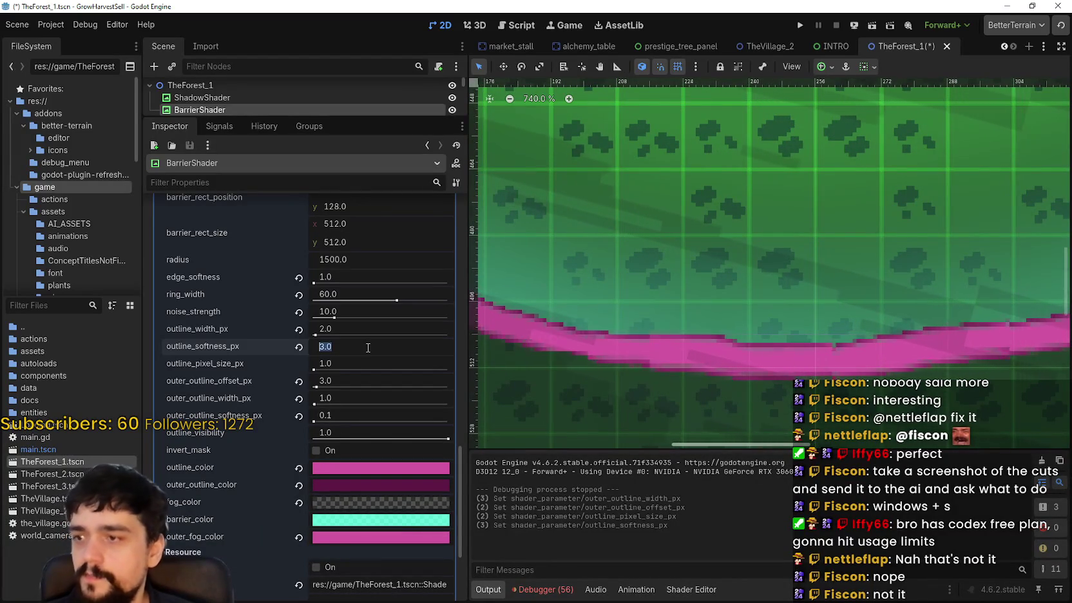
pyautogui.write('1')
pyautogui.click(363, 376)
pyautogui.write('2')
pyautogui.press('Return')
pyautogui.scroll(-4, 700, 282)
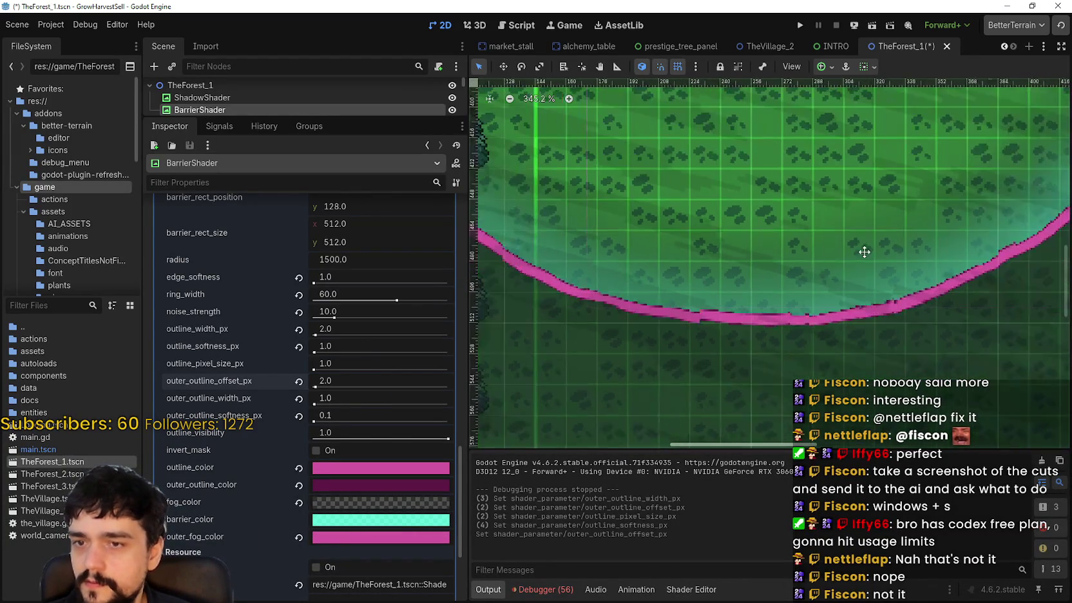
pyautogui.scroll(6, 781, 226)
pyautogui.scroll(-3, 796, 232)
pyautogui.click(355, 400)
pyautogui.write('2')
pyautogui.press('Return')
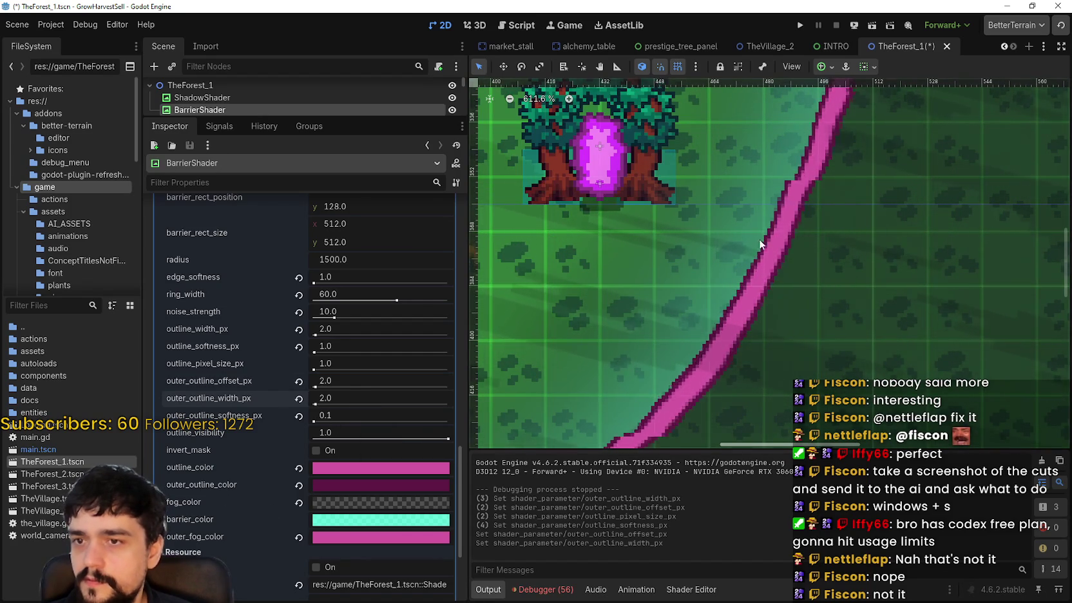
pyautogui.scroll(-5, 742, 204)
pyautogui.scroll(4, 709, 161)
pyautogui.scroll(3, 667, 161)
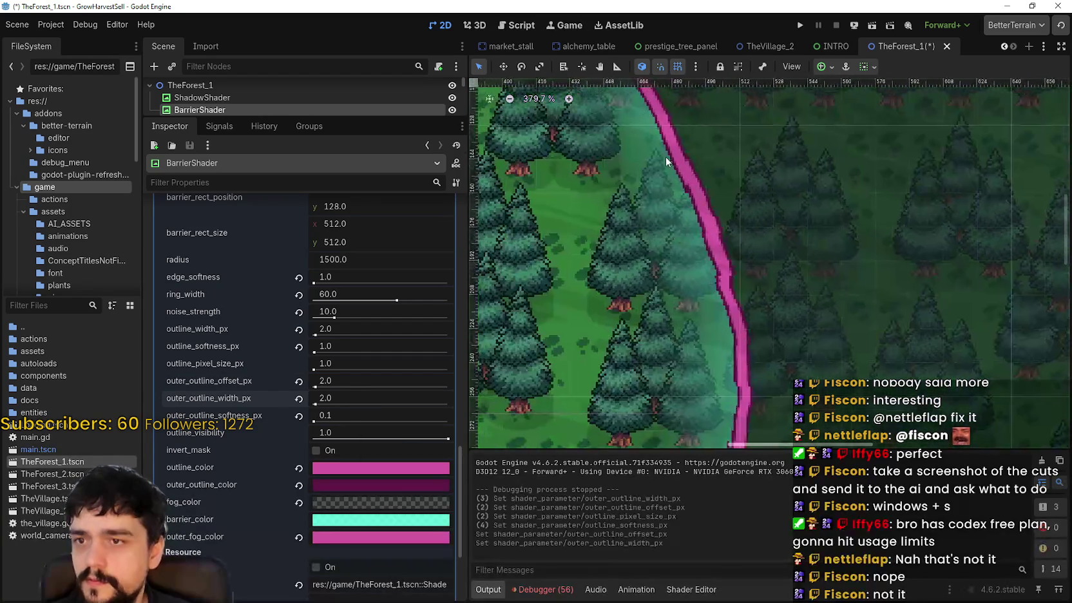
pyautogui.scroll(-3, 666, 161)
pyautogui.scroll(-3, 816, 293)
pyautogui.hotkey('ctrl', 's')
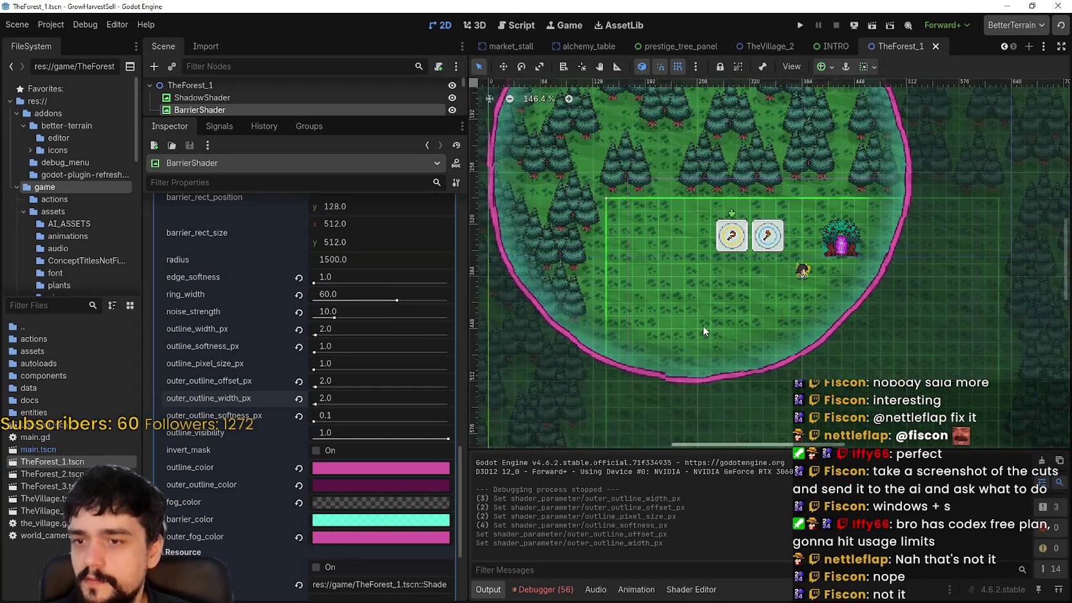
pyautogui.scroll(4, 734, 316)
pyautogui.scroll(2, 901, 288)
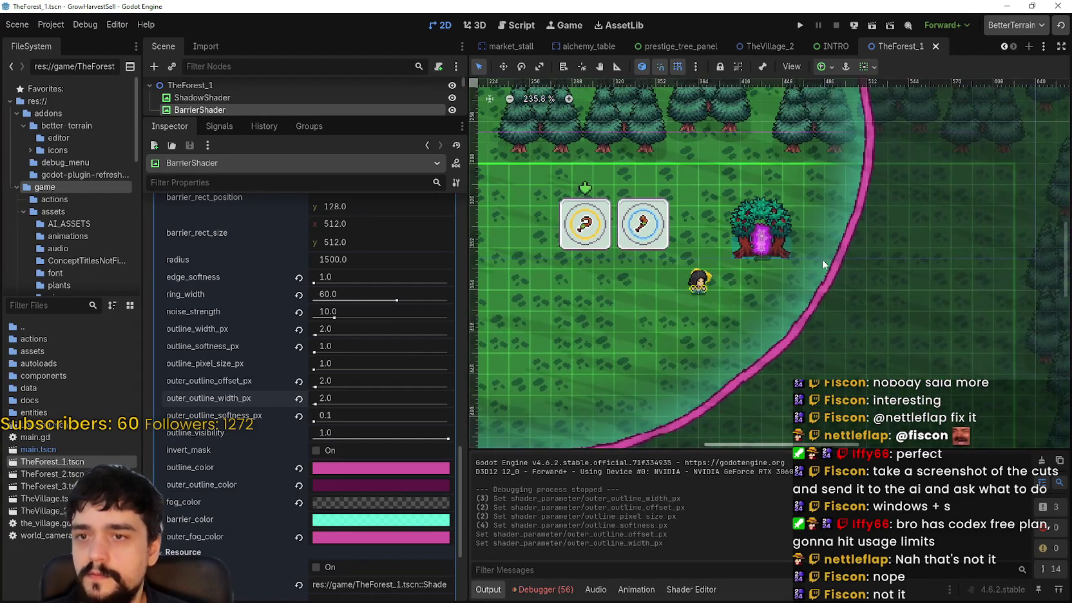
pyautogui.click(800, 27)
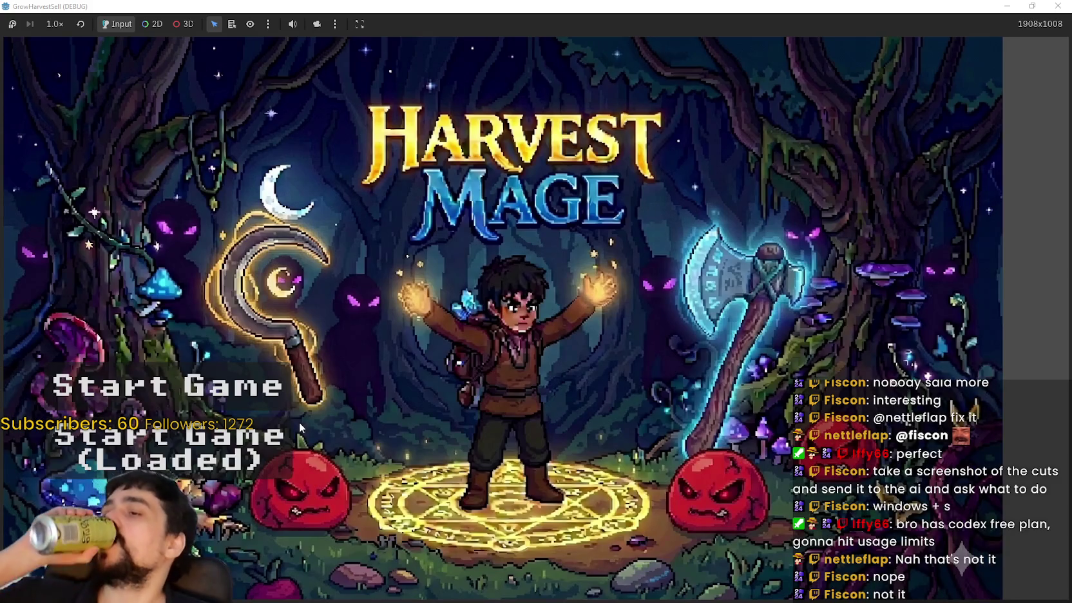
# - Start a new game, walk to the portal and travel to Stage 1, the forest
pyautogui.click(261, 446)
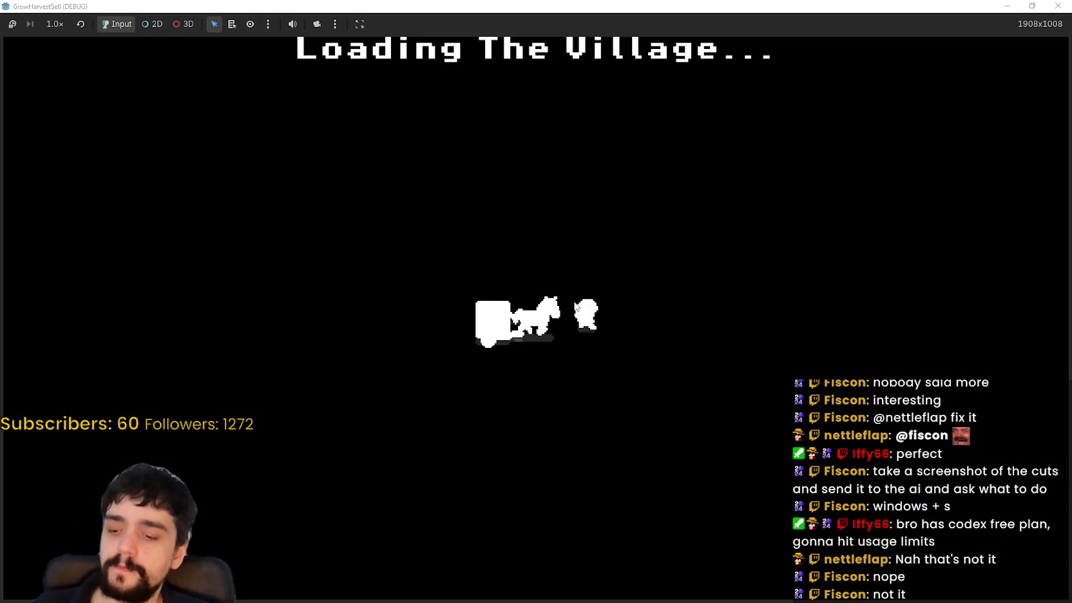
pyautogui.press('w')
pyautogui.press('w')
pyautogui.press('e')
pyautogui.press('Escape')
pyautogui.press('e')
pyautogui.press('Return')
# - Walk the player through the trees toward the pink barrier edge, then stop the game
pyautogui.press('d')
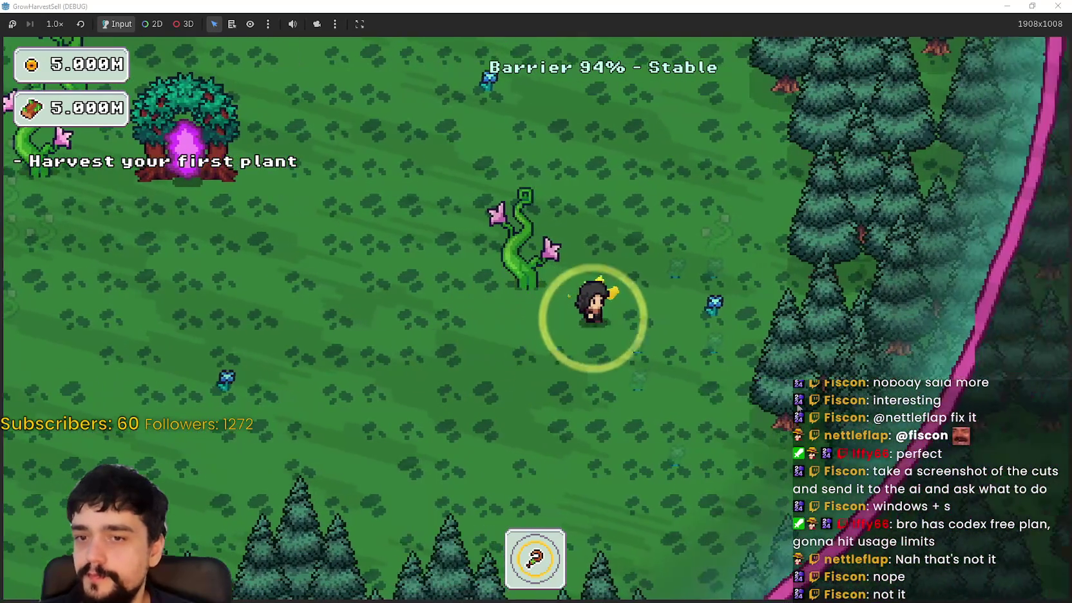
pyautogui.press('w')
pyautogui.press('w')
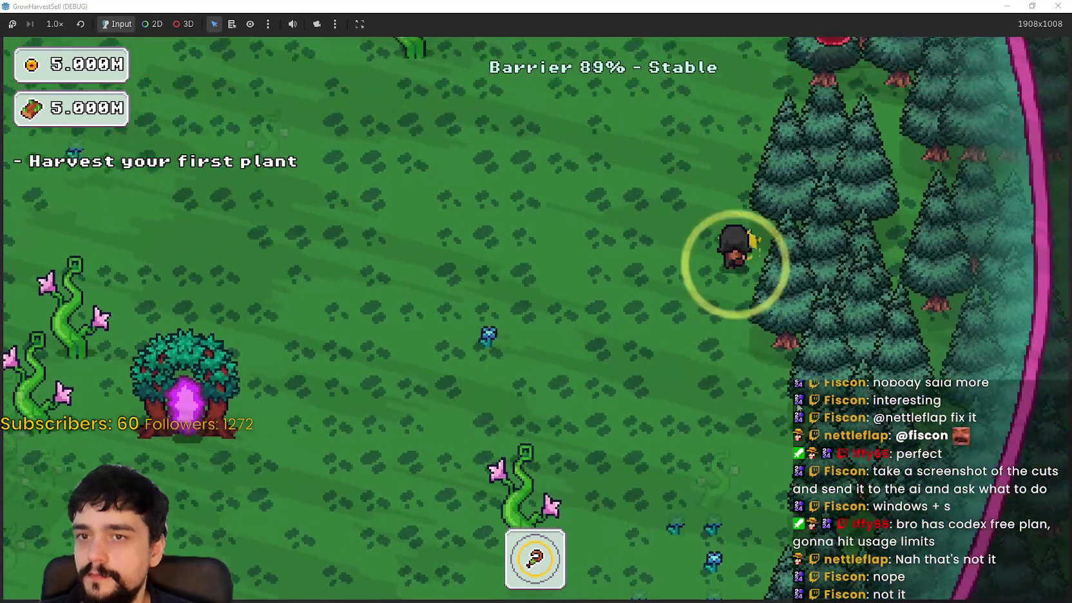
pyautogui.press('w')
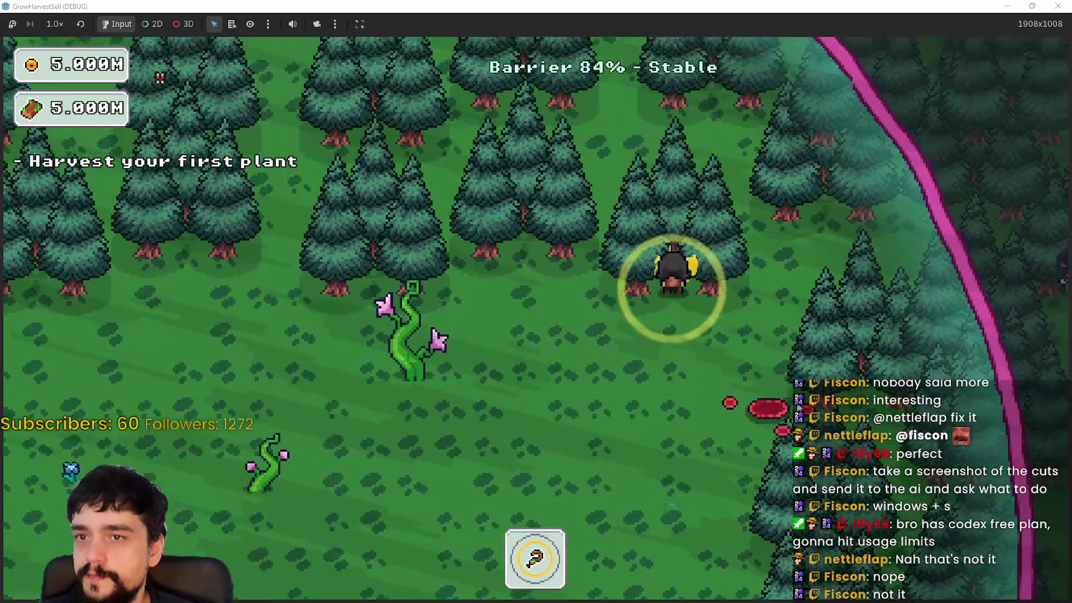
pyautogui.press('a')
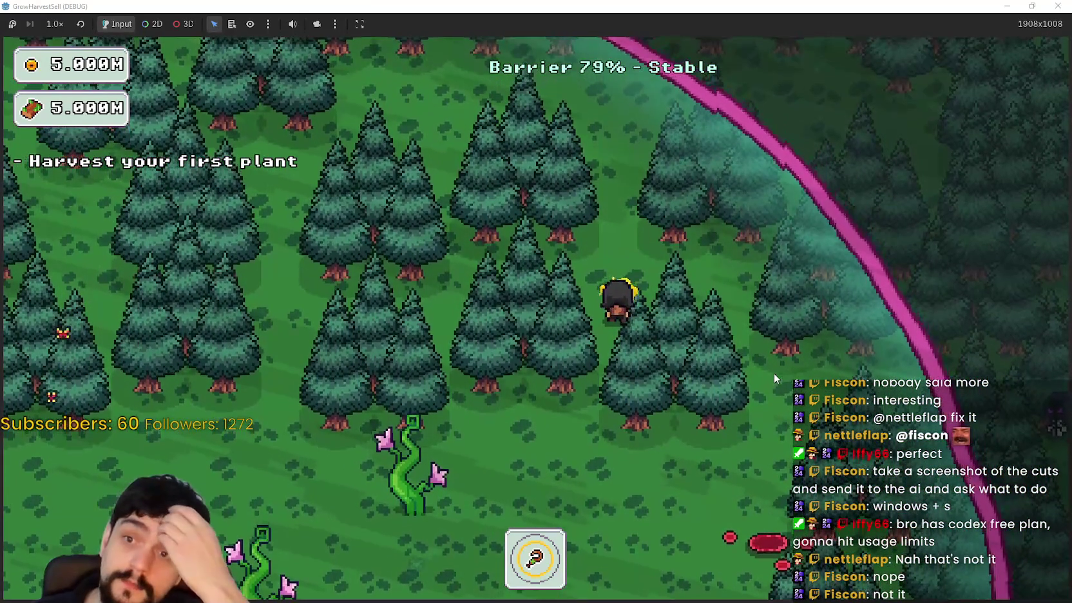
pyautogui.press('s')
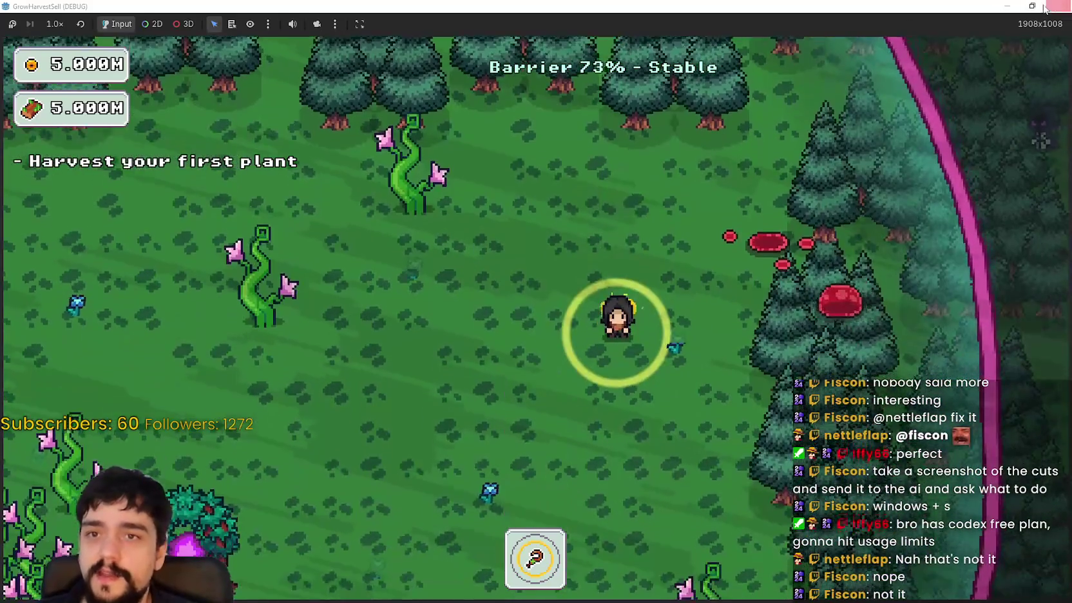
pyautogui.press('super+Down')
pyautogui.click(829, 26)
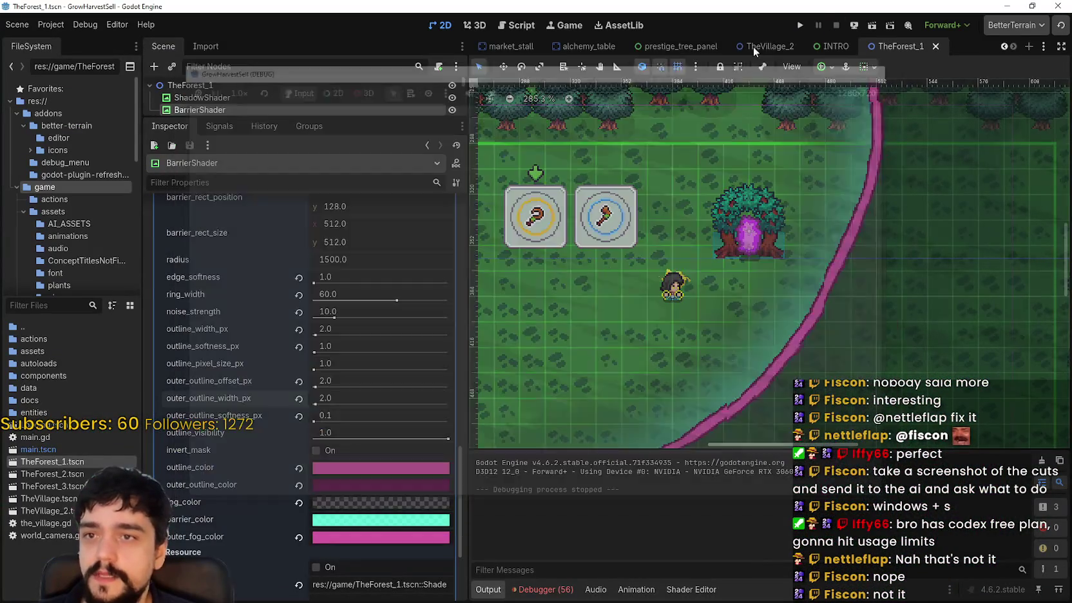
# - Widen the BarrierShader's ring_width from 60 to 96
pyautogui.scroll(-4, 676, 315)
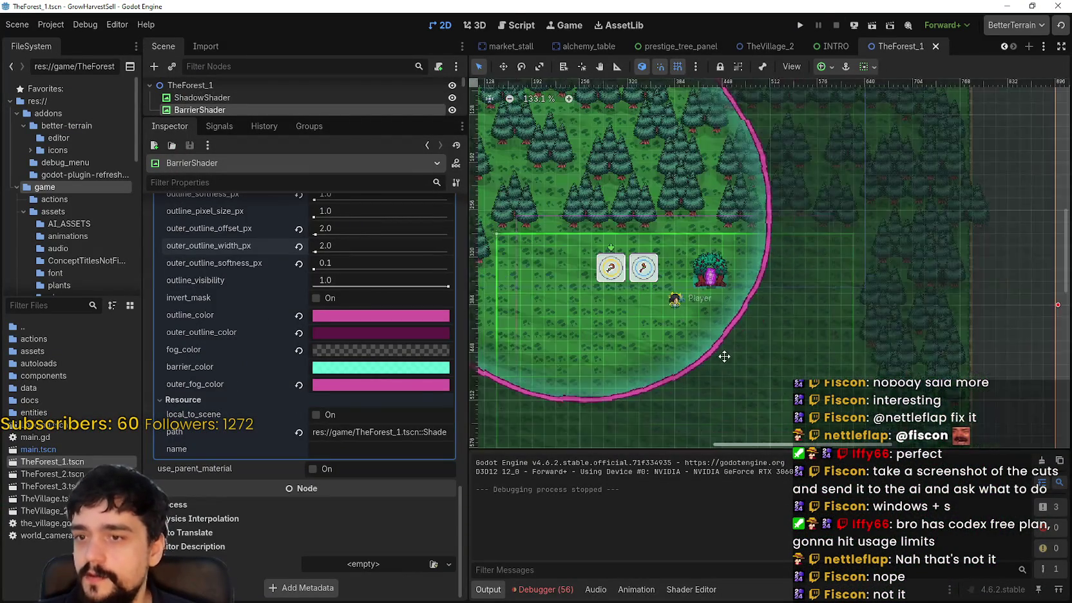
pyautogui.scroll(4, 389, 403)
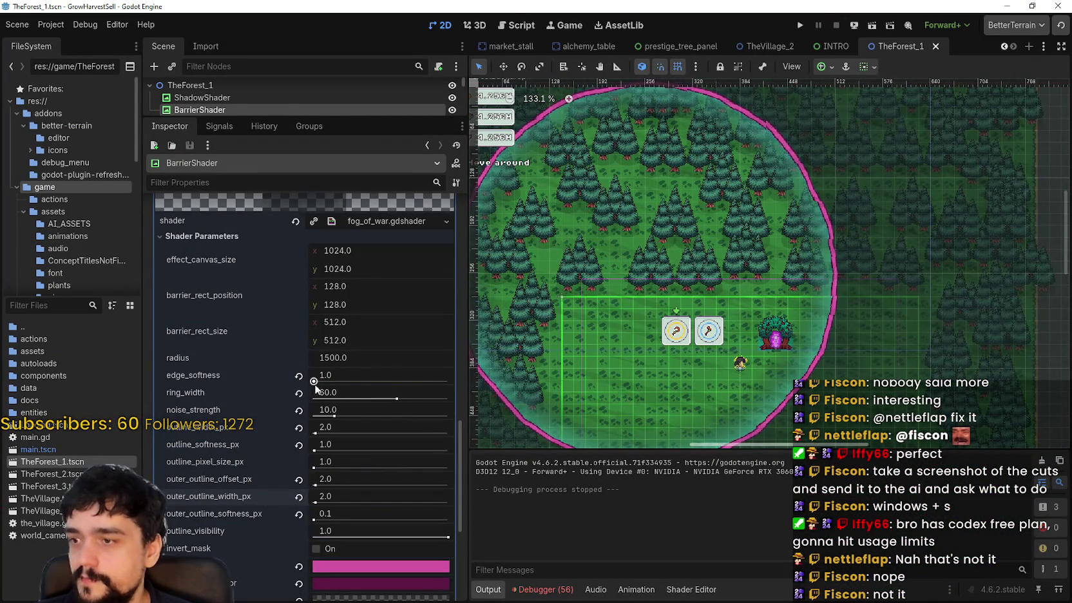
pyautogui.click(313, 380)
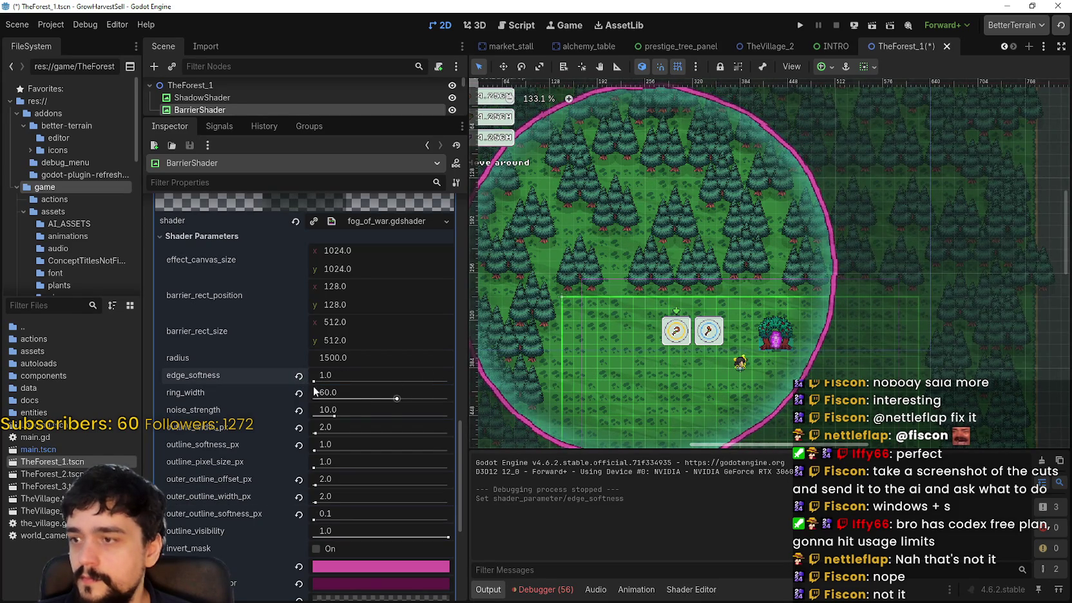
pyautogui.moveTo(398, 399); pyautogui.dragTo(442, 398)
pyautogui.scroll(4, 753, 377)
# - Save TheForest_1 scene and relaunch the game
pyautogui.hotkey('ctrl', 's')
pyautogui.scroll(-5, 812, 349)
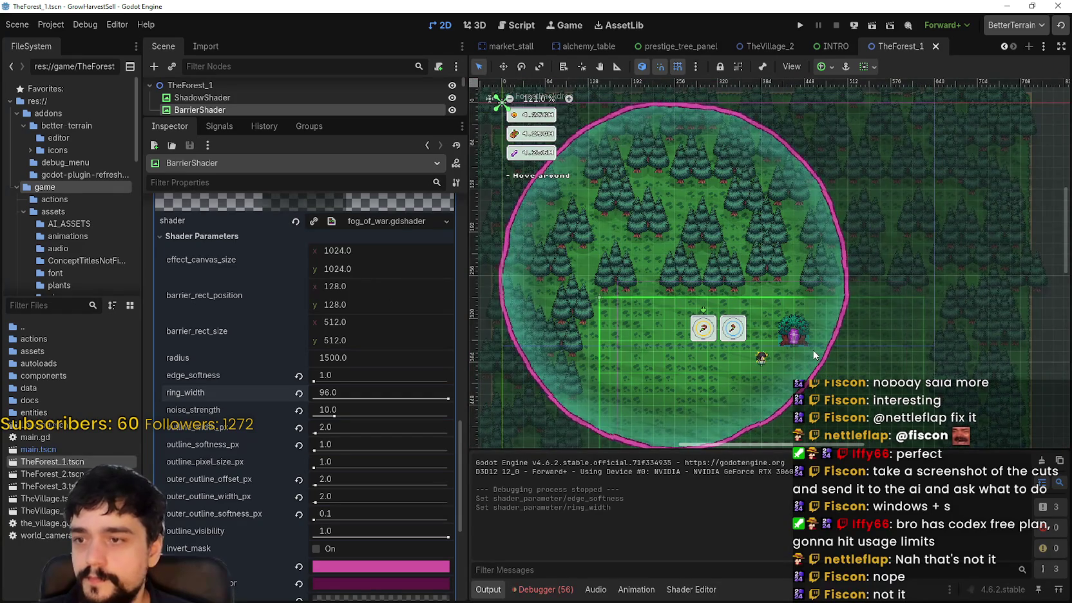
pyautogui.click(803, 26)
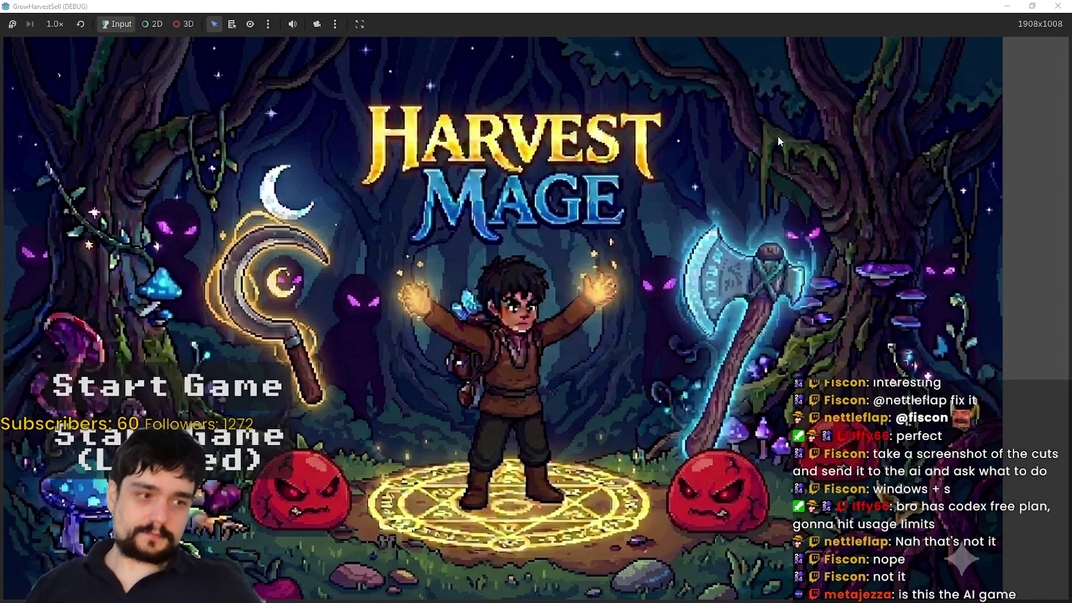
# - Start a new game, check the 96-wide barrier ring in the forest, then close with F8
pyautogui.click(167, 390)
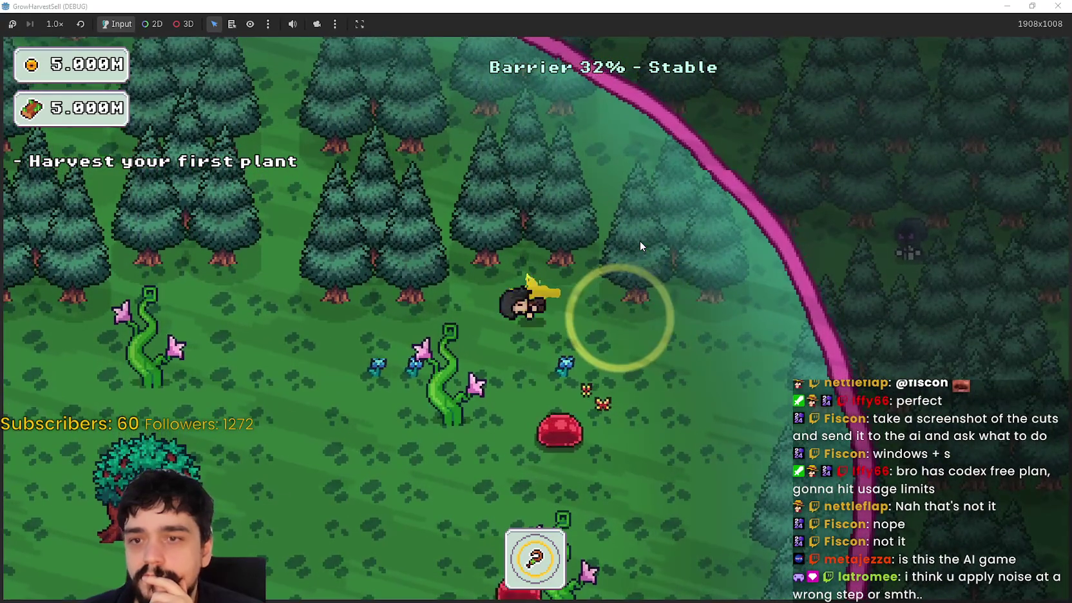
pyautogui.press('F8')
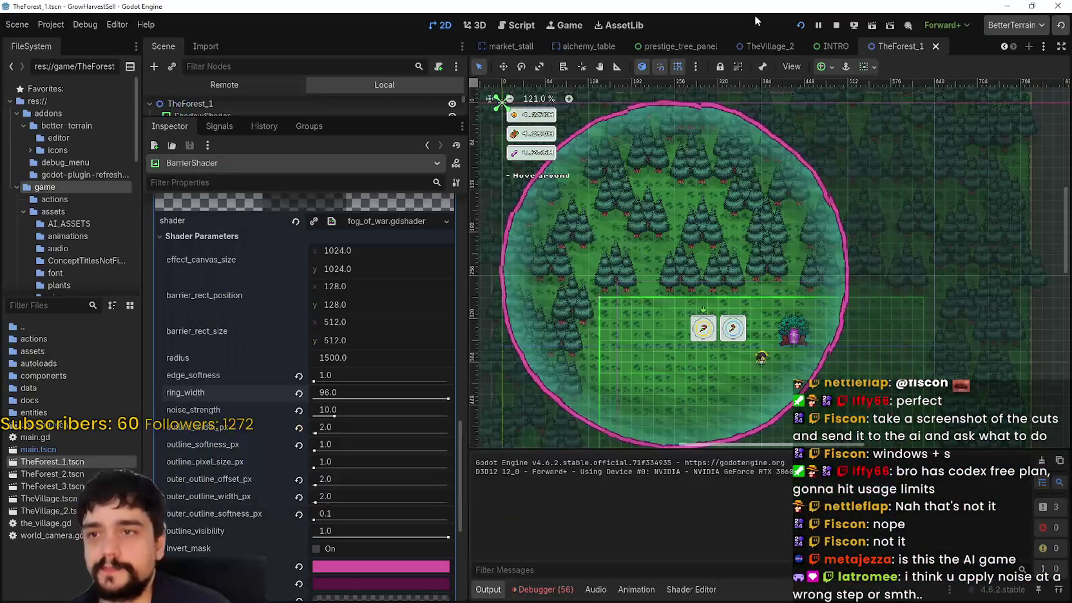
# - Stop the game and open DarkMage.tscn by filtering the FileSystem for 'mage'
pyautogui.click(836, 26)
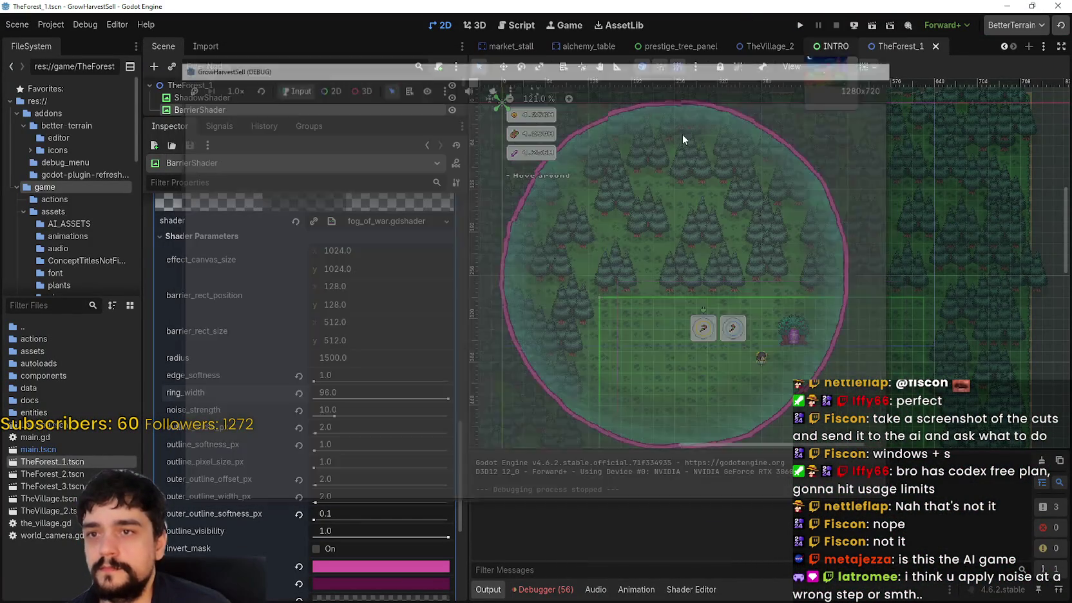
pyautogui.click(57, 447)
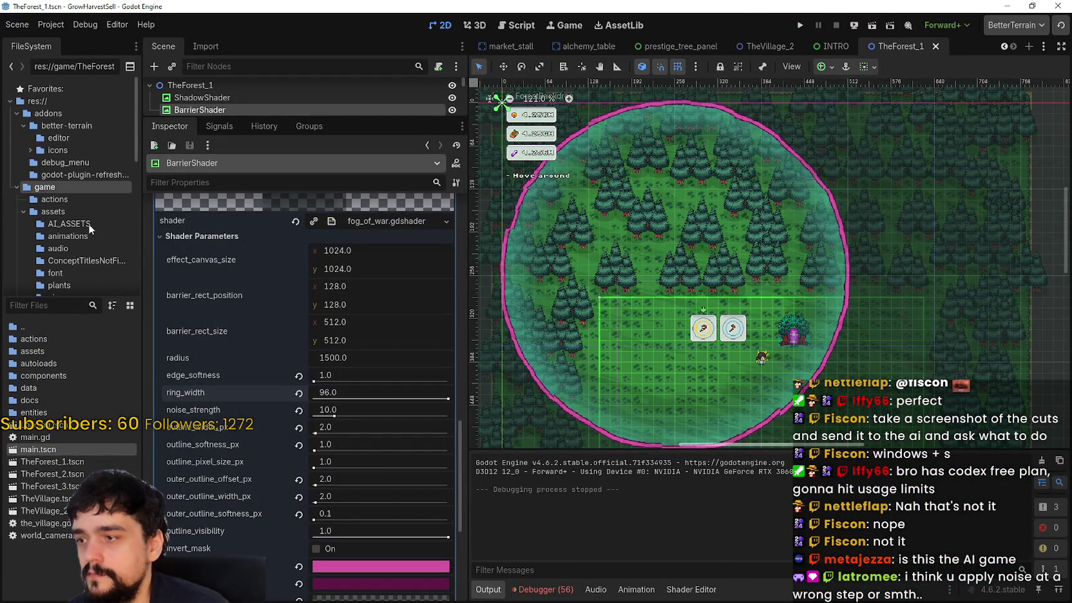
pyautogui.write('mage')
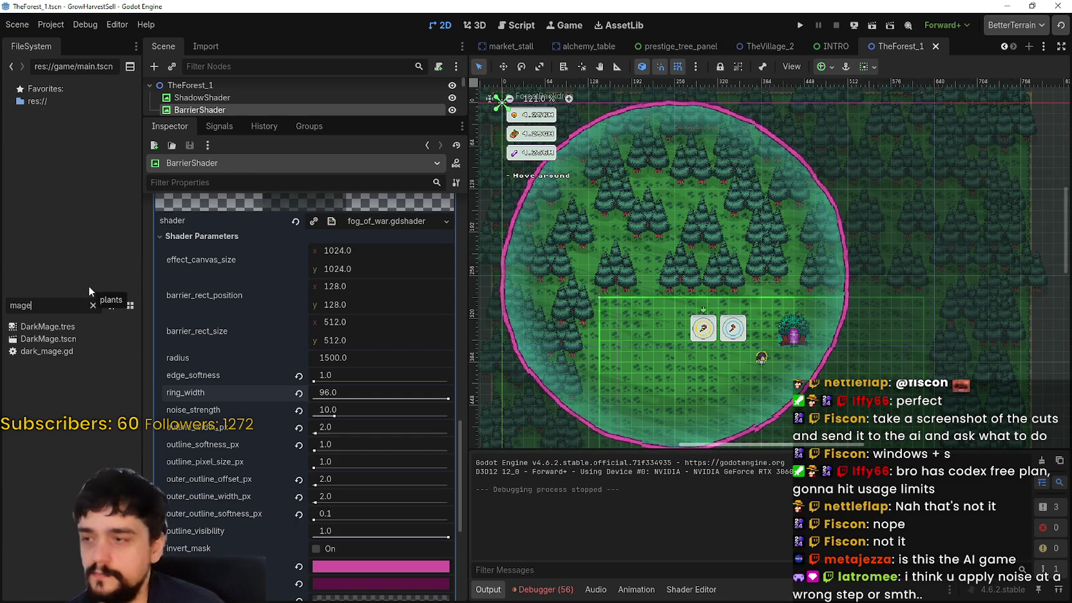
pyautogui.doubleClick(58, 343)
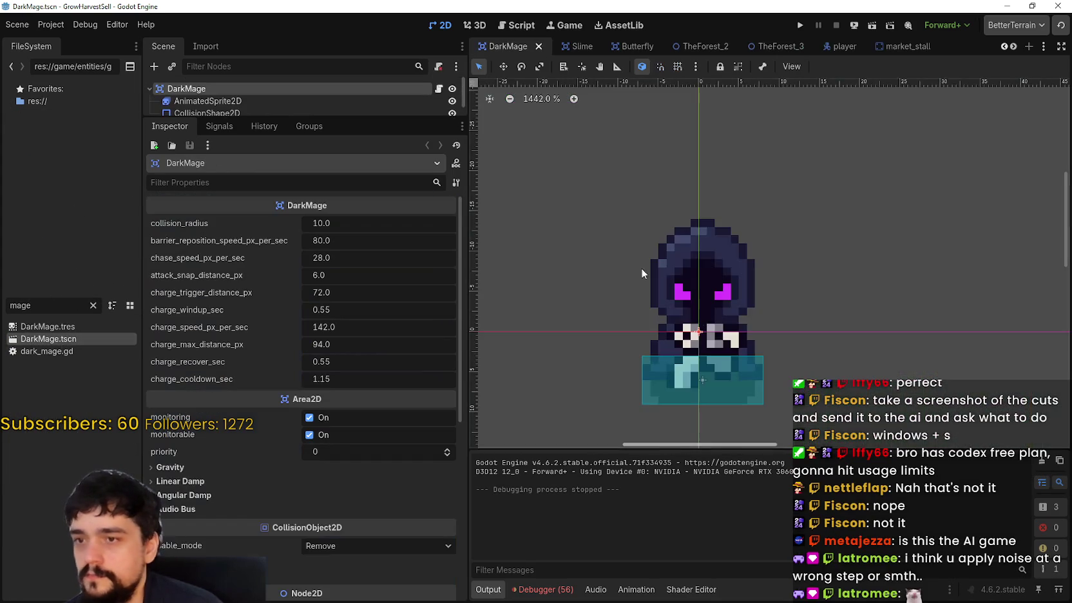
# - Select the AnimatedSprite2D, browse idle_up, attack_down and attack_right frames, and add a new animation
pyautogui.moveTo(386, 118); pyautogui.dragTo(322, 370)
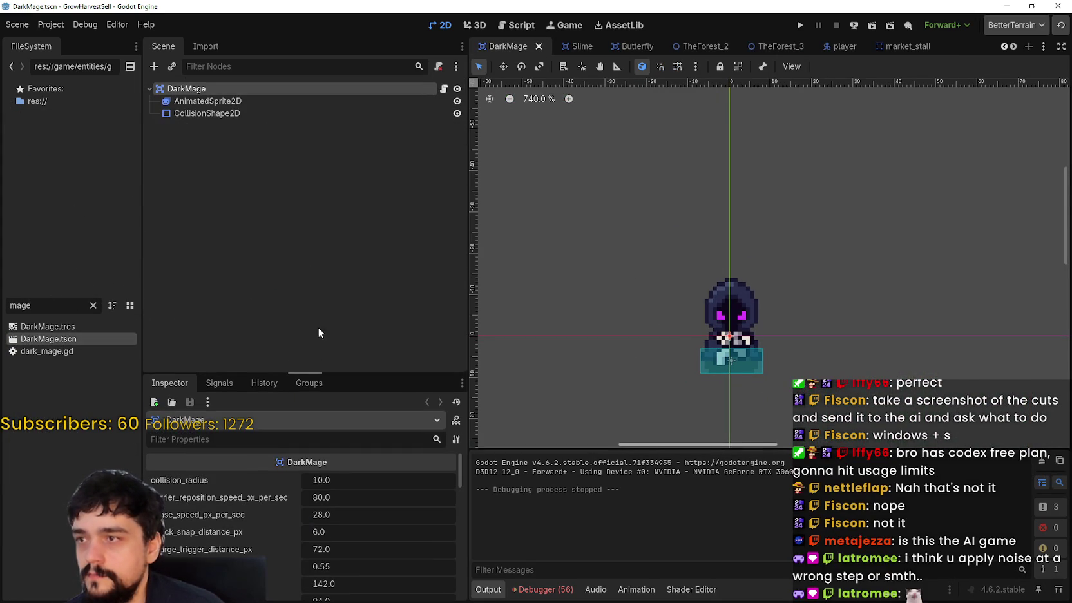
pyautogui.click(267, 101)
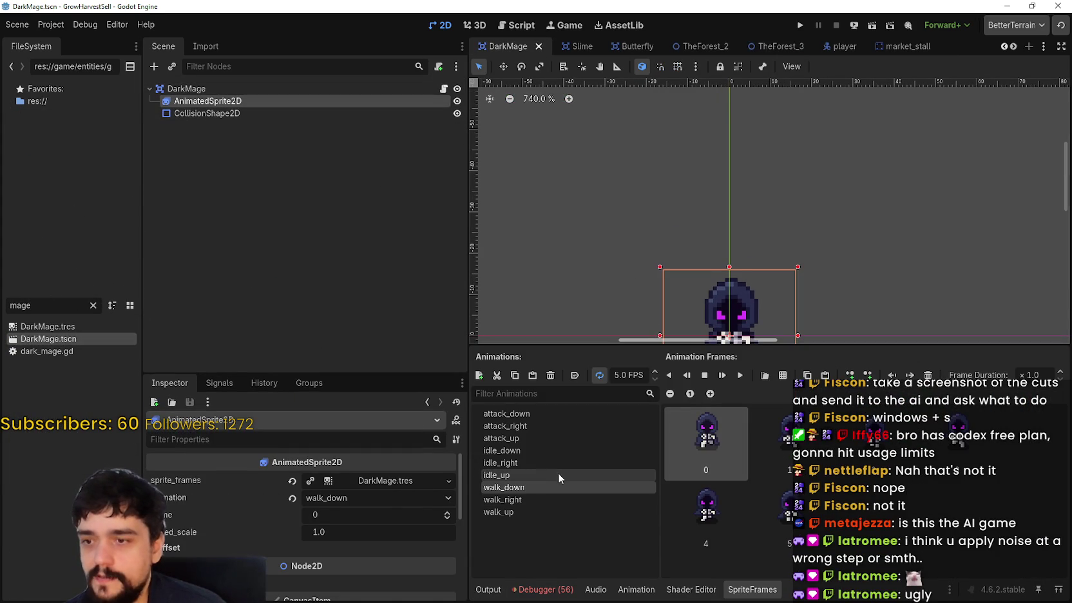
pyautogui.click(558, 474)
pyautogui.click(566, 425)
pyautogui.click(569, 413)
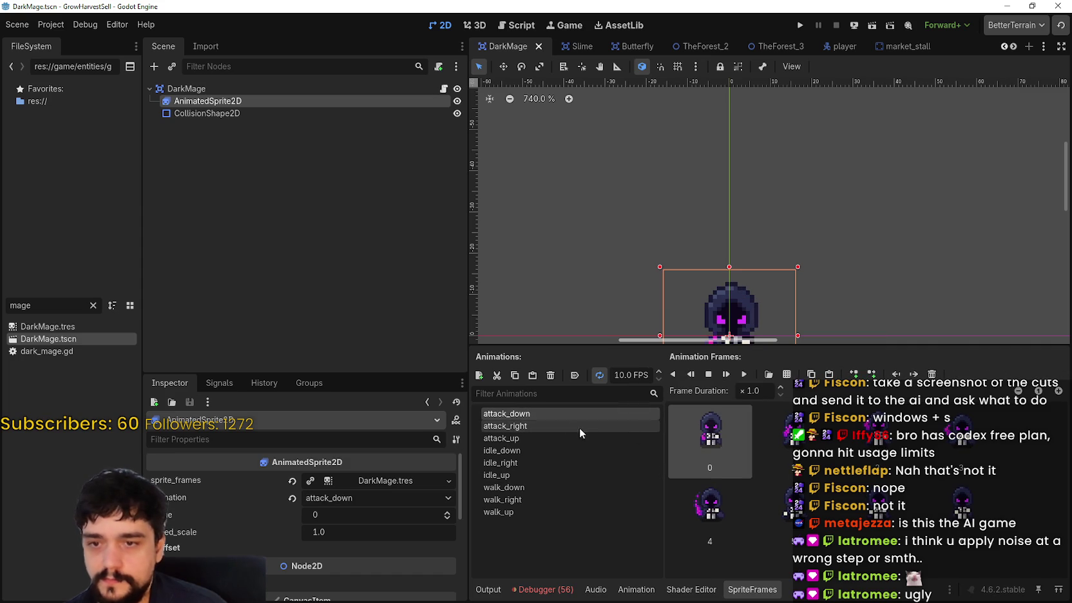
pyautogui.click(545, 426)
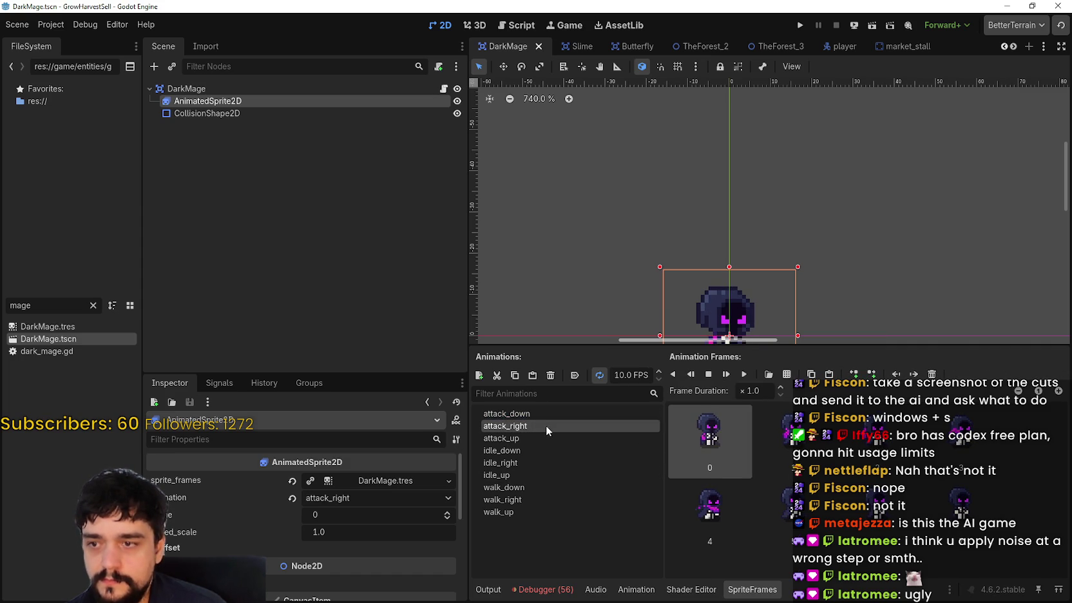
pyautogui.click(731, 525)
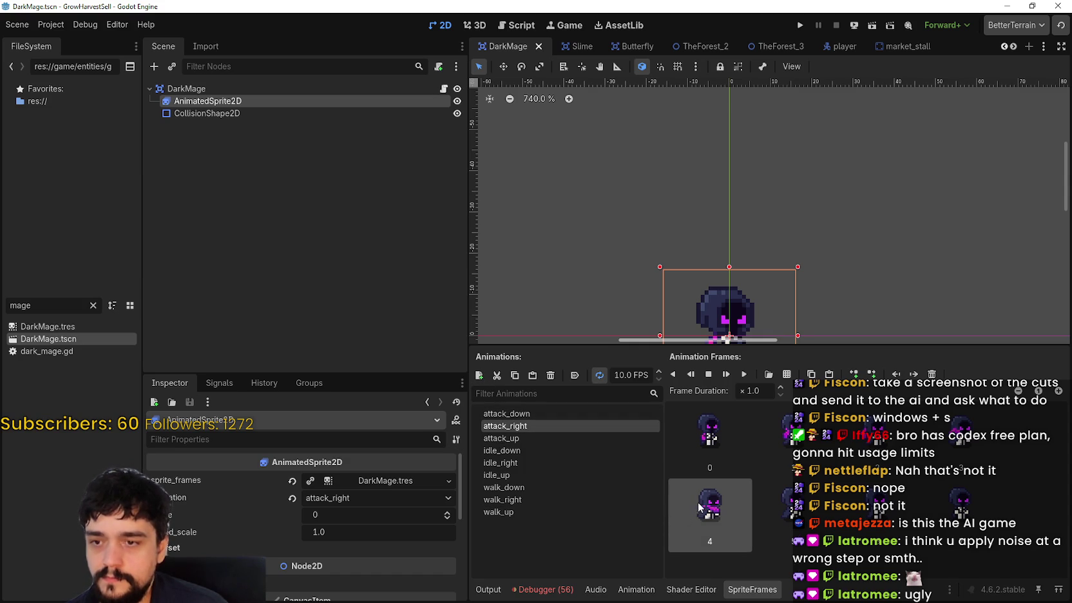
pyautogui.click(478, 375)
pyautogui.click(565, 487)
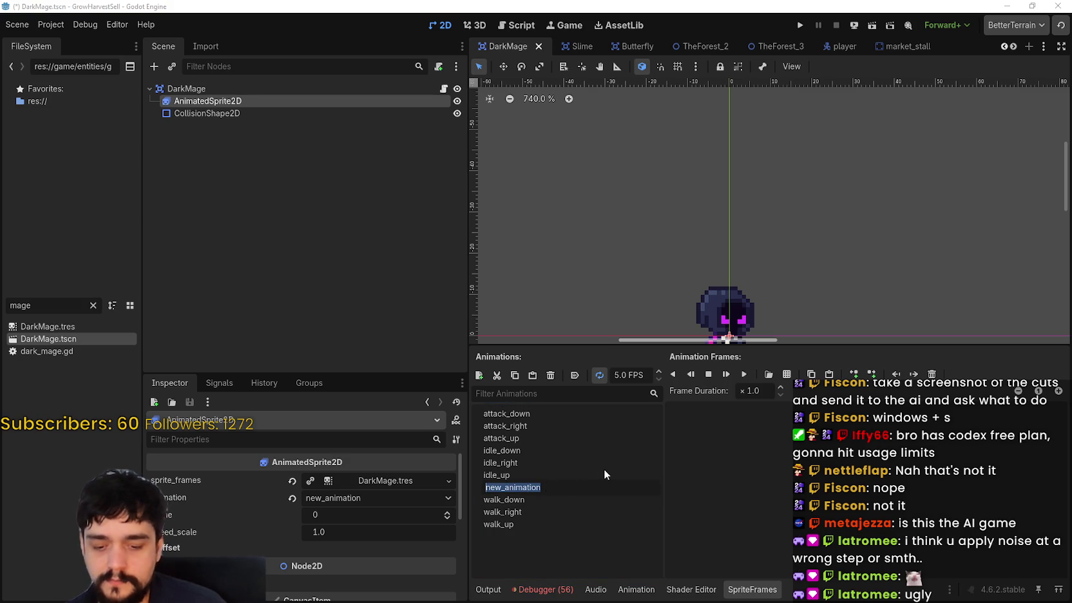
# - Create and name three animations barrier_up, barrier_down and barrier_right
pyautogui.write('bar')
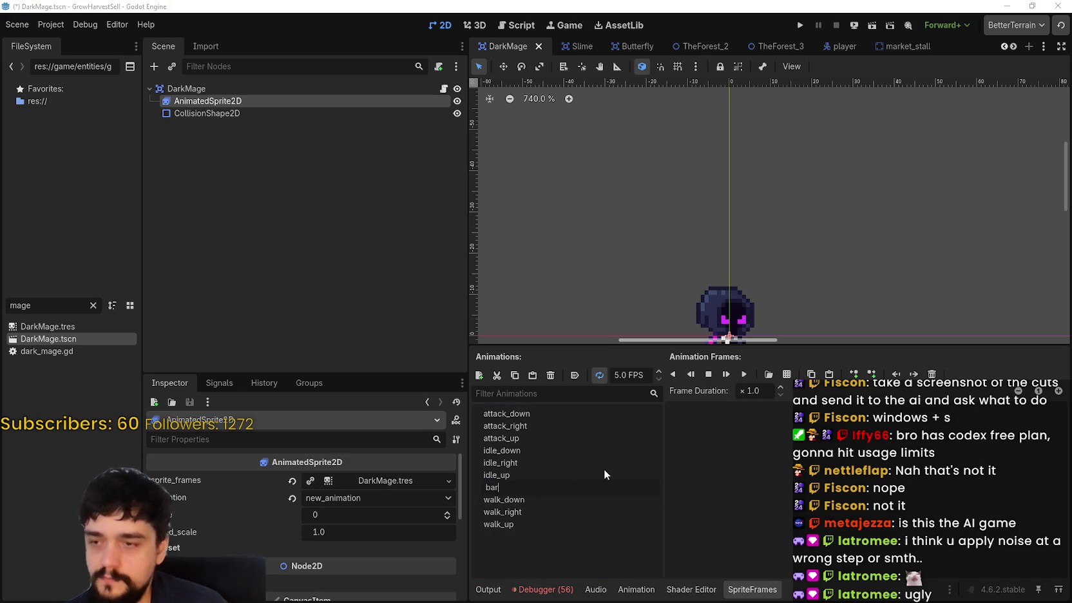
pyautogui.write('rier_')
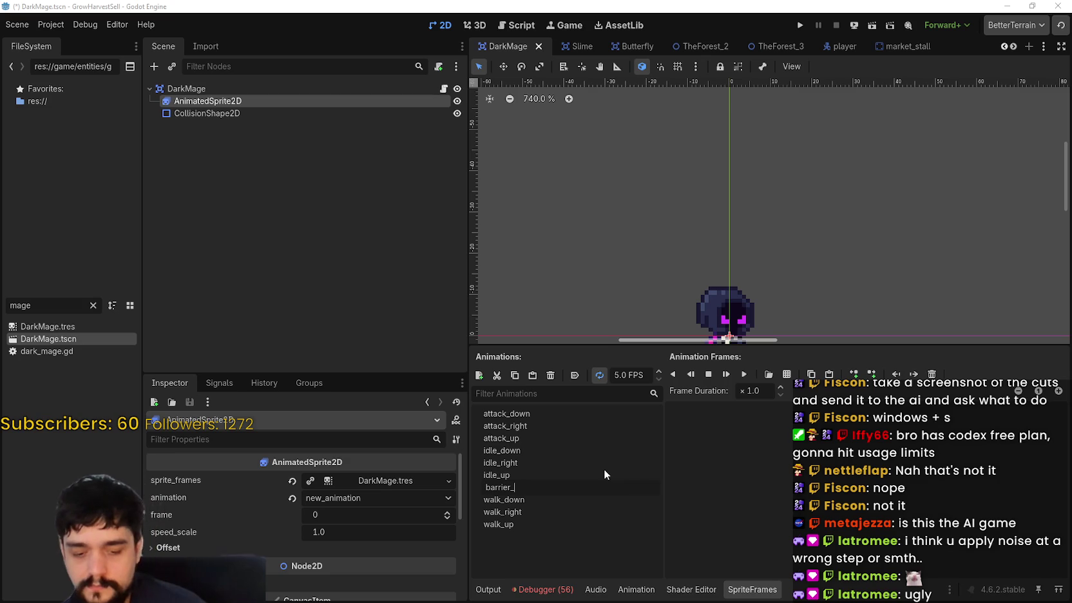
pyautogui.write('eup')
pyautogui.press('Return')
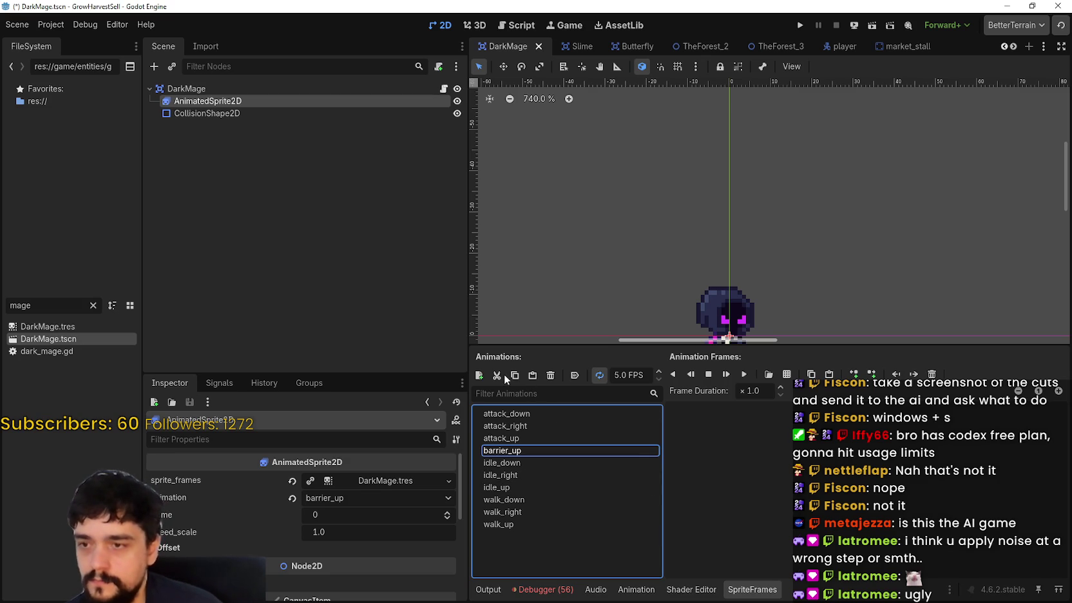
pyautogui.click(479, 375)
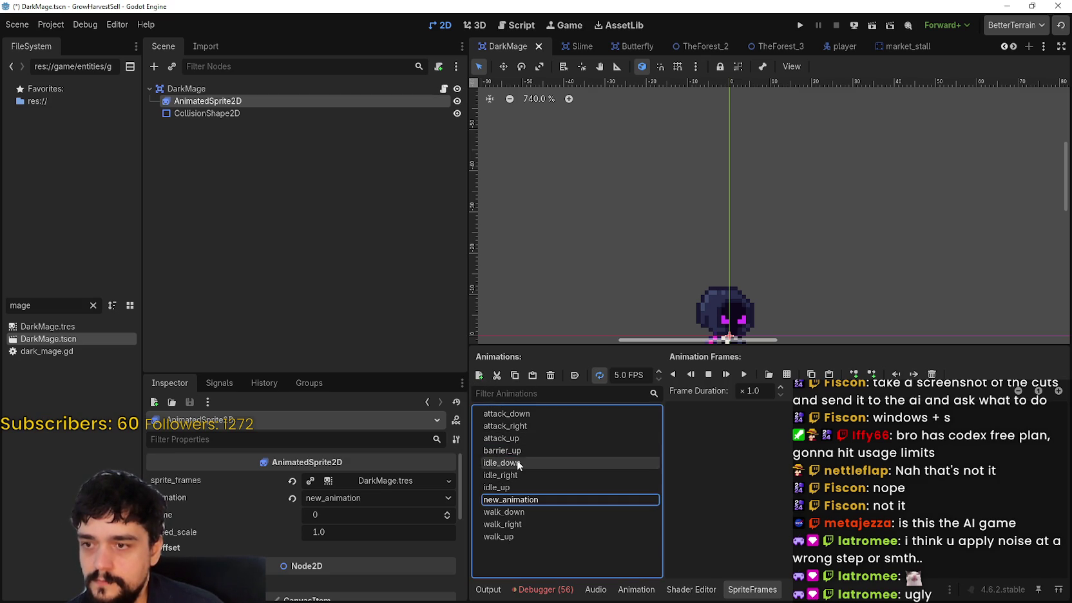
pyautogui.doubleClick(522, 499)
pyautogui.write('barrier')
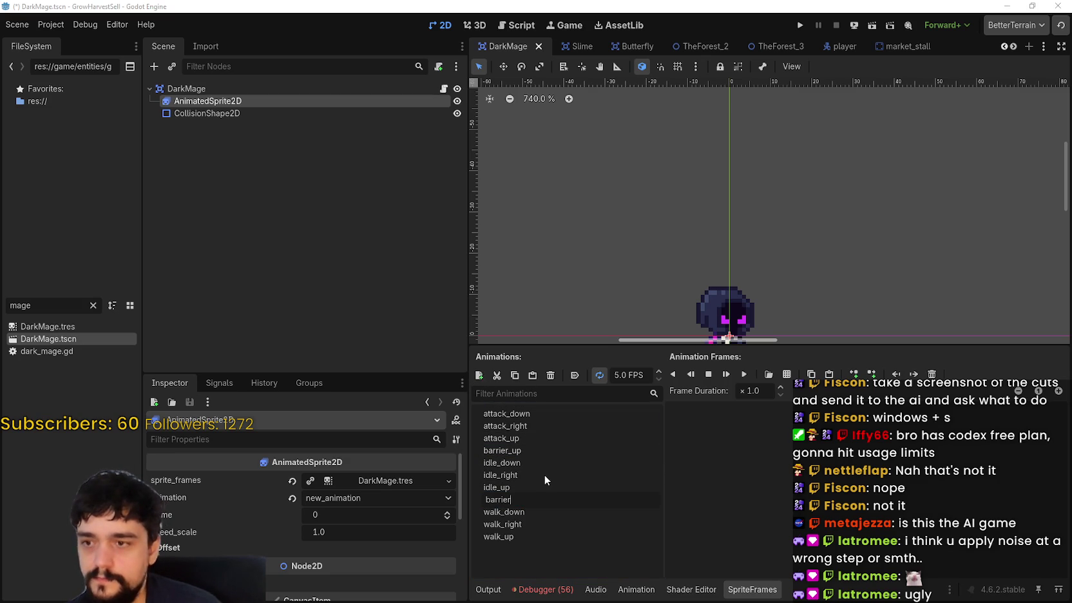
pyautogui.write('_down')
pyautogui.press('Return')
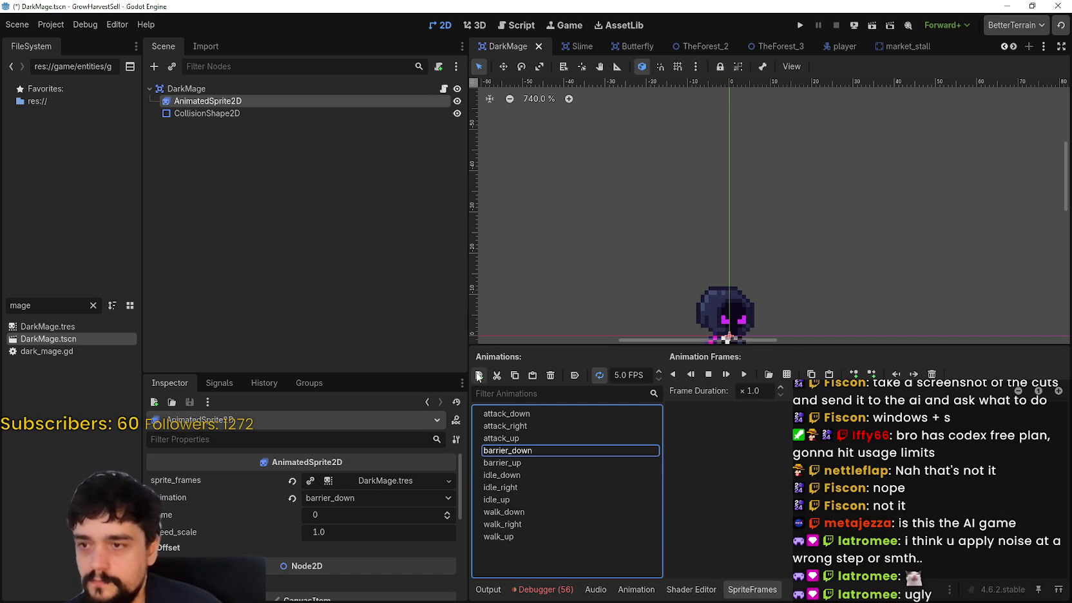
pyautogui.doubleClick(531, 512)
pyautogui.write('barrier_ri')
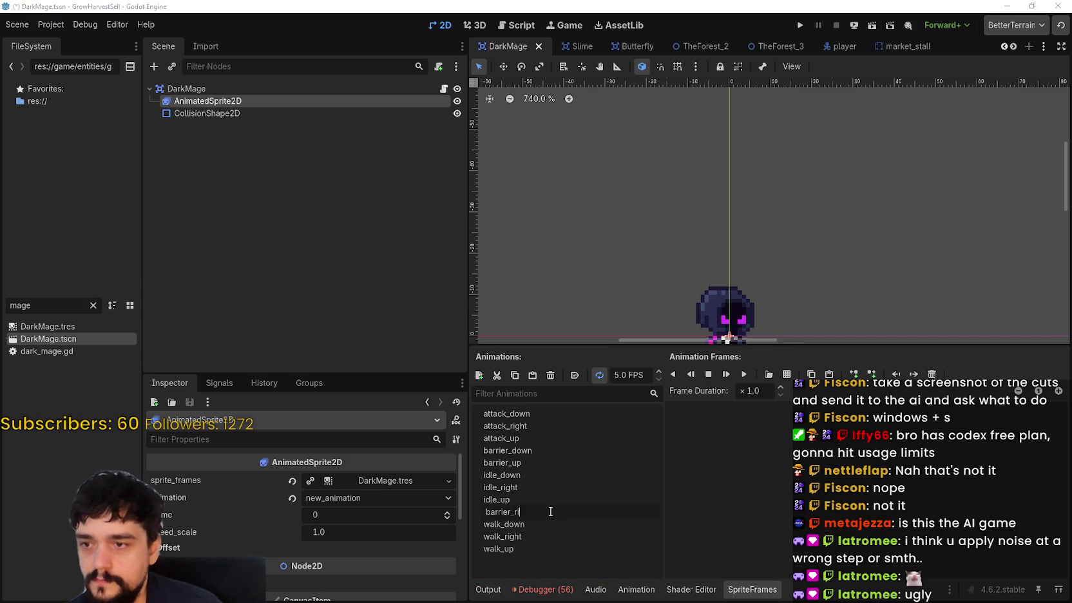
pyautogui.write('ght')
pyautogui.press('Return')
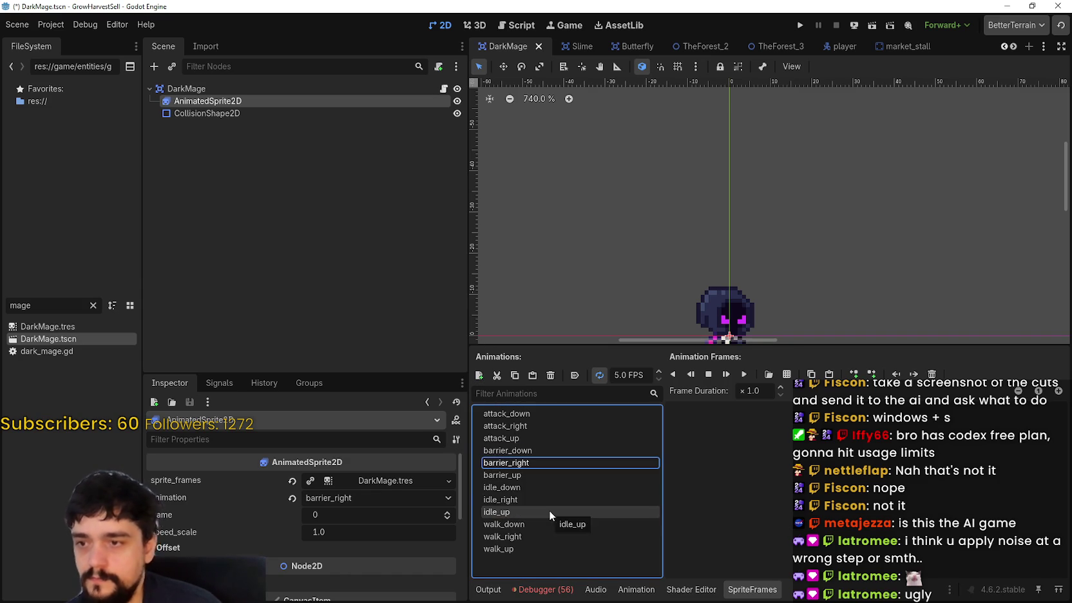
# - Paste the copied frame into the barrier_down and barrier_right animations
pyautogui.click(546, 417)
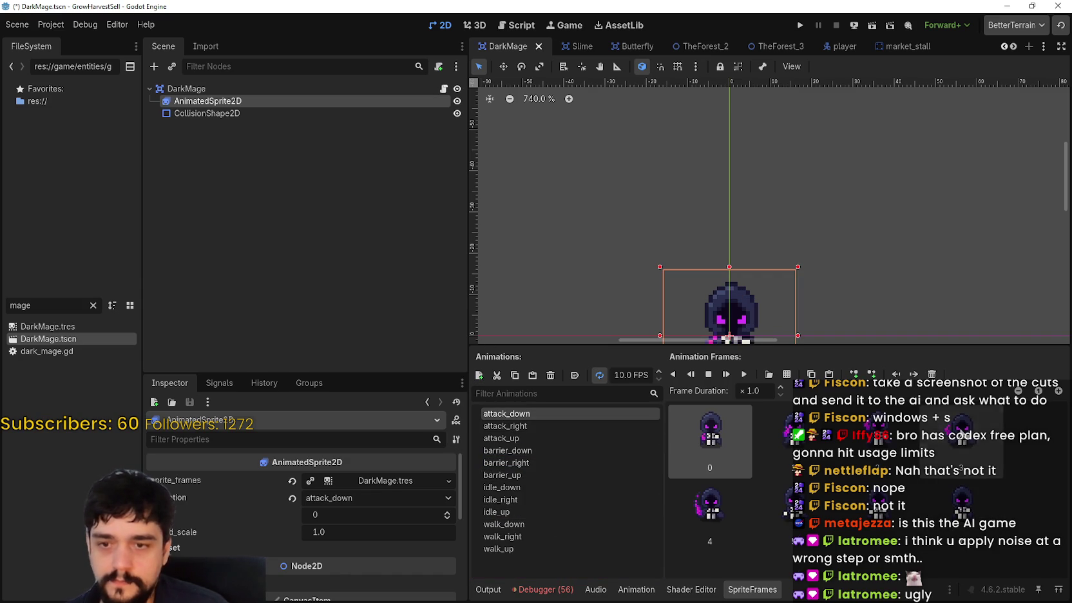
pyautogui.click(526, 427)
pyautogui.click(526, 450)
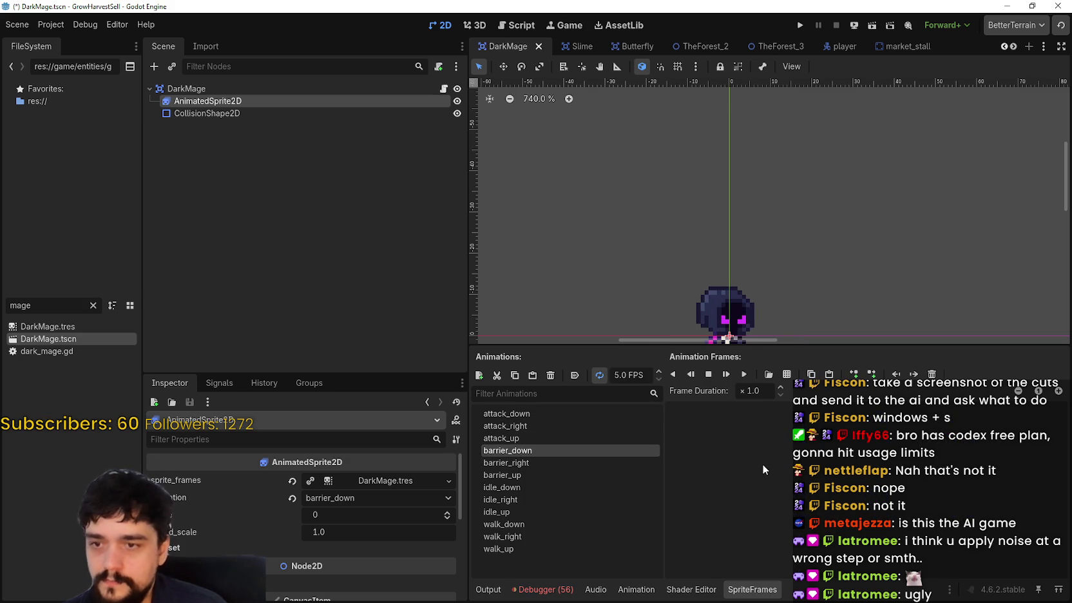
pyautogui.hotkey('ctrl', 'v')
pyautogui.click(541, 425)
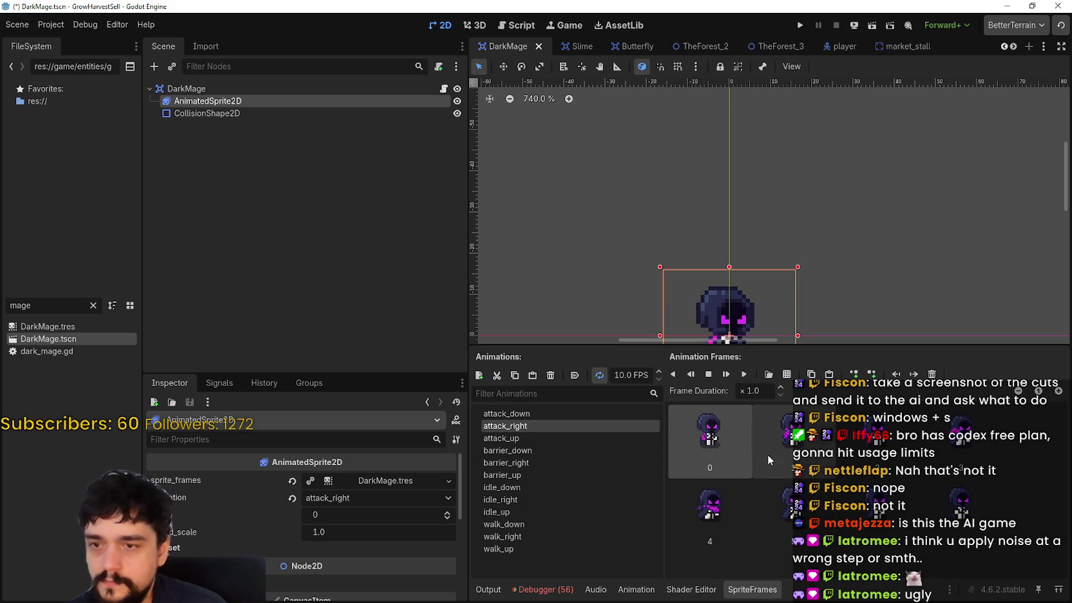
pyautogui.click(558, 455)
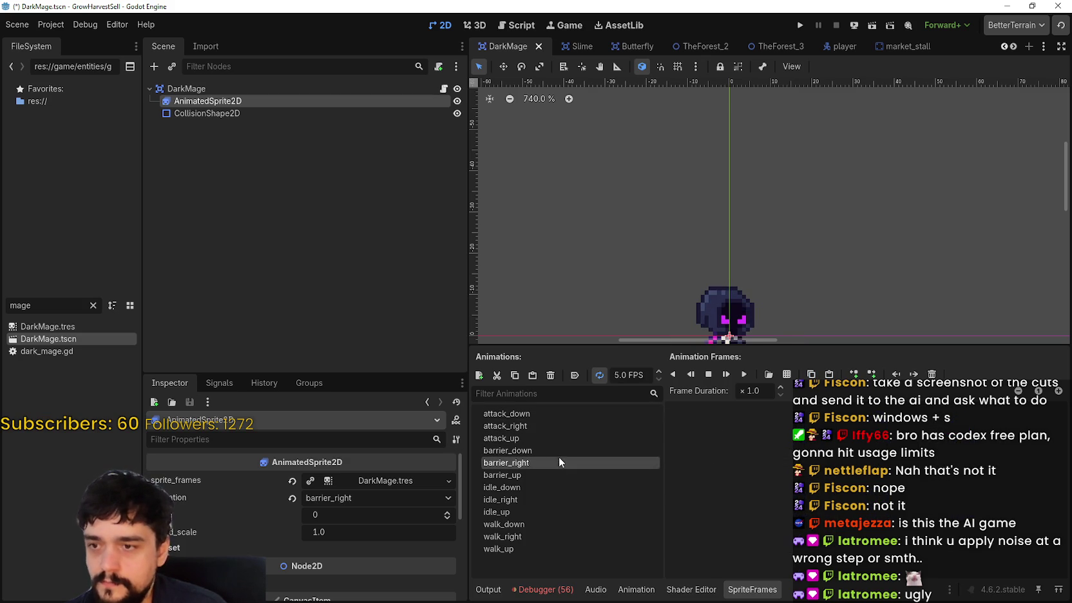
pyautogui.click(561, 463)
pyautogui.hotkey('ctrl', 'v')
# - Paste the copied frame into barrier_up and save the DarkMage scene
pyautogui.click(543, 449)
pyautogui.click(541, 437)
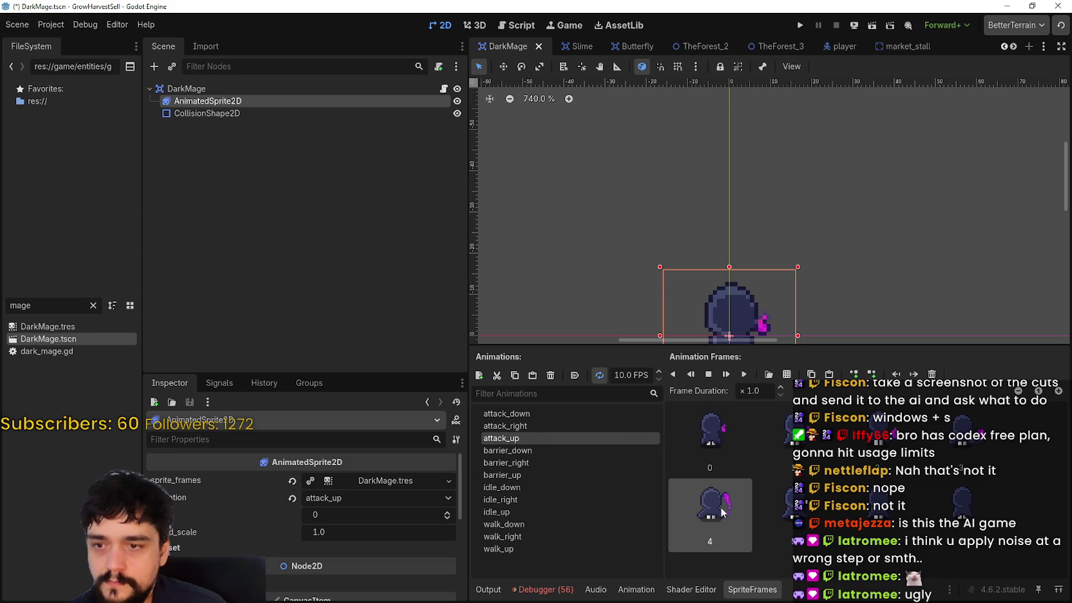
pyautogui.click(538, 475)
pyautogui.click(550, 464)
pyautogui.click(543, 474)
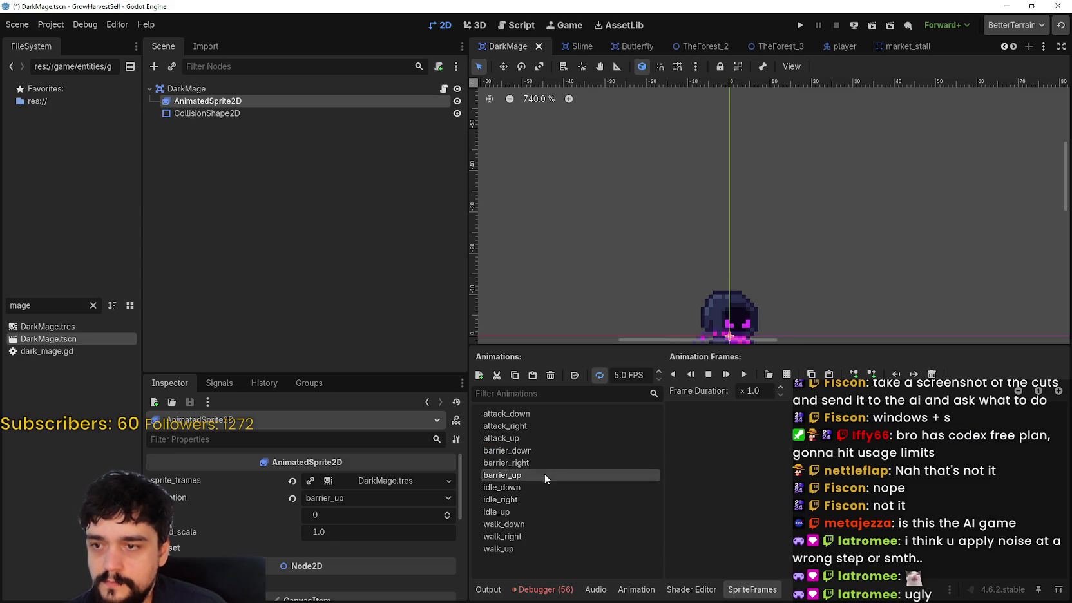
pyautogui.hotkey('ctrl', 'v')
pyautogui.hotkey('ctrl', 's')
pyautogui.scroll(-5, 878, 145)
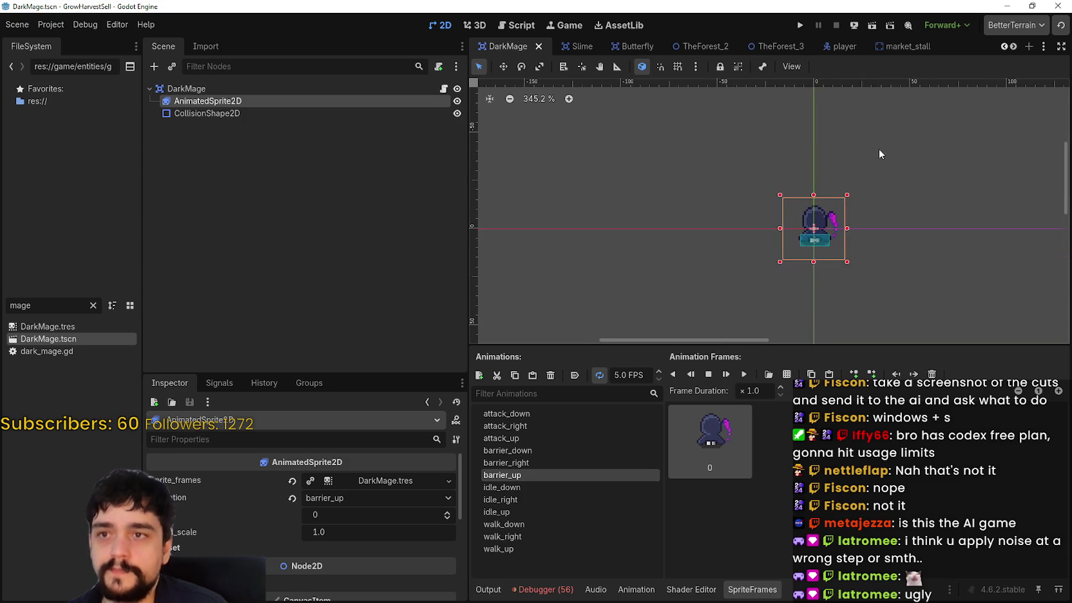
pyautogui.scroll(-4, 992, 46)
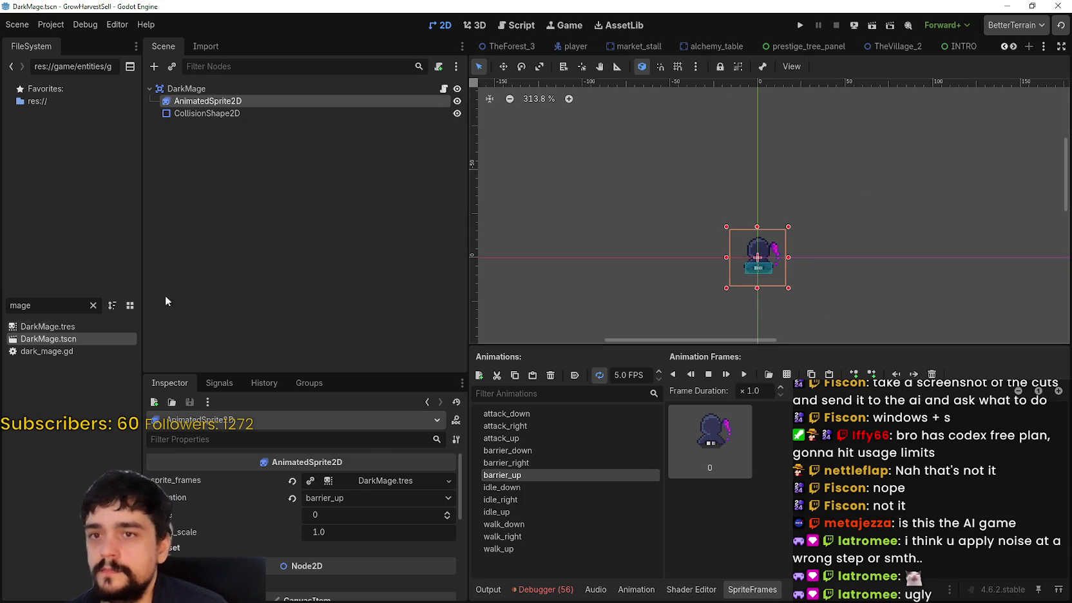
pyautogui.click(908, 48)
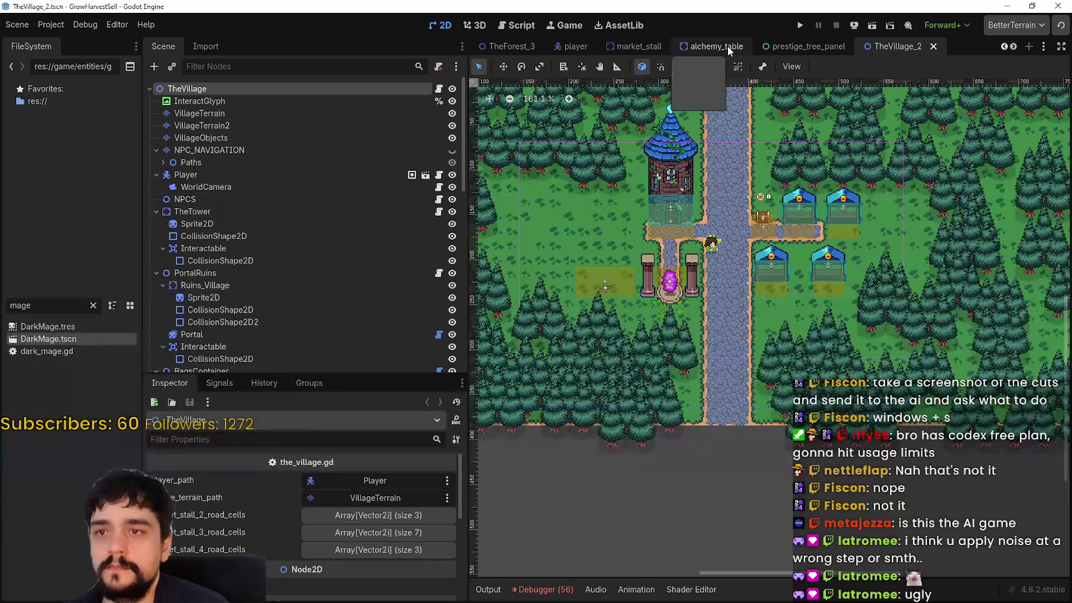
pyautogui.scroll(-3, 1008, 49)
pyautogui.click(974, 46)
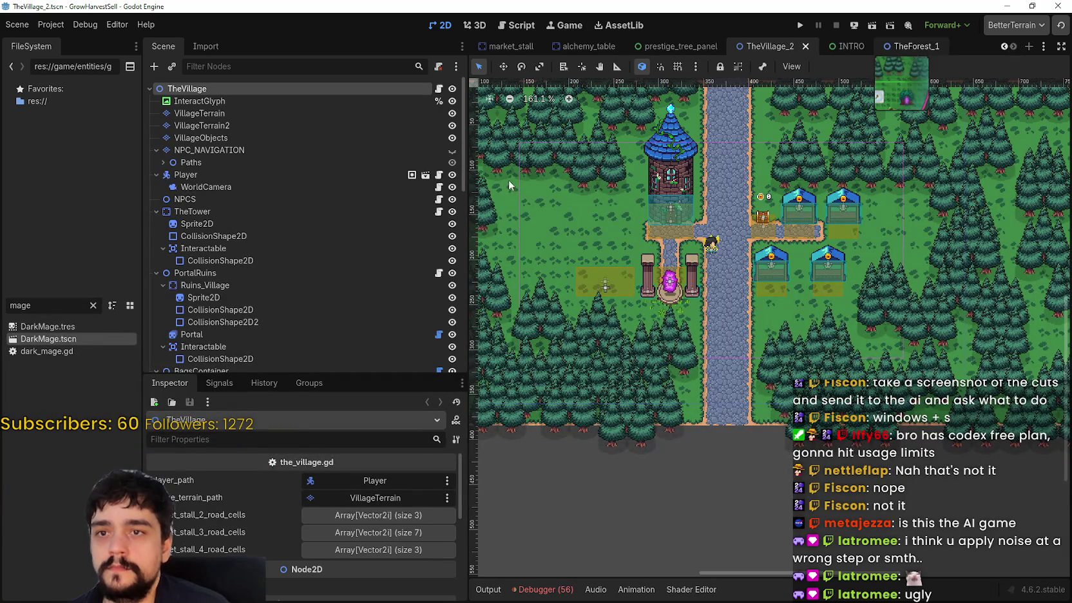
pyautogui.scroll(-3, 281, 245)
pyautogui.click(232, 360)
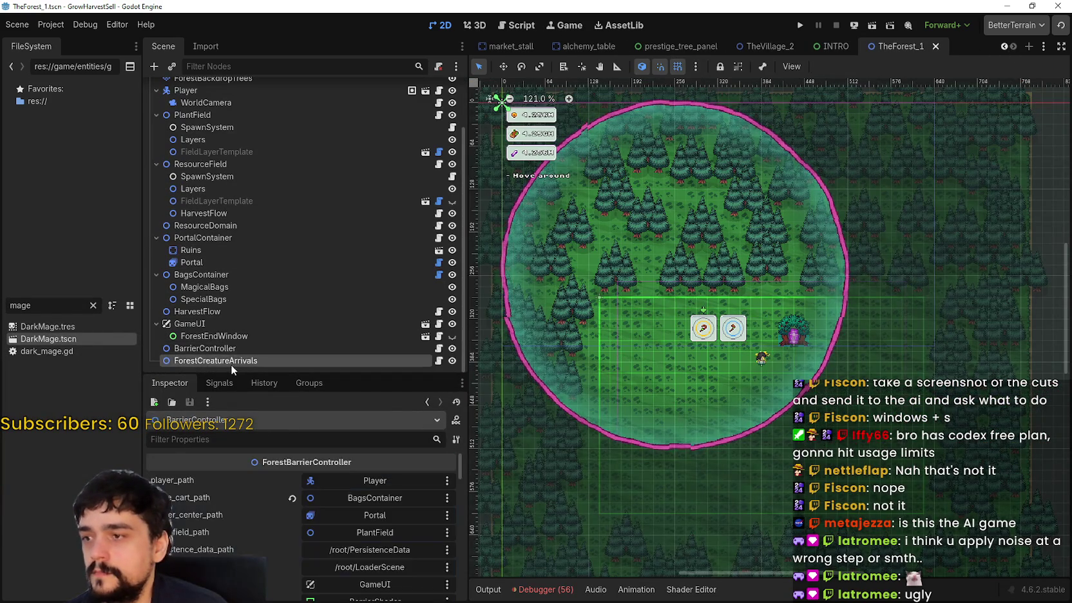
pyautogui.click(232, 347)
pyautogui.scroll(-5, 291, 566)
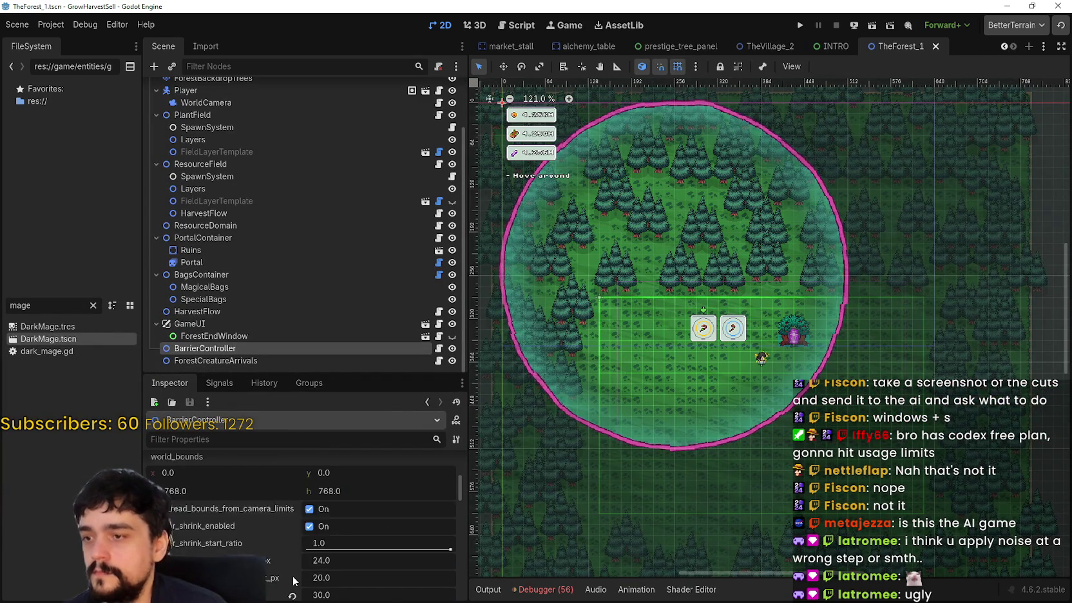
pyautogui.scroll(-8, 290, 574)
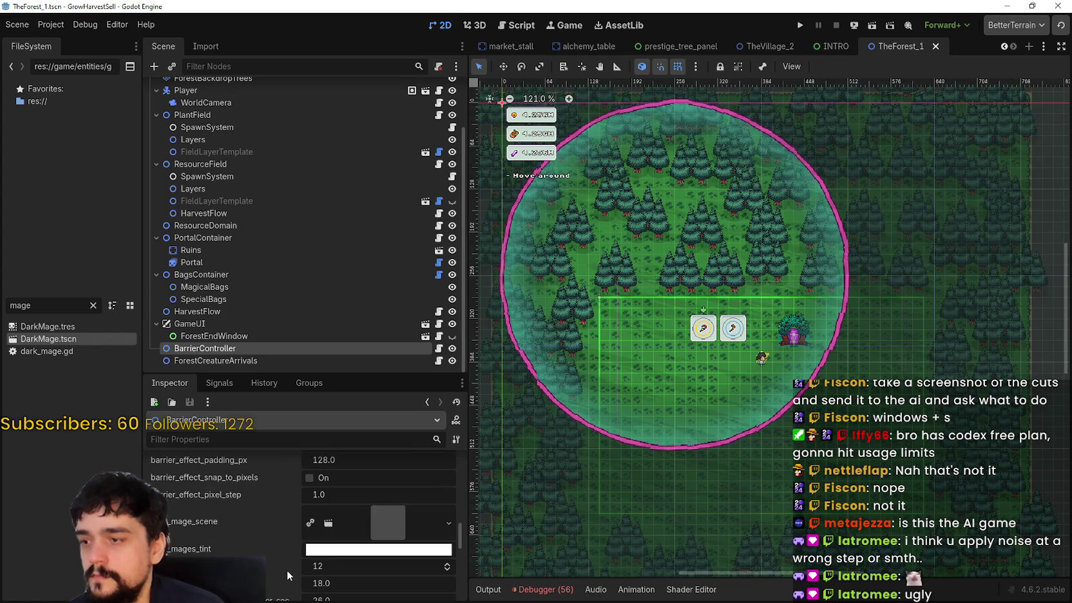
pyautogui.scroll(-1, 290, 555)
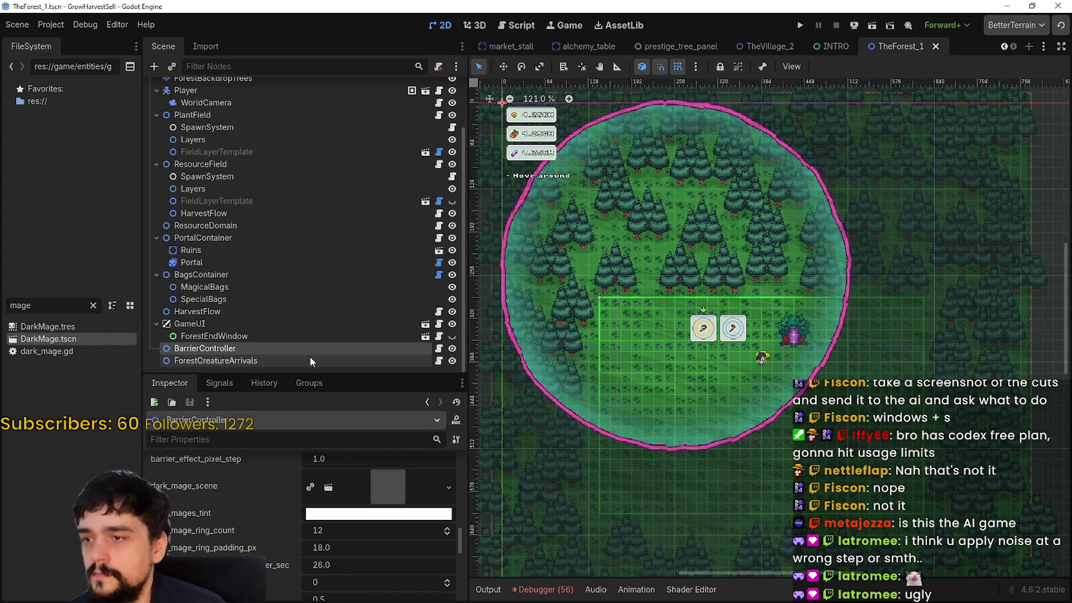
pyautogui.moveTo(309, 372); pyautogui.dragTo(309, 257)
pyautogui.scroll(-3, 248, 511)
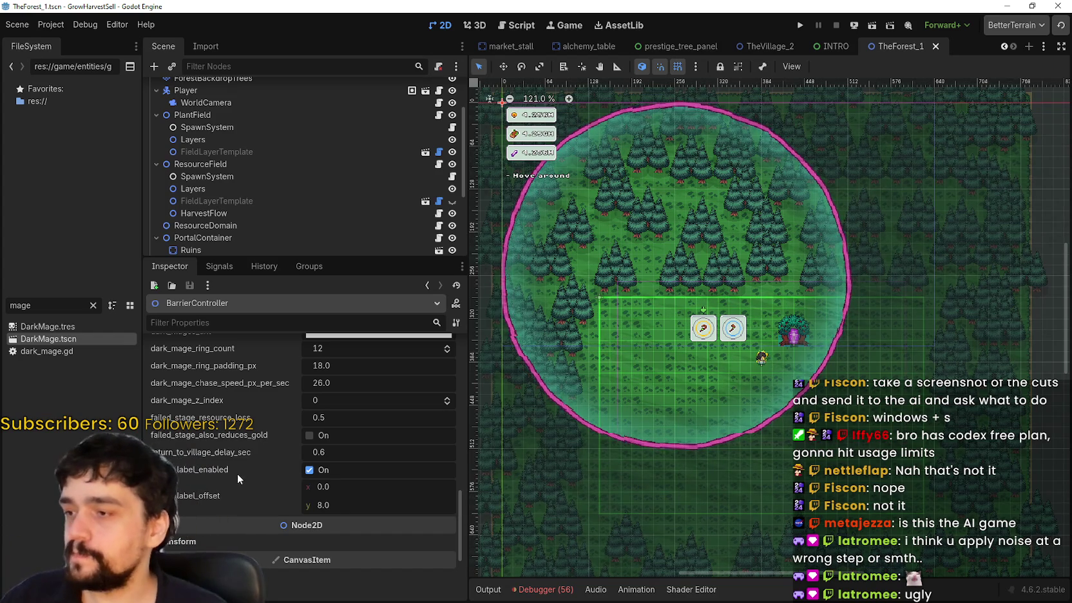
pyautogui.scroll(3, 246, 479)
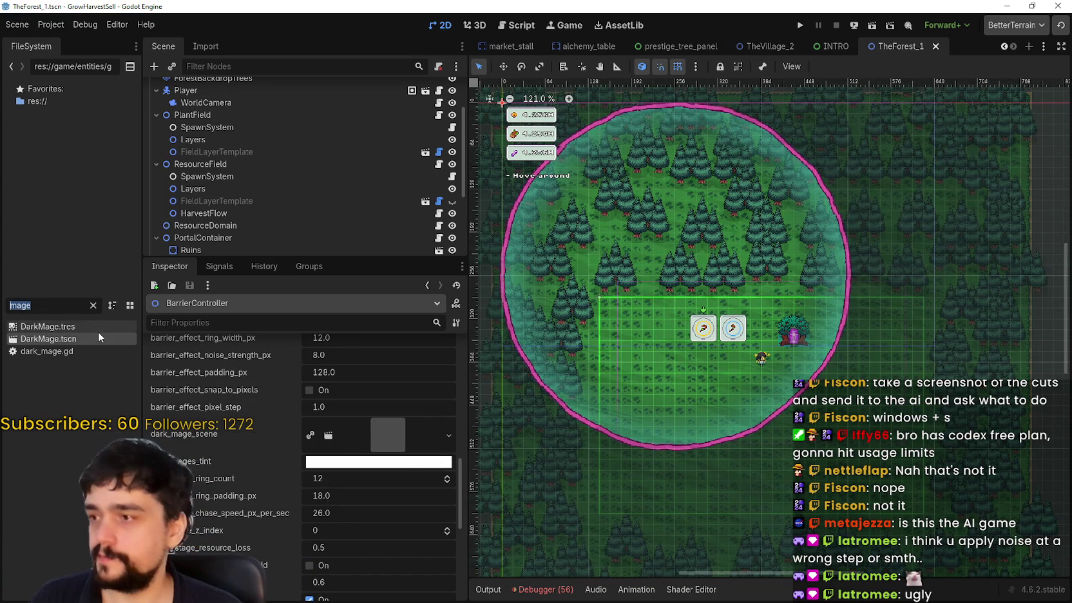
pyautogui.click(343, 422)
pyautogui.click(325, 438)
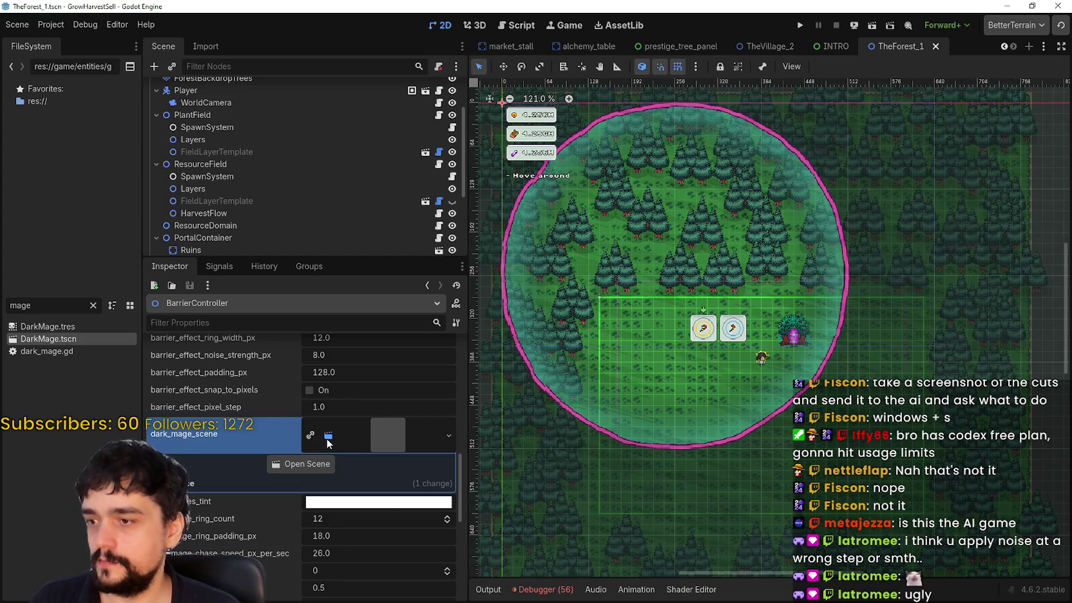
pyautogui.click(313, 462)
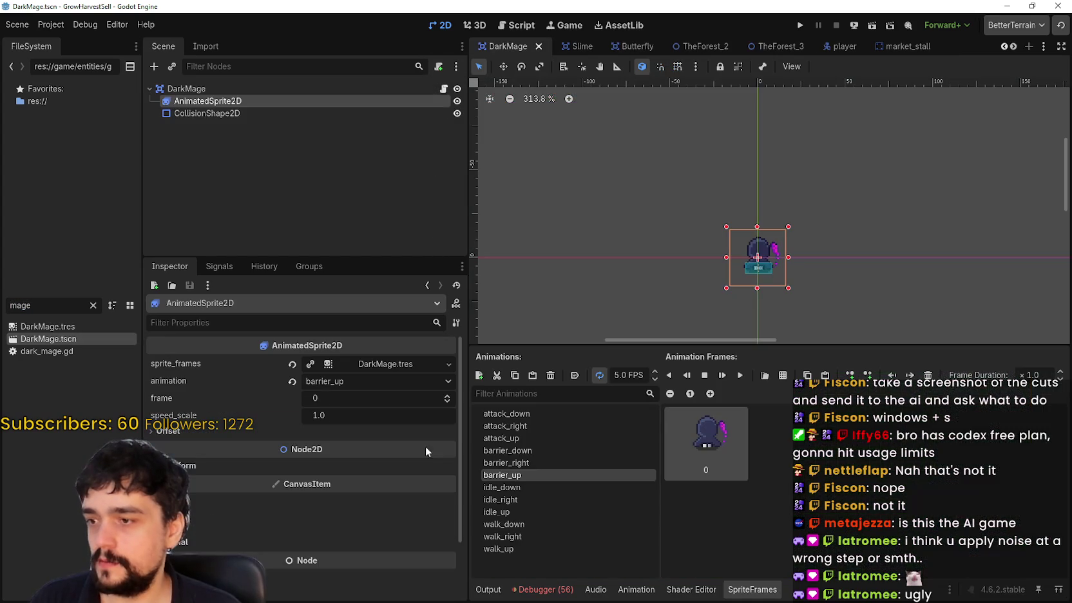
# - Open dark_mage.gd in an enlarged script editor and scroll through its code
pyautogui.click(444, 89)
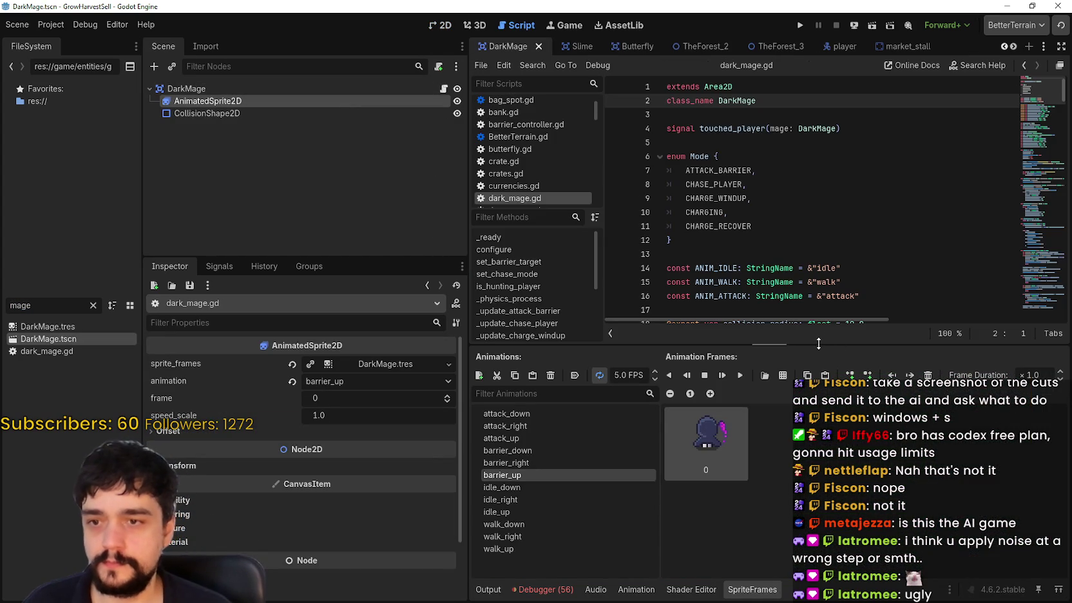
pyautogui.moveTo(818, 344); pyautogui.dragTo(818, 406)
pyautogui.scroll(-8, 805, 226)
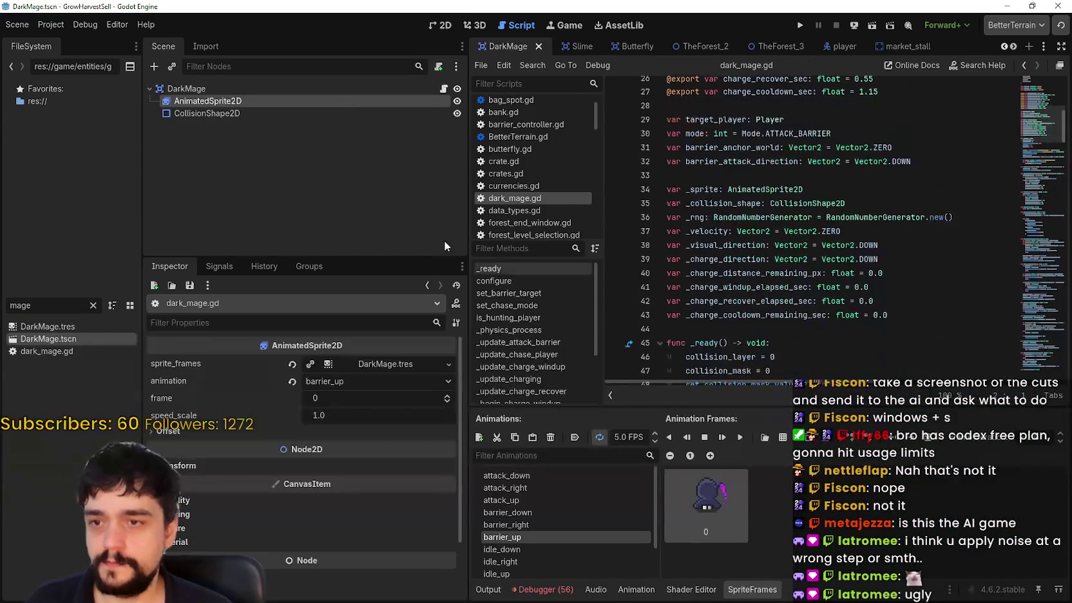
pyautogui.moveTo(466, 233); pyautogui.dragTo(297, 233)
pyautogui.scroll(-9, 781, 170)
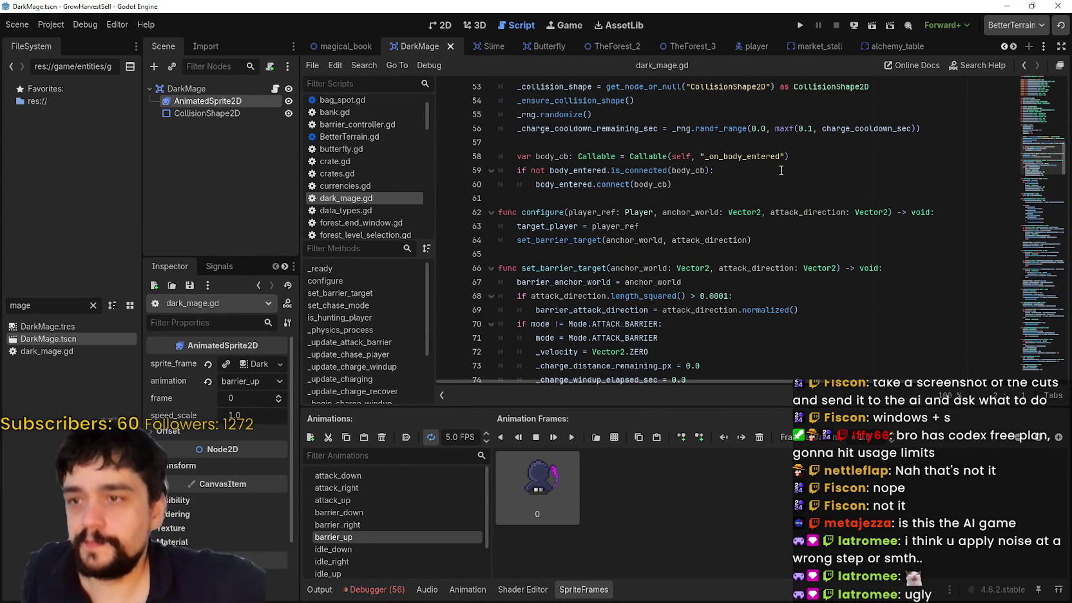
pyautogui.scroll(-12, 781, 170)
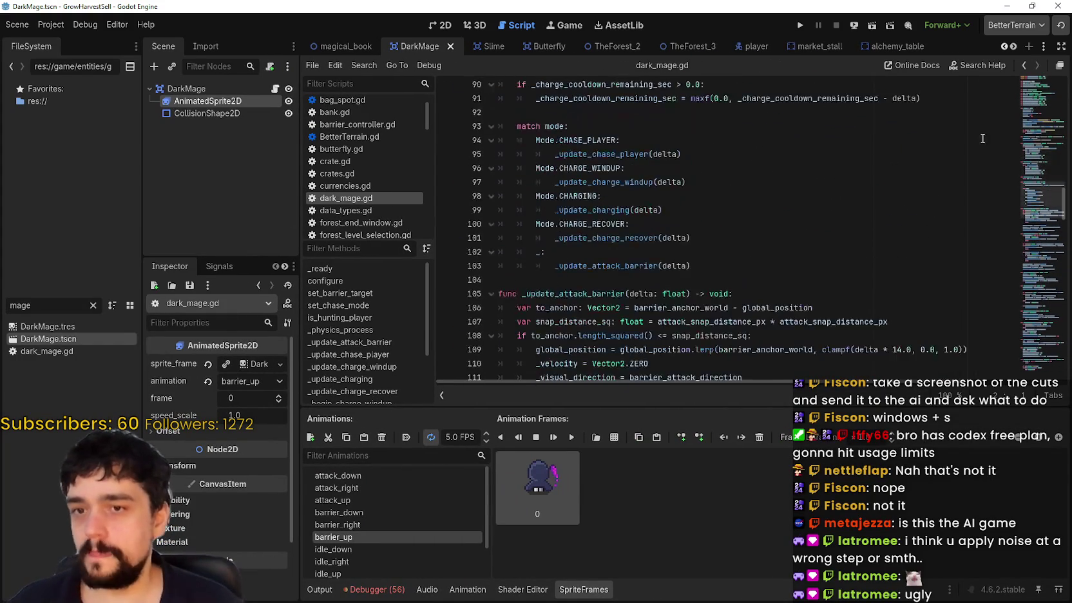
pyautogui.moveTo(1056, 195); pyautogui.dragTo(1022, 330)
pyautogui.scroll(6, 876, 219)
pyautogui.scroll(2, 877, 219)
# - Select the _play_directional_animation function name and review the code down to _on_body_entered
pyautogui.click(606, 195)
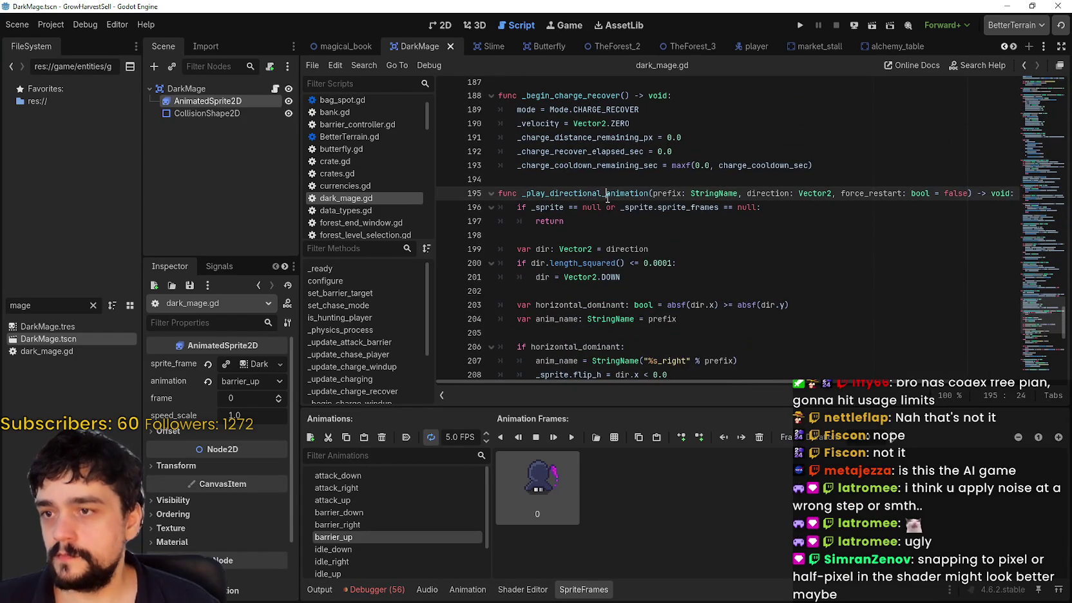
pyautogui.doubleClick(635, 194)
pyautogui.scroll(-5, 841, 276)
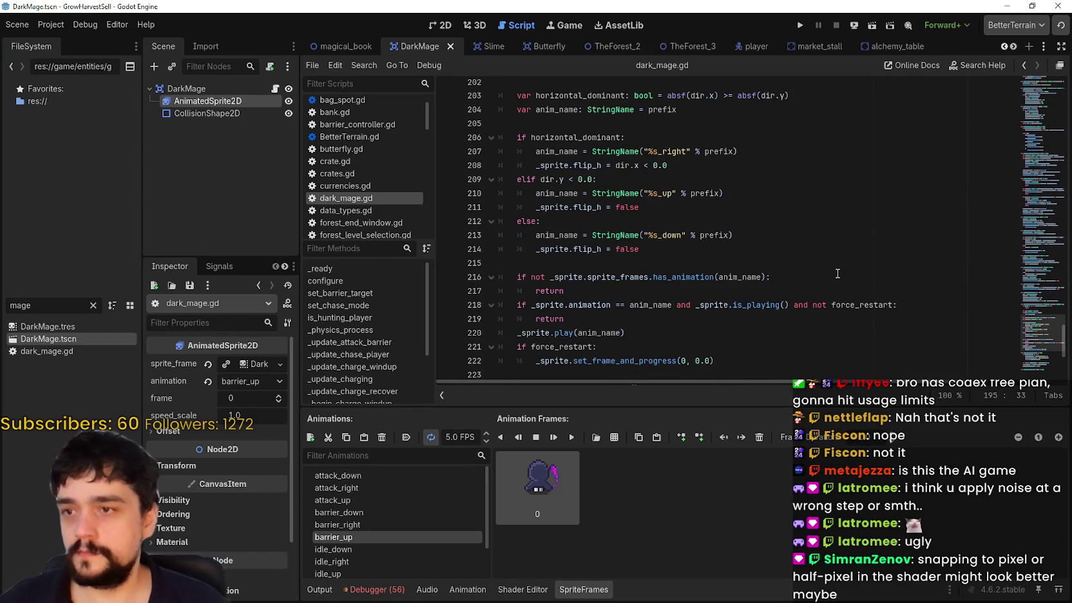
pyautogui.scroll(-3, 827, 271)
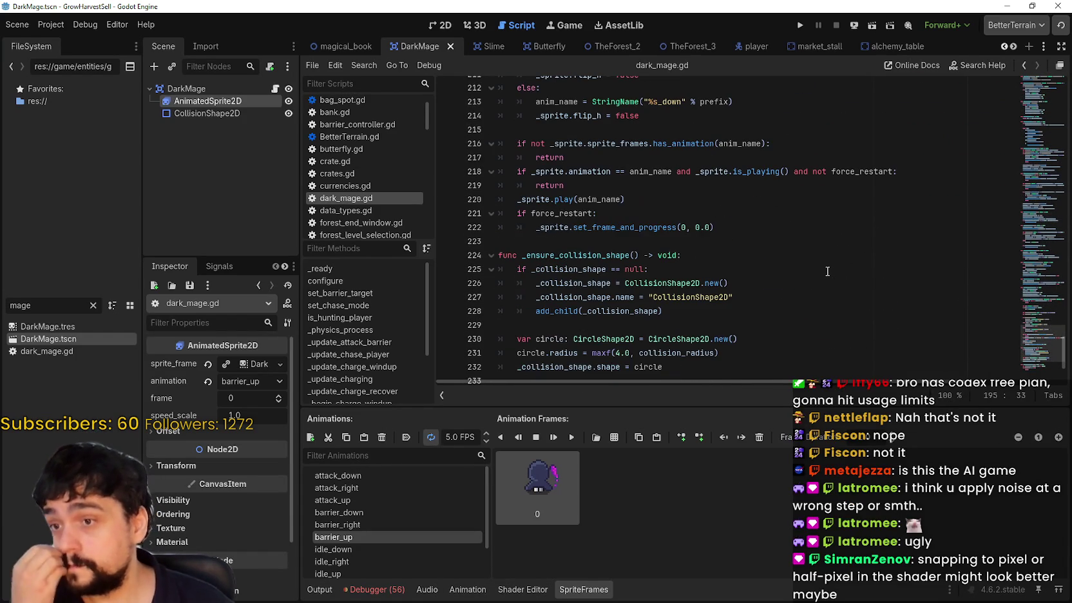
pyautogui.scroll(-3, 827, 271)
pyautogui.click(805, 269)
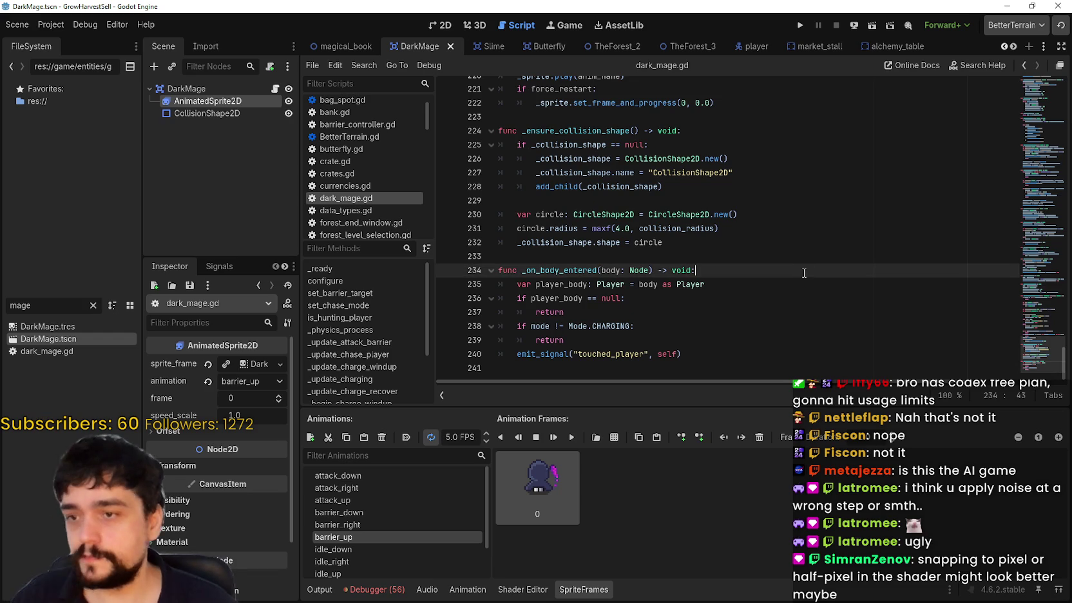
pyautogui.click(805, 284)
# - Search all project files for 'DarkMage' with Ctrl+Shift+F
pyautogui.hotkey('ctrl', 'shift', 'f')
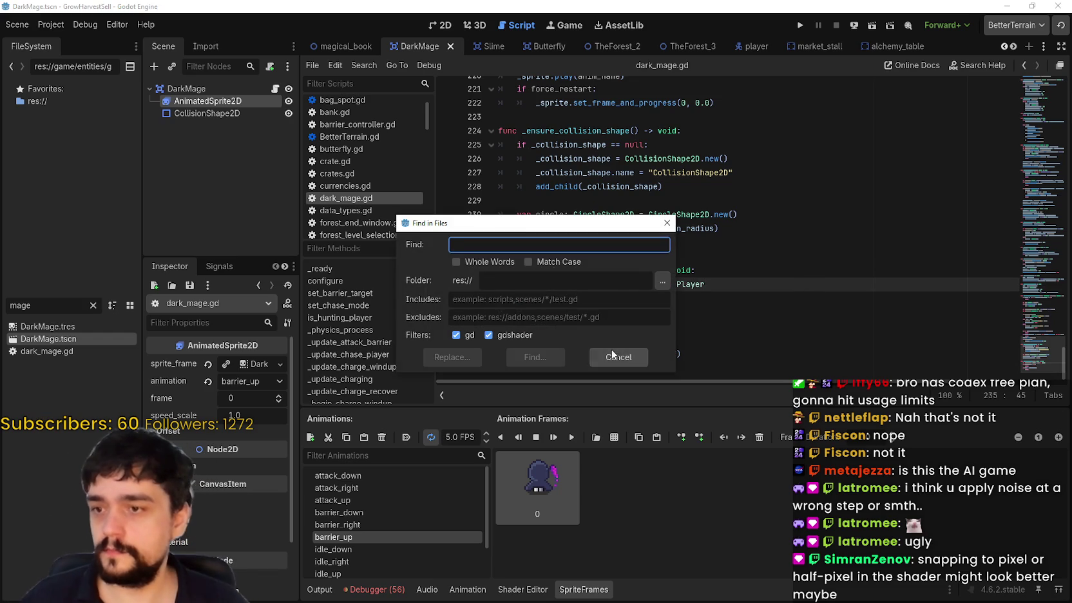
pyautogui.click(617, 355)
pyautogui.click(806, 270)
pyautogui.hotkey('ctrl', 'shift', 'f')
pyautogui.write('DarkMage')
pyautogui.press('Return')
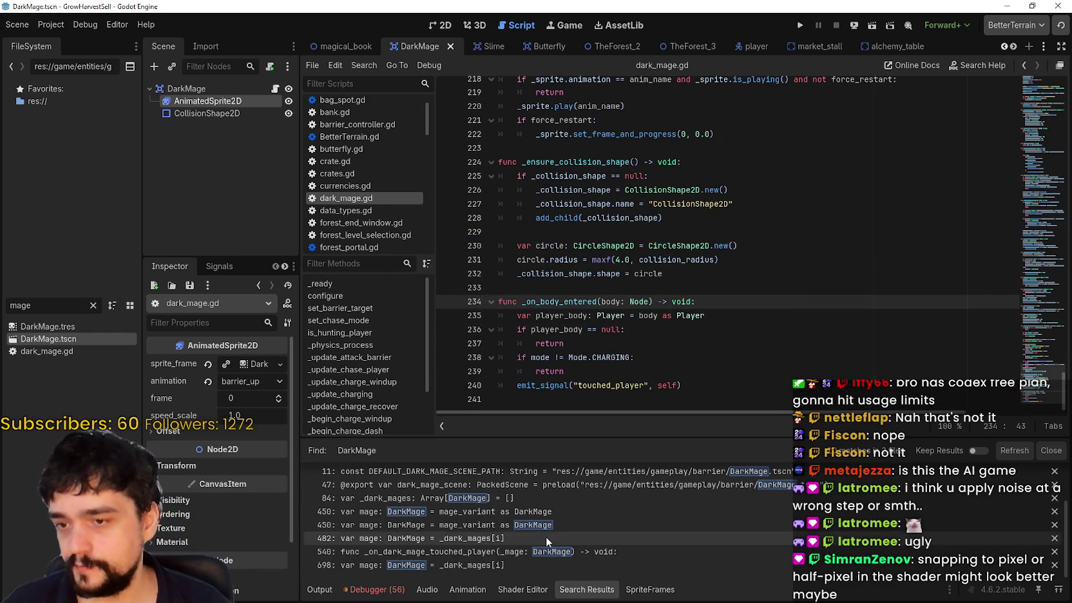